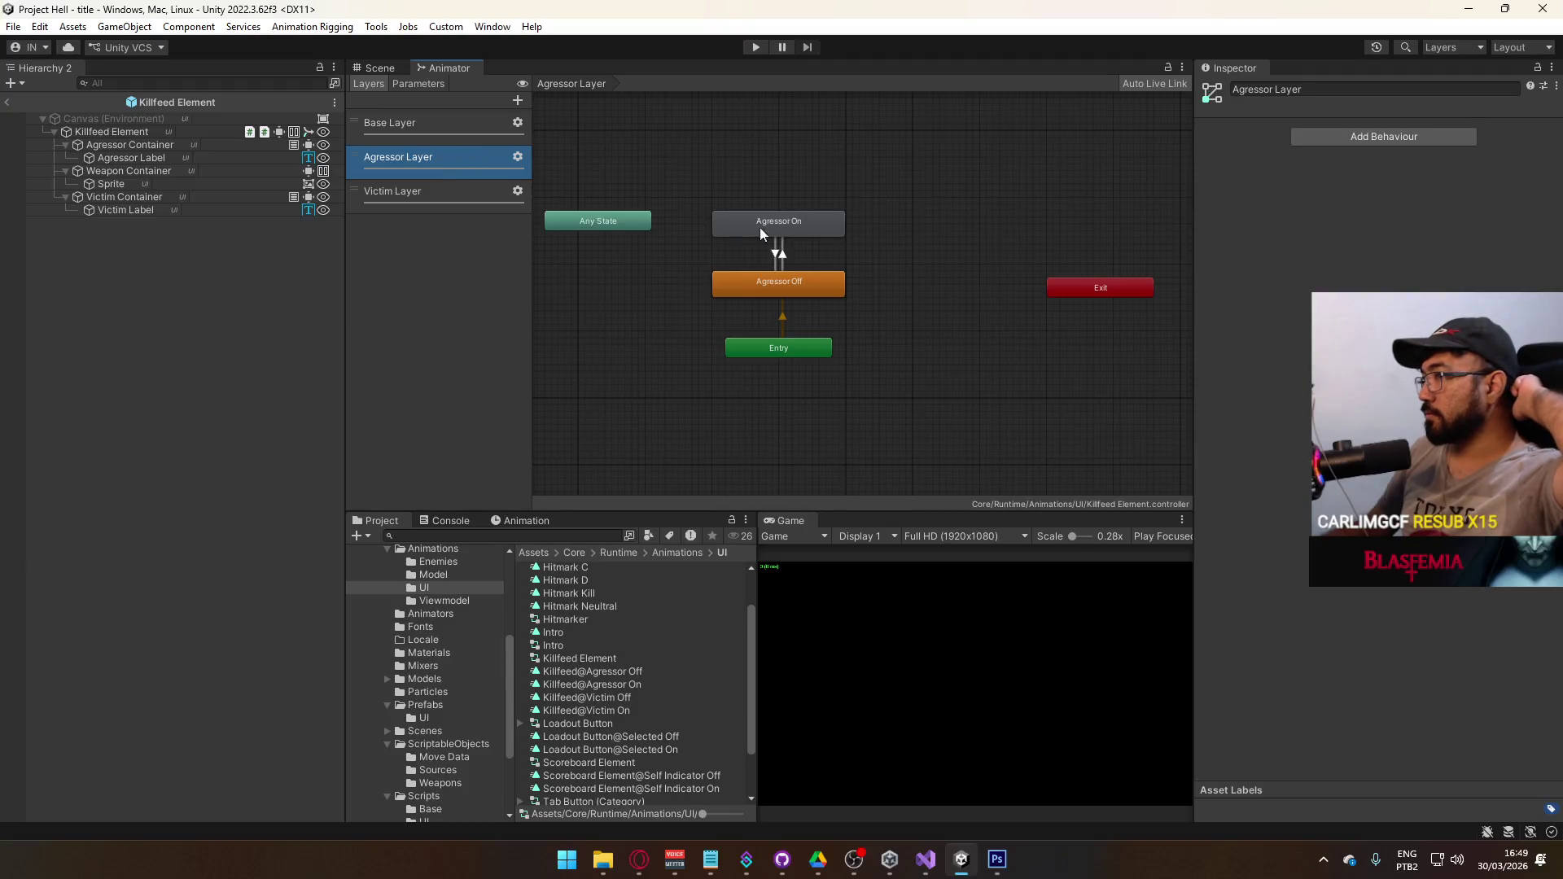
- Nudge the Any State node left and inspect the Agressor On and Agressor Off states
left_click_drag(610, 232, 591, 223)
left_click(775, 228)
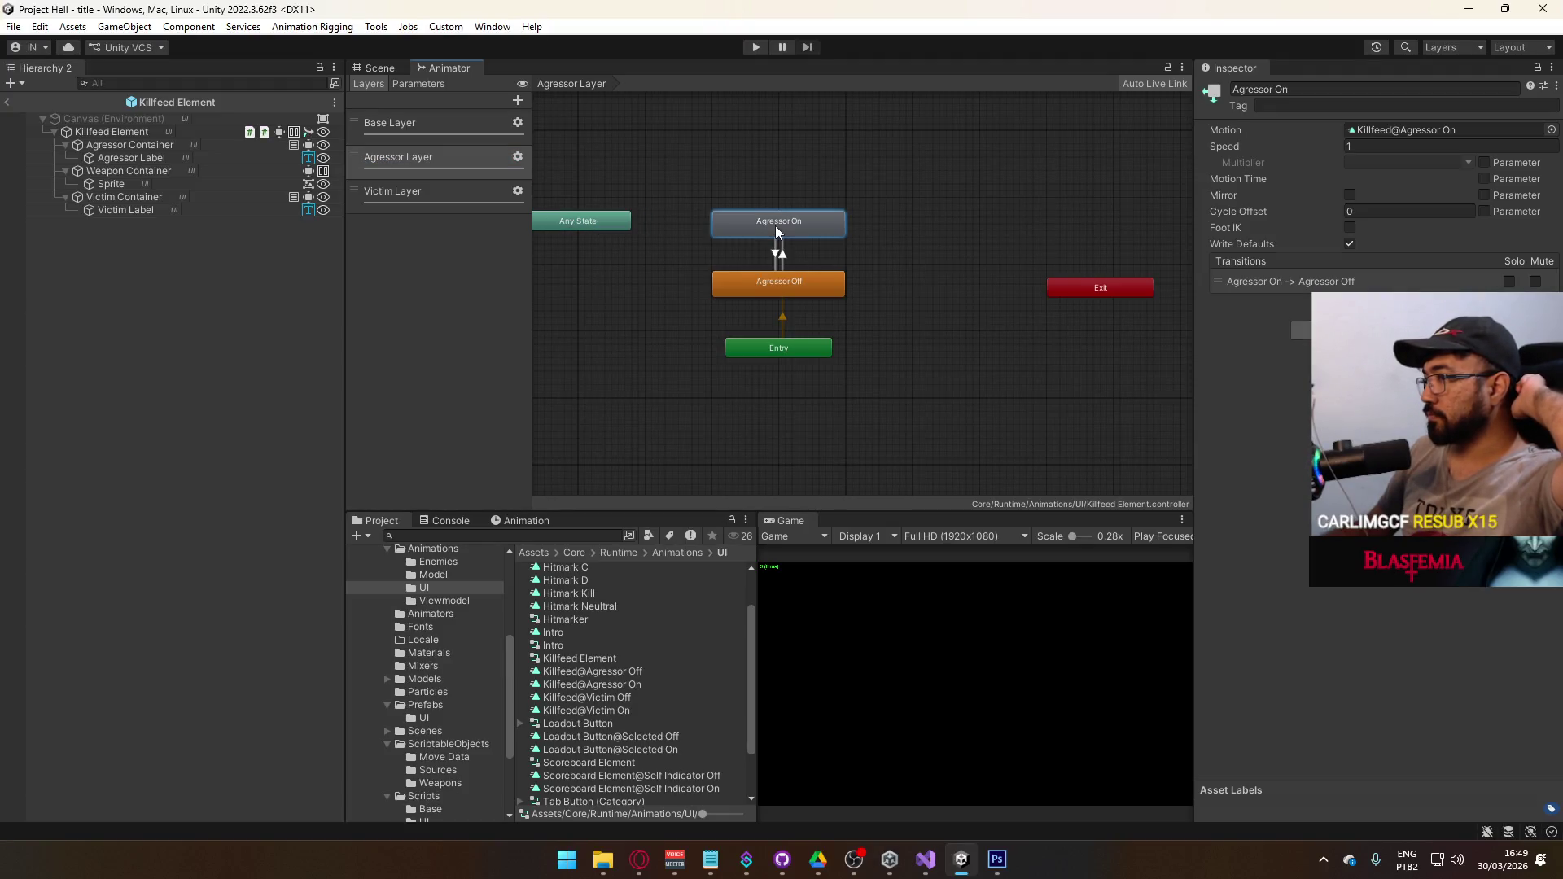
left_click(796, 278)
left_click(806, 227)
left_click(822, 301)
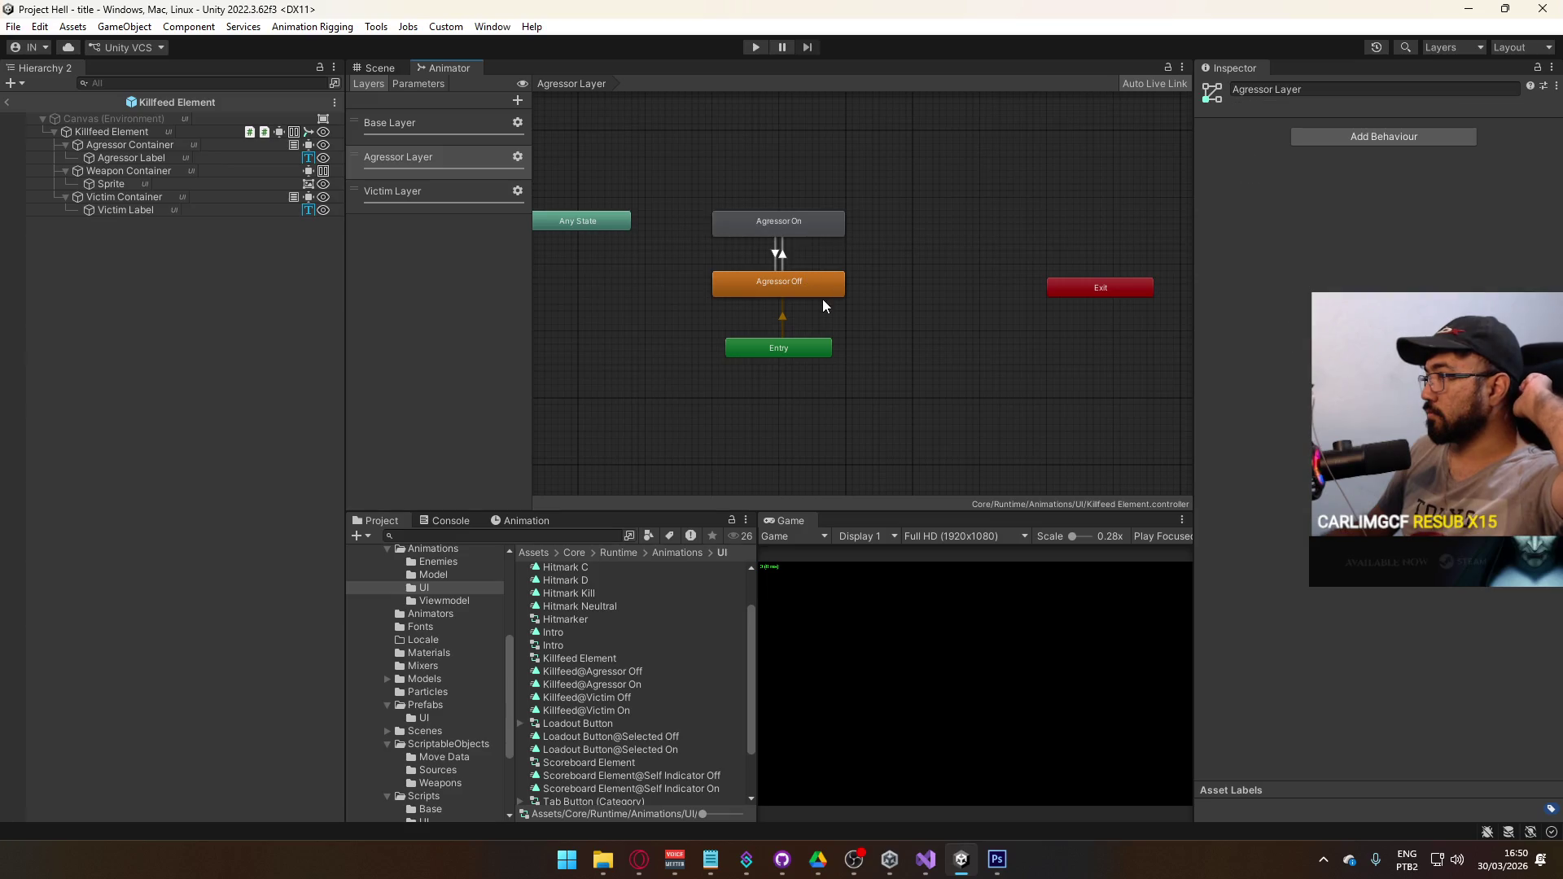
left_click(812, 285)
left_click(801, 223)
left_click(814, 277)
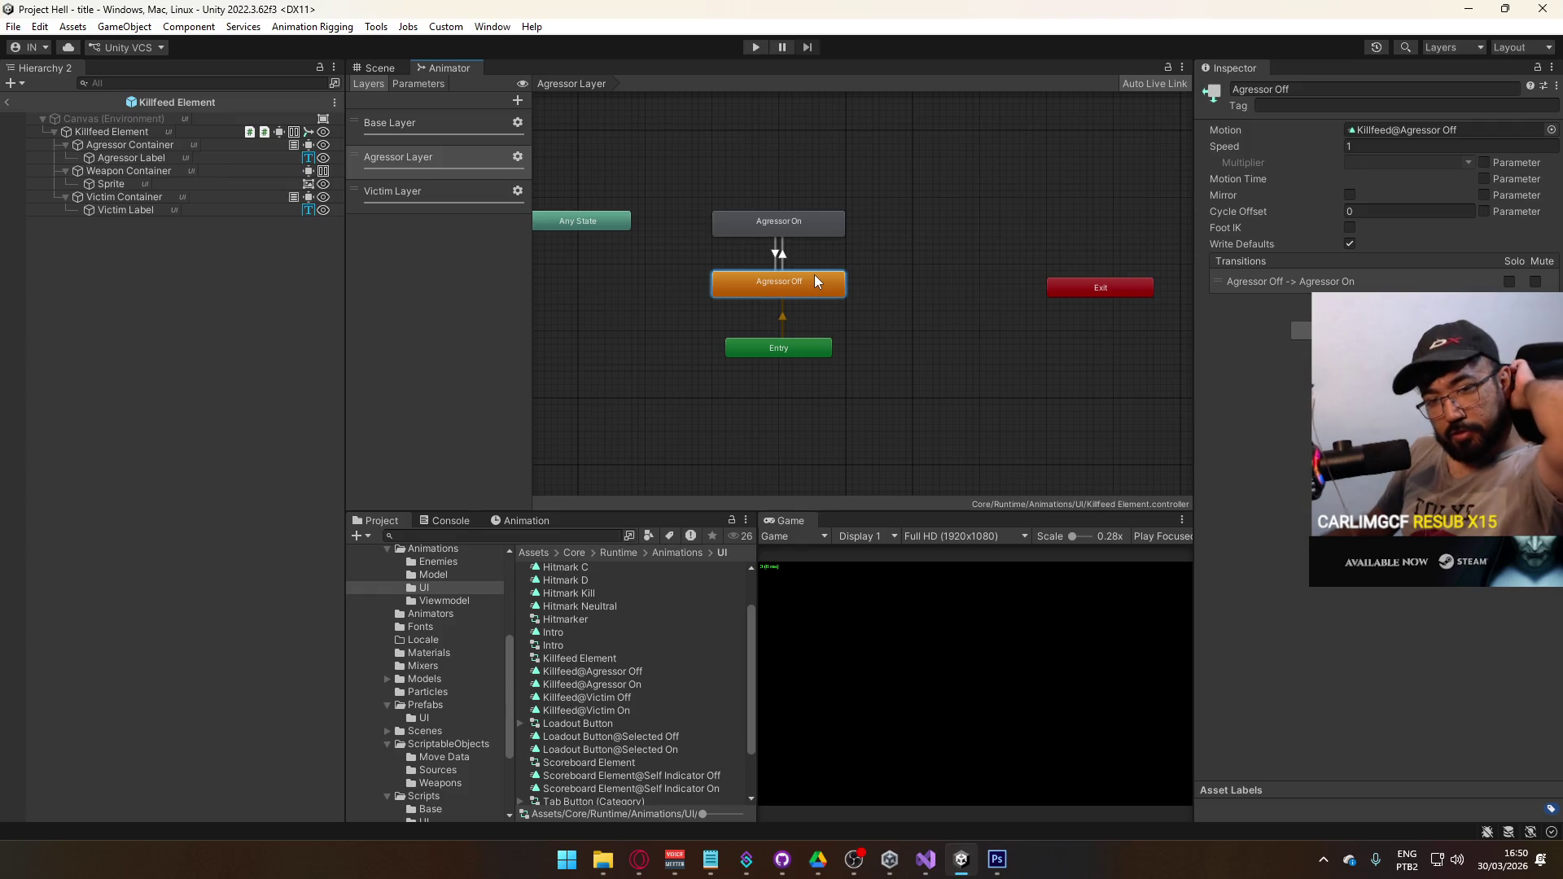
- Switch to the Victim Layer and inspect its Victim On and Victim Off states
left_click(414, 192)
left_click(804, 232)
left_click(798, 280)
left_click(785, 232)
- Recheck the Agressor Layer's On and Off states, then bring up the Animation window
left_click(436, 168)
left_click(778, 222)
left_click(794, 280)
left_click(781, 226)
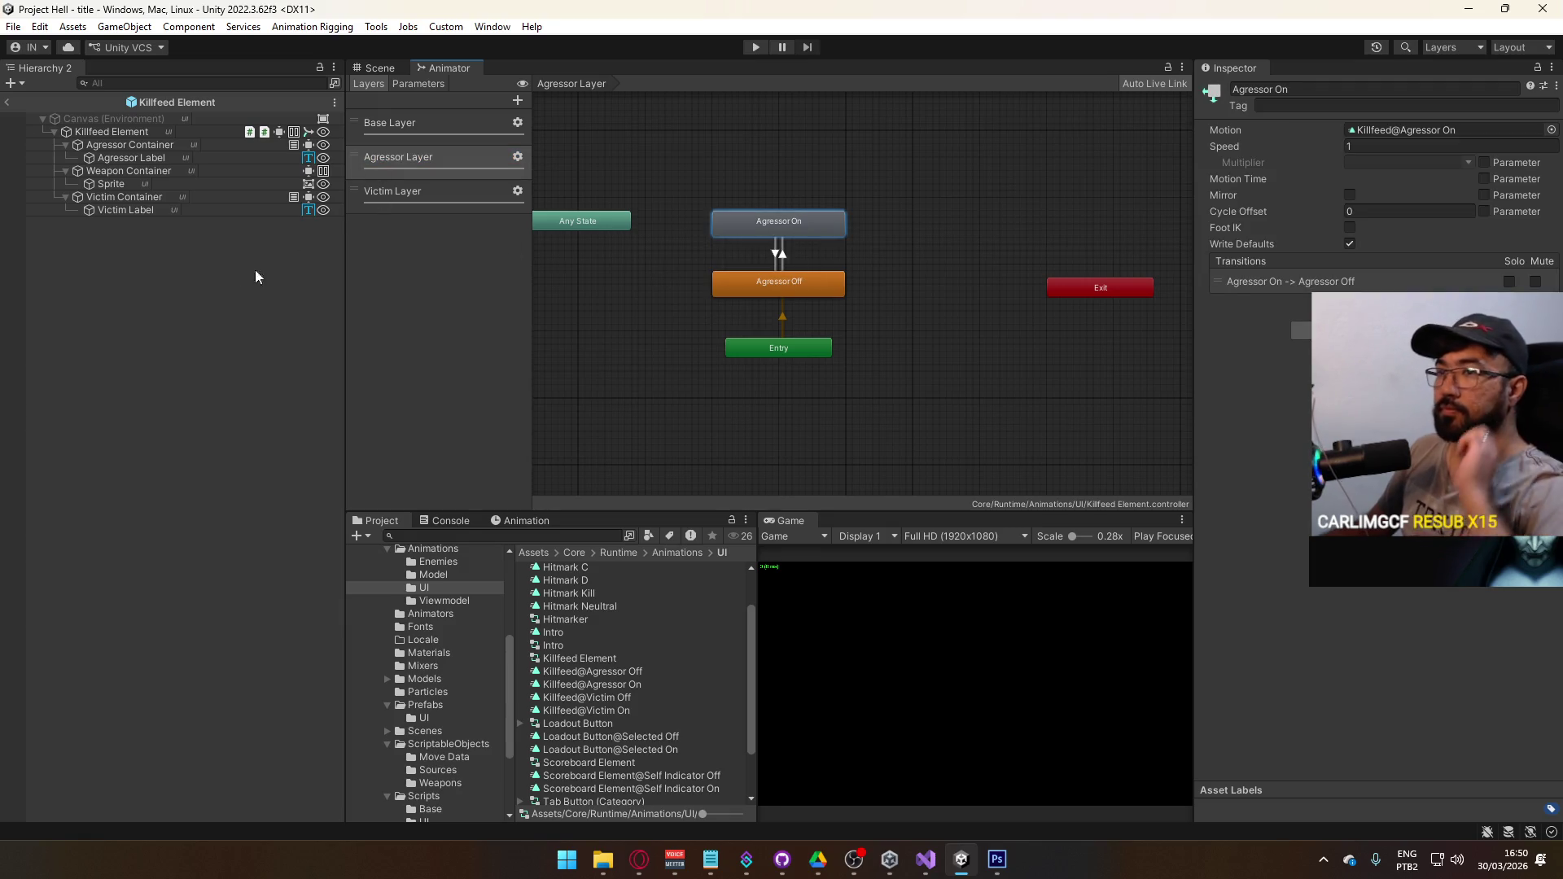
left_click(512, 521)
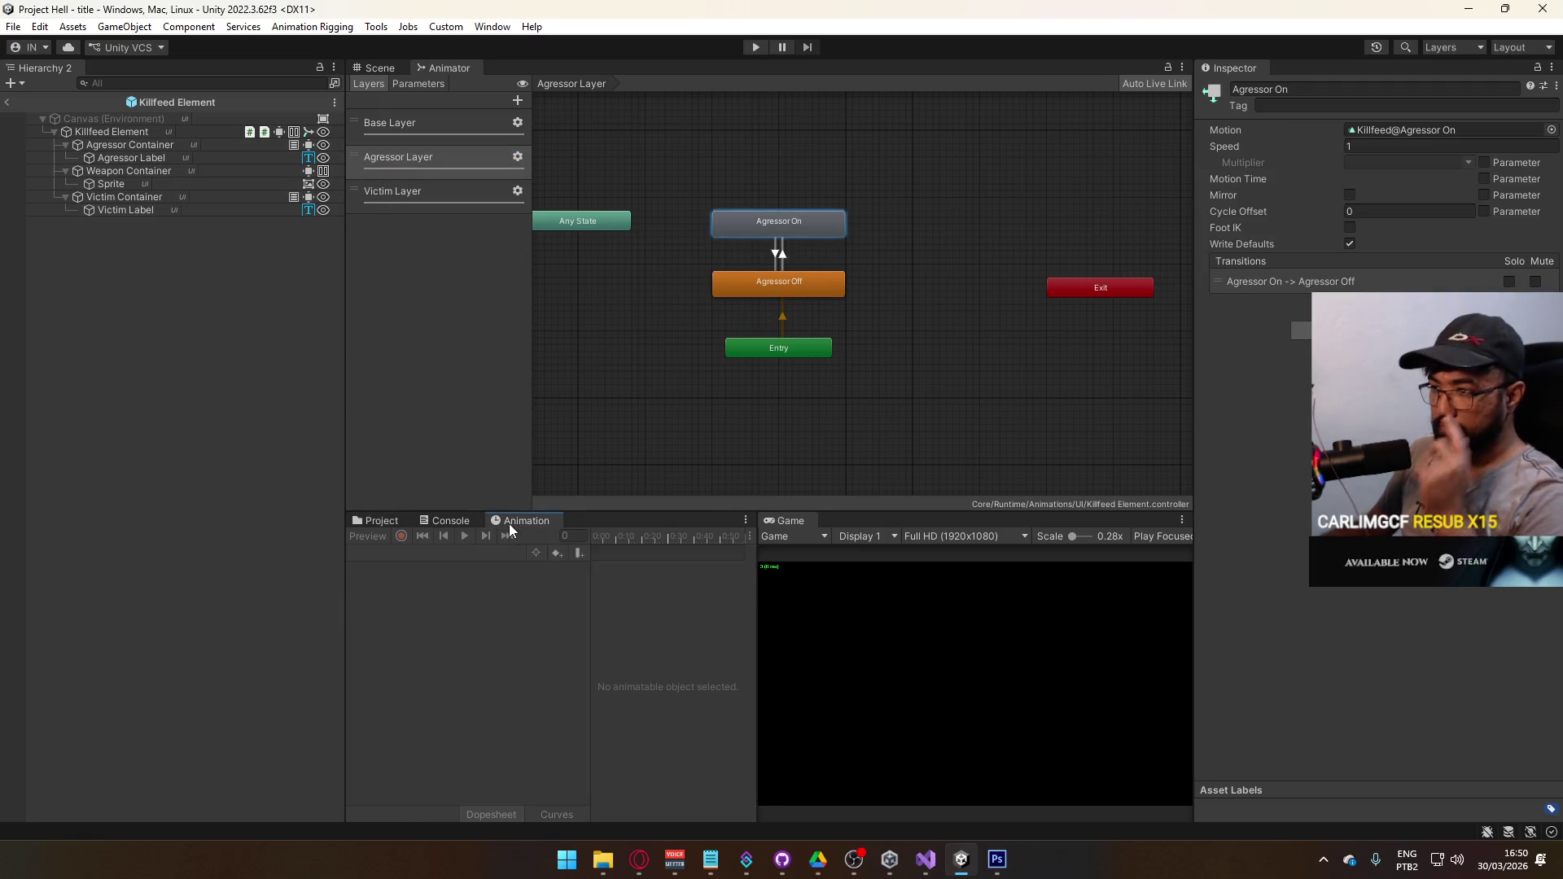
- Load Killfeed Element's Killfeed@Agressor On clip and inspect its Font Color track's yellow vertex colour
left_click(144, 131)
left_click(437, 554)
left_click(468, 583)
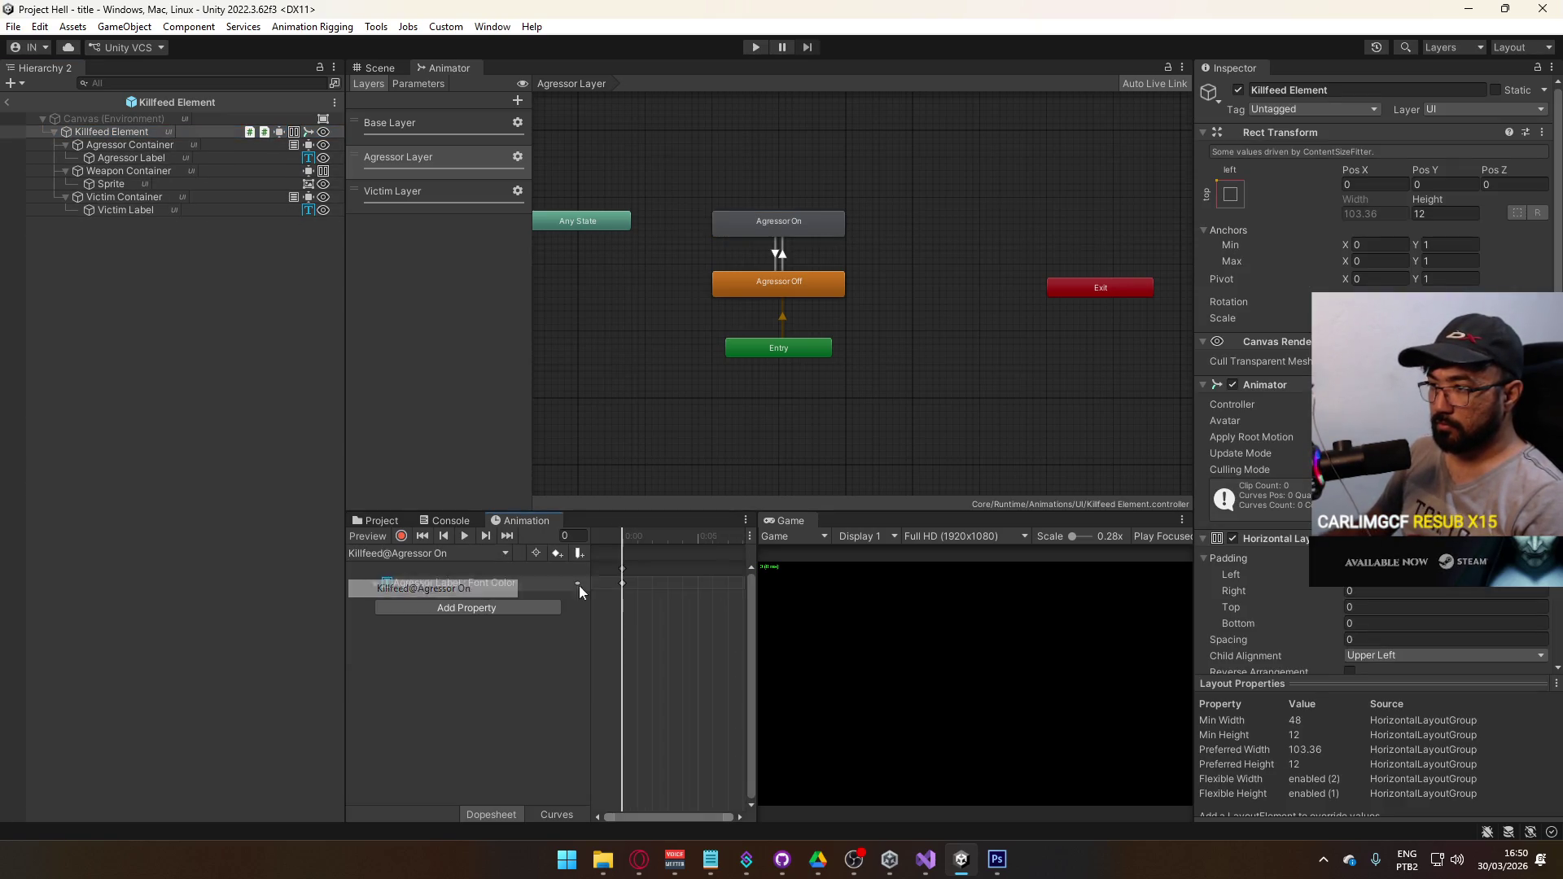
left_click(485, 581)
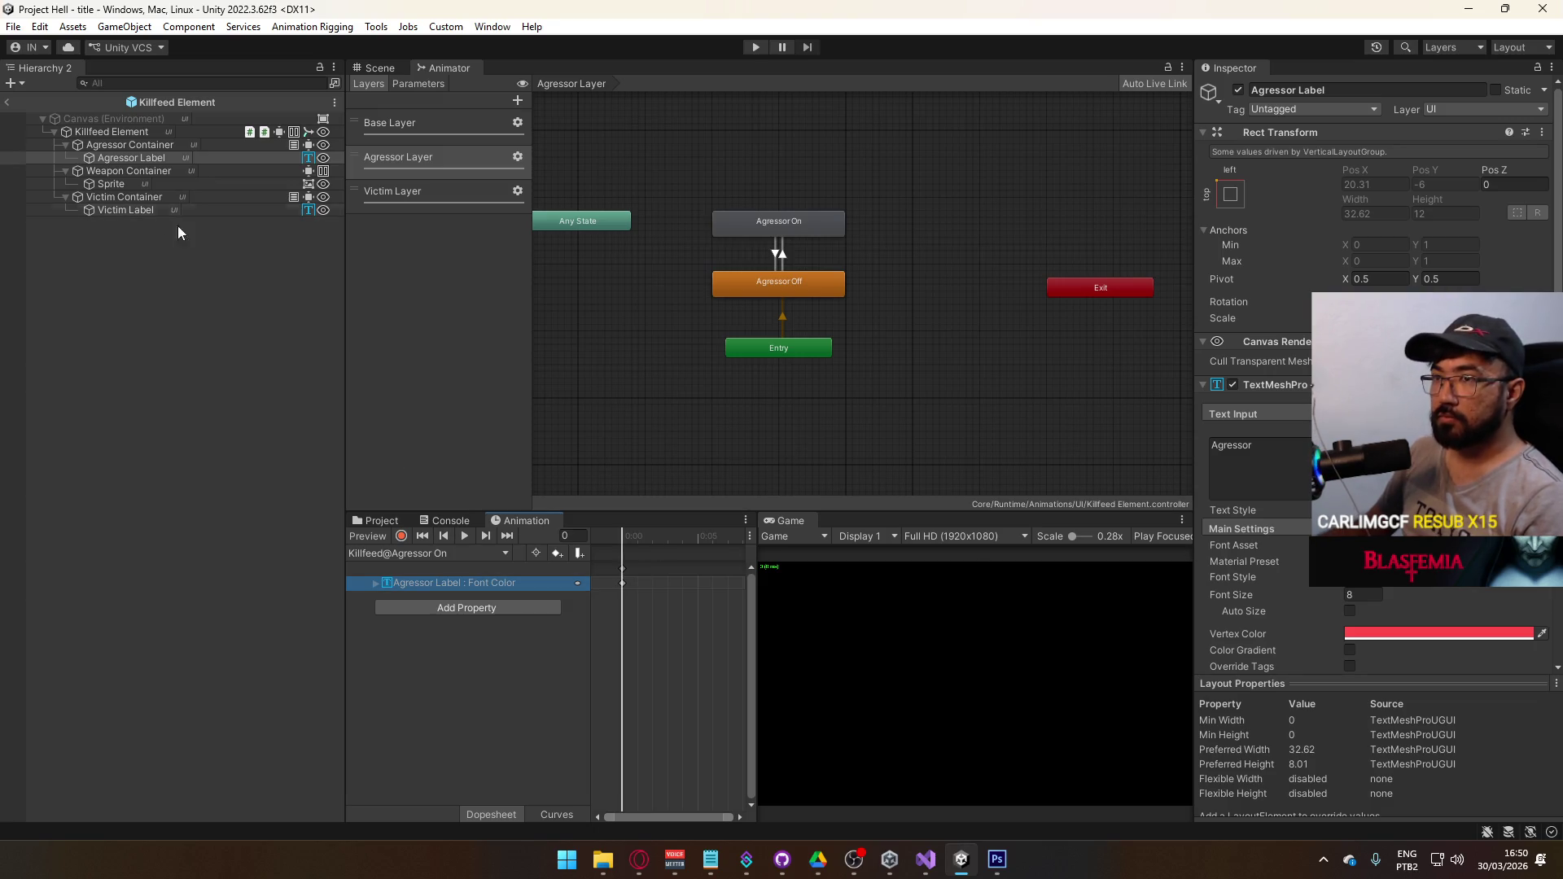
left_click(1419, 638)
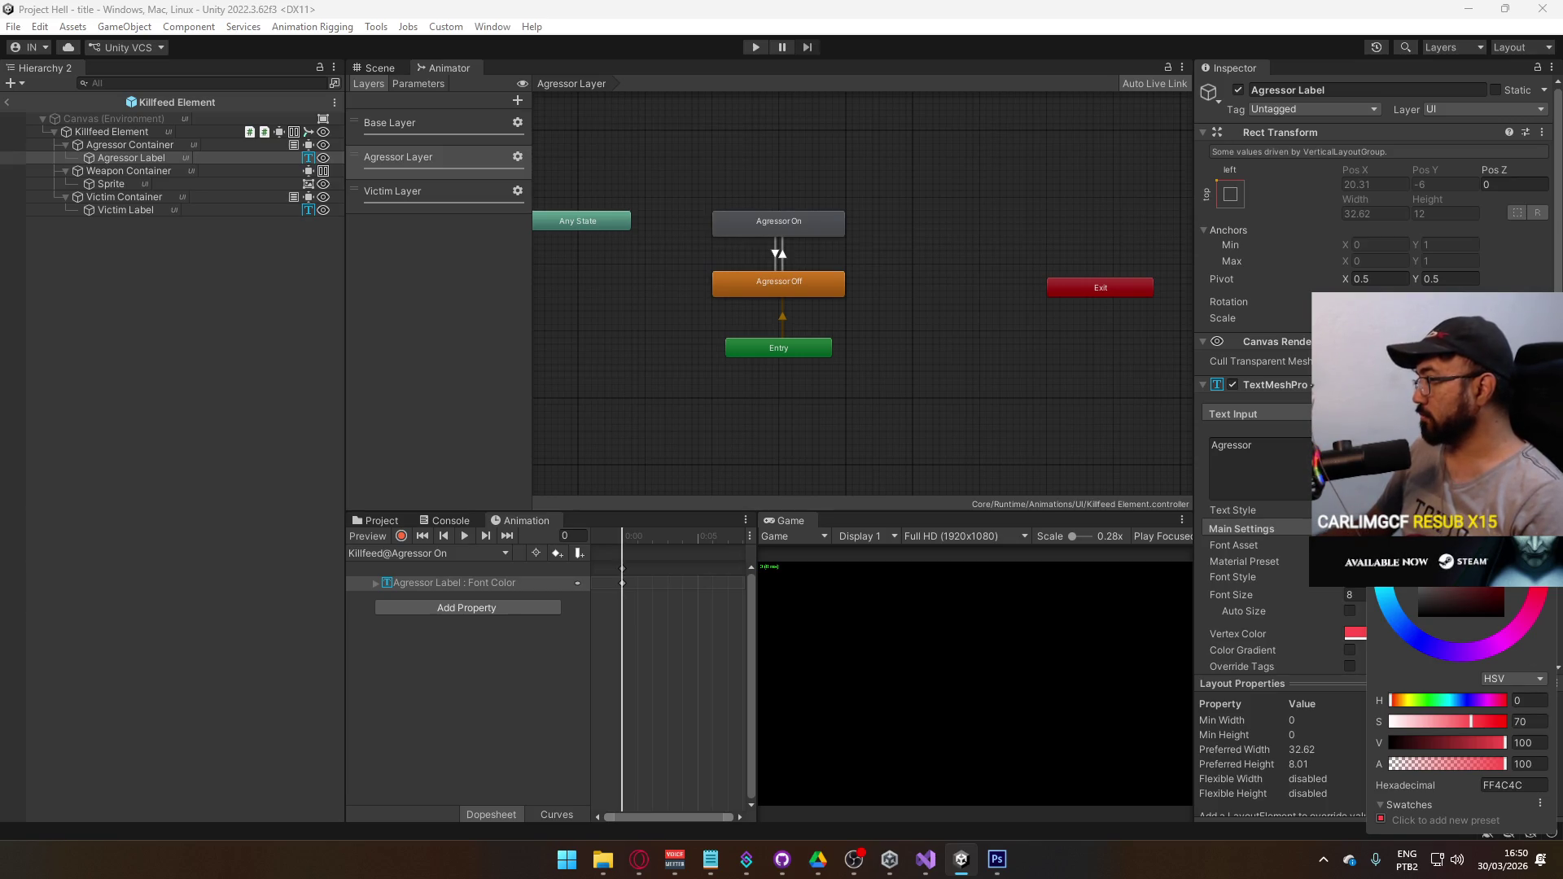
key("Escape")
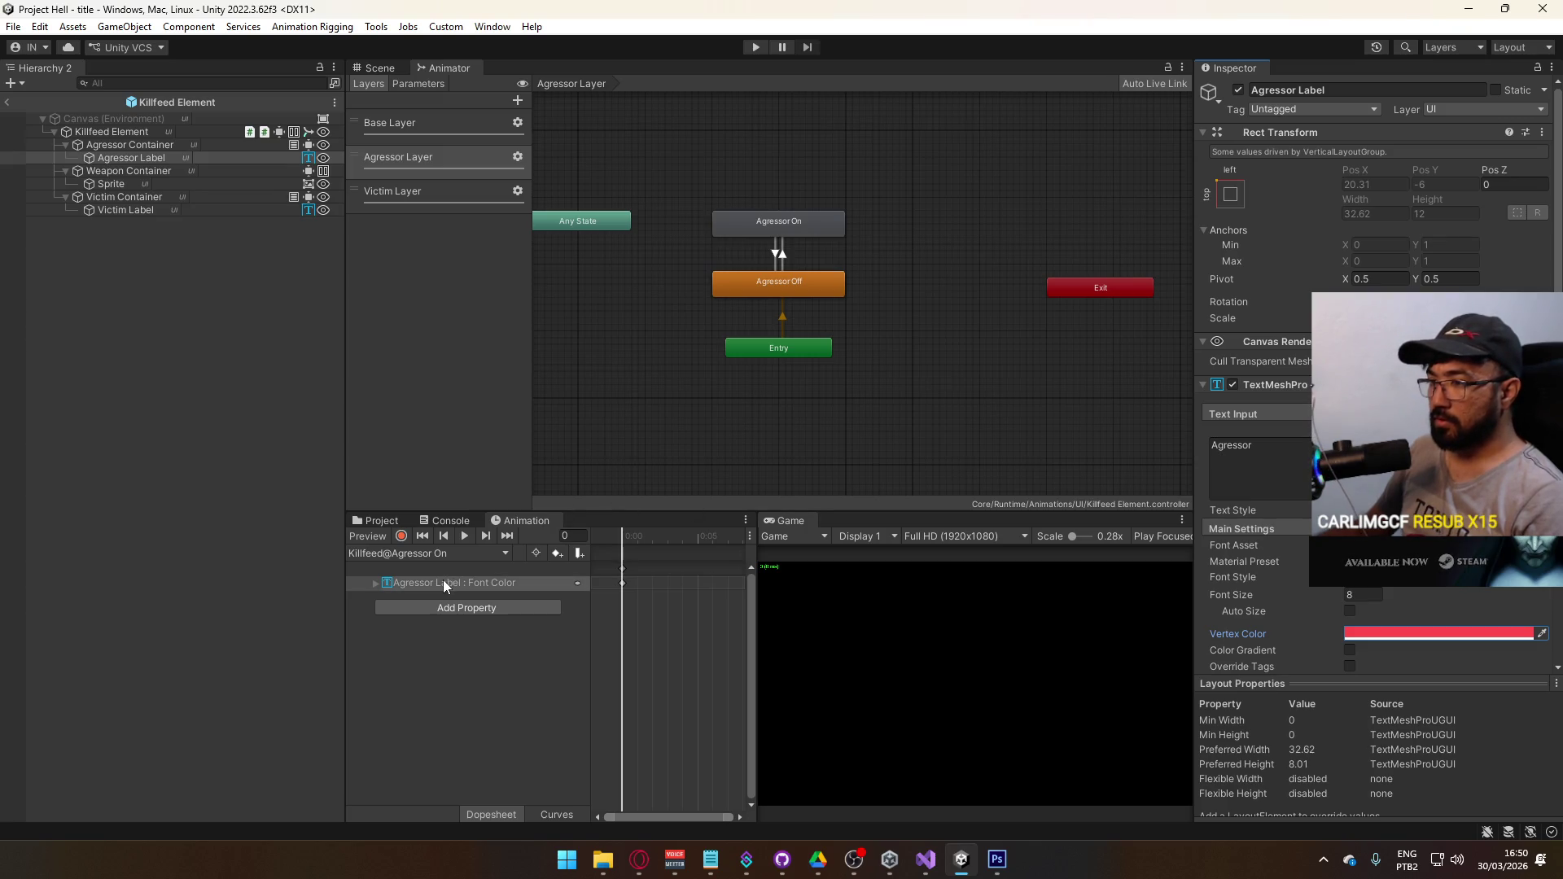
- Switch to the Killfeed@Agressor Off clip and back to Agressor On, reselecting the Font Color track
left_click(456, 554)
left_click(432, 573)
left_click(443, 554)
left_click(427, 586)
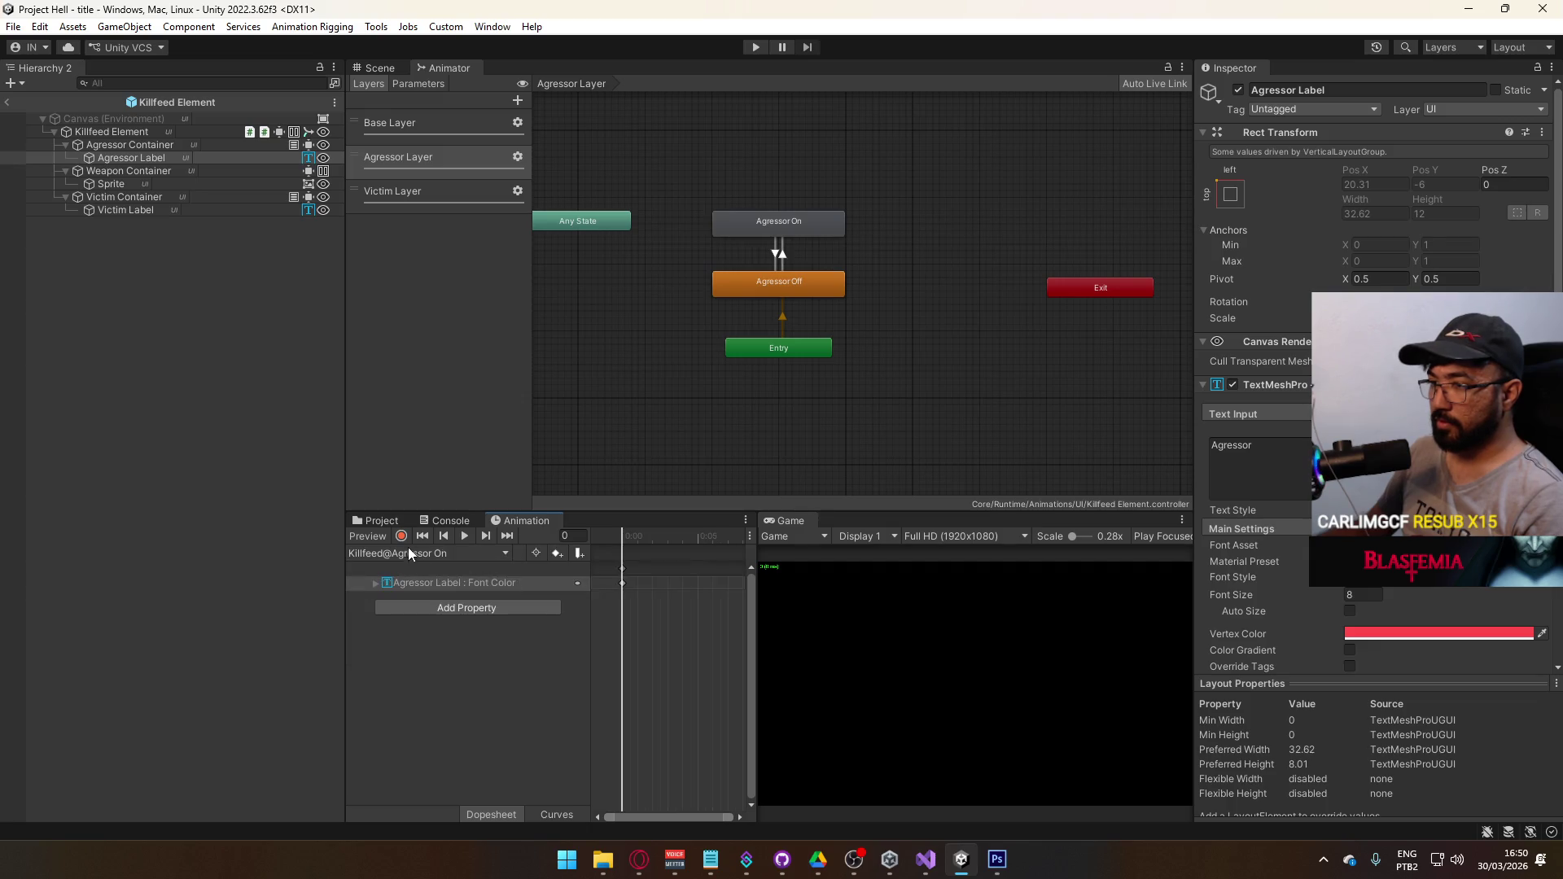
left_click(468, 584)
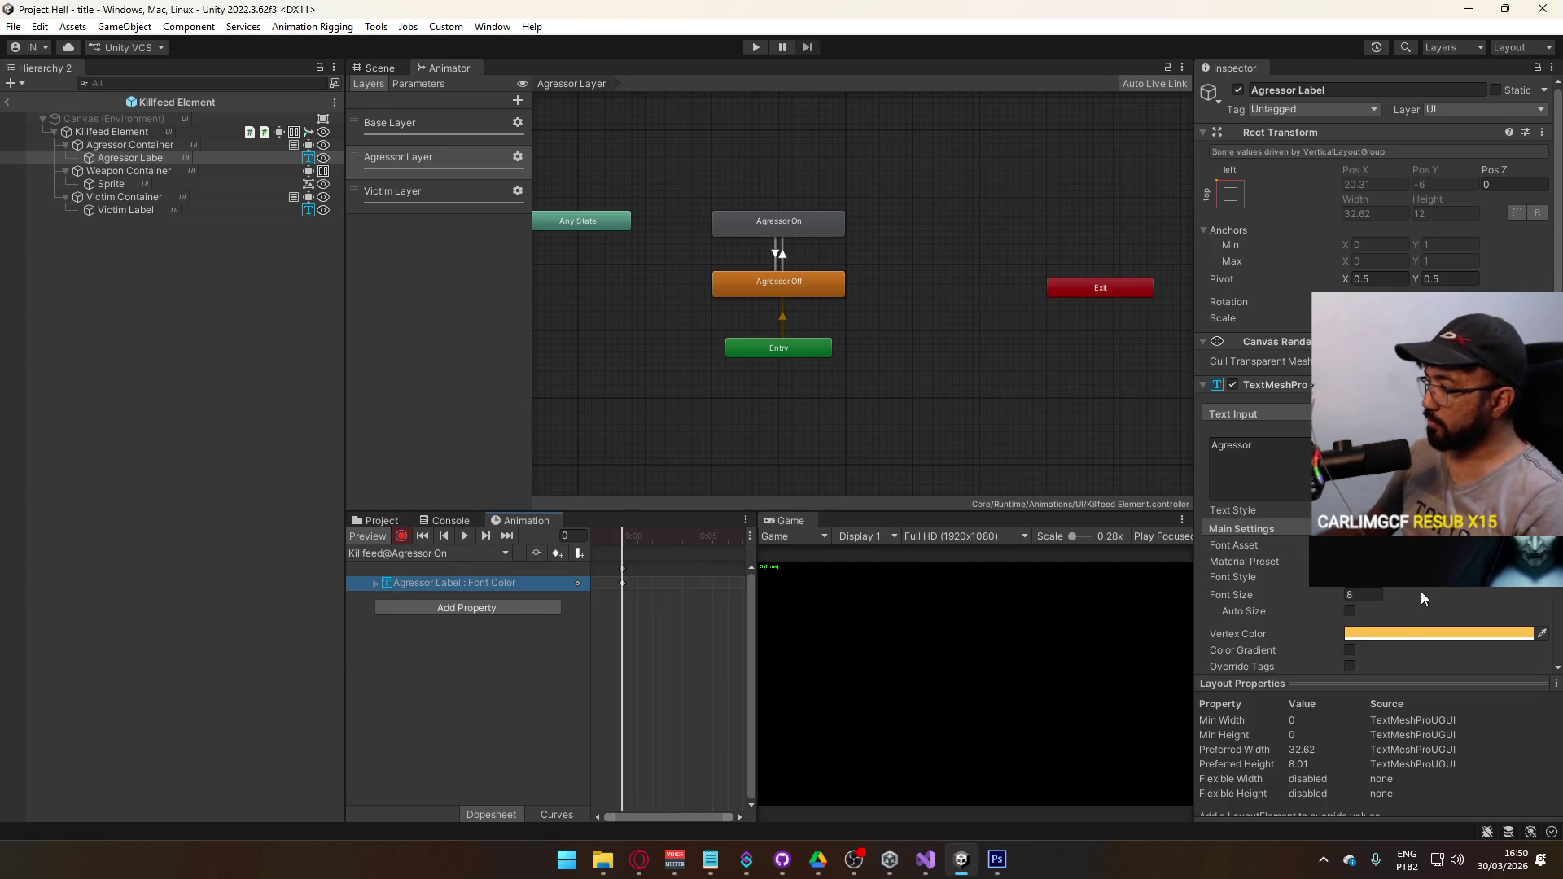
- In the scene view, set the Agressor label's vertex colour to saturation 90 and hue 40
left_click(386, 69)
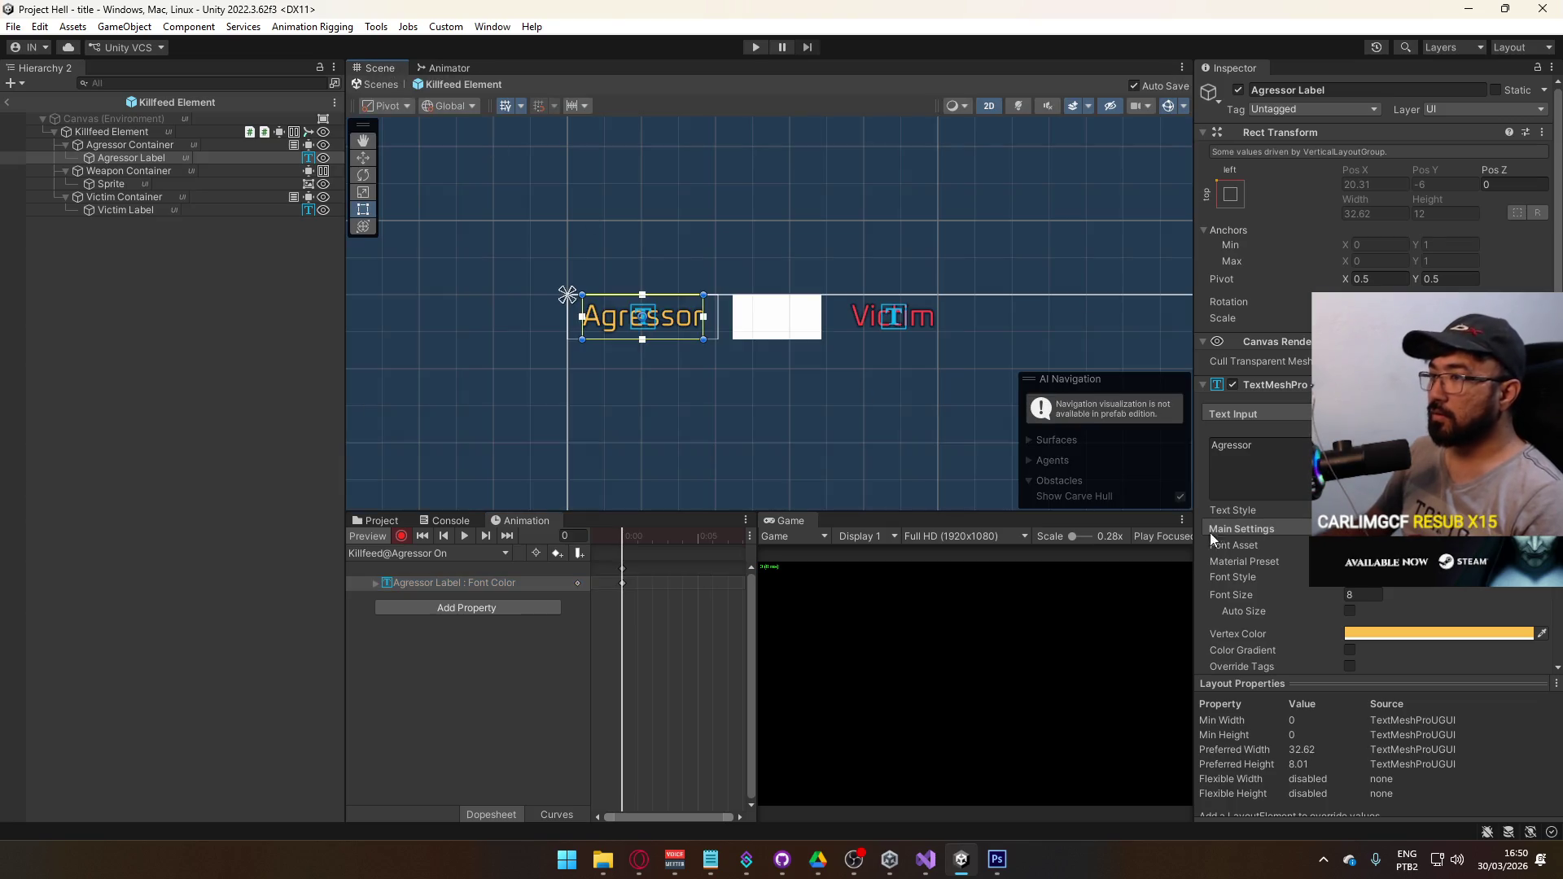
left_click(1439, 634)
left_click(1496, 722)
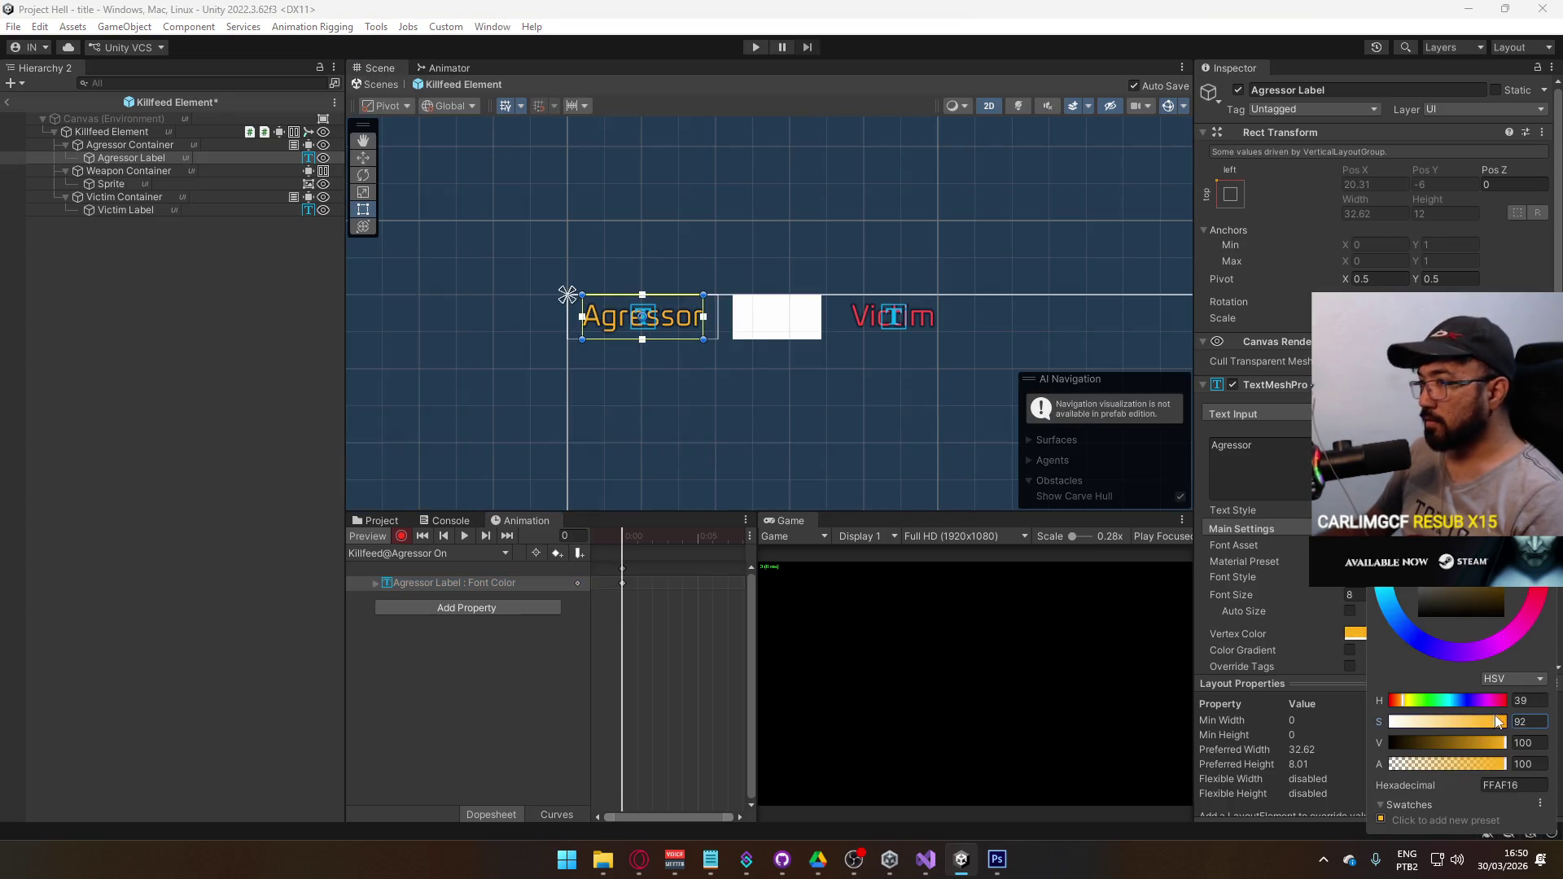
left_click(1528, 722)
type("90")
left_click(1529, 700)
type("40")
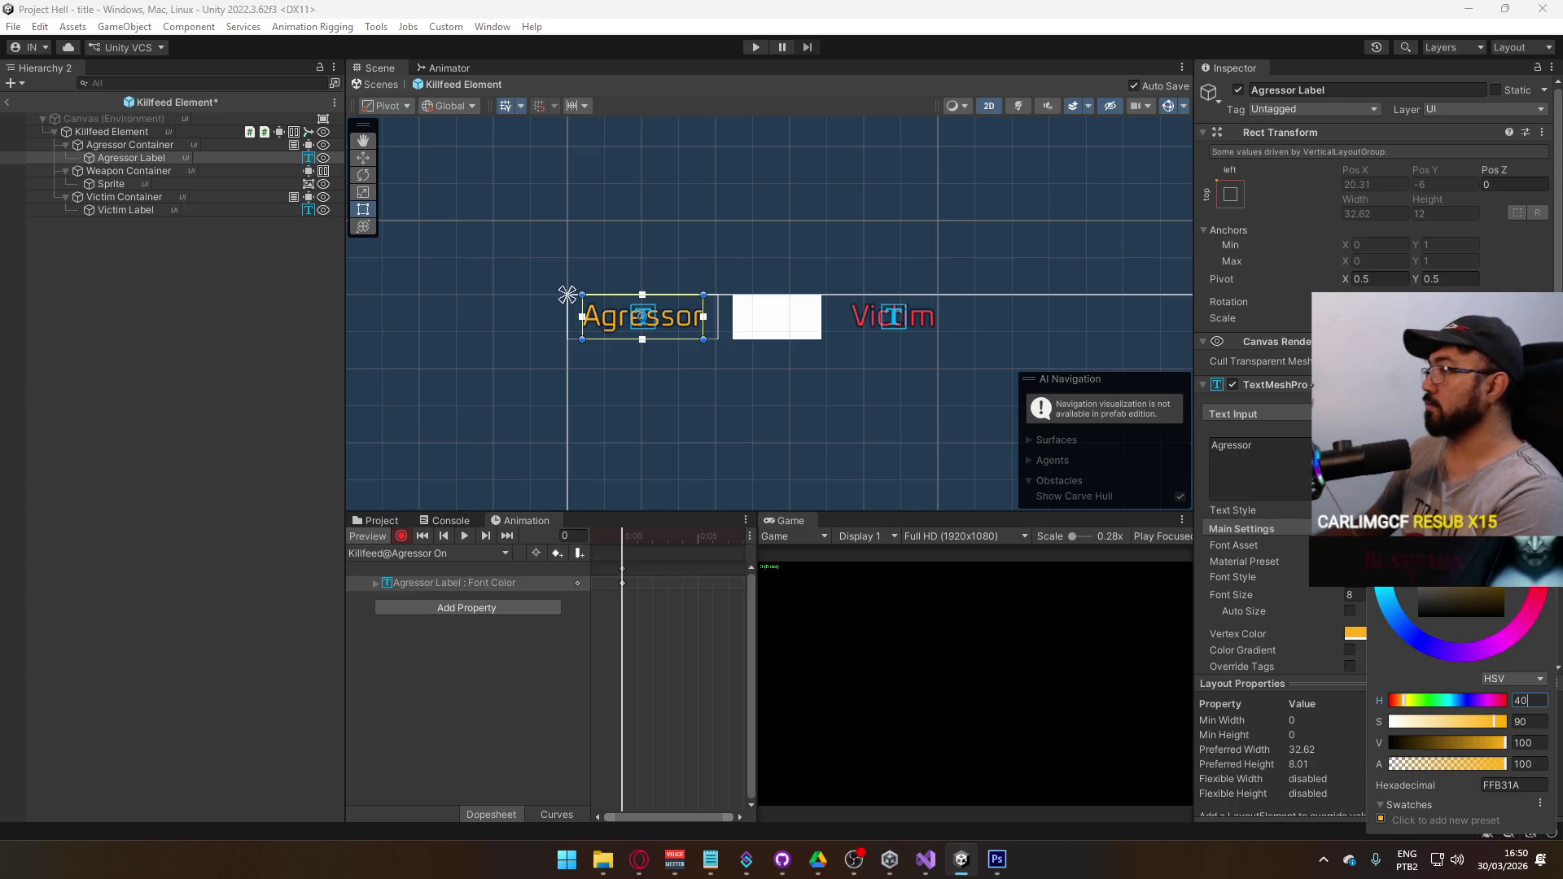
left_click(1002, 379)
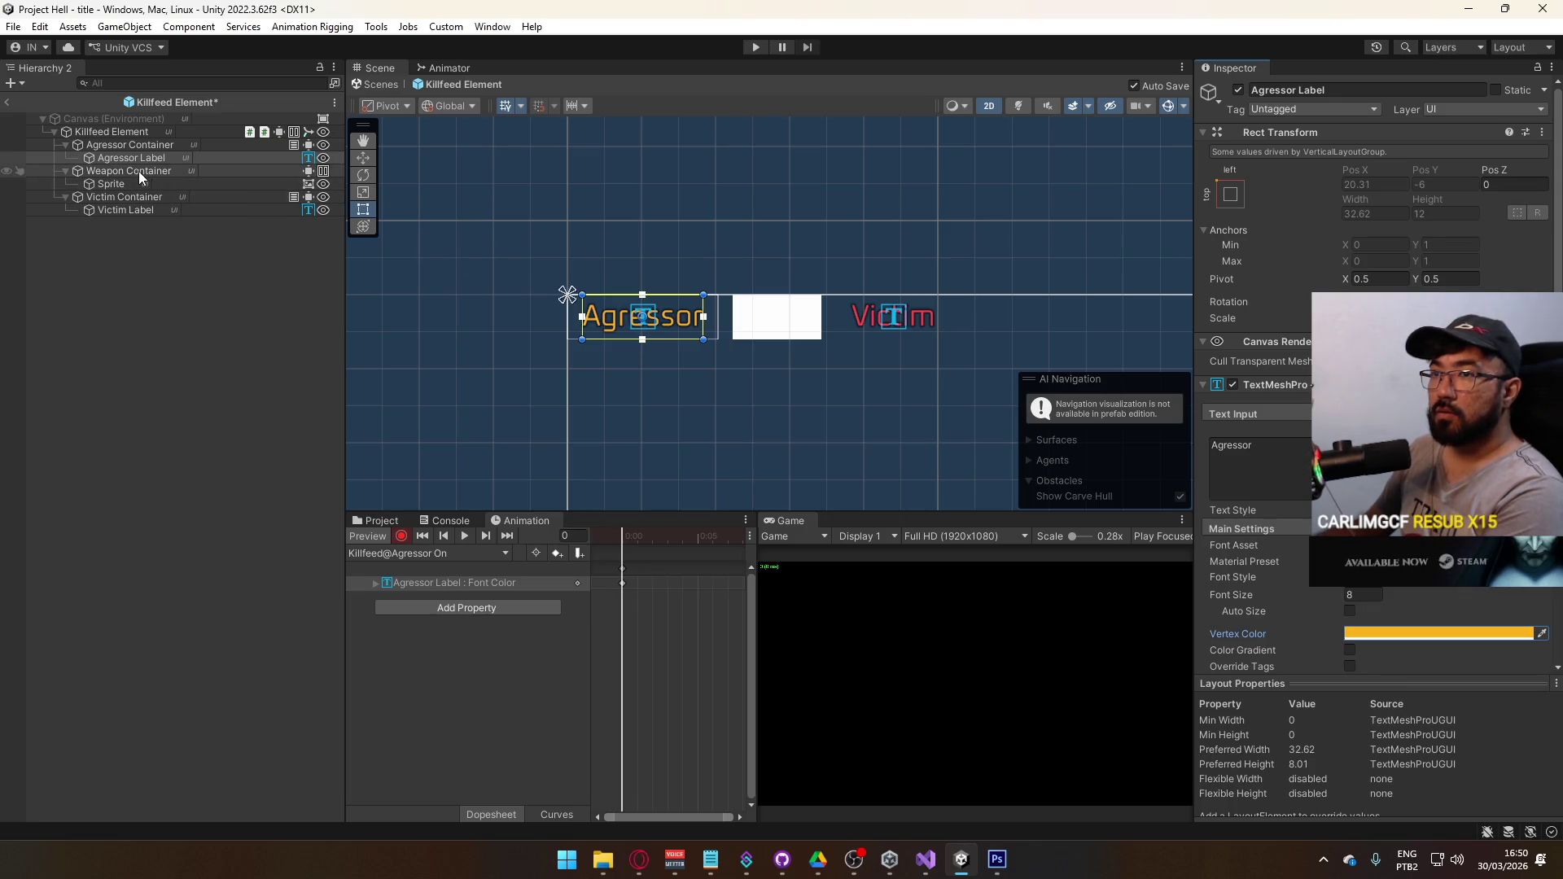
- Save the orange FFB31A colour as a swatch preset and toggle the animation preview
left_click(467, 553)
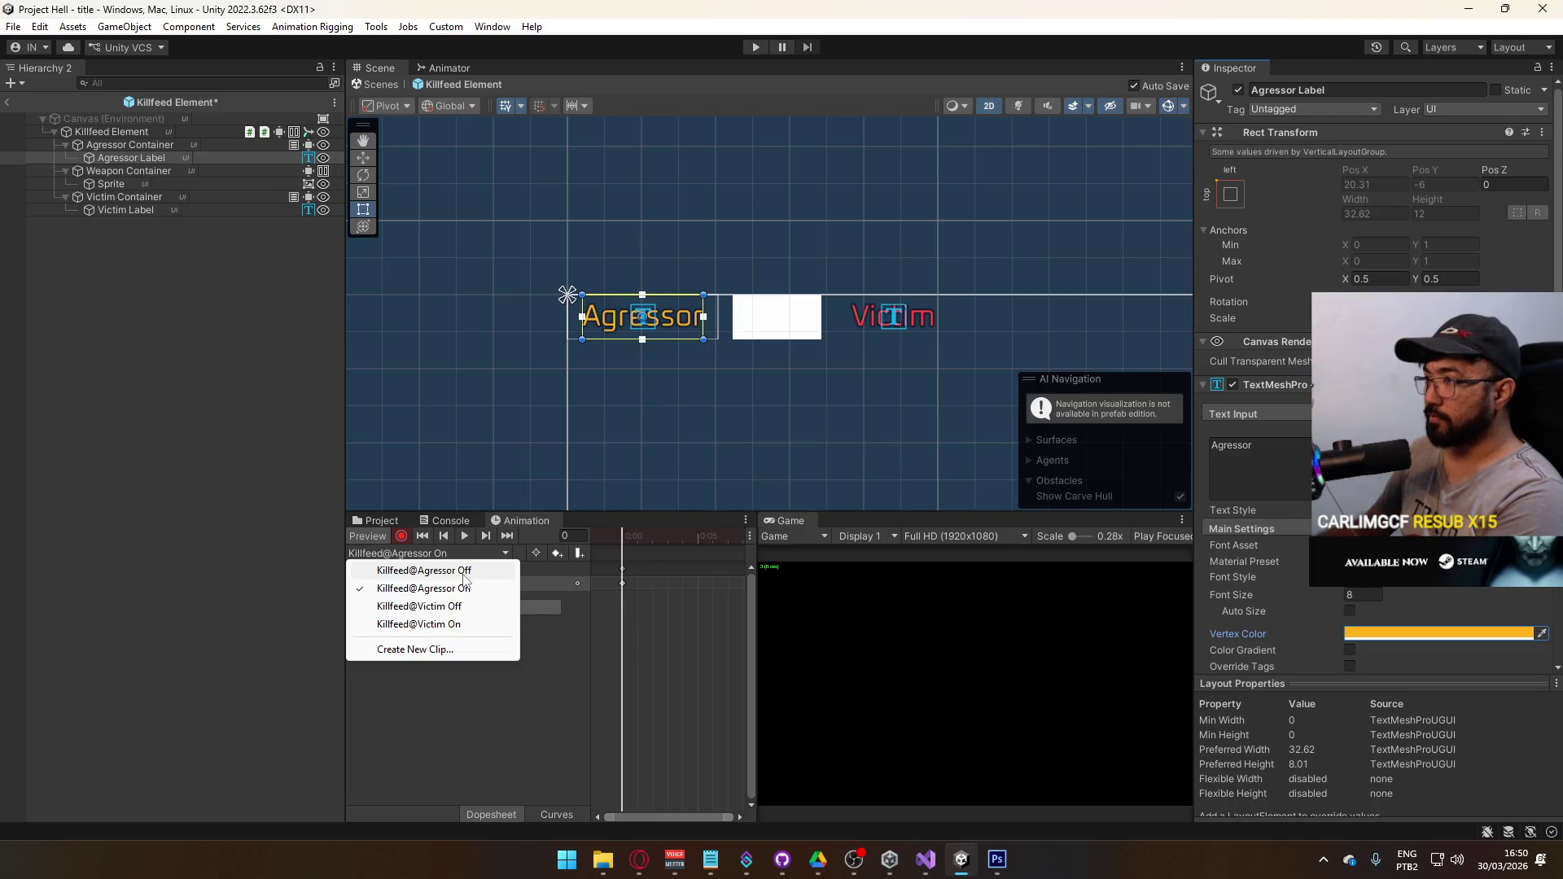
right_click(1443, 633)
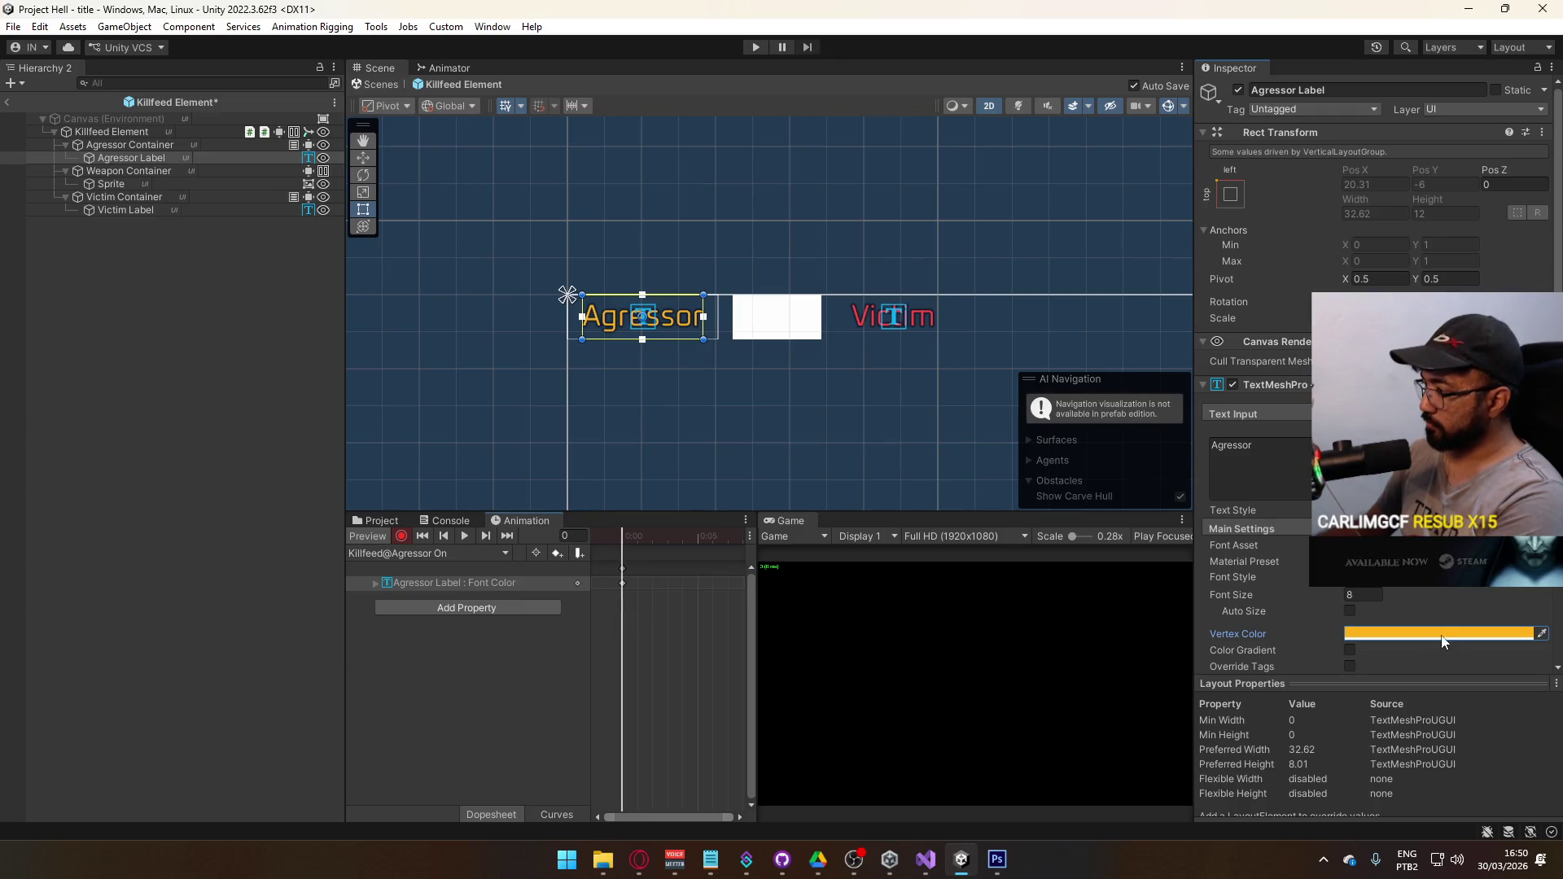
left_click(1475, 647)
left_click(1411, 633)
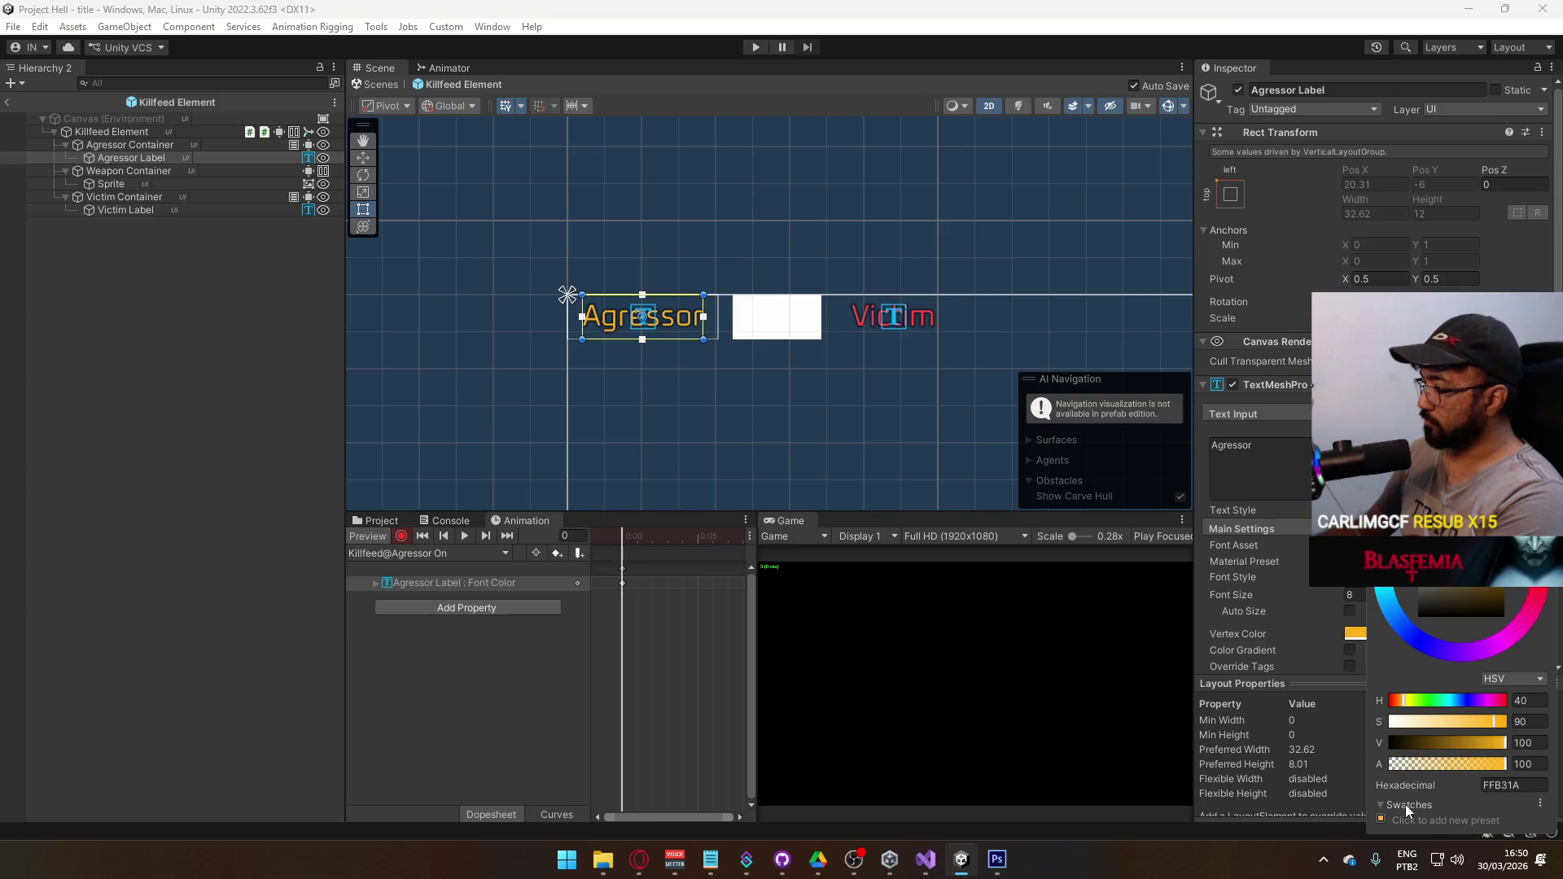
left_click(1380, 820)
left_click(148, 162)
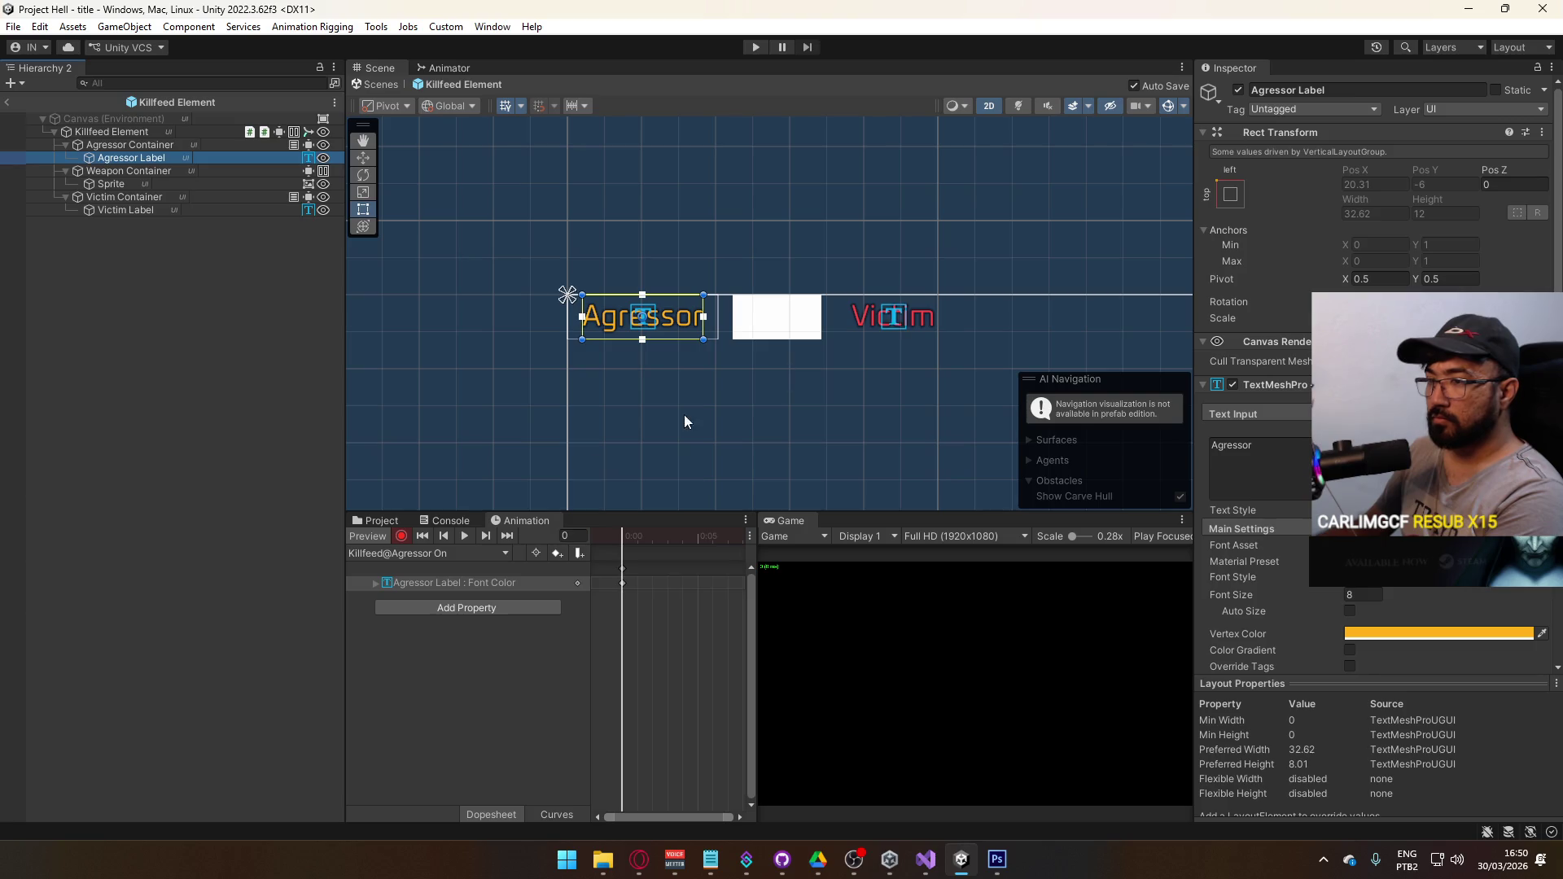
left_click(377, 539)
- Compare colours in the animation preview and check the Victim label's red vertex colour
left_click(378, 539)
left_click(378, 539)
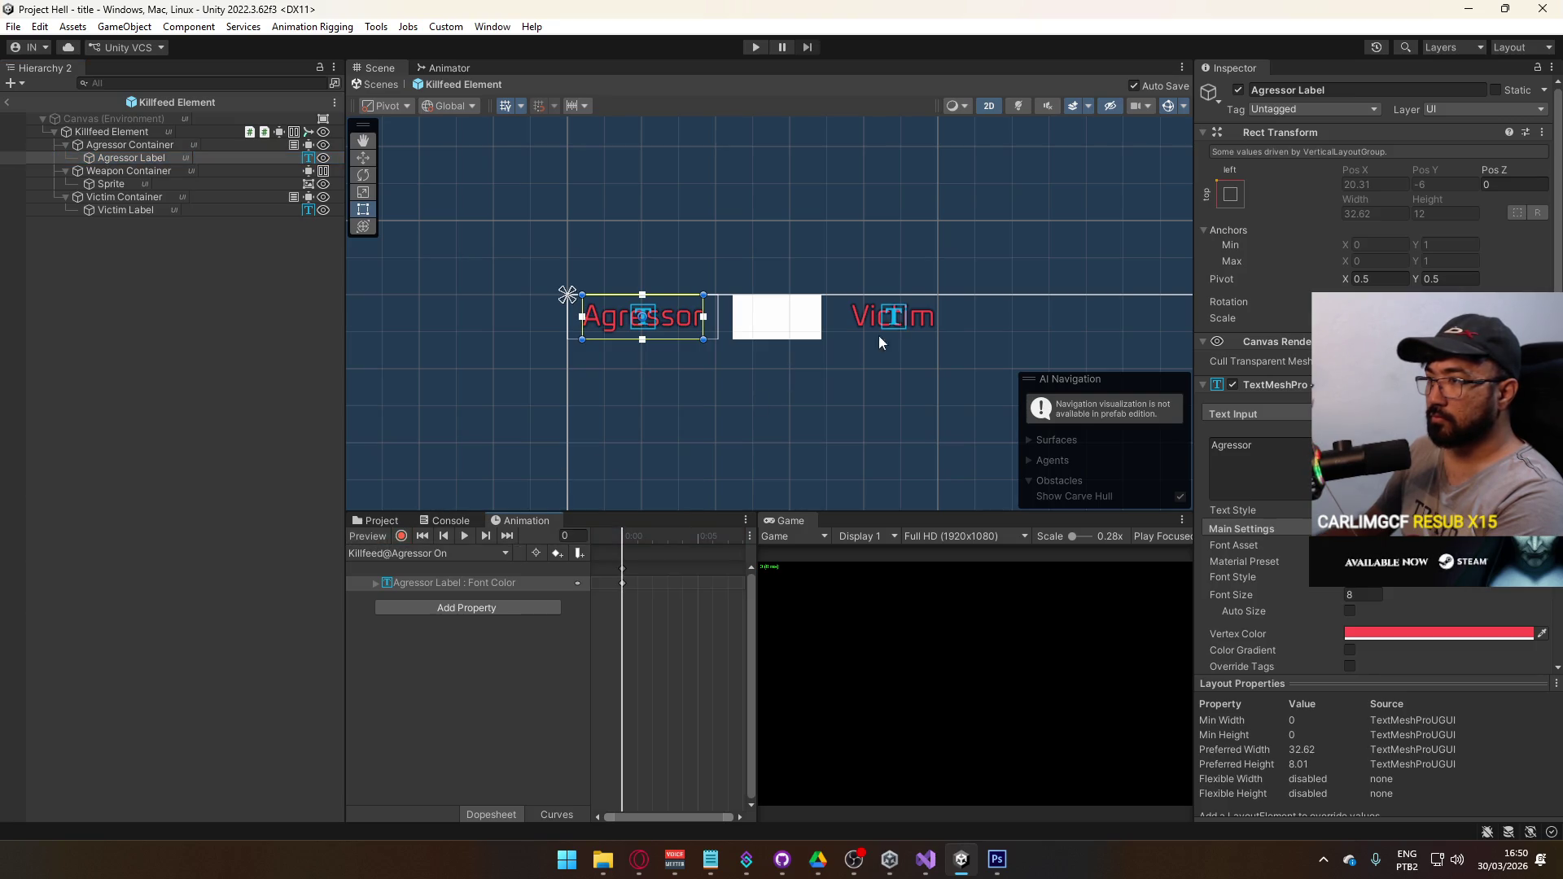
left_click(891, 318)
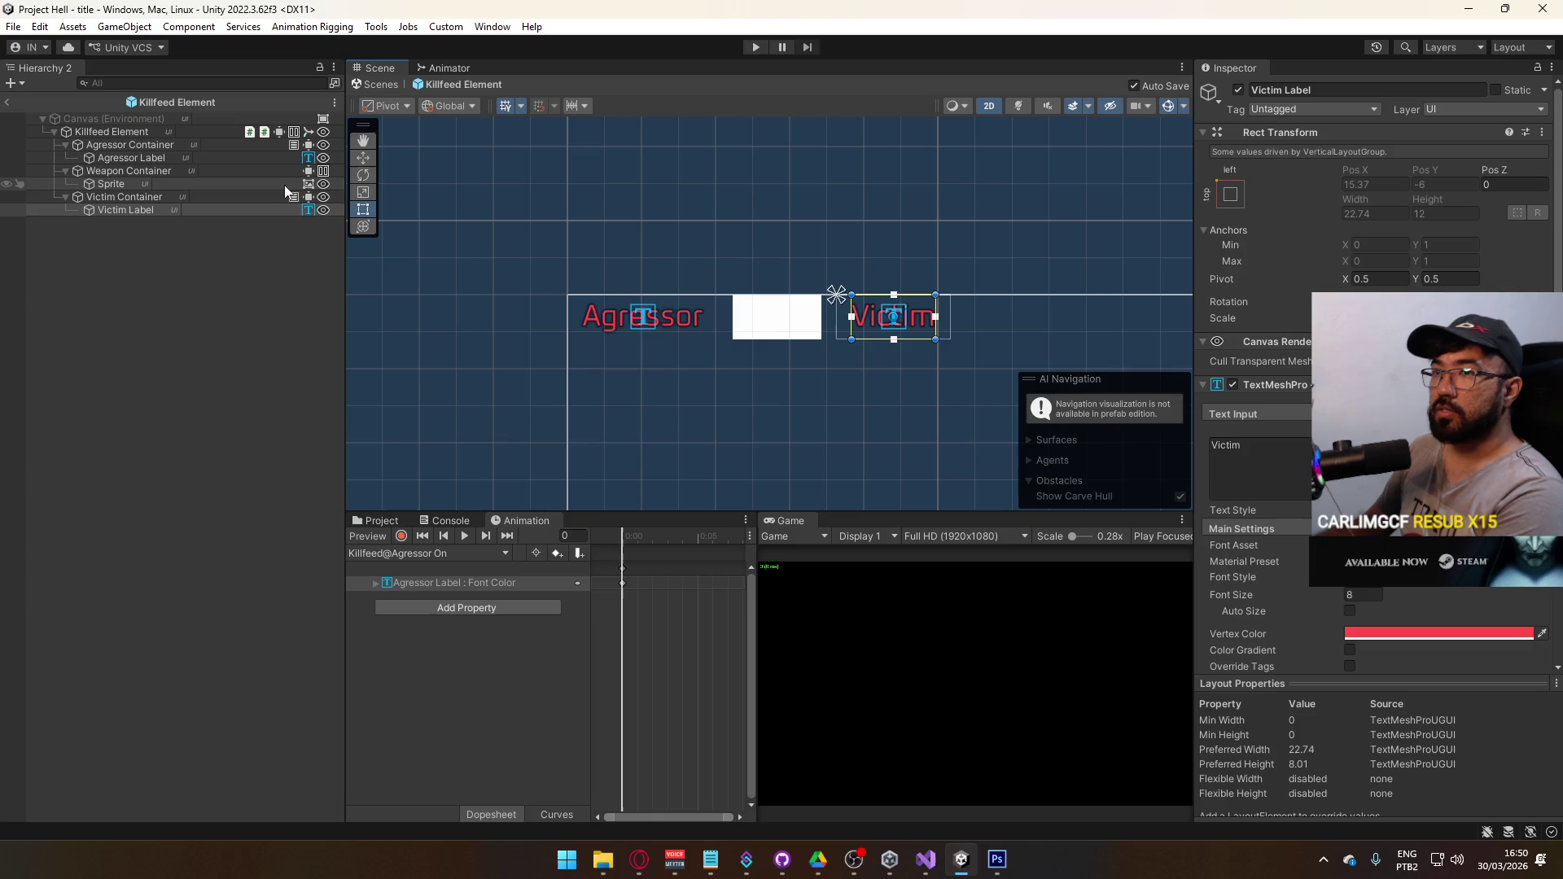
left_click(1423, 634)
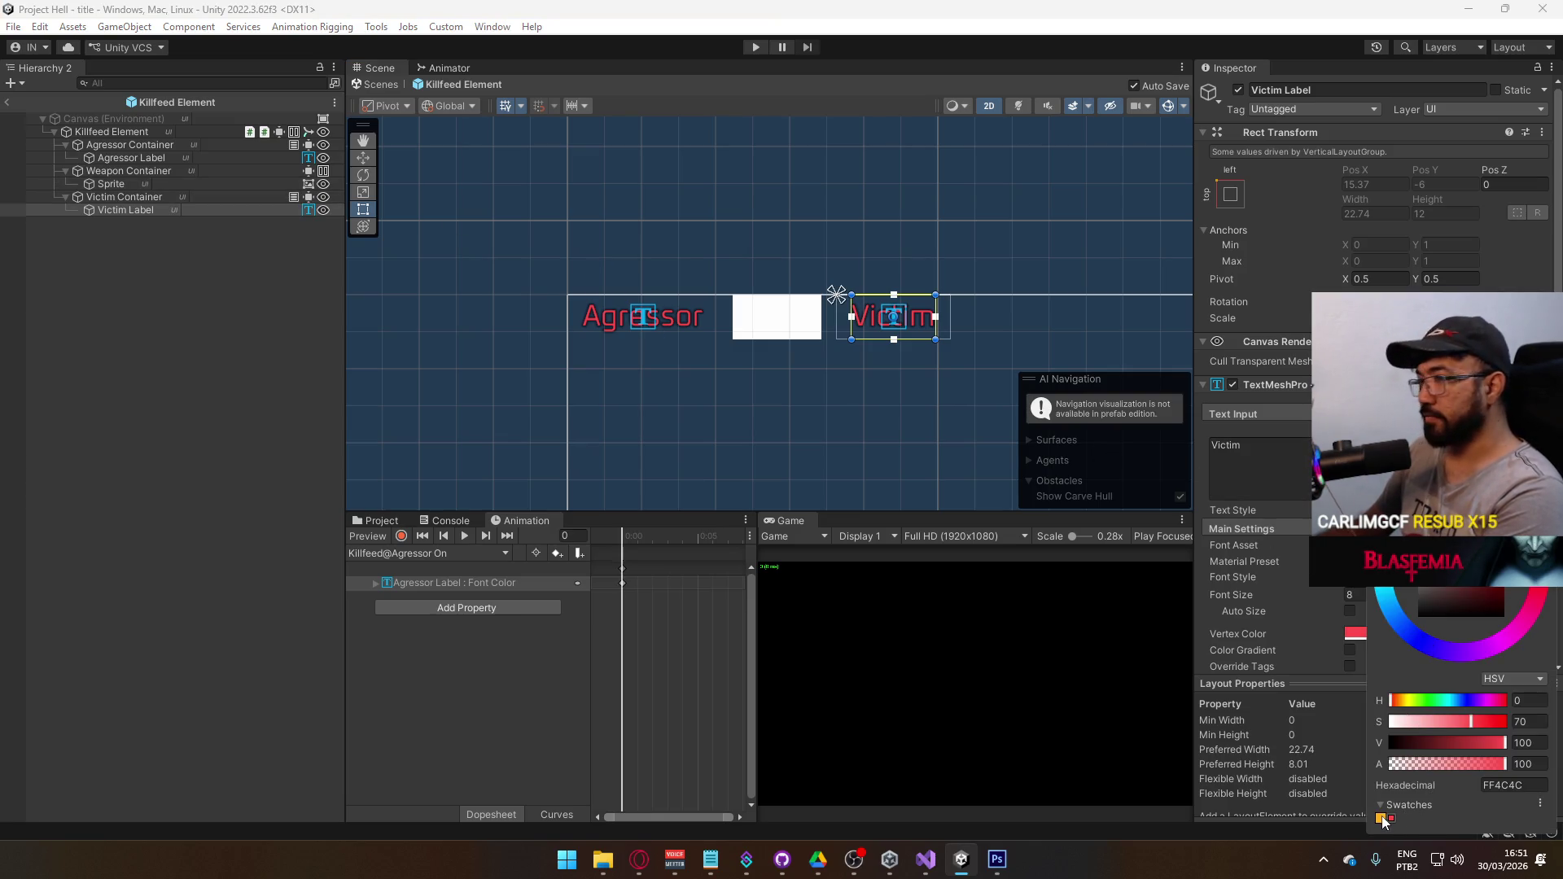
left_click(400, 553)
- Open the Killfeed@Victim On clip and select its Font Color track
left_click(441, 553)
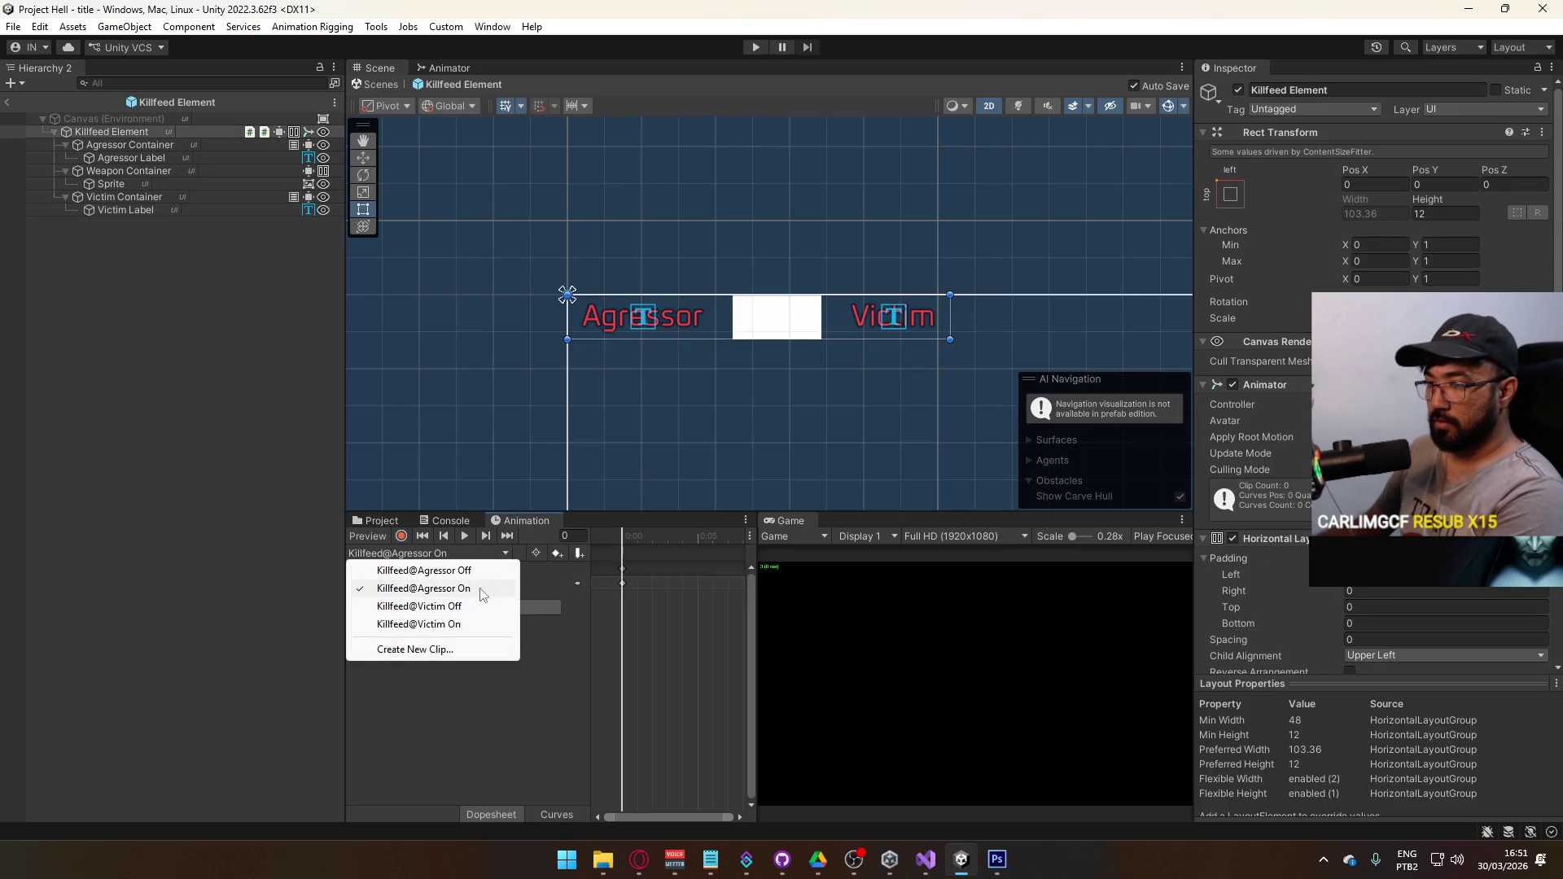
left_click(456, 628)
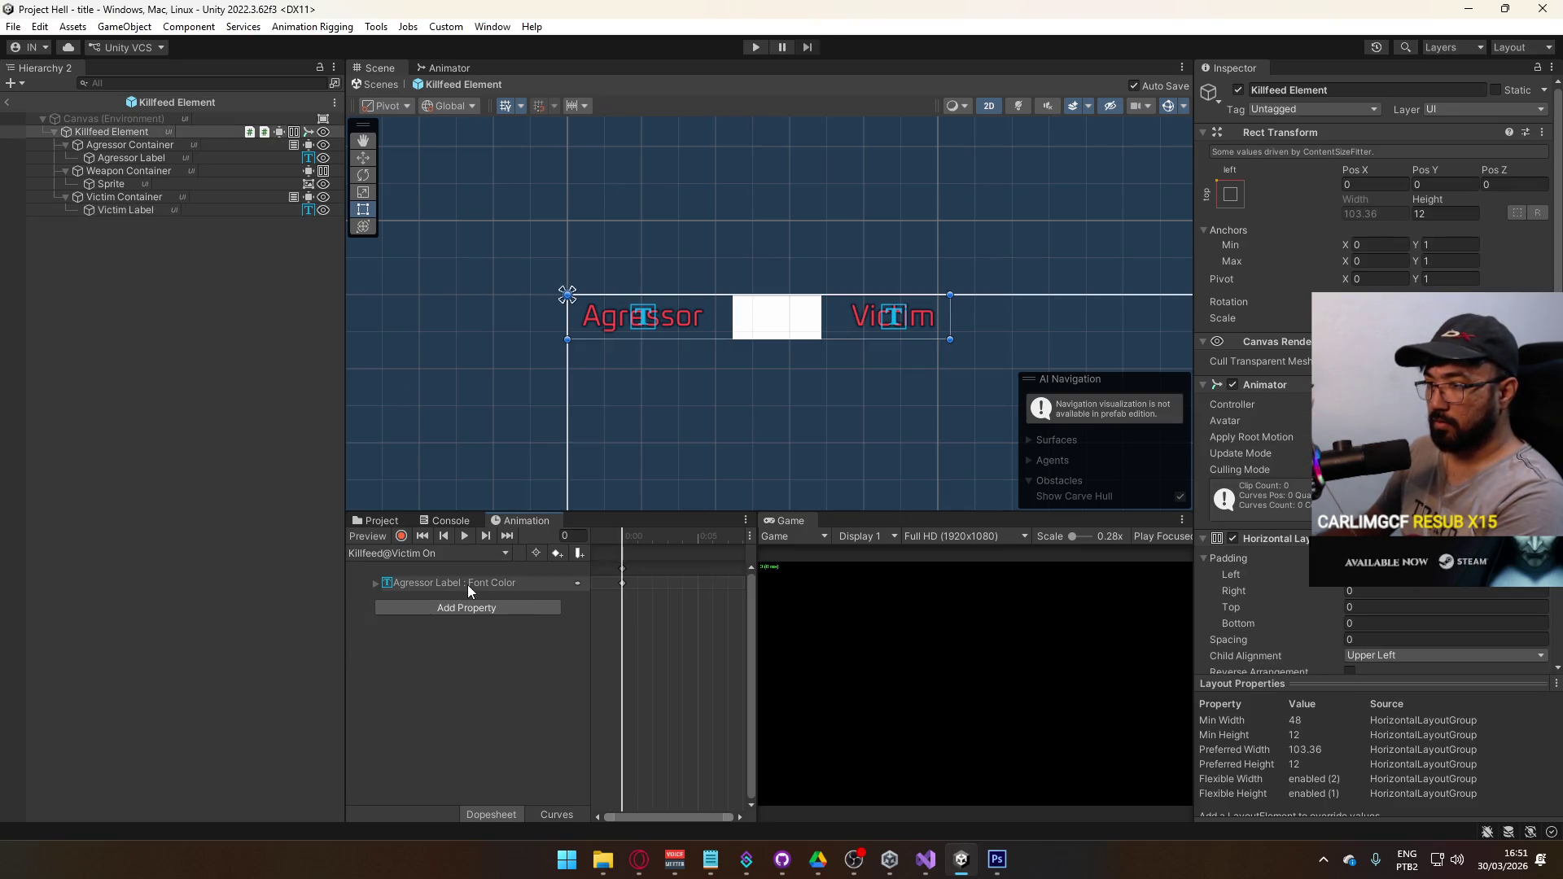
left_click(467, 584)
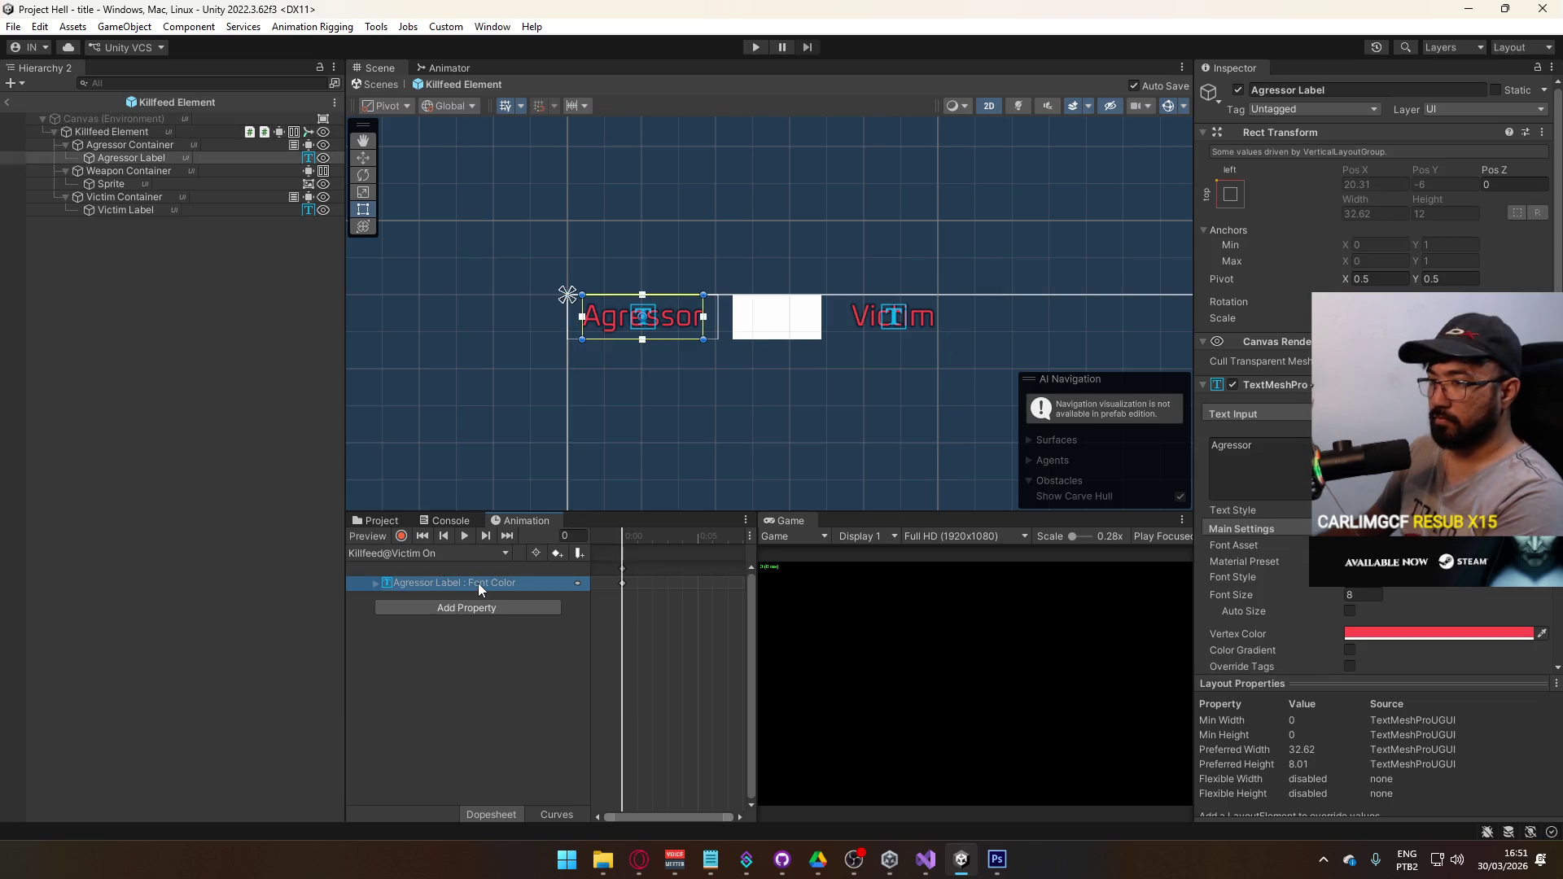
- Rename the Font Color track path to Agressor Container/Victim Label, replacing Agressor with Victim
left_click(477, 583)
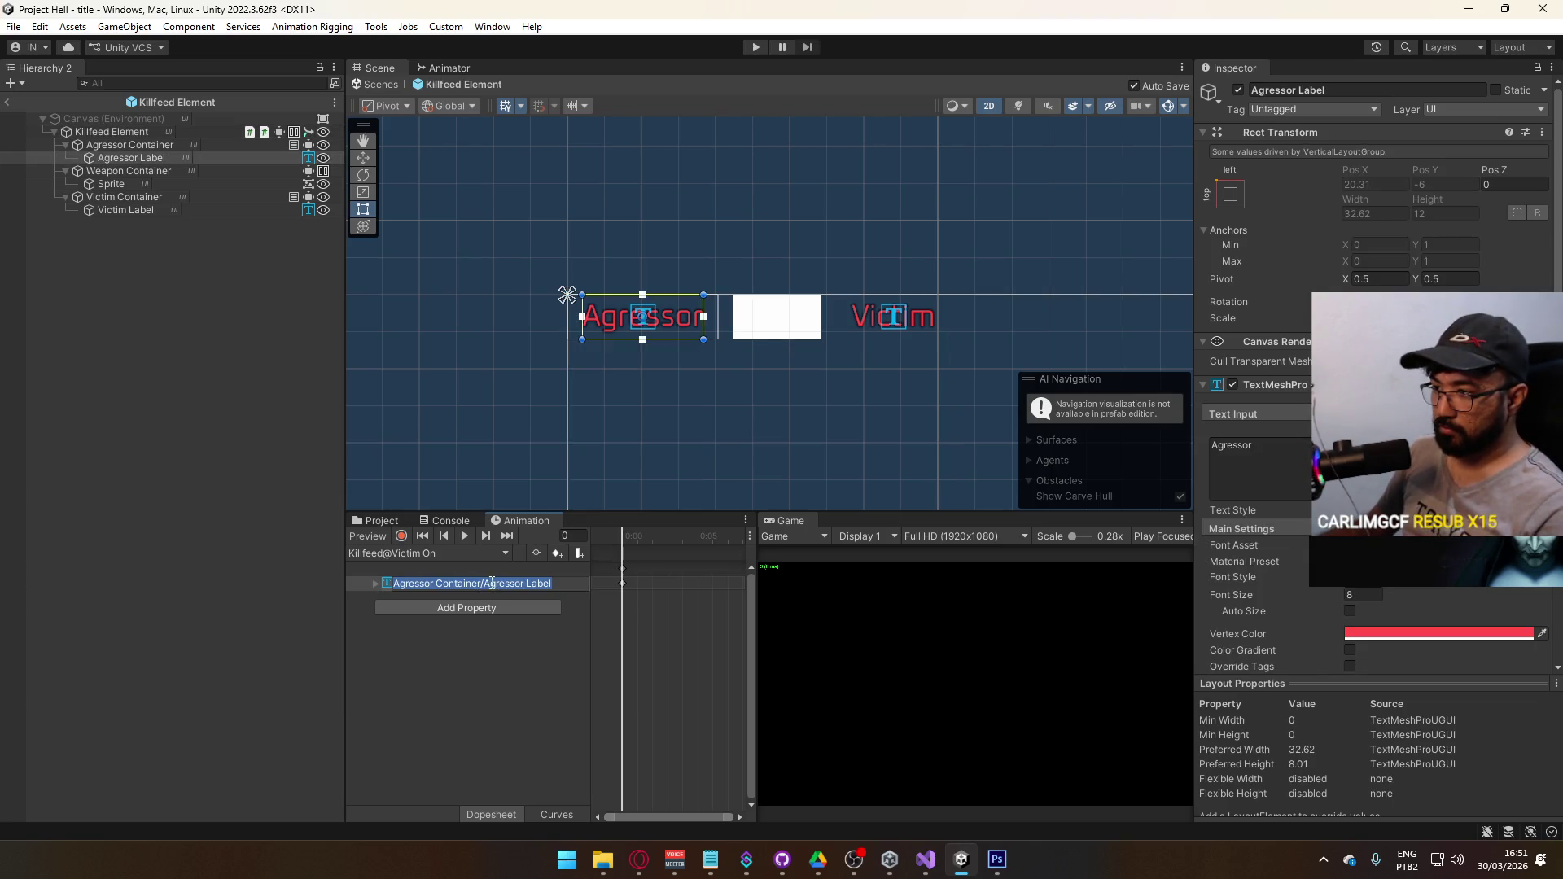
left_click(489, 583)
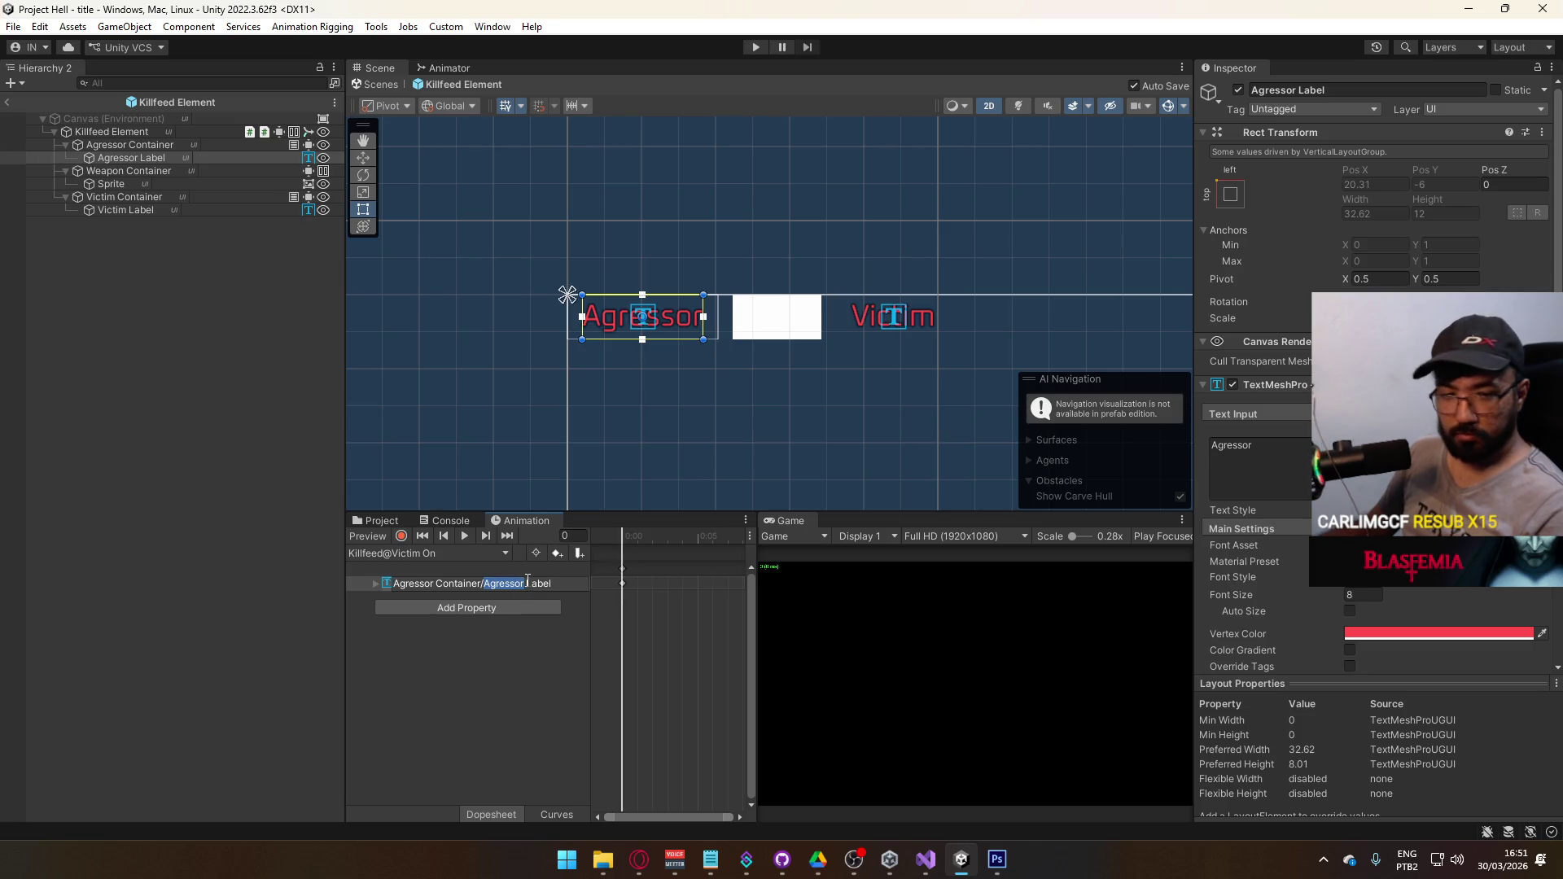
type("Victim")
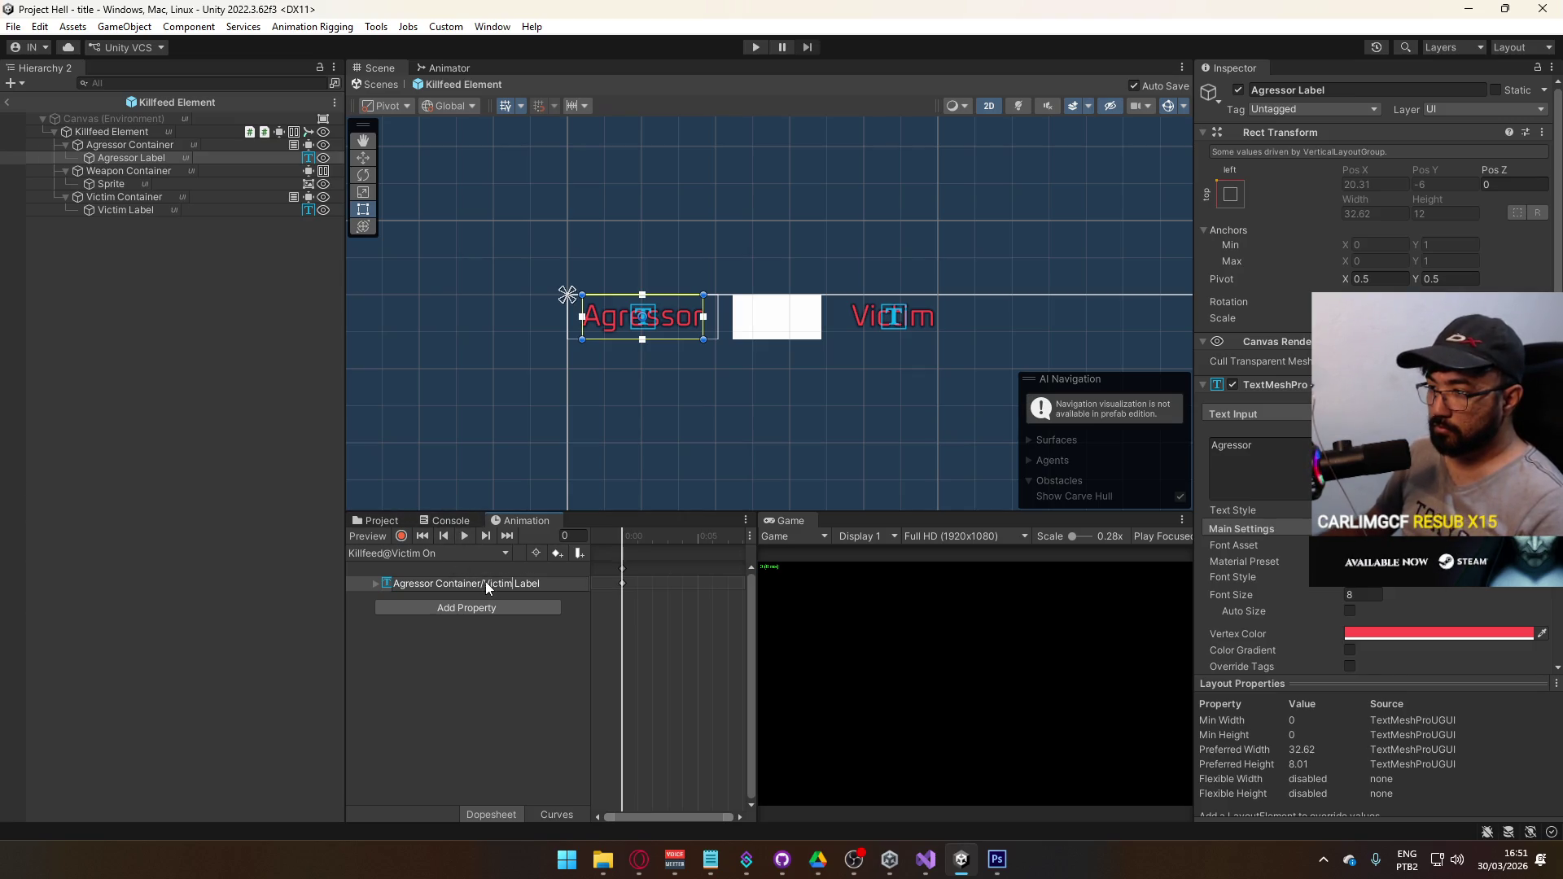
left_click_drag(516, 583, 485, 583)
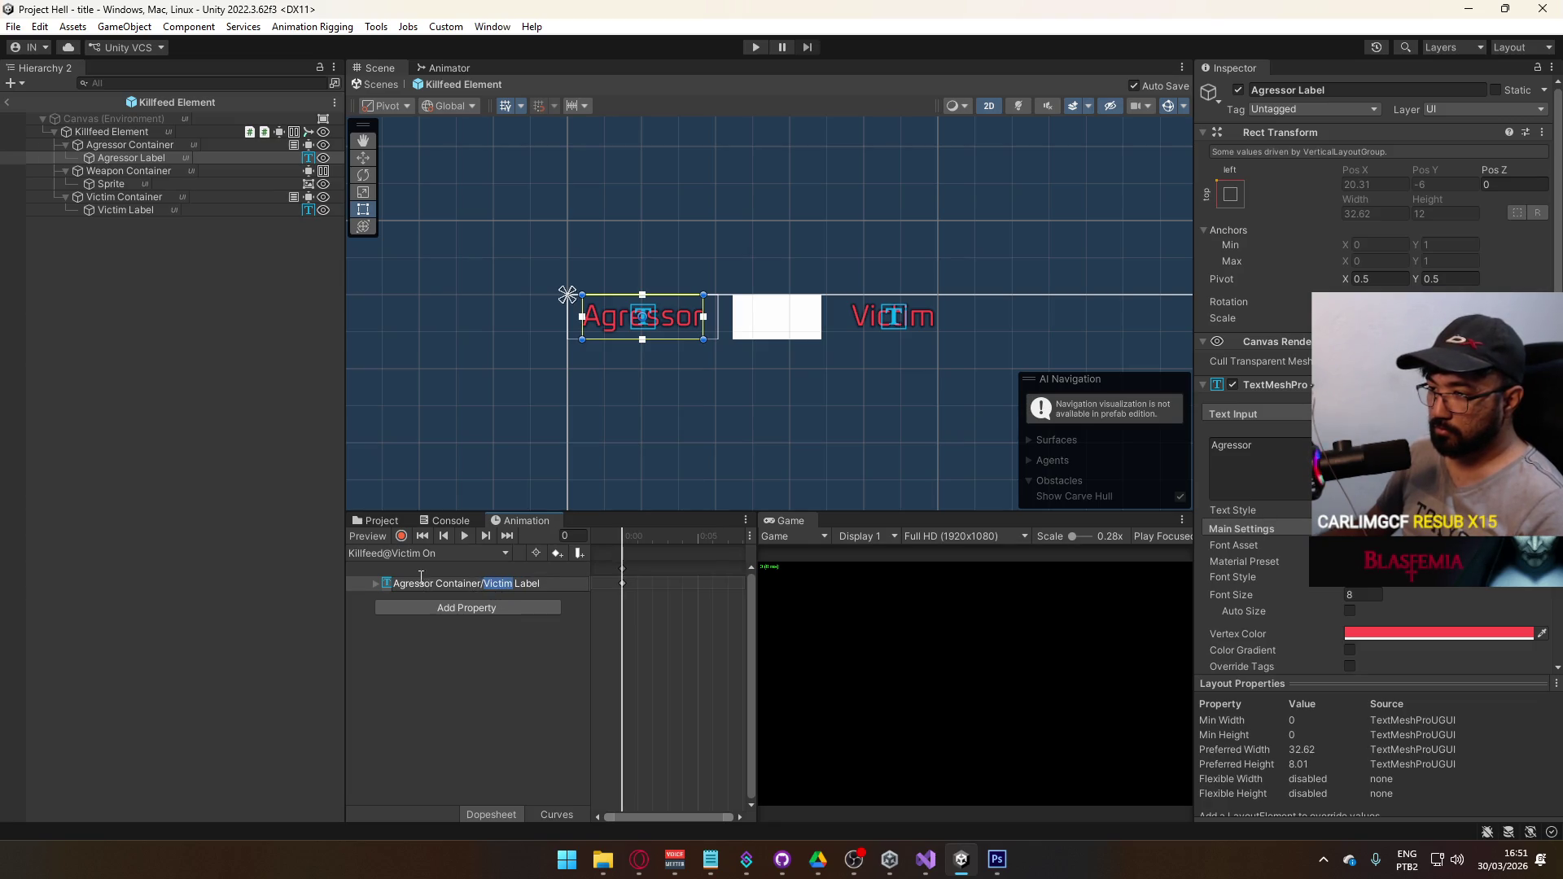
left_click(529, 668)
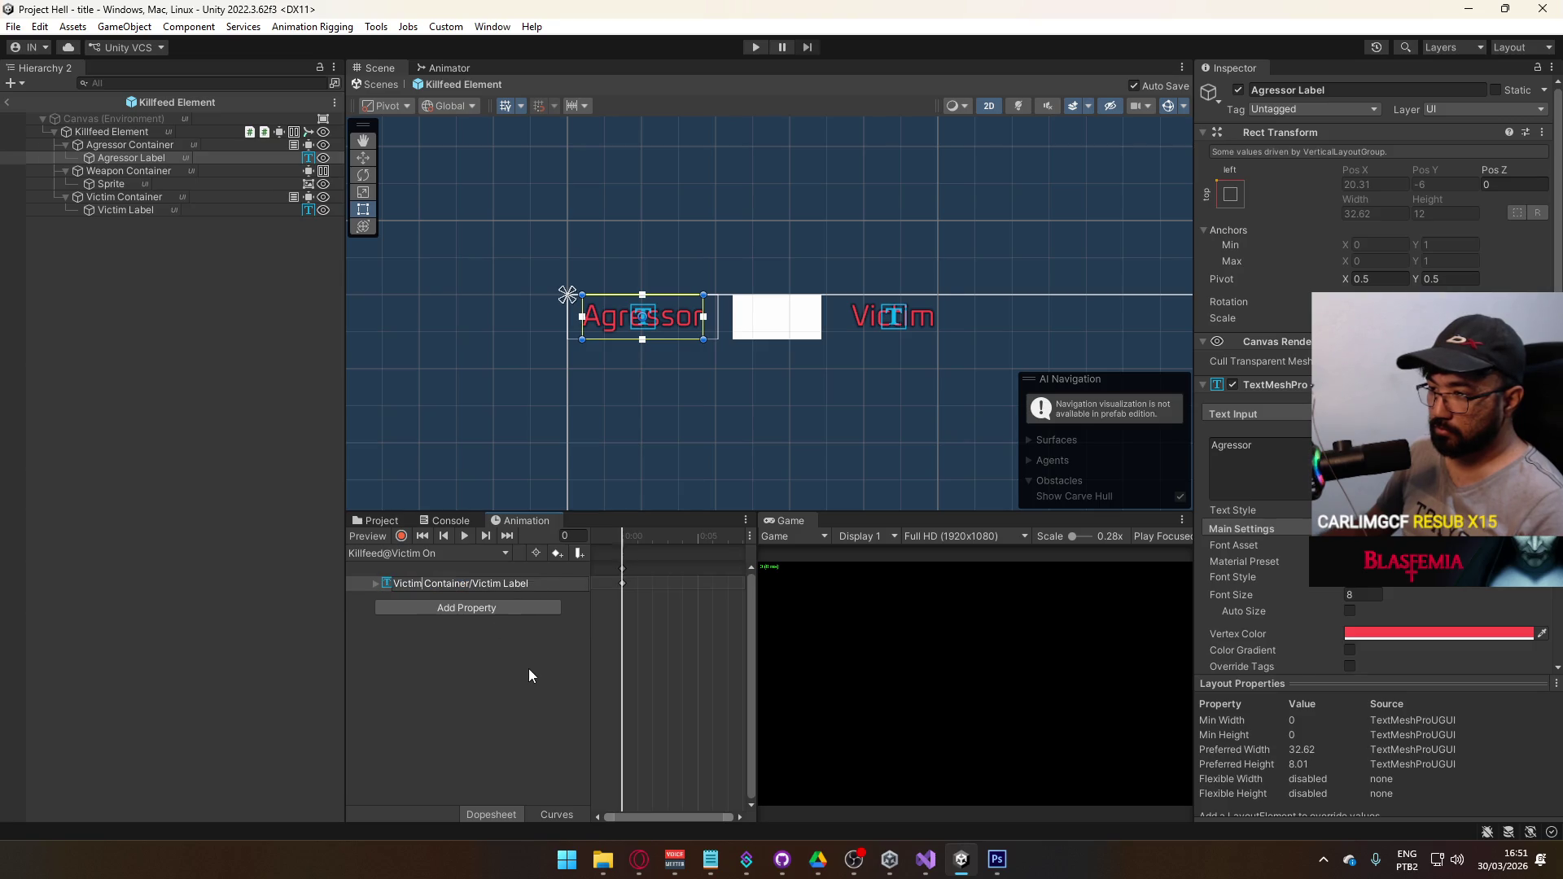
left_click(149, 212)
left_click(146, 200)
left_click(143, 208)
left_click(137, 199)
left_click(146, 148)
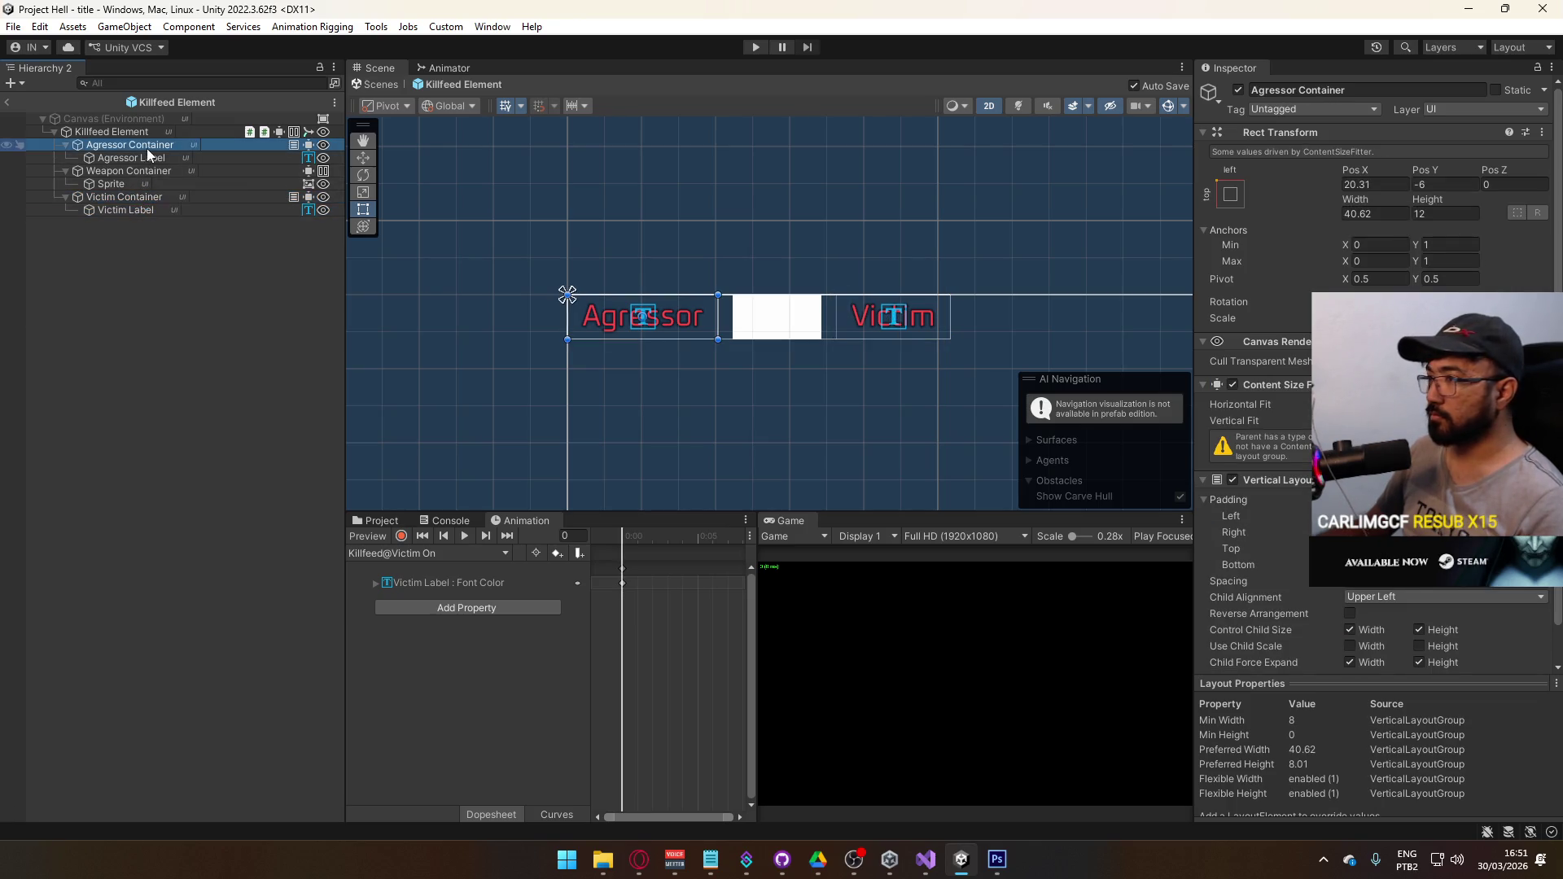
left_click(150, 197)
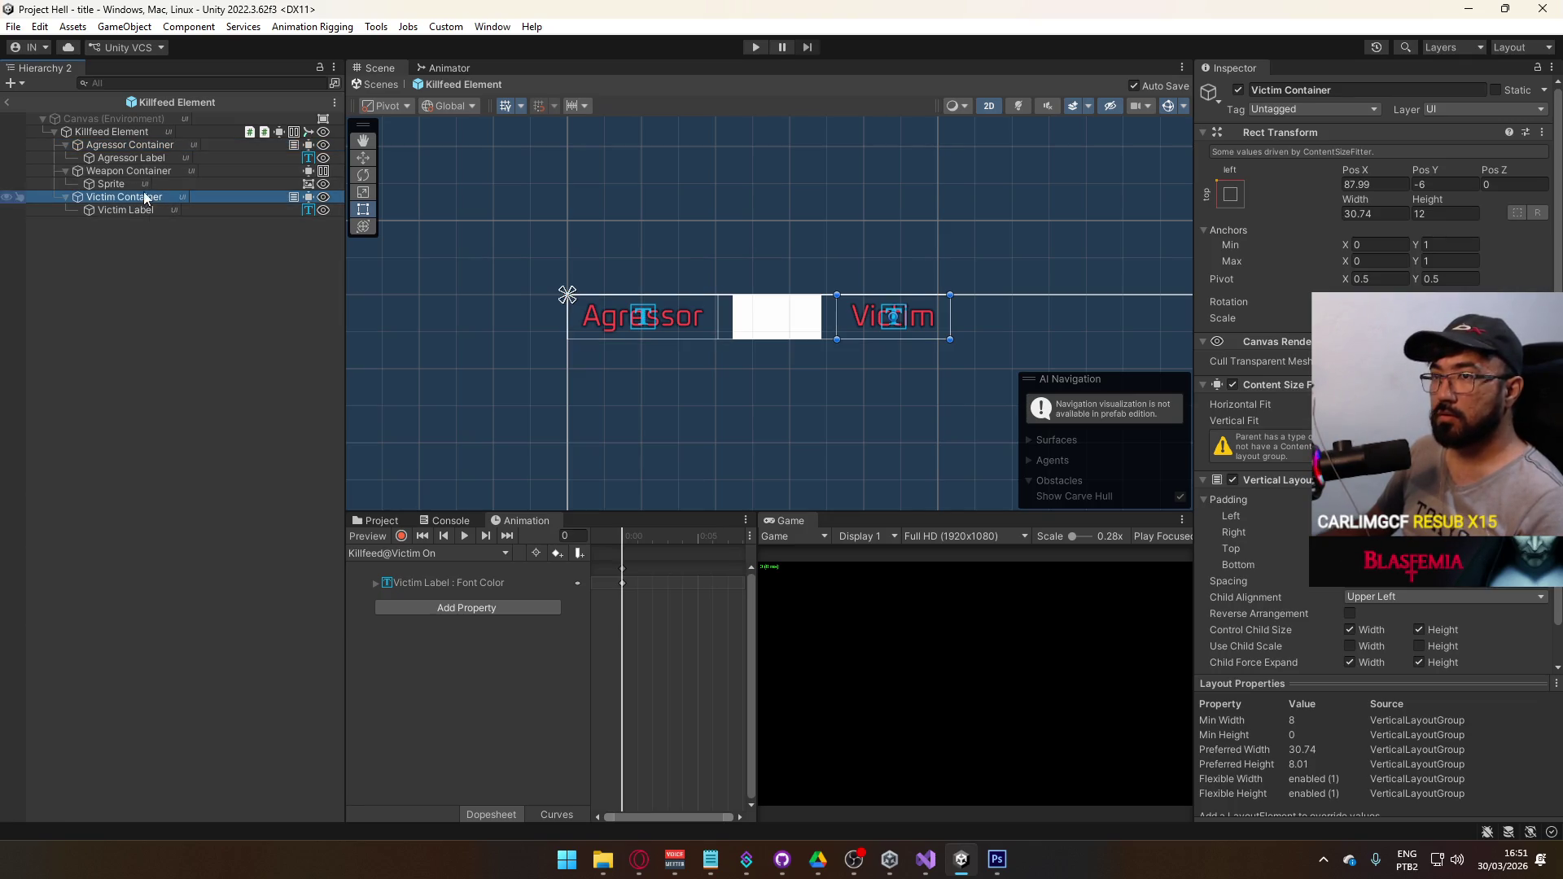
left_click(154, 130)
left_click(429, 555)
left_click(443, 610)
left_click(376, 536)
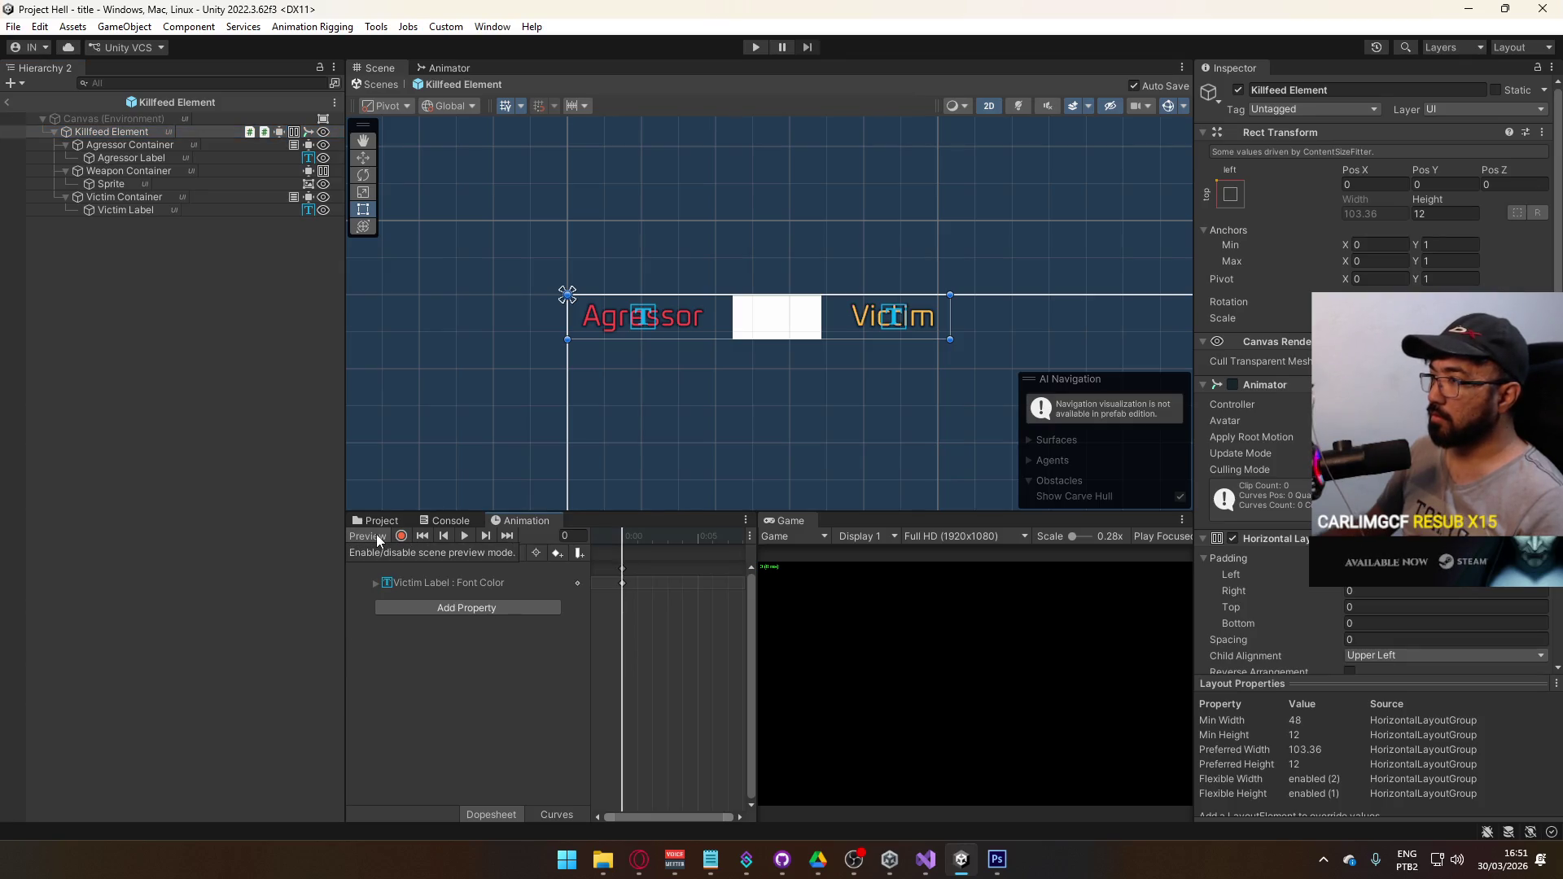
left_click(451, 584)
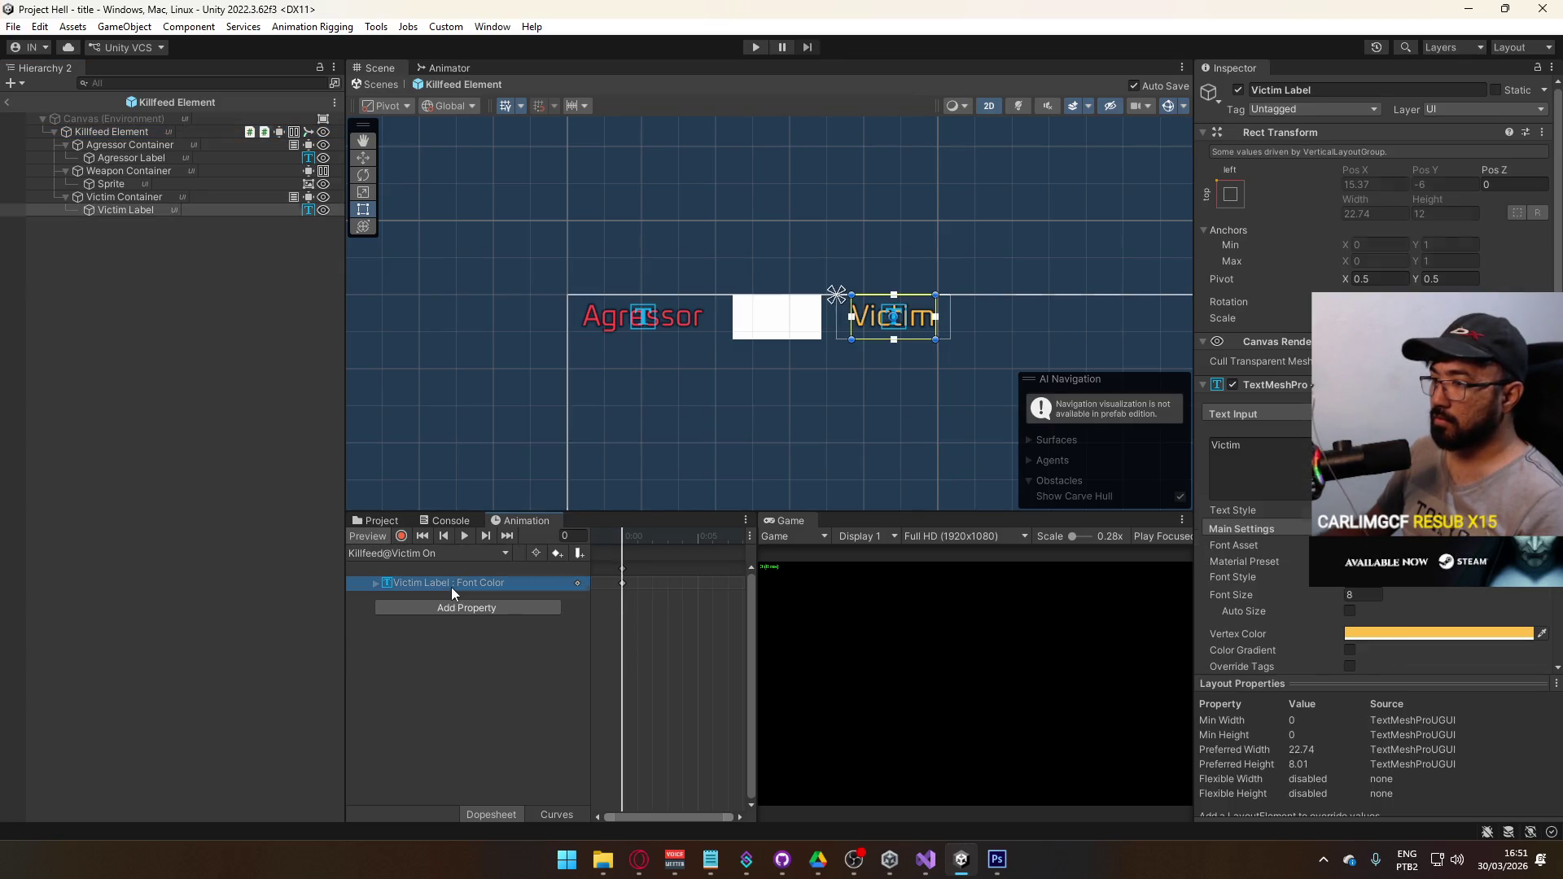
right_click(1413, 636)
left_click(1367, 634)
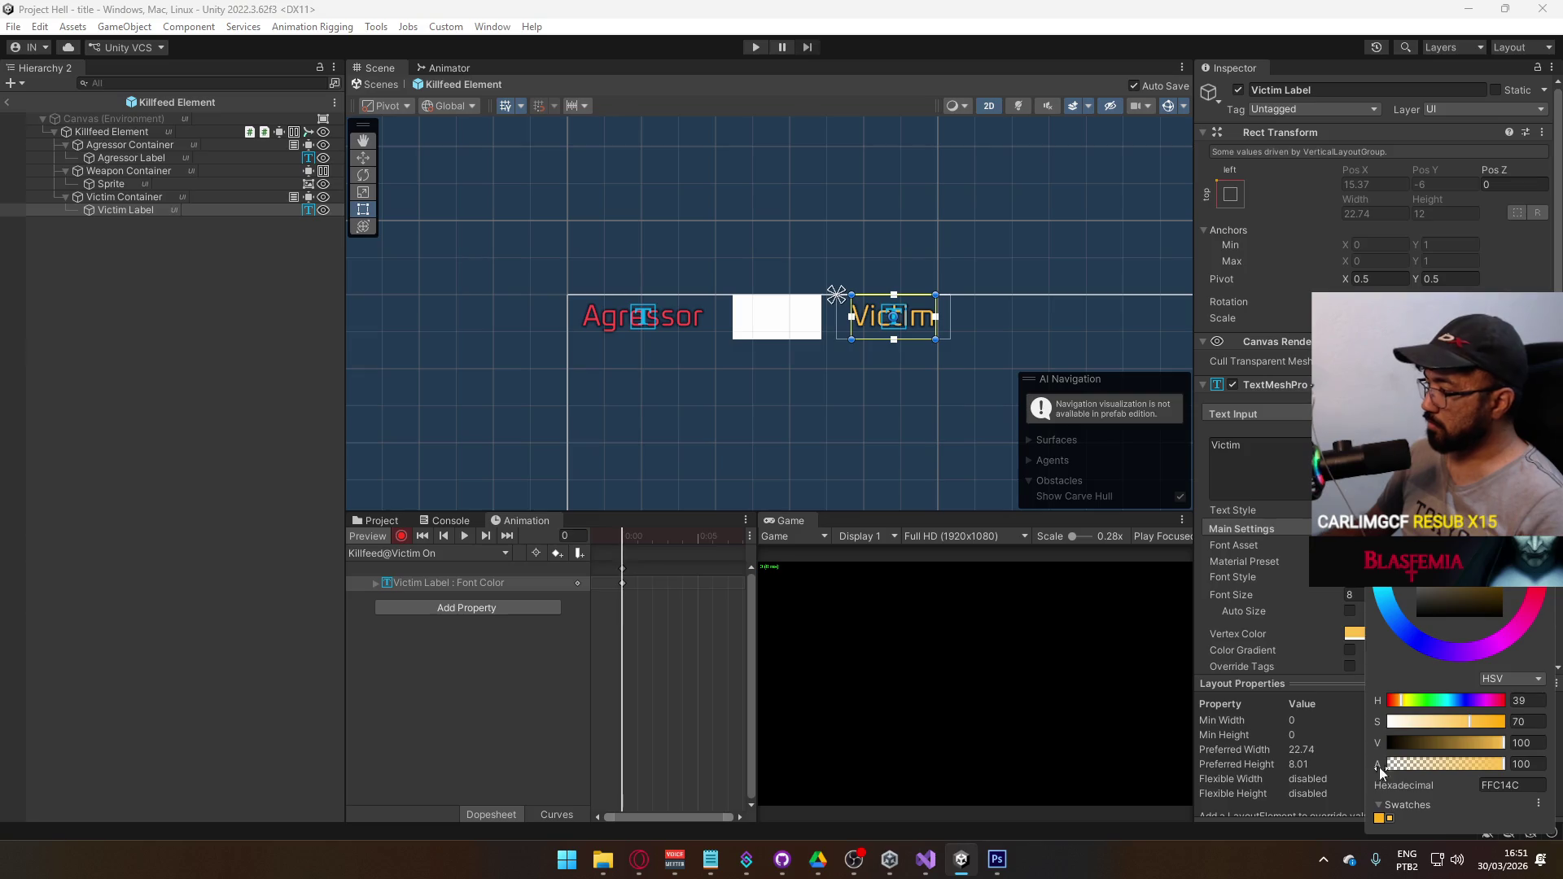
left_click(397, 648)
left_click(419, 551)
left_click(424, 579)
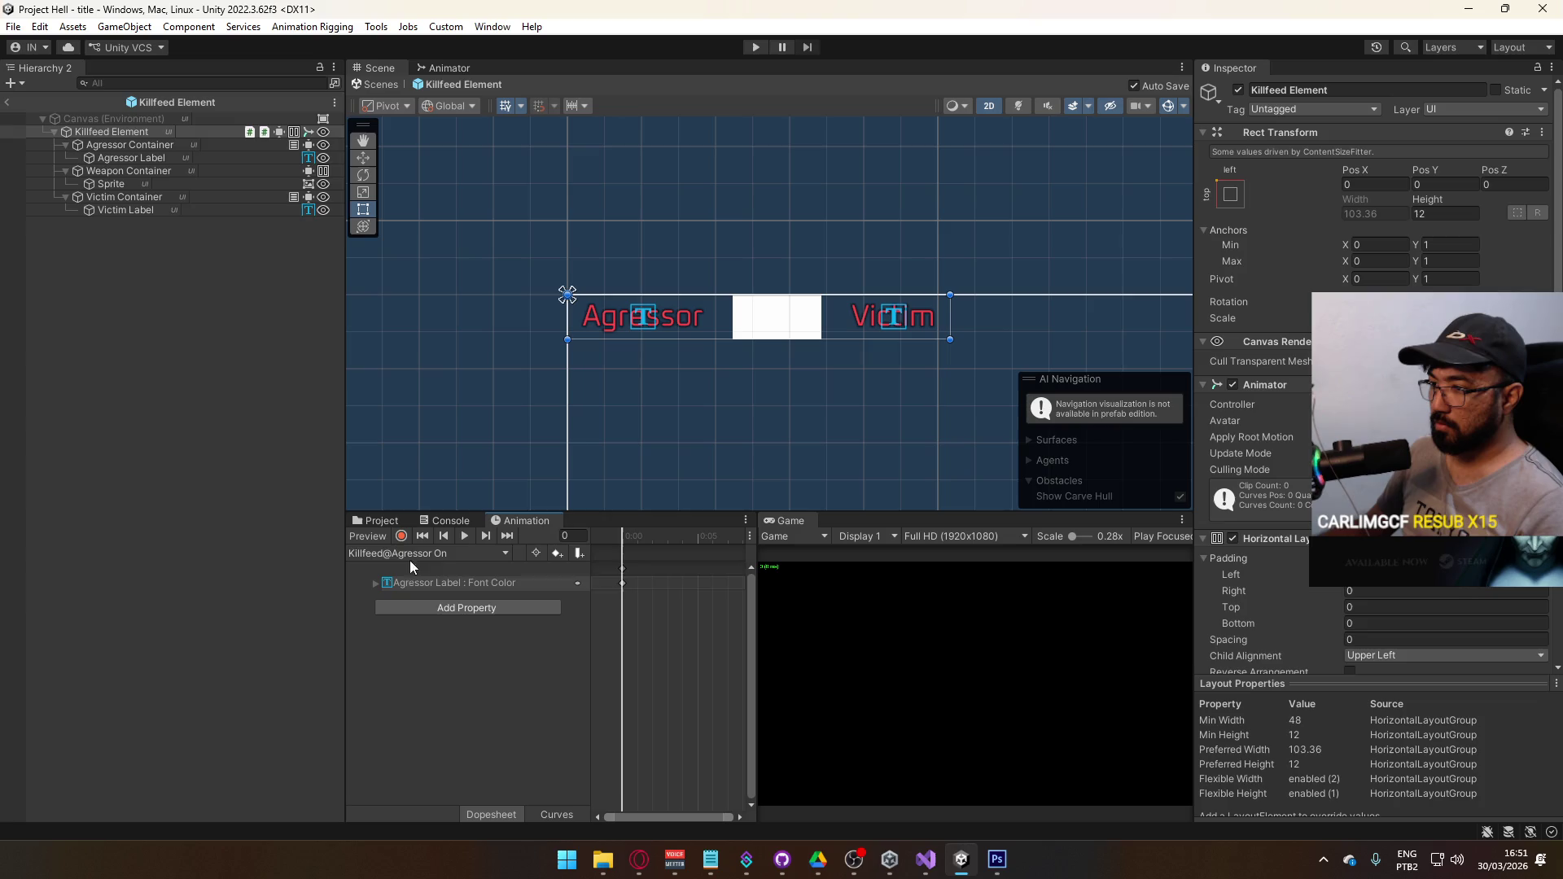
left_click(401, 535)
scroll(1376, 407, "down", 8)
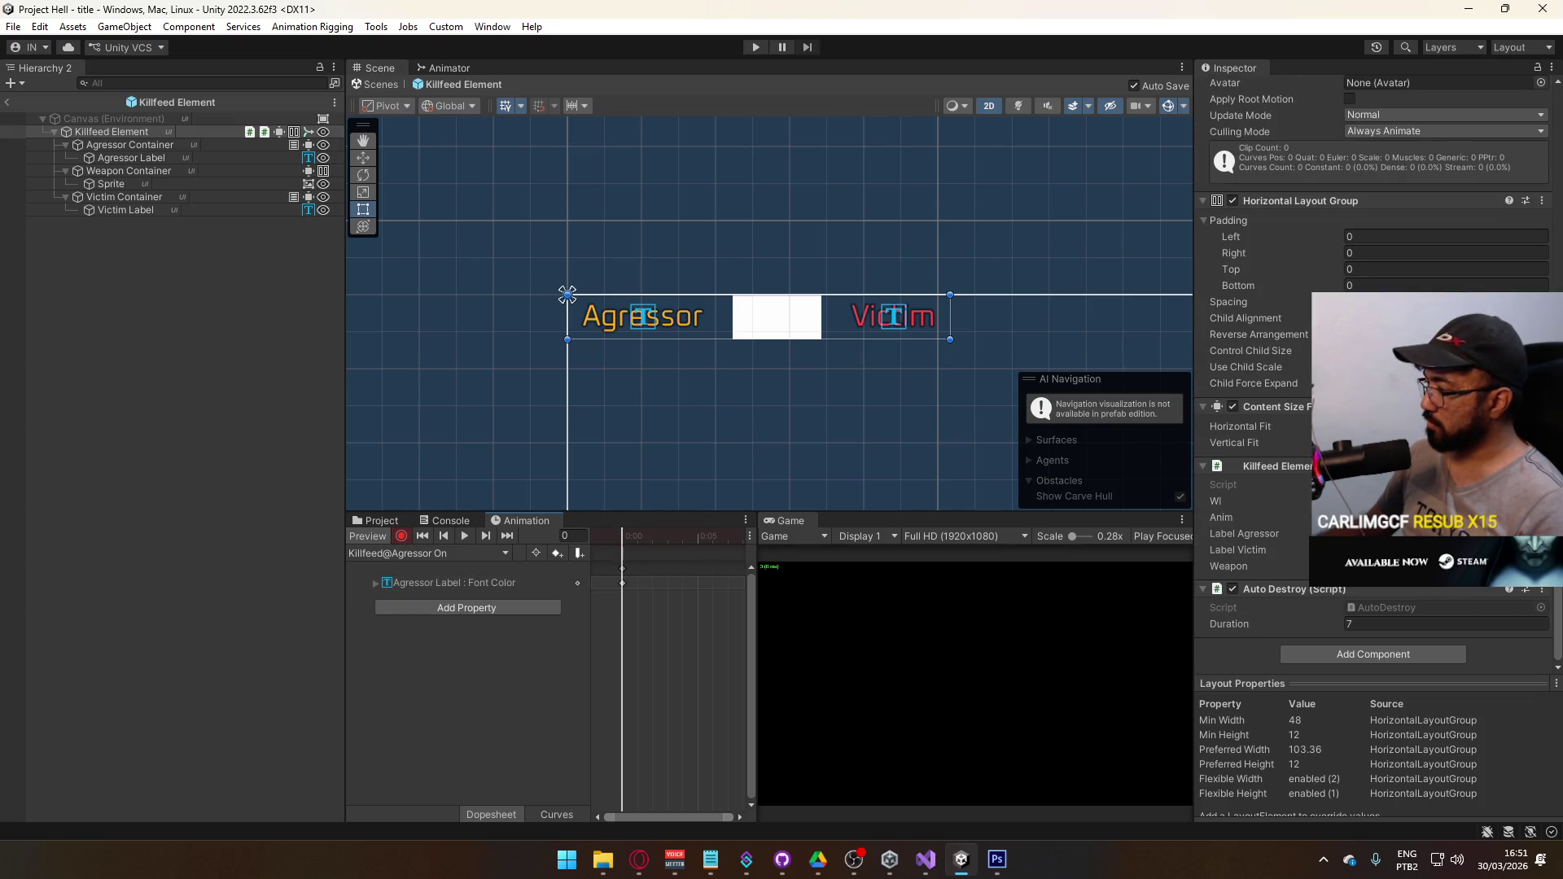
left_click(443, 578)
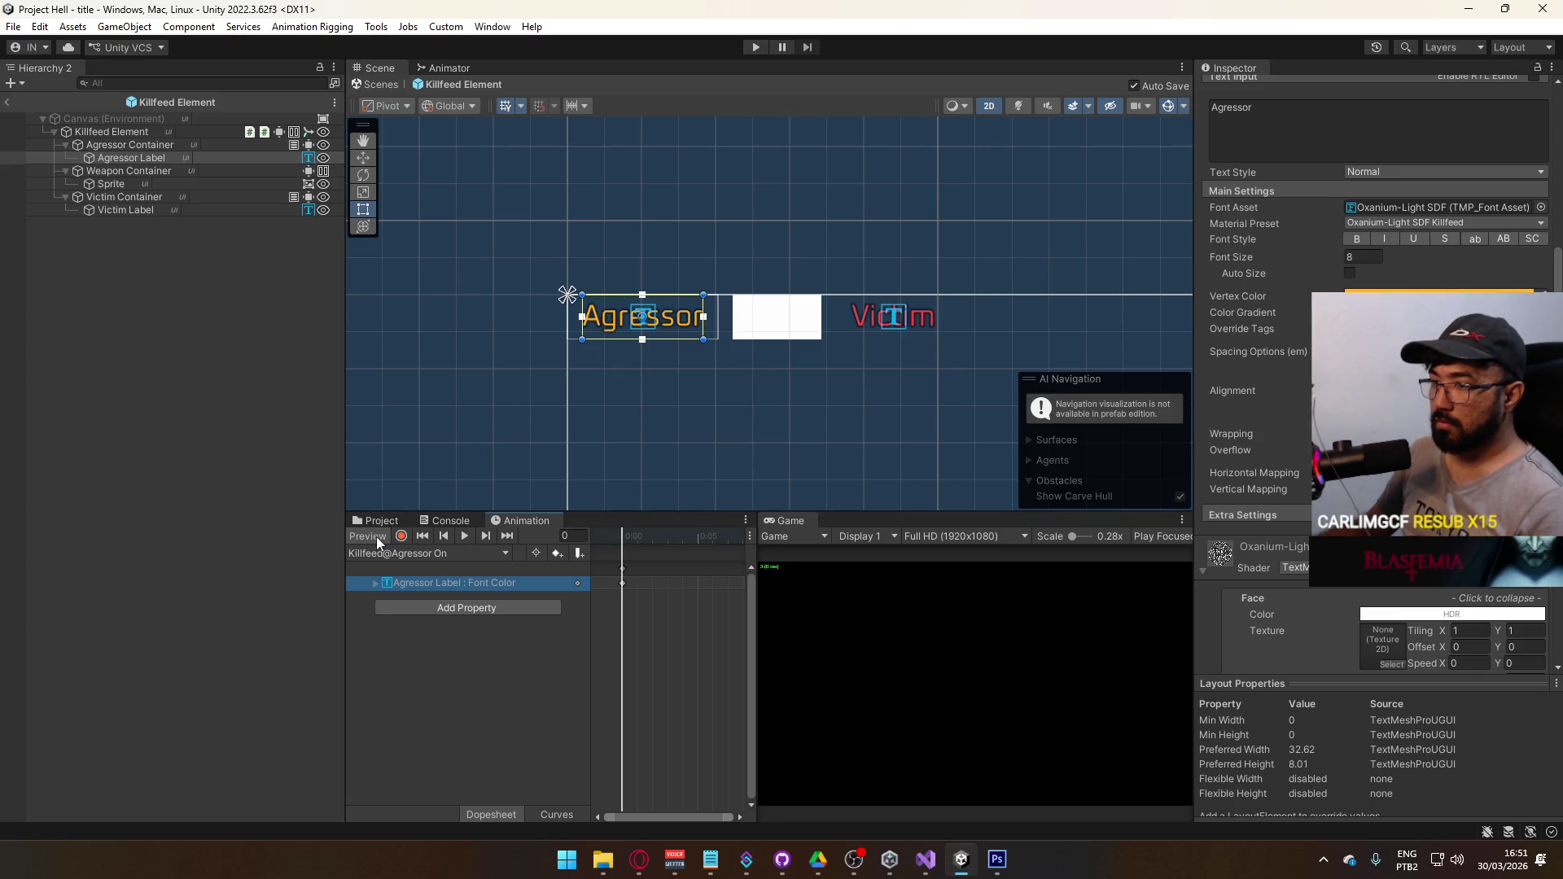
left_click(427, 553)
left_click(423, 589)
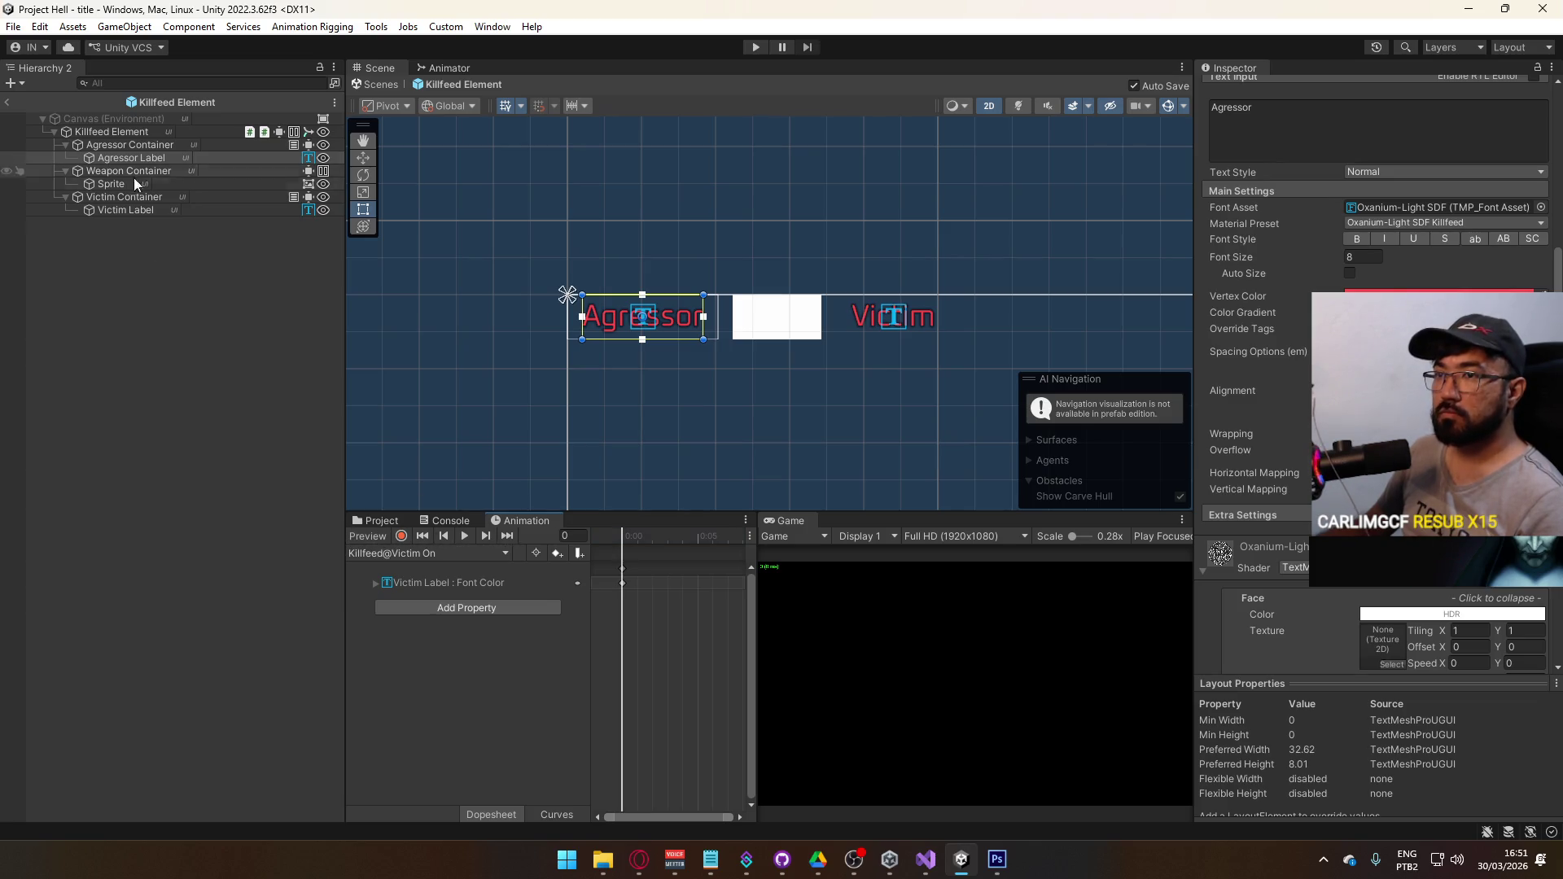
left_click(385, 552)
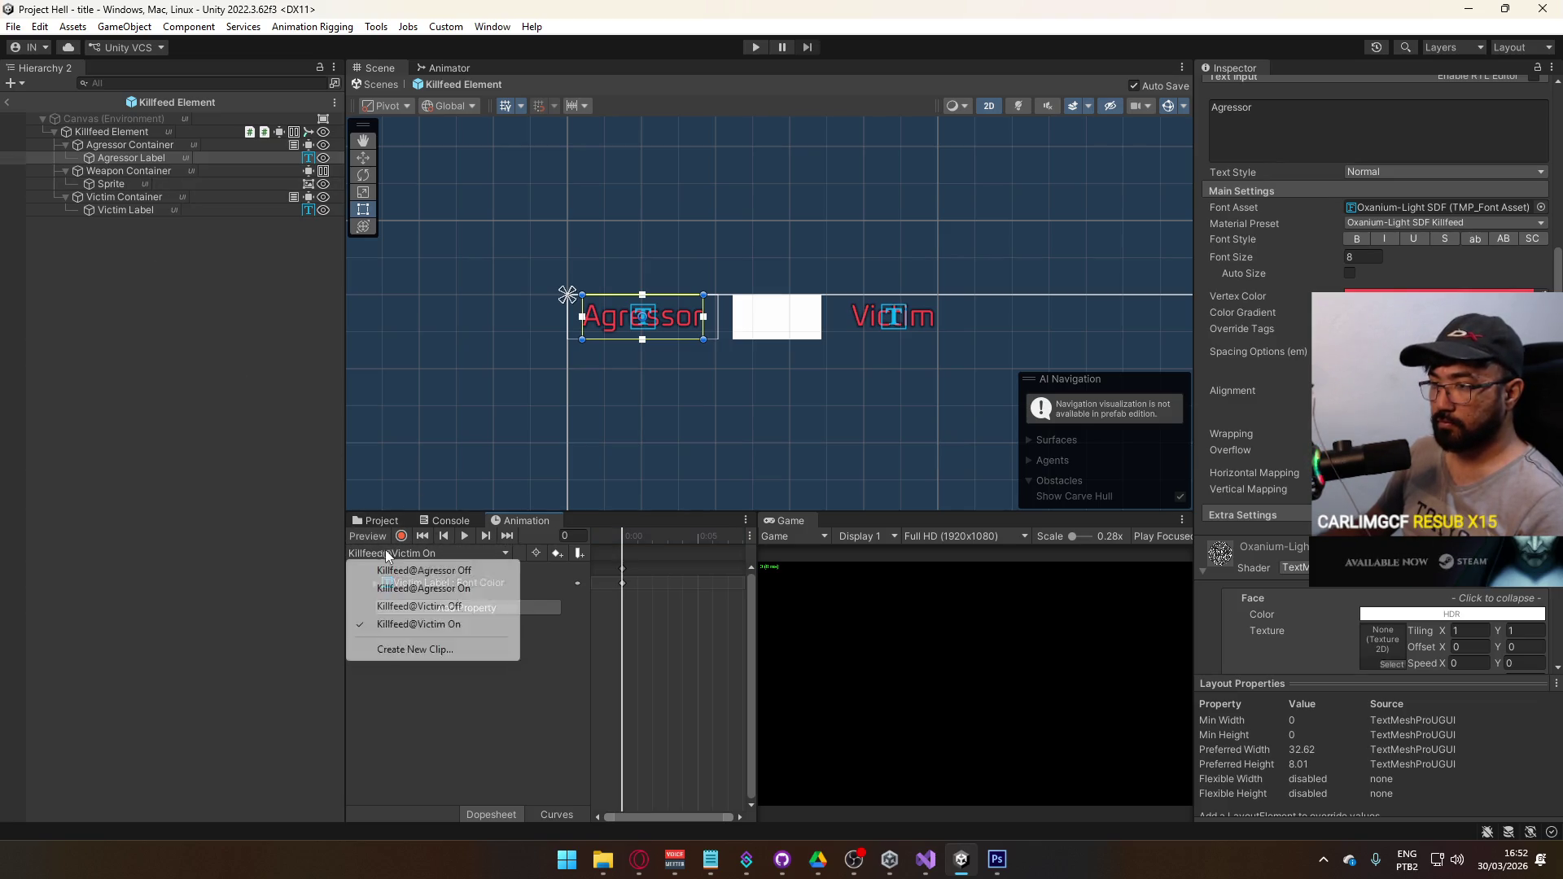
left_click(440, 606)
left_click(443, 553)
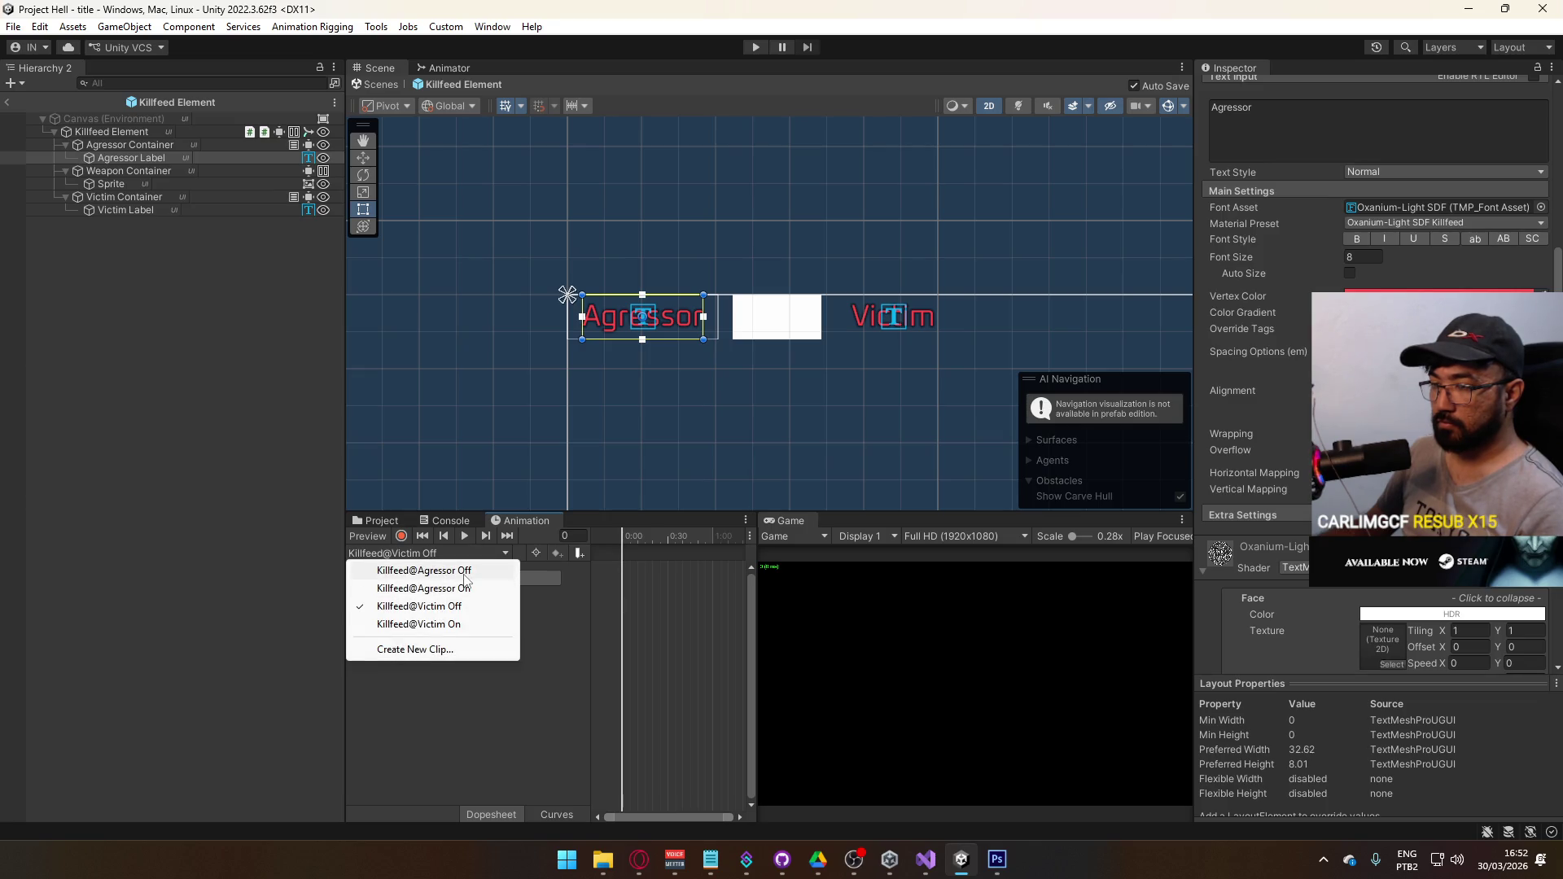
left_click(456, 570)
left_click(154, 326)
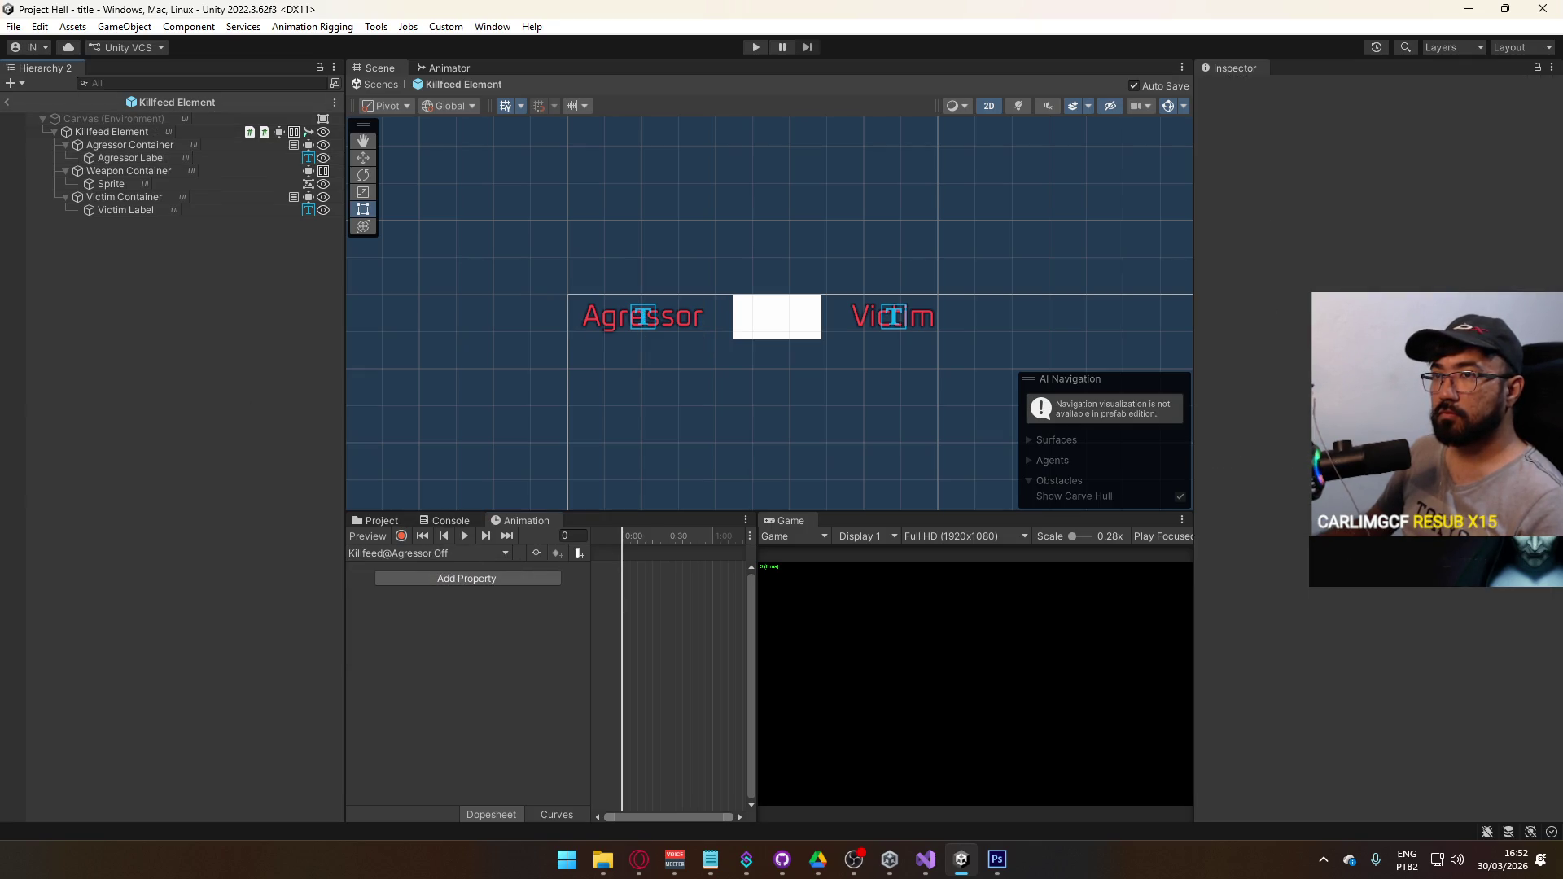
- Return to the title scene and reopen Killfeed Element from Assets/Core/Runtime/Prefabs/UI
left_click(8, 103)
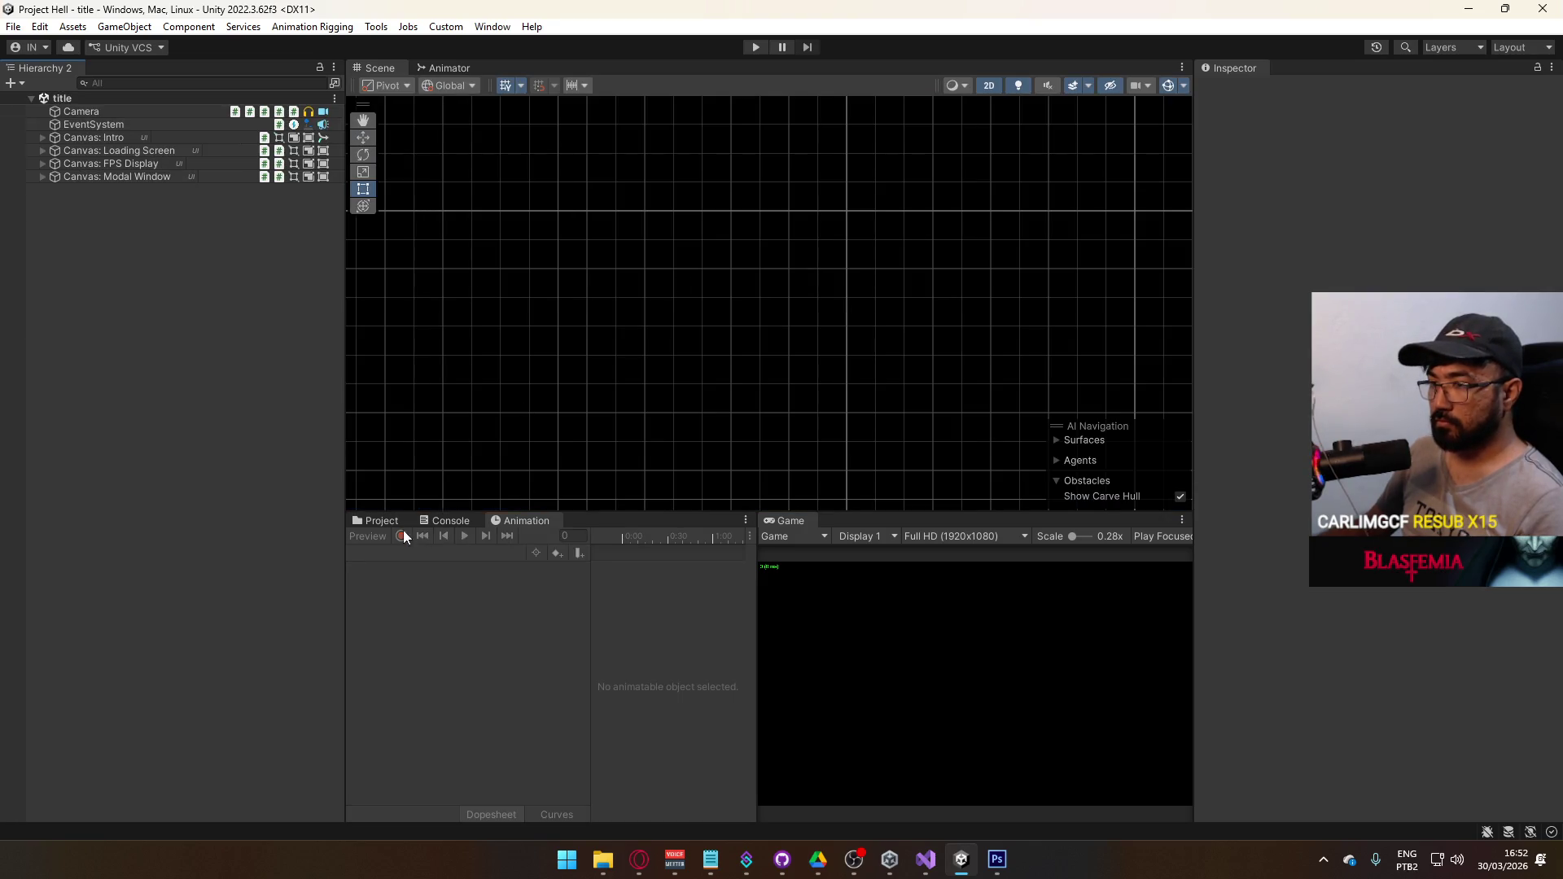
left_click(380, 523)
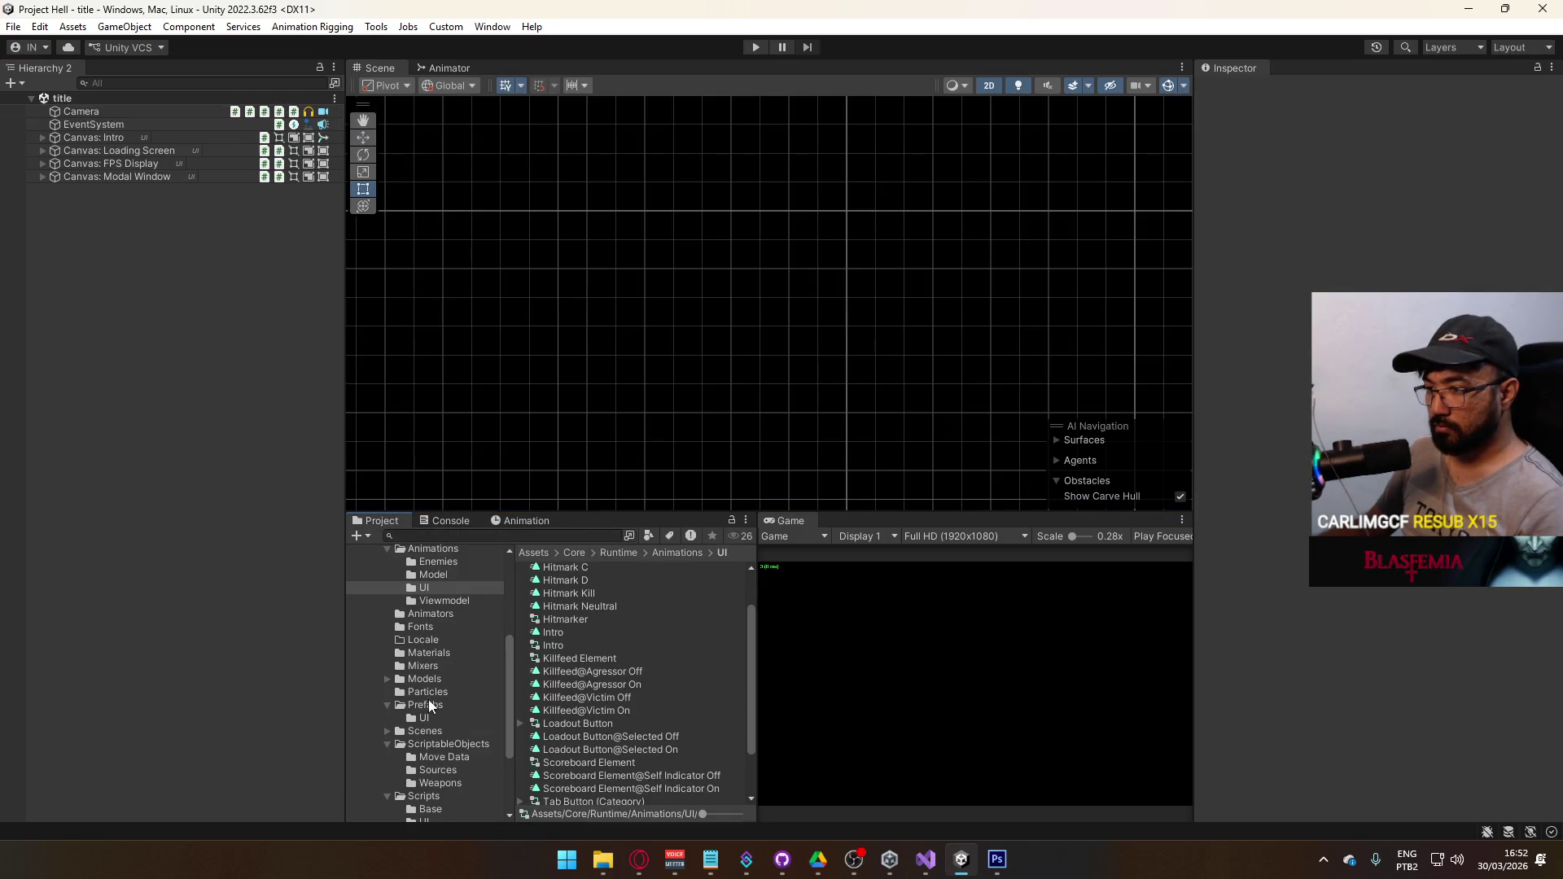
left_click(424, 705)
double_click(574, 570)
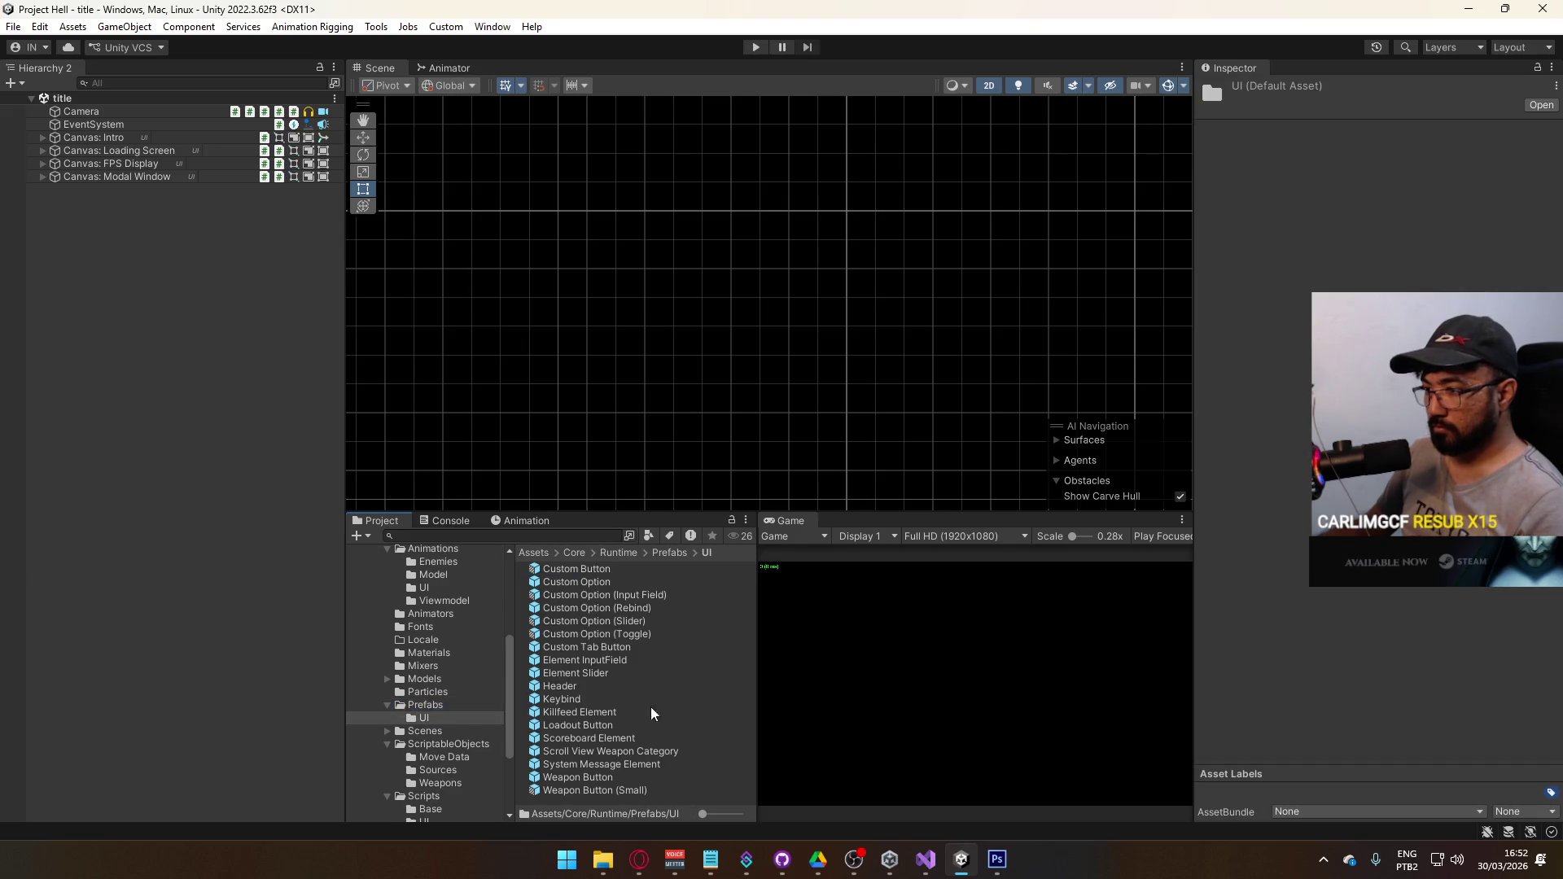
double_click(606, 711)
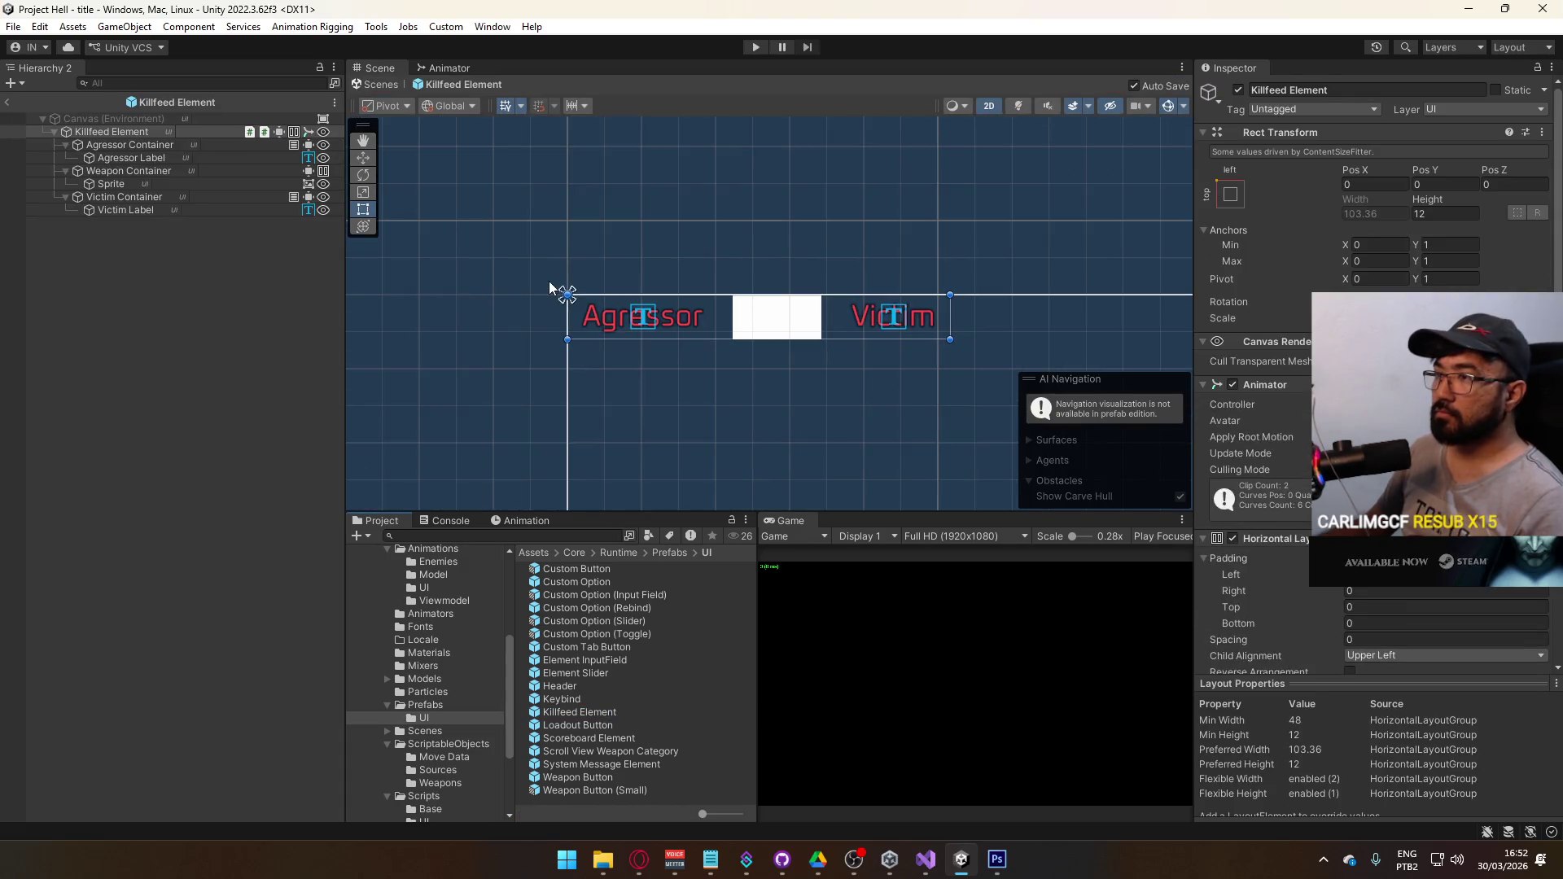
- Select the Agressor and Victim labels together and set their vertex colour to FF2626
left_click(637, 324)
left_click(127, 209, "ctrl")
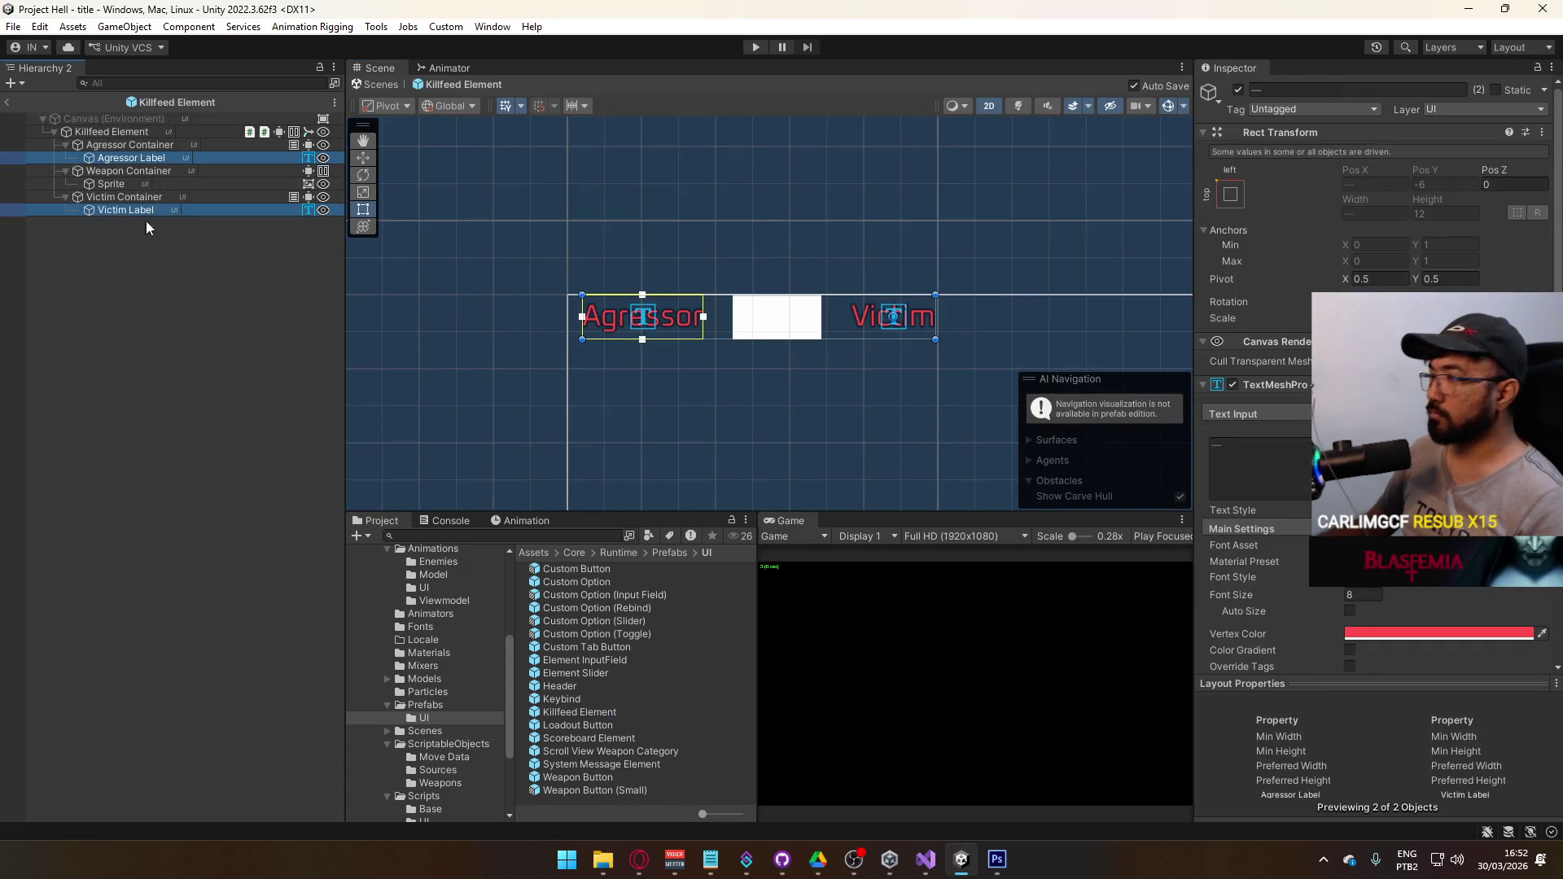
left_click(1457, 633)
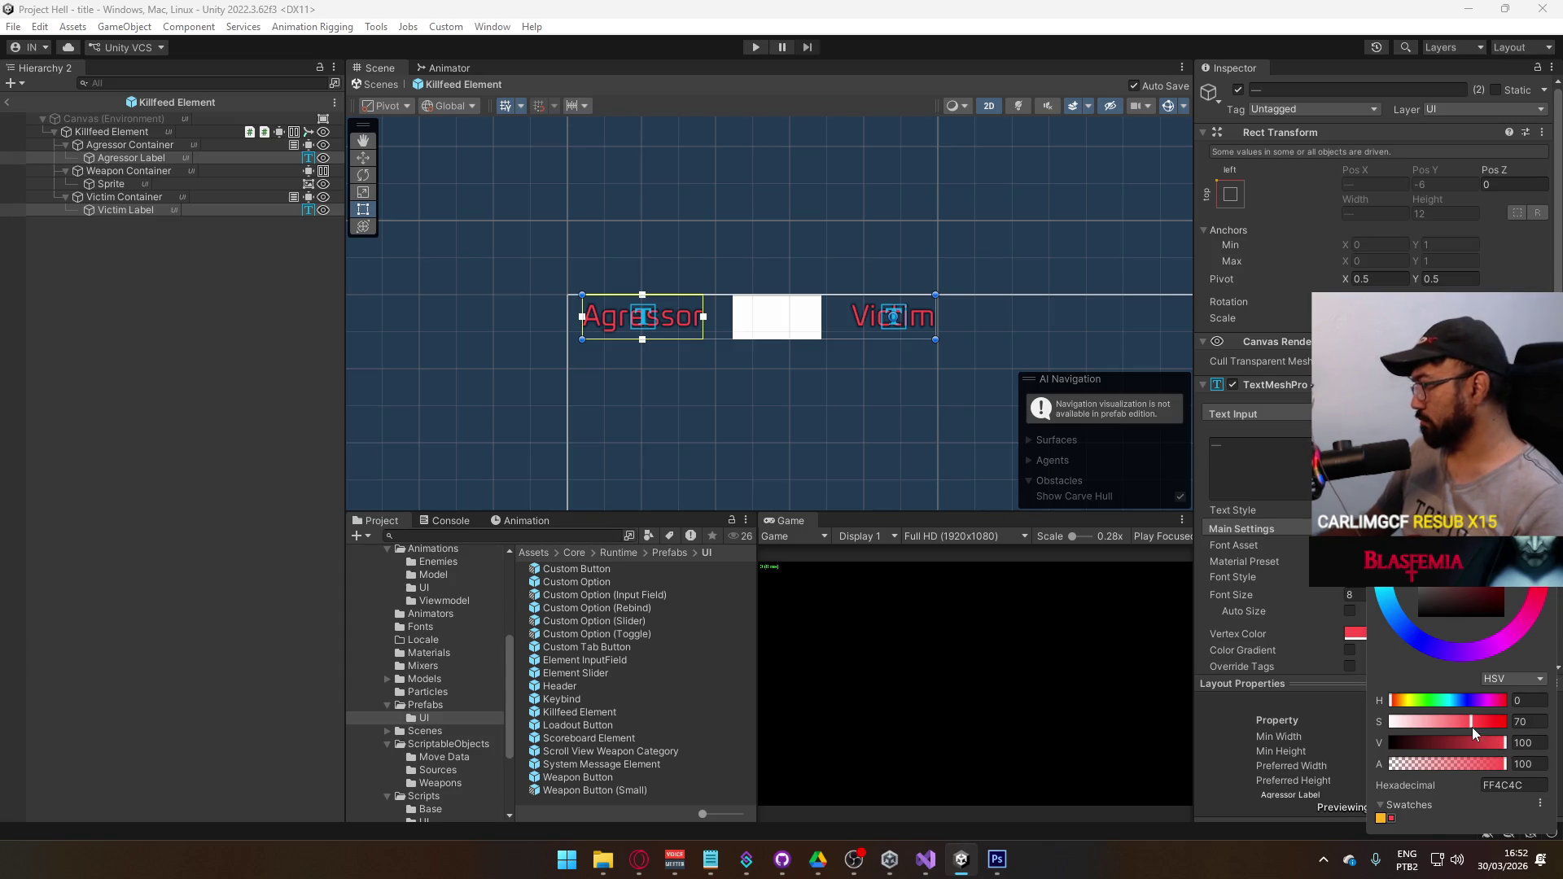
left_click_drag(1471, 720, 1488, 724)
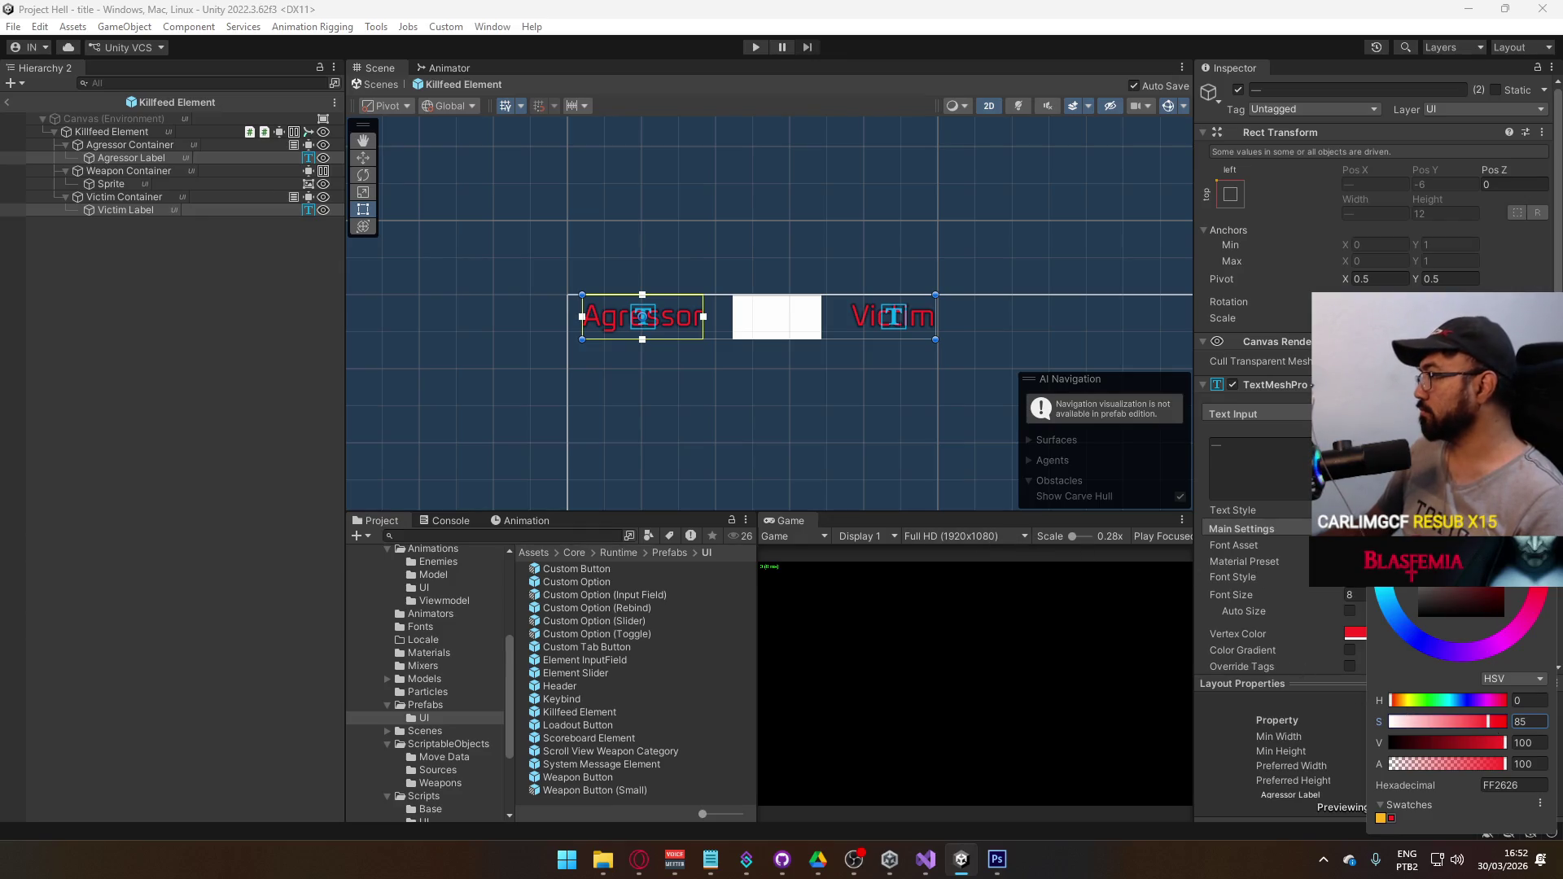
key("Escape")
left_click(215, 440)
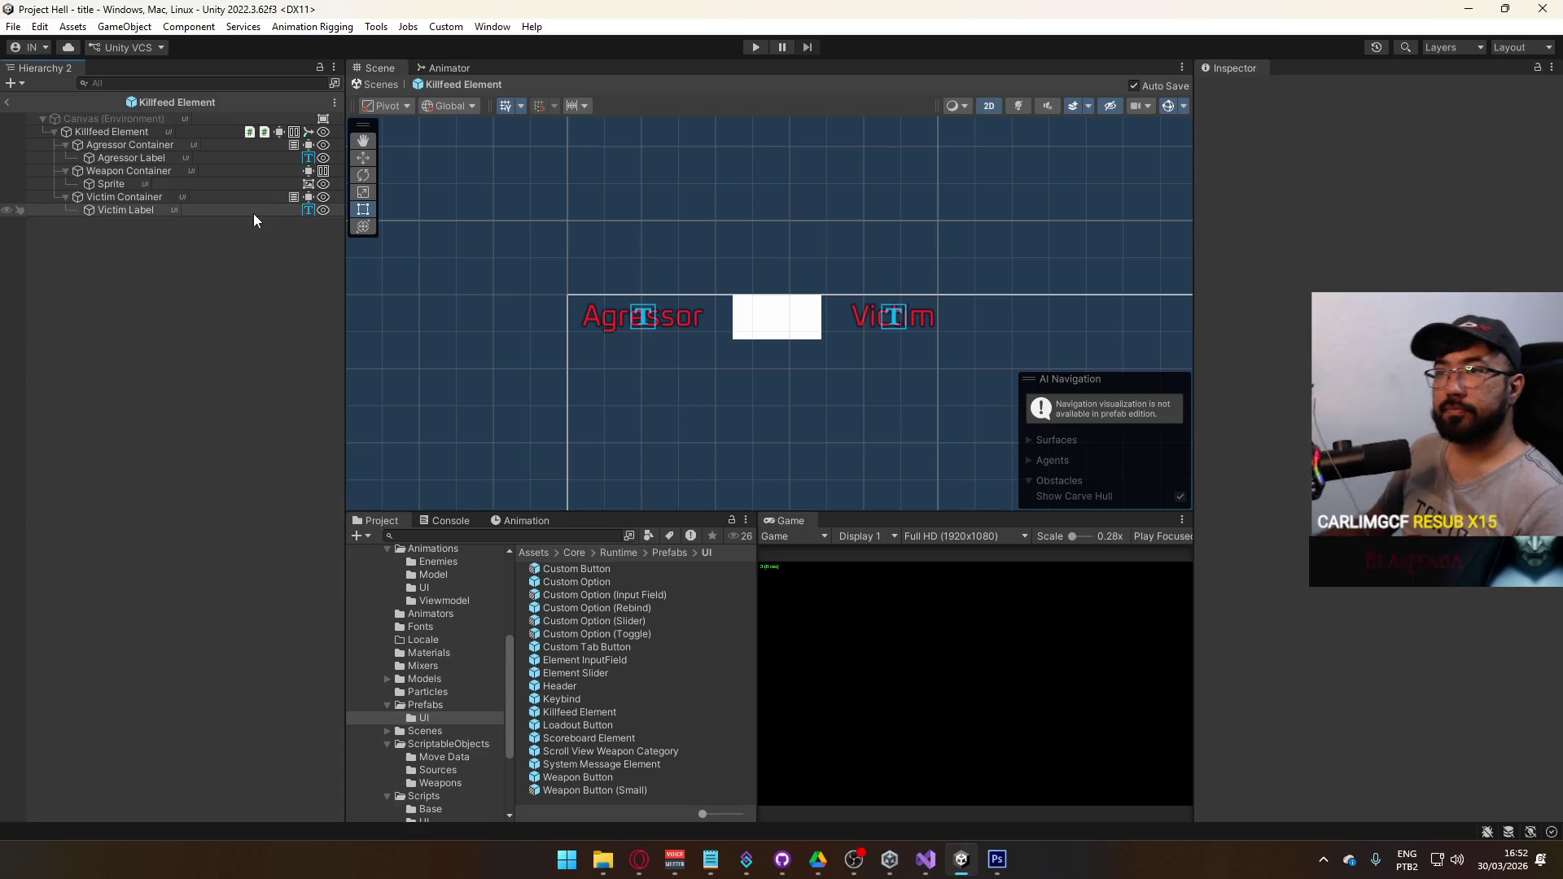
- Exit prefab mode, Build And Run the project, then enter Play mode and load the dev map
left_click(11, 103)
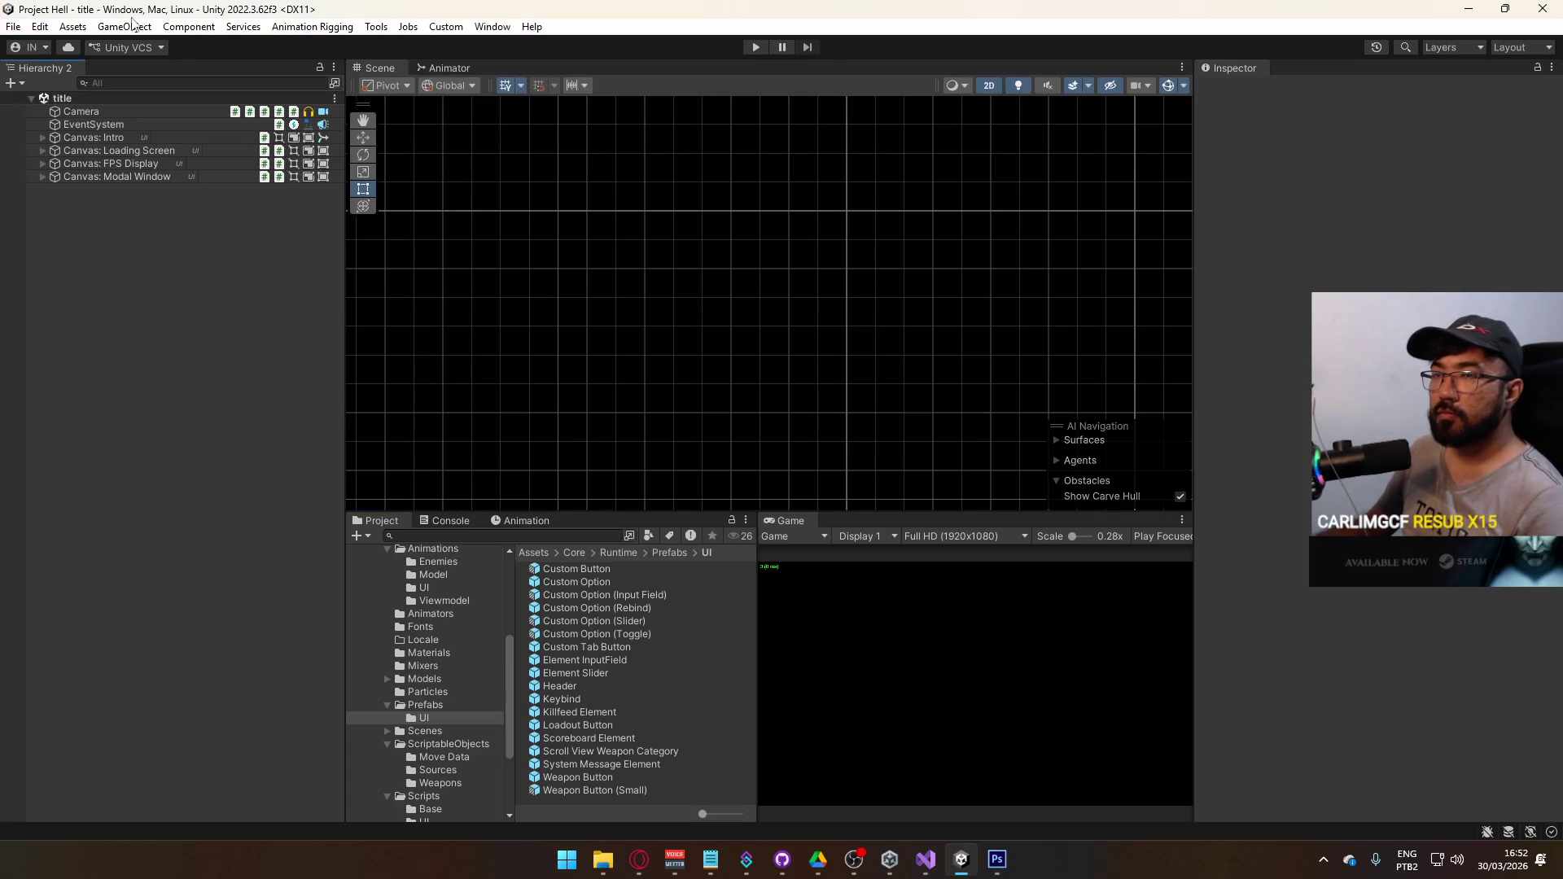
left_click(13, 26)
left_click(126, 246)
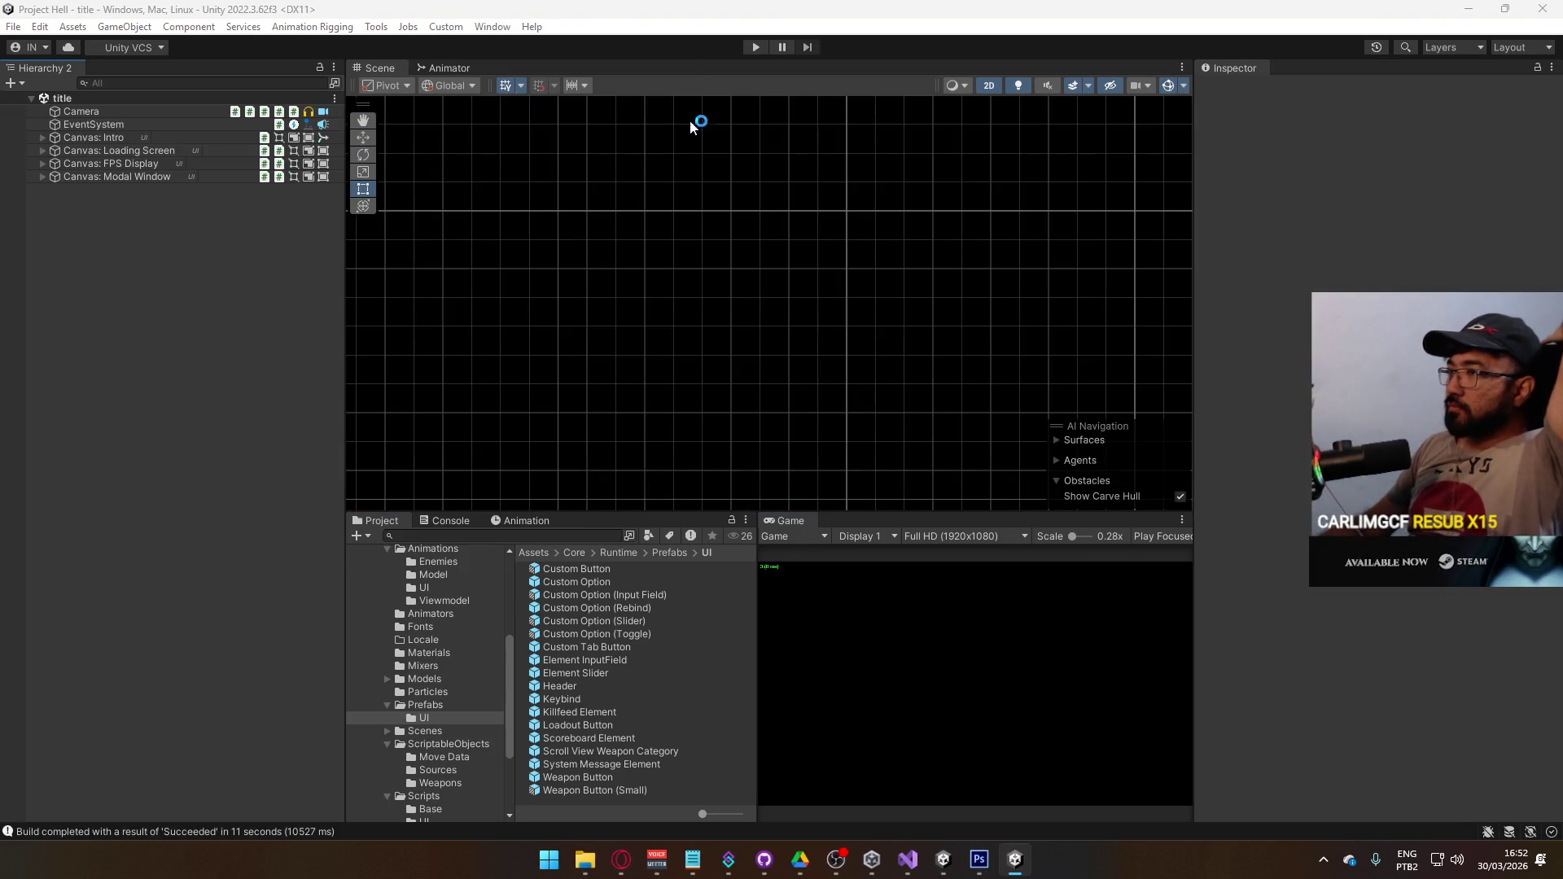
left_click(755, 46)
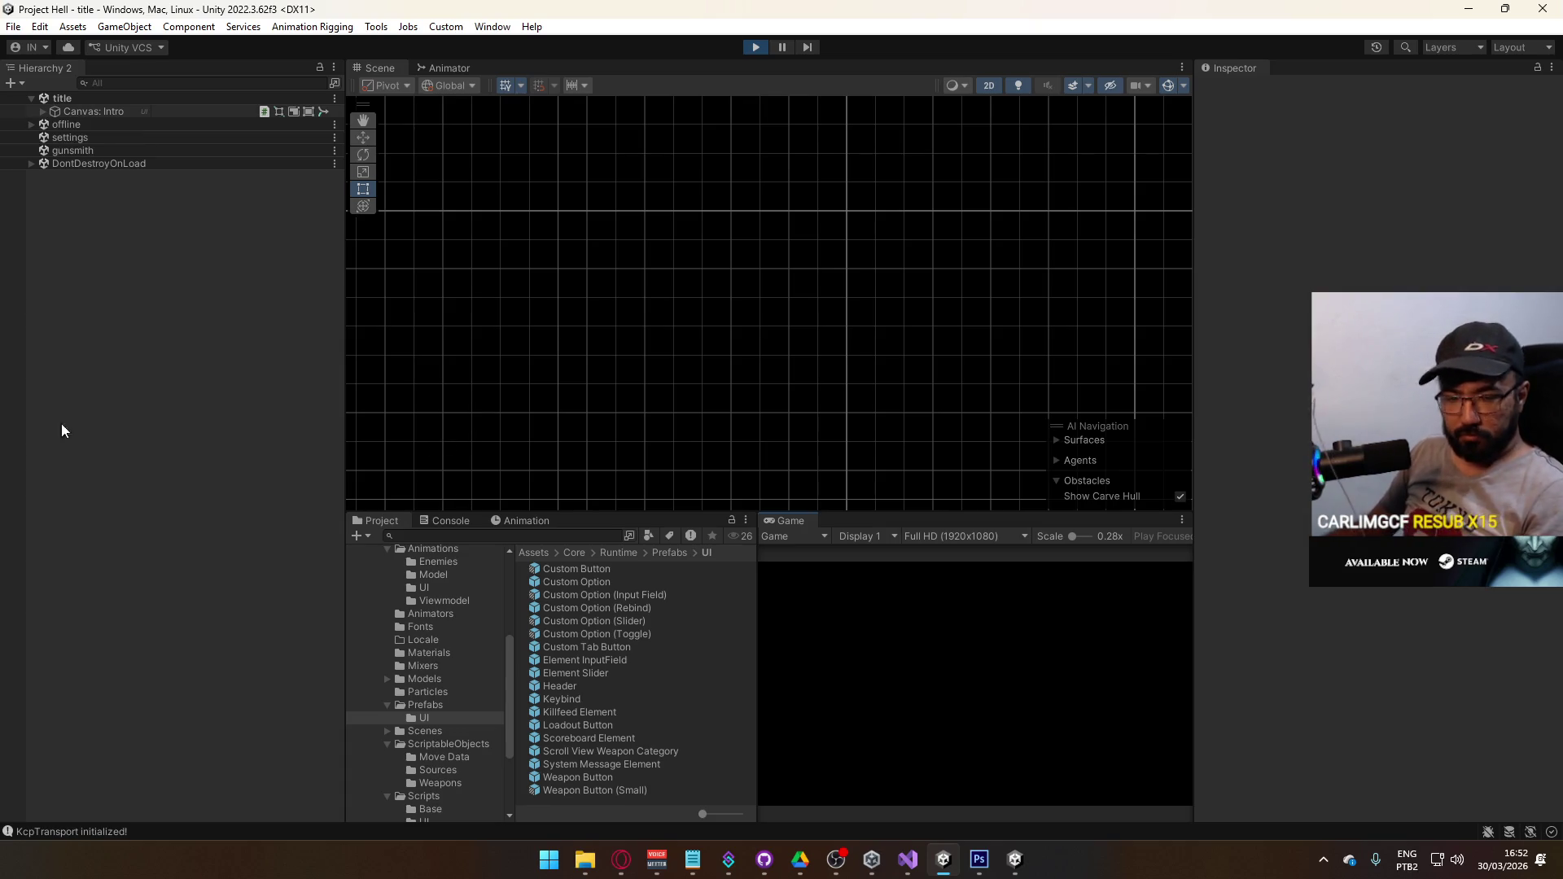
left_click(793, 750)
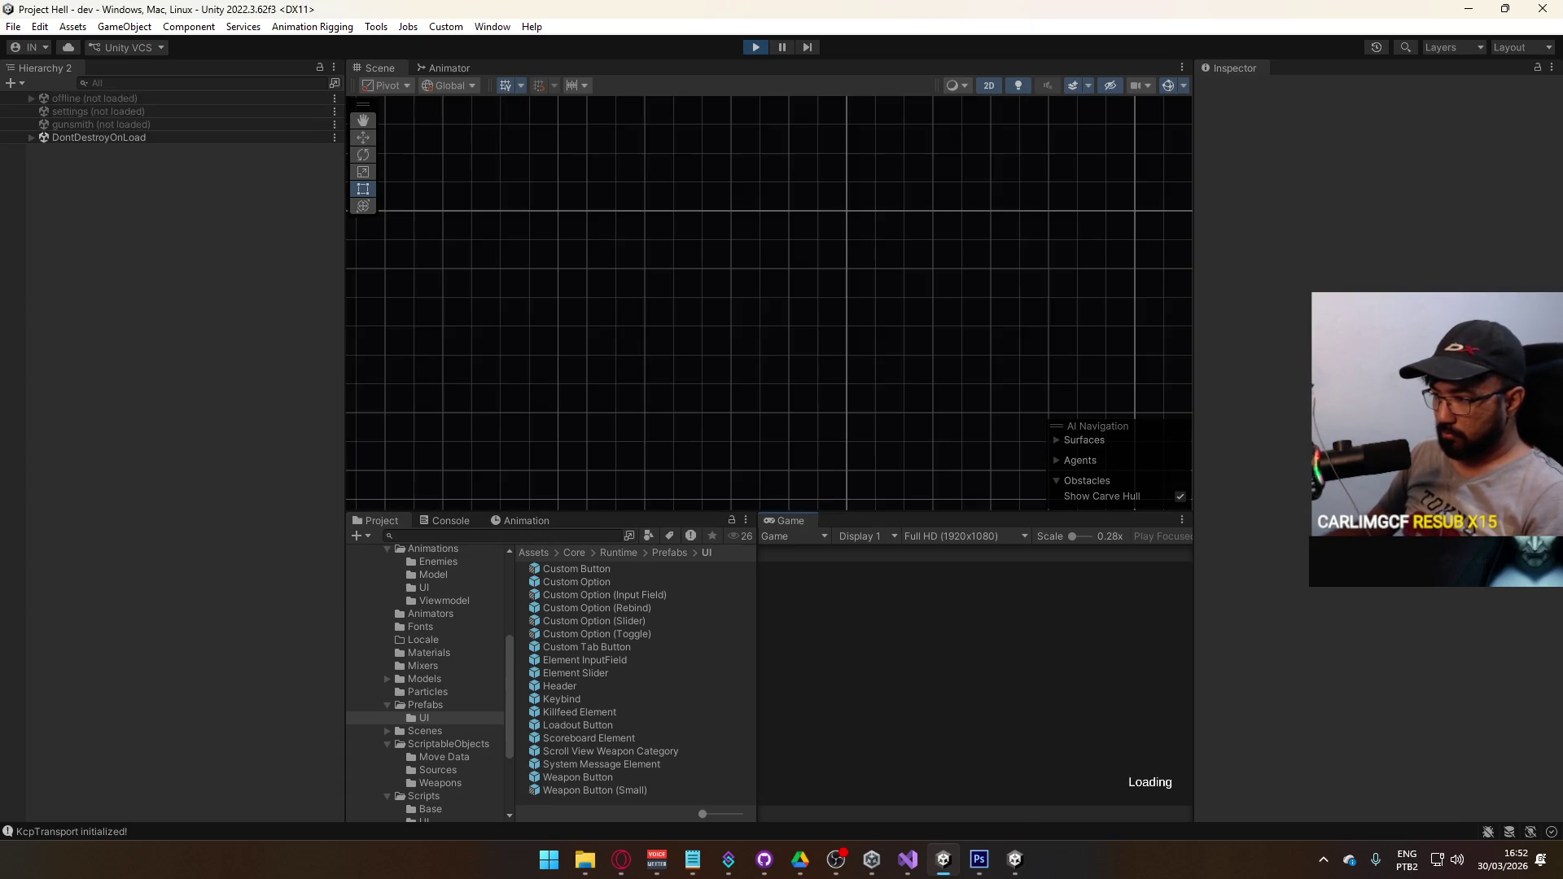
- Maximise the game view and refocus the running game toward the mannequin
key("super")
key("super")
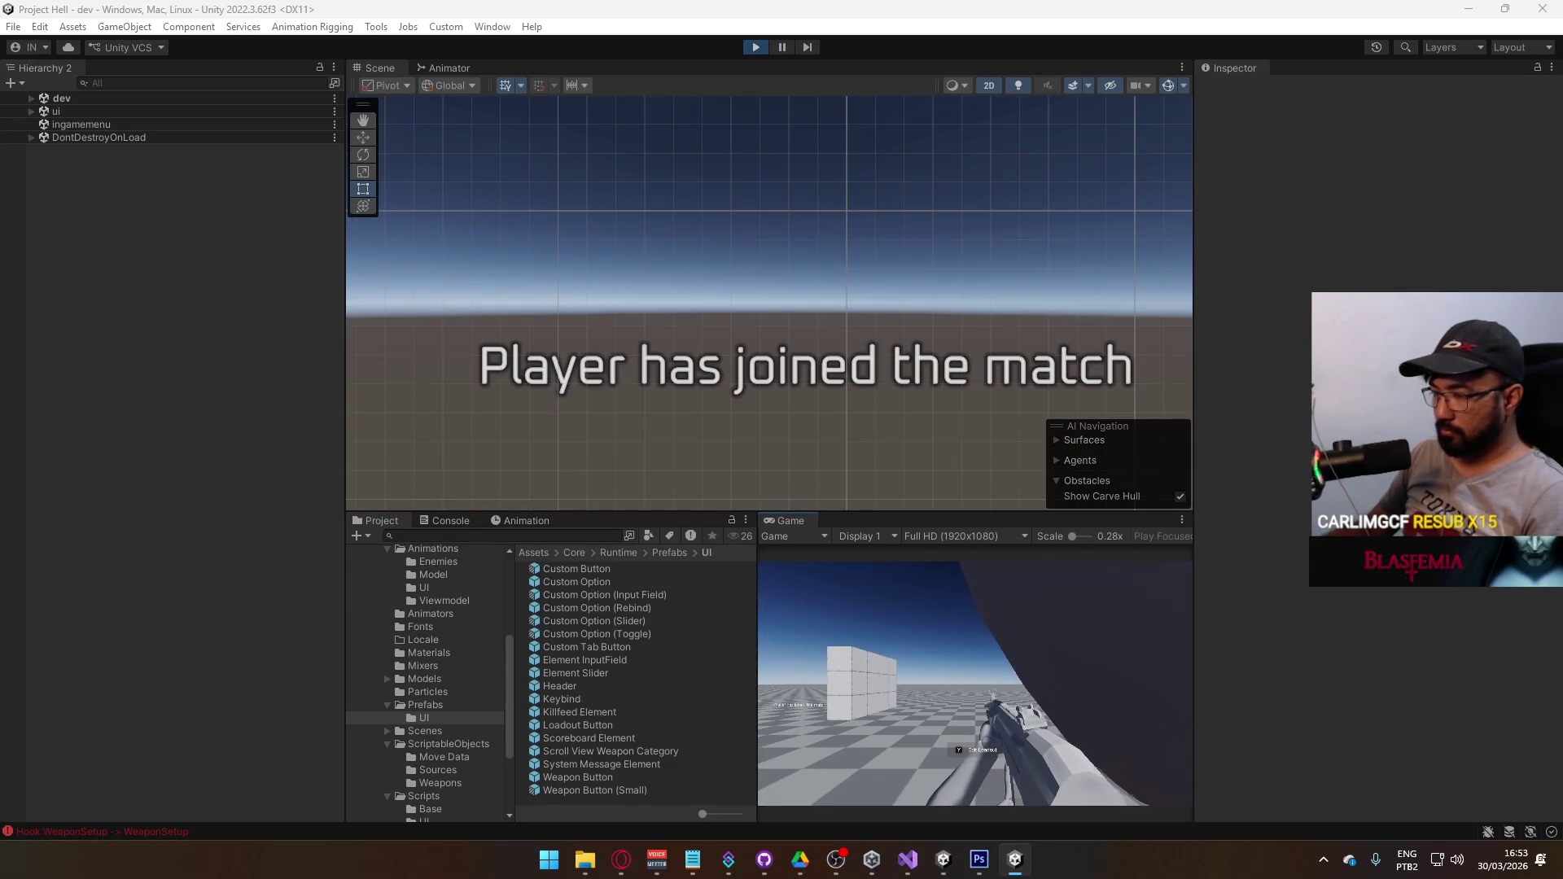
key("super")
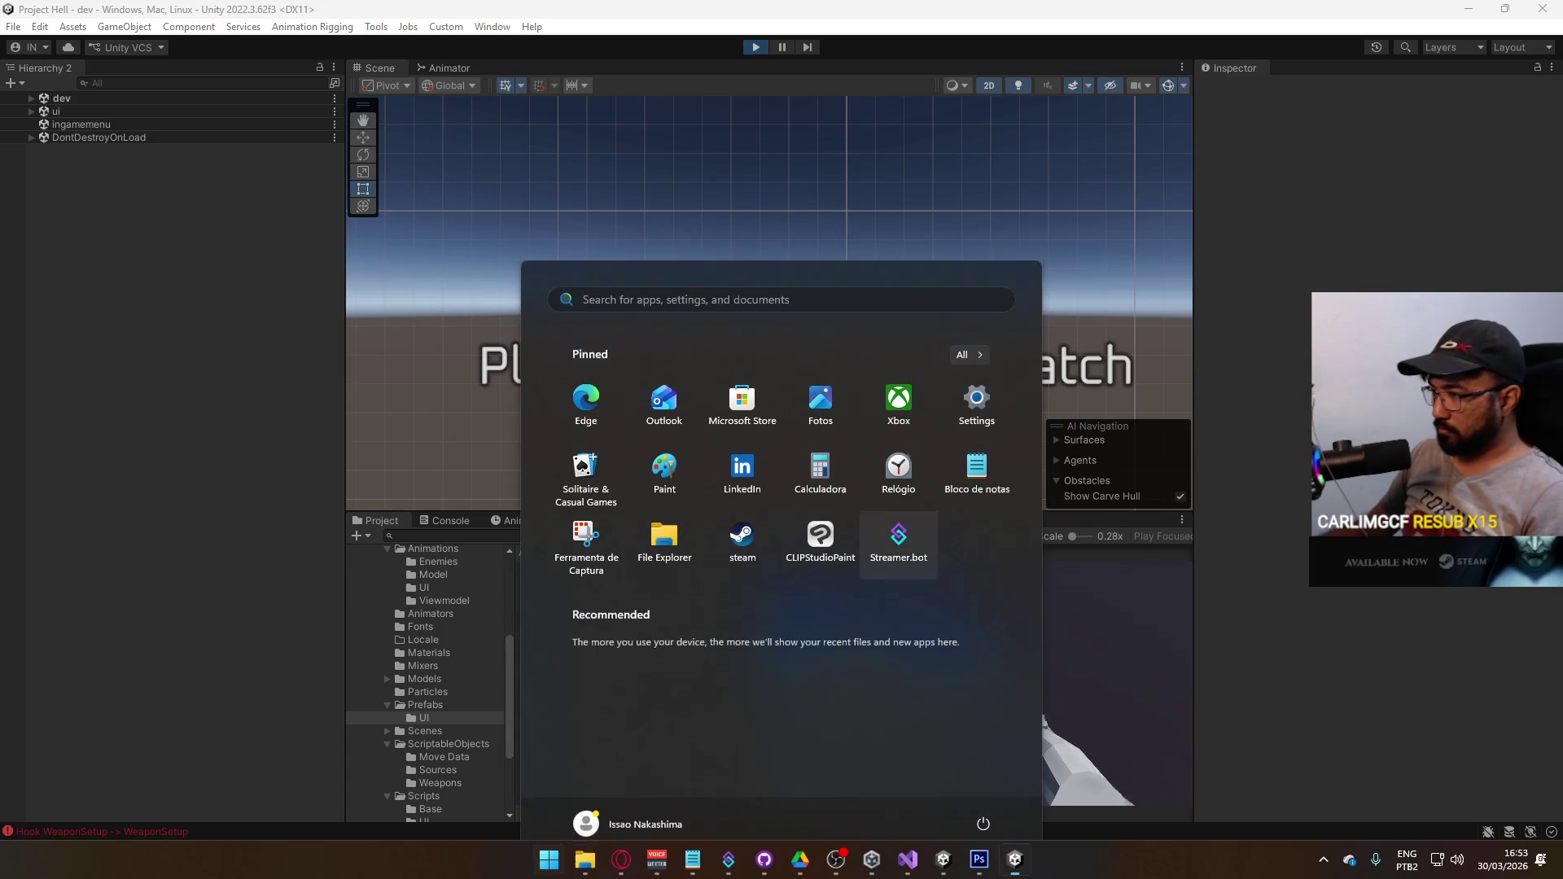
key("super")
left_click(1164, 491)
right_click(765, 521)
left_click(843, 573)
left_click(843, 573)
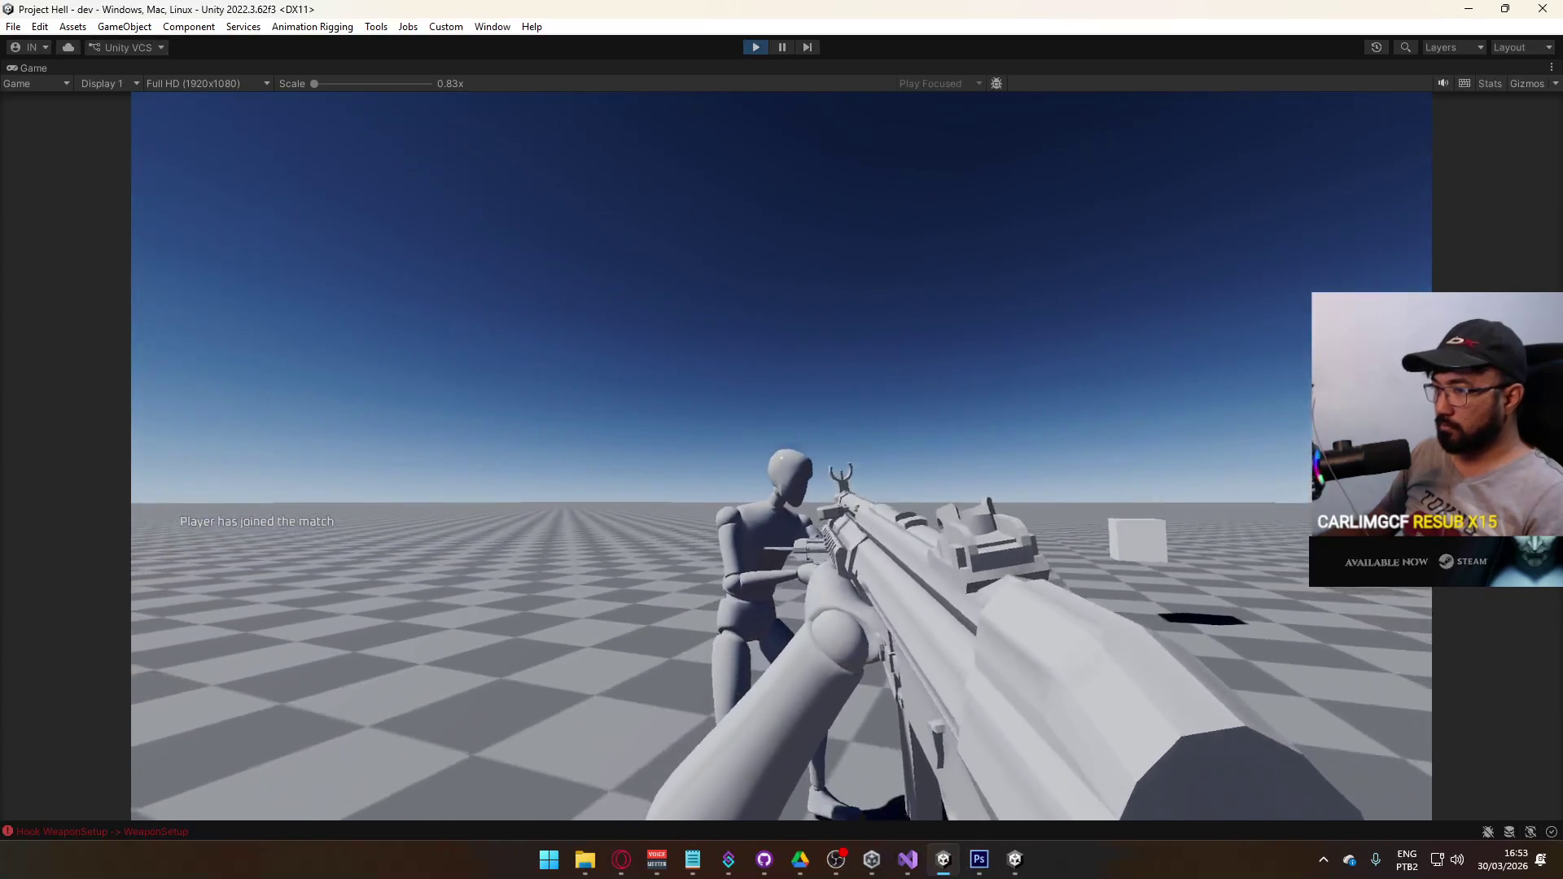
- Shoot the mannequin until it dies, then stop Play mode
key("super")
left_click(782, 456)
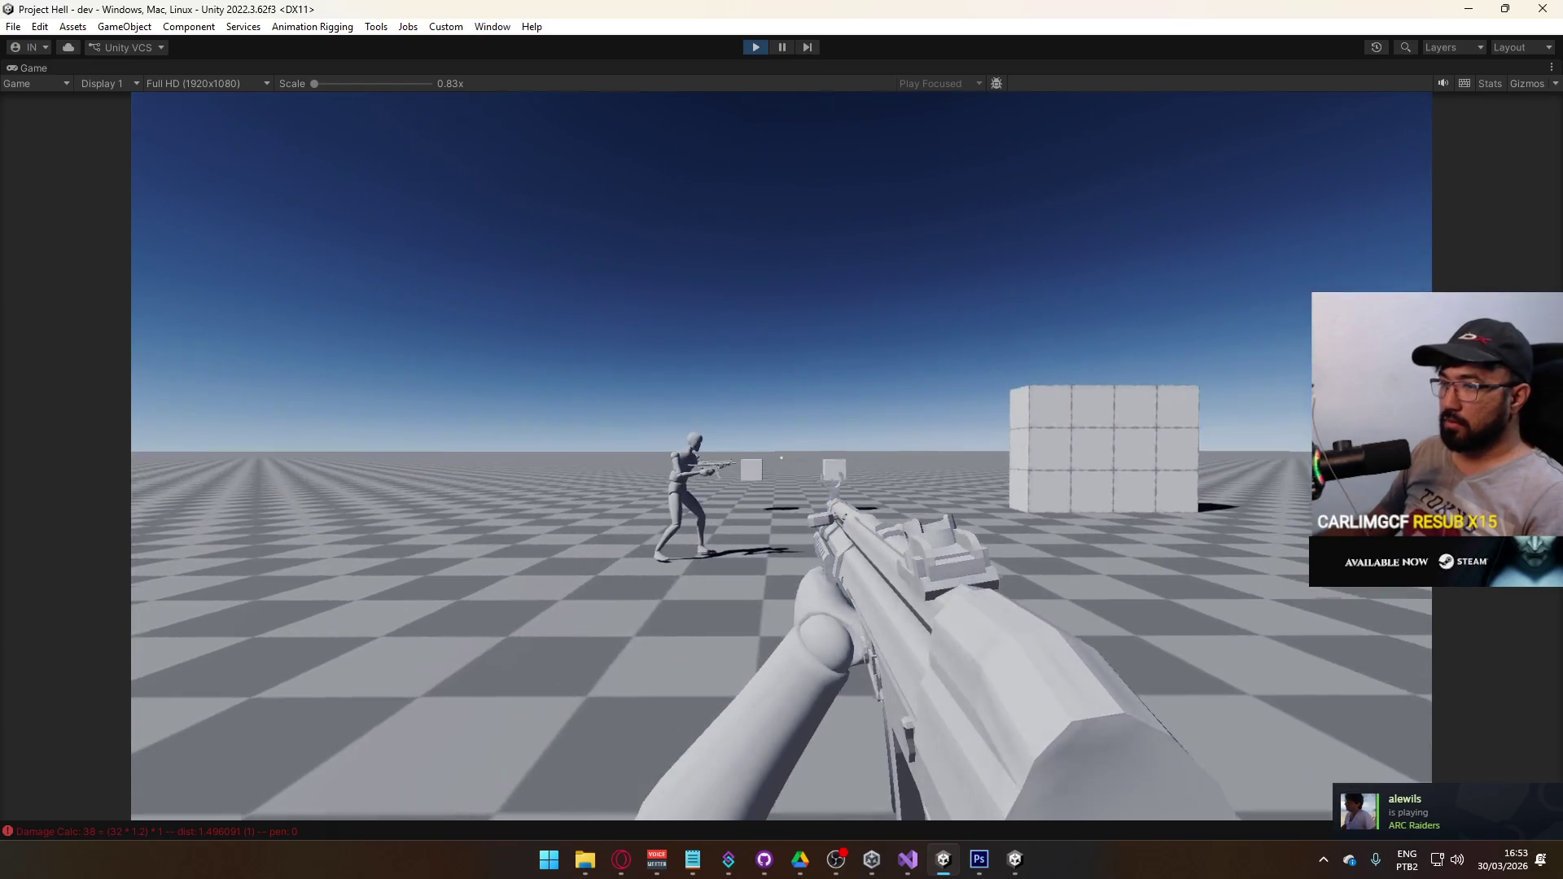
left_click(781, 458)
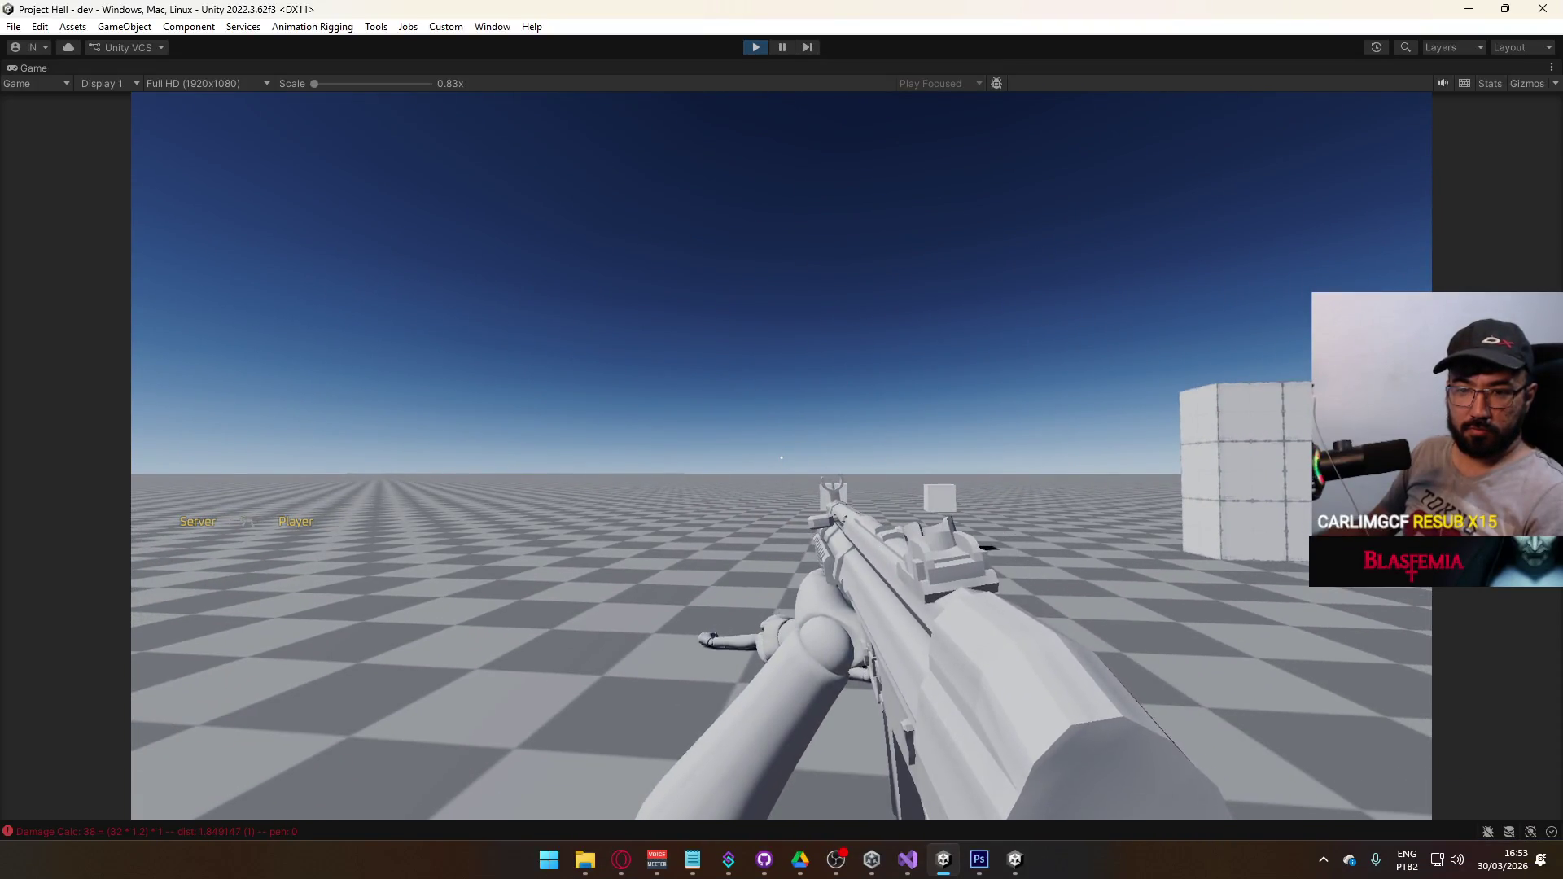
key("super")
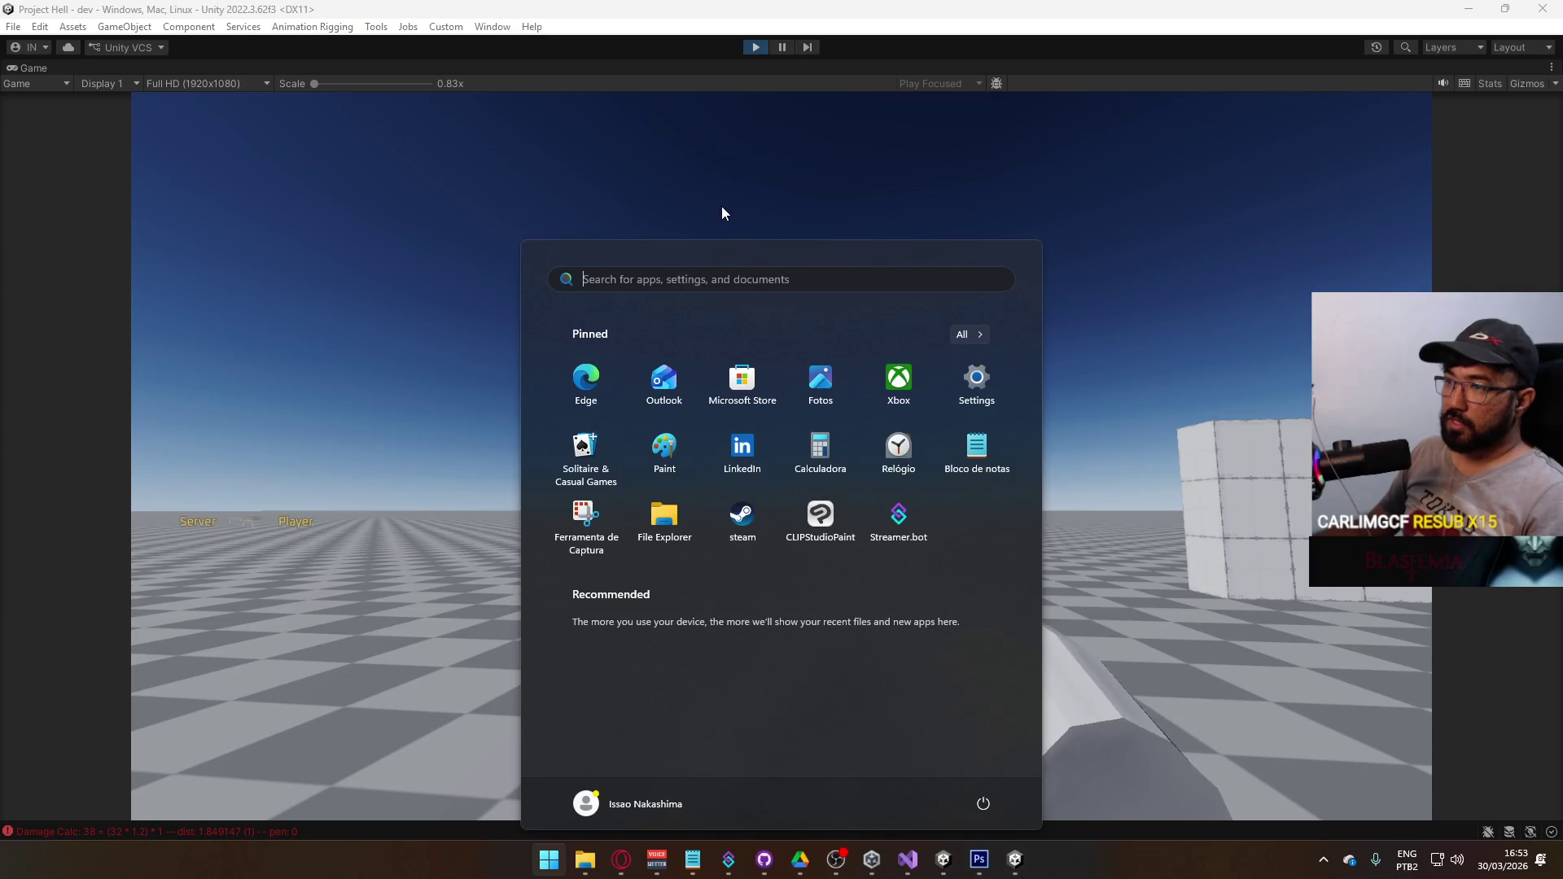
left_click(726, 203)
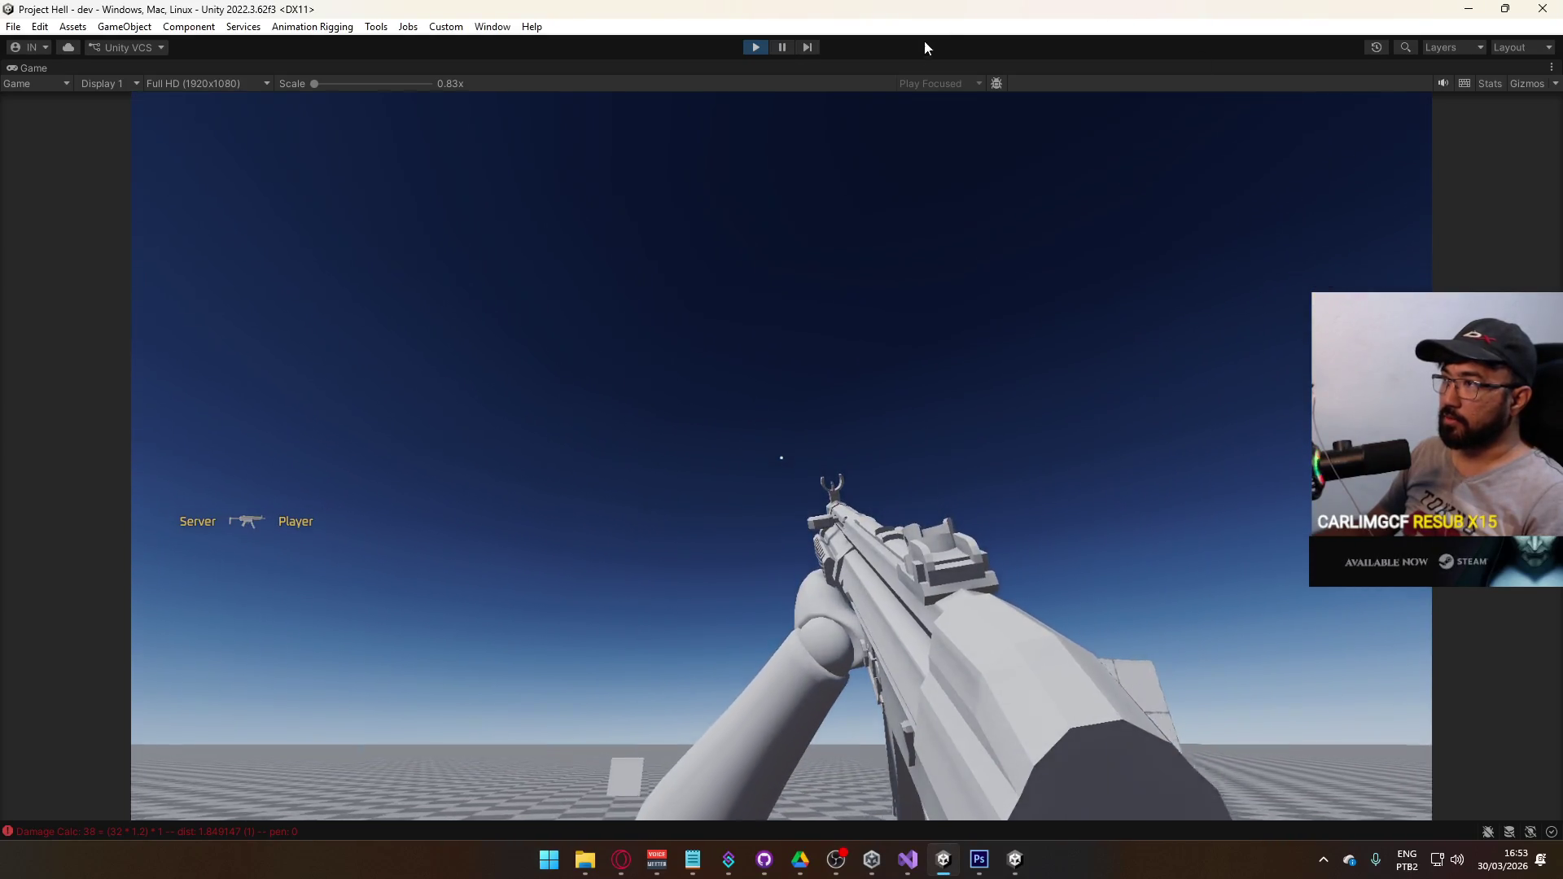
left_click(755, 47)
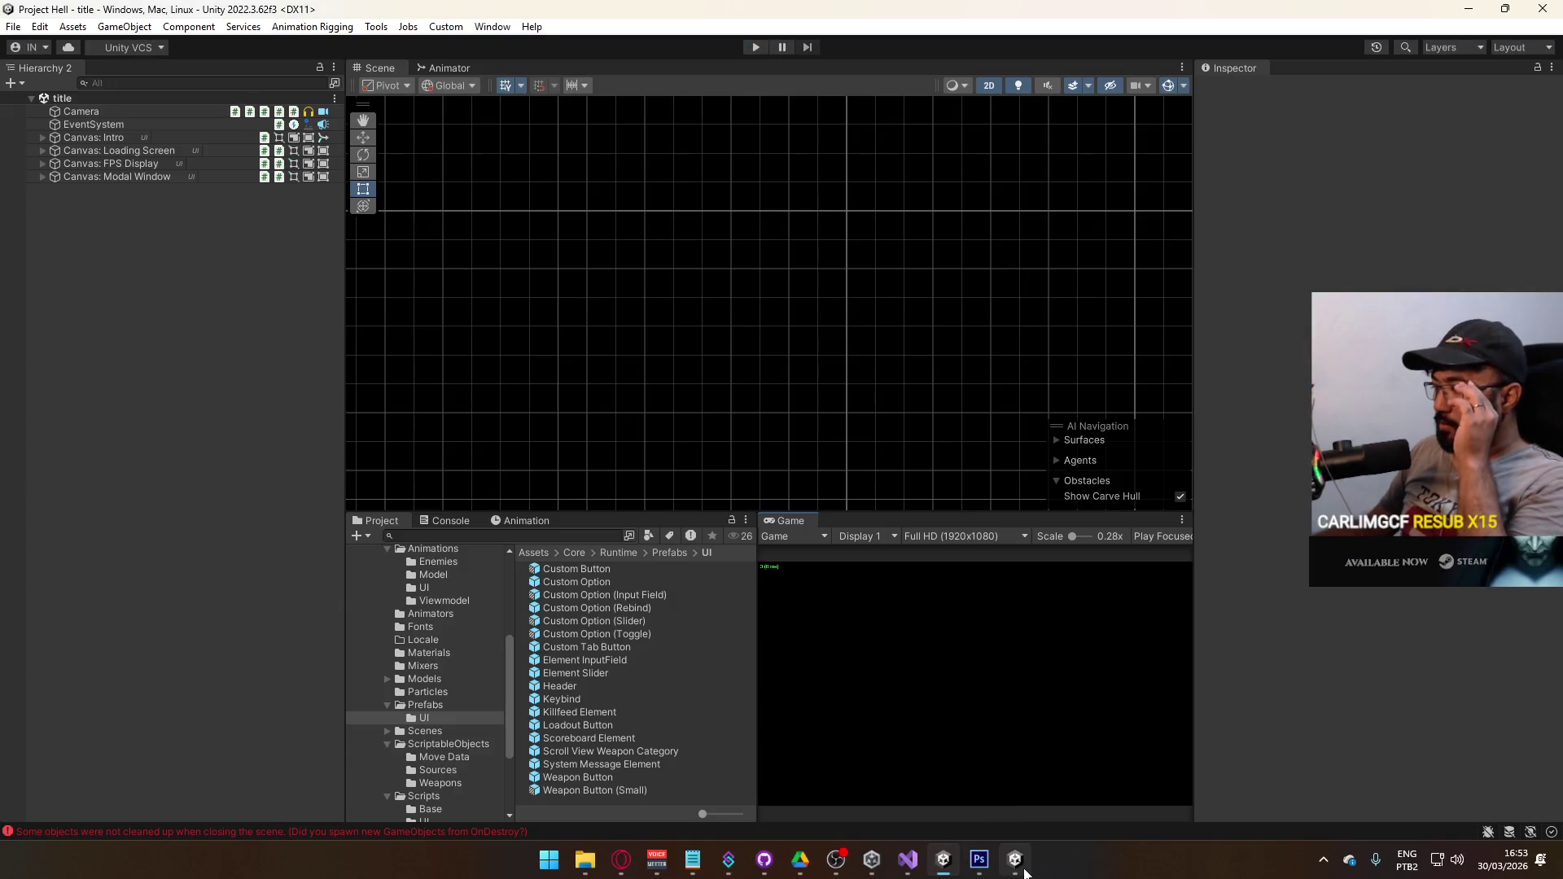
left_click(1023, 872)
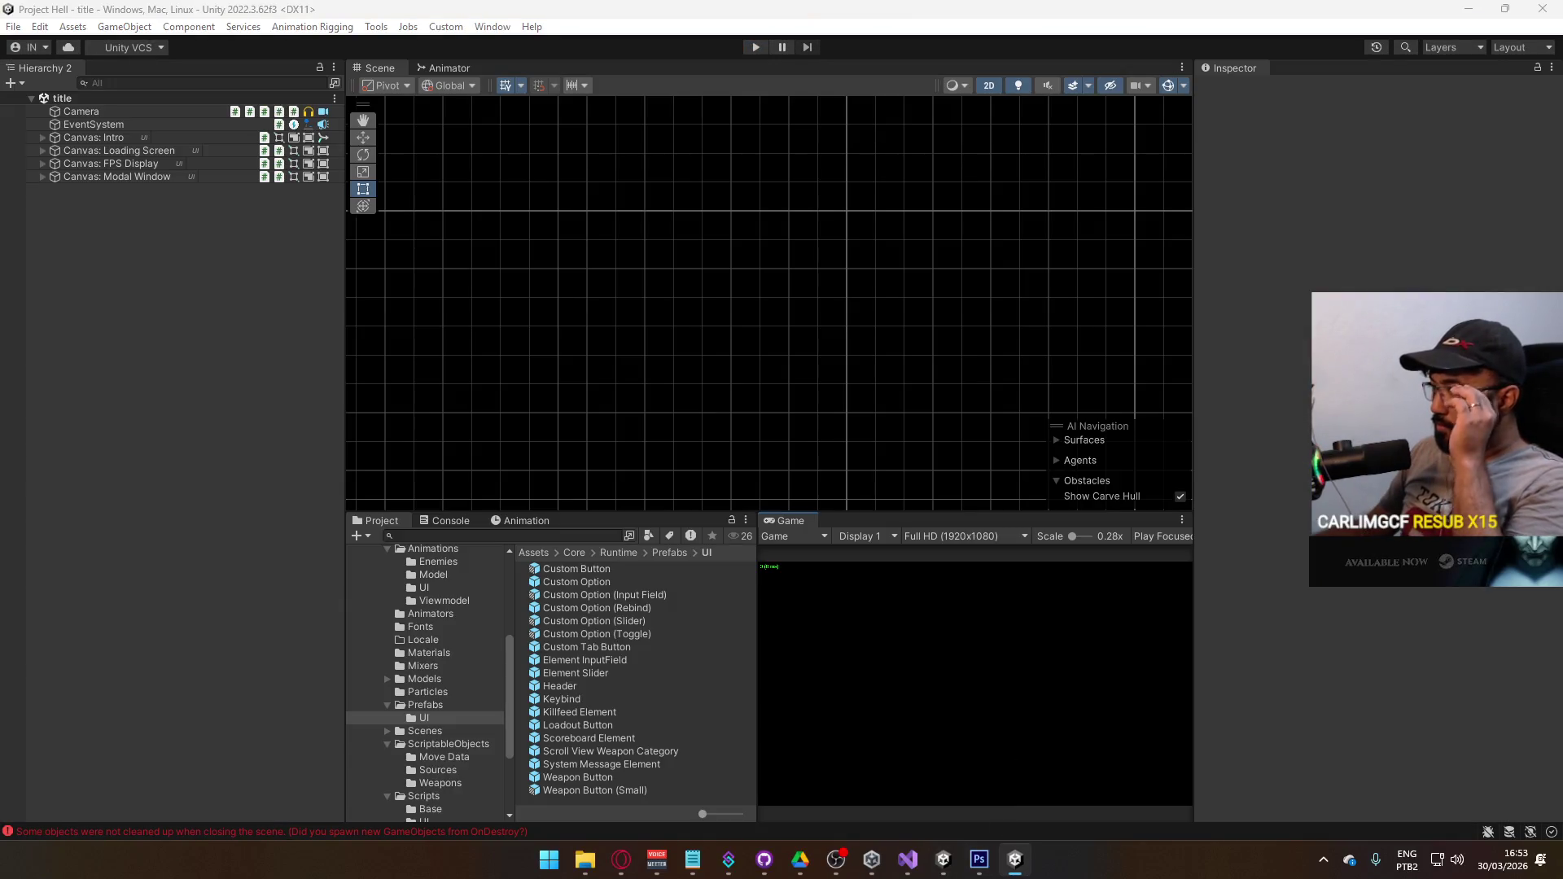
key("super")
key("Escape")
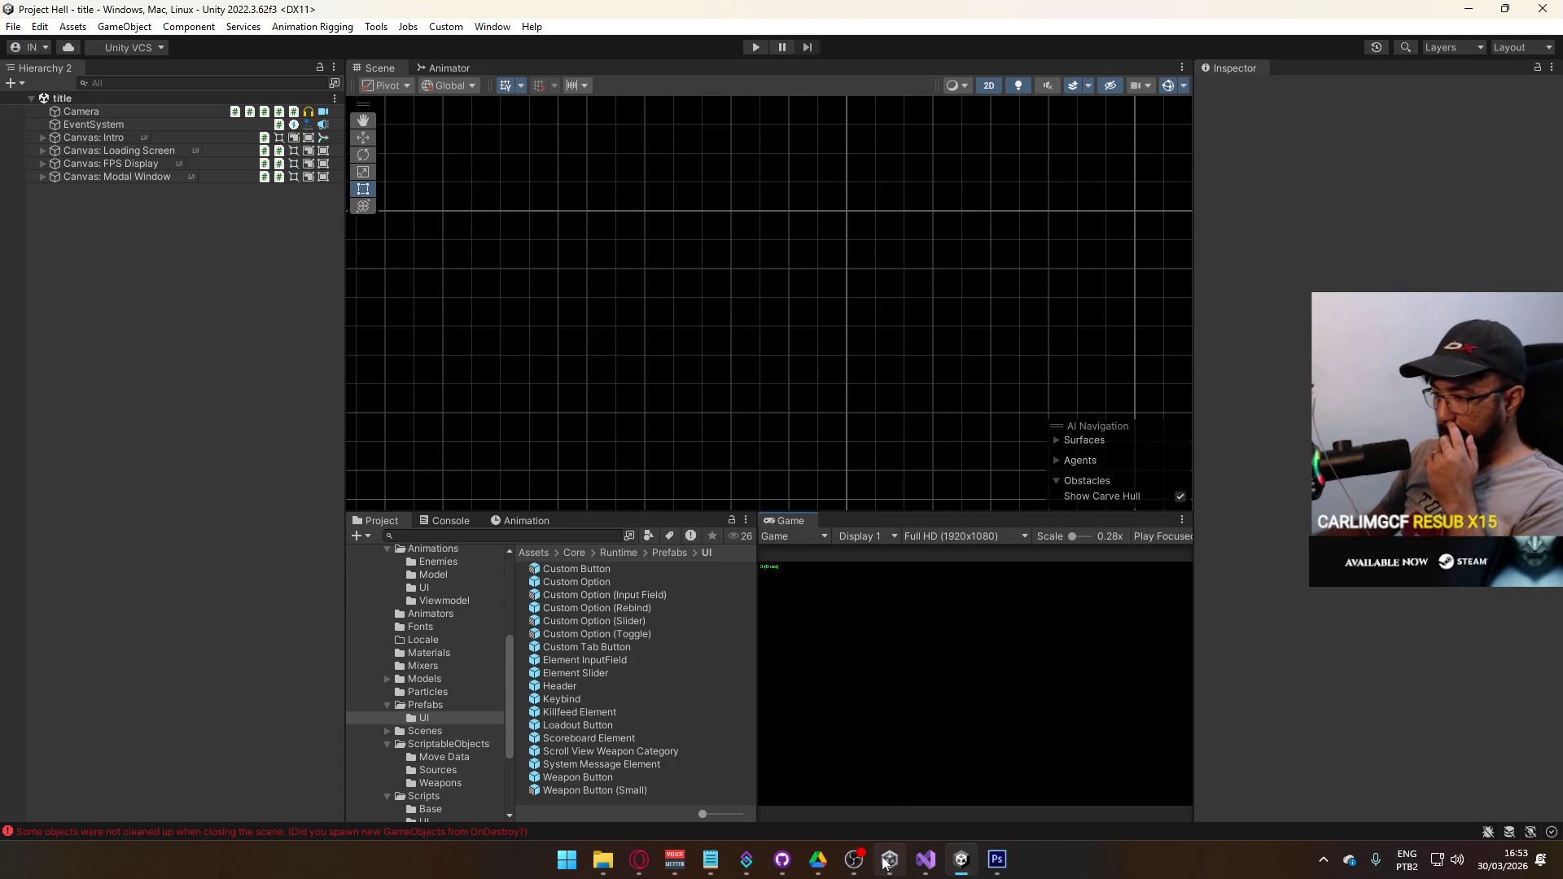
left_click(925, 859)
- Edit SetupElement in KillfeedElement.cs at weaponId on line 21, then return to Unity
left_click(634, 461)
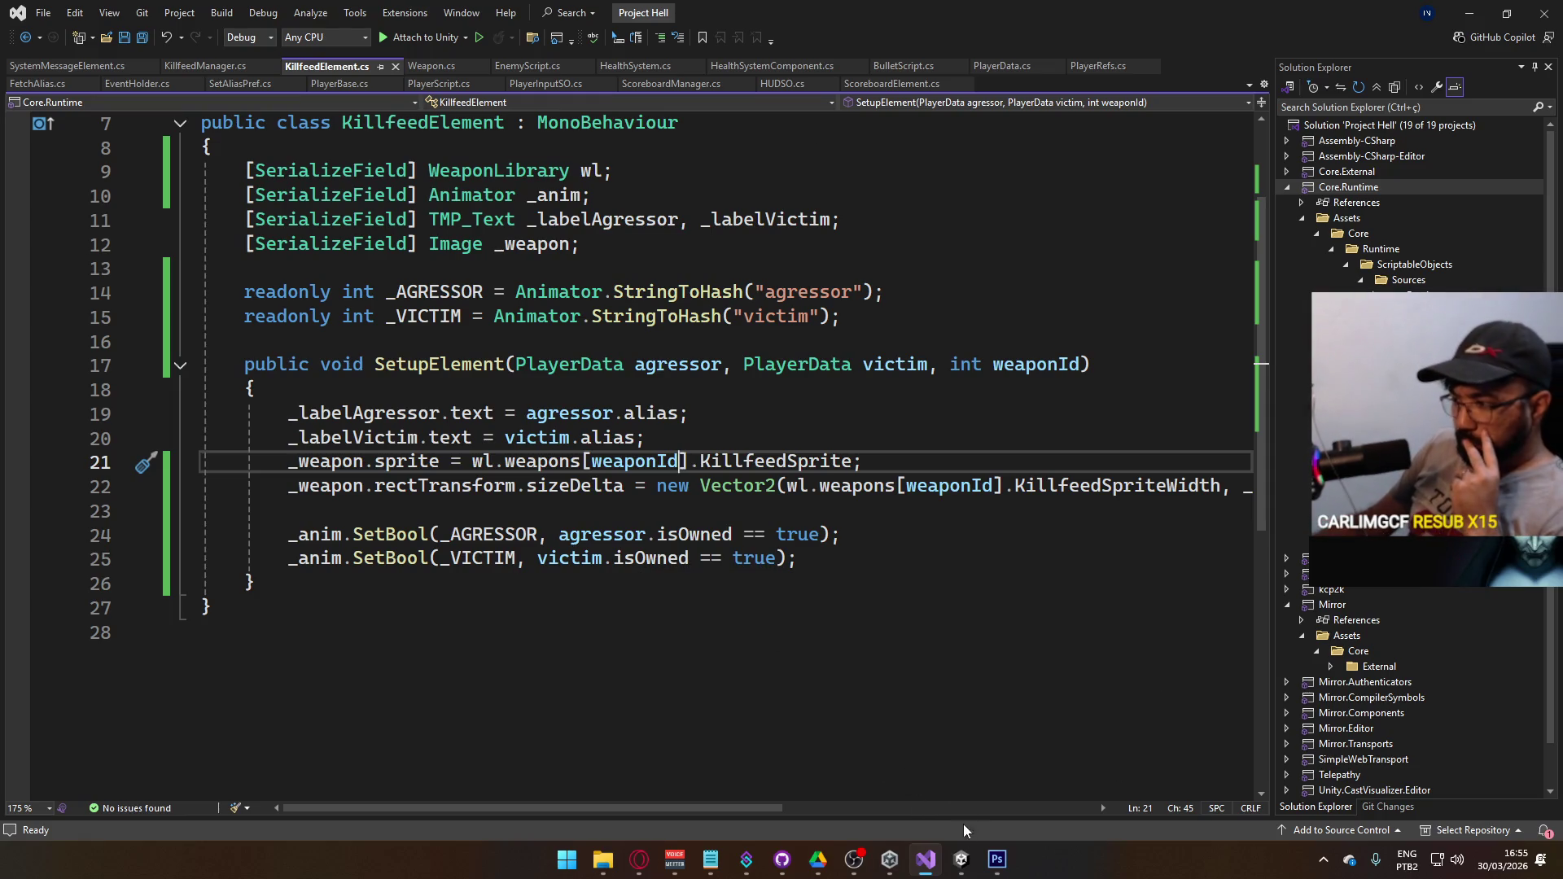
left_click(960, 859)
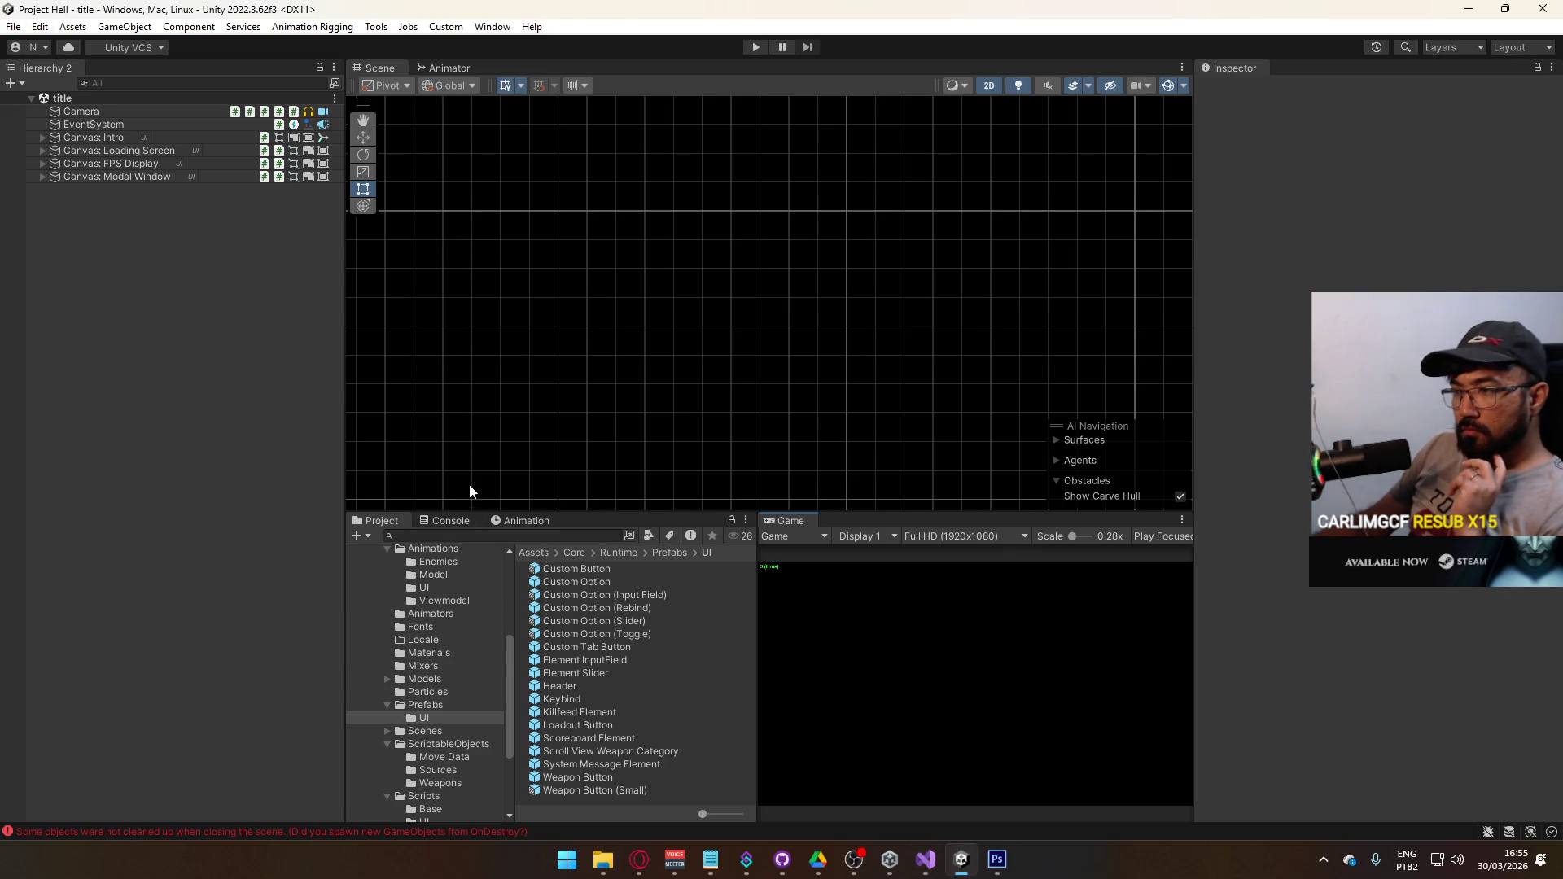
- Clear the old console errors and Build And Run the game, which succeeds in about 2 seconds
left_click(452, 521)
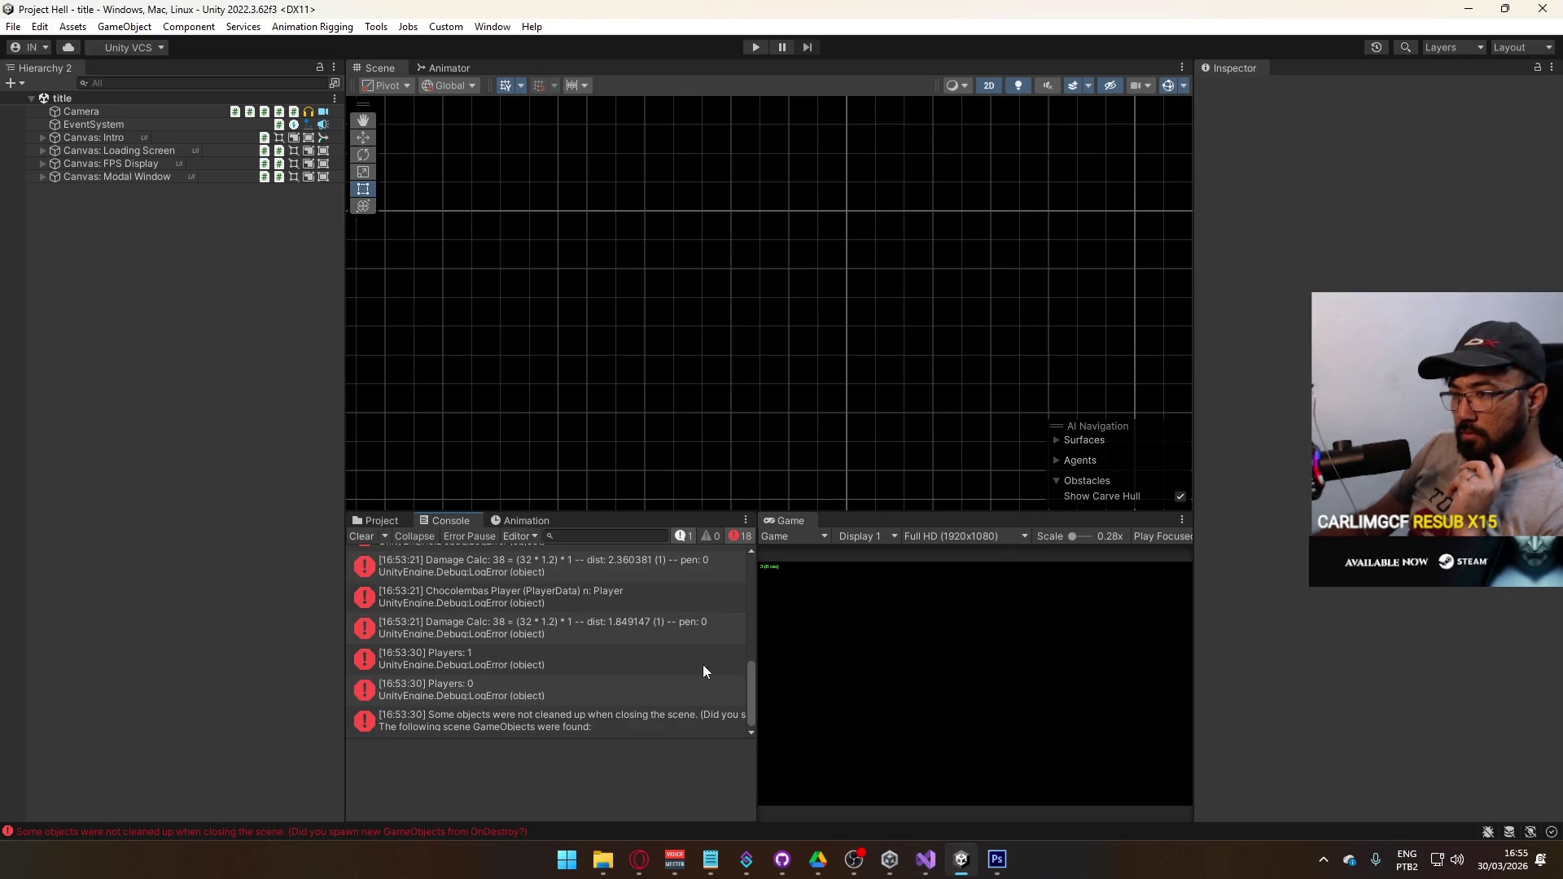
left_click(590, 721)
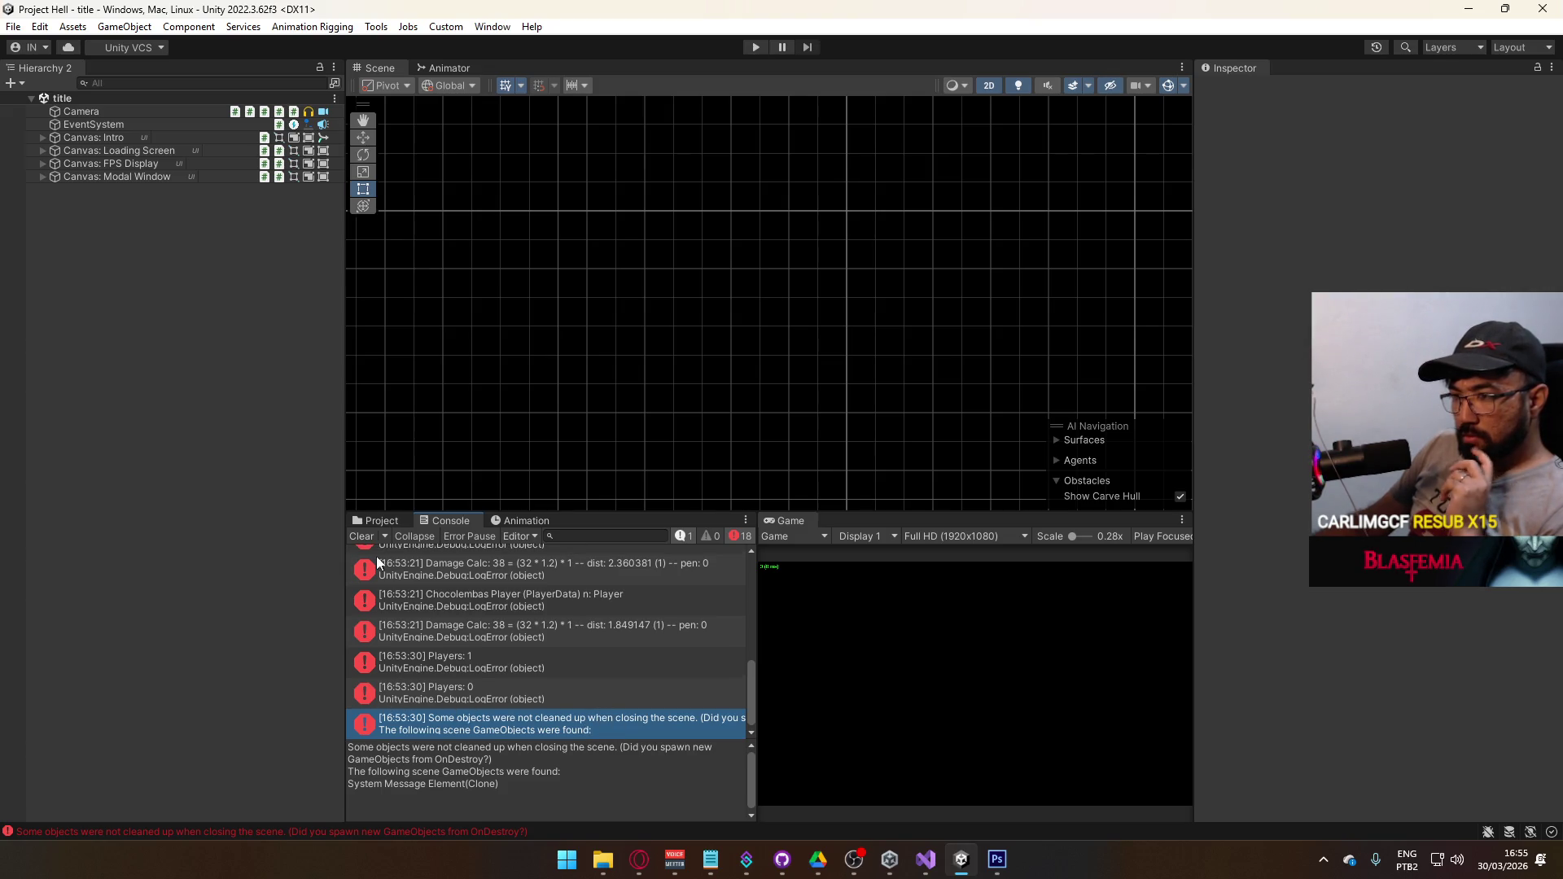
left_click(362, 536)
left_click(14, 26)
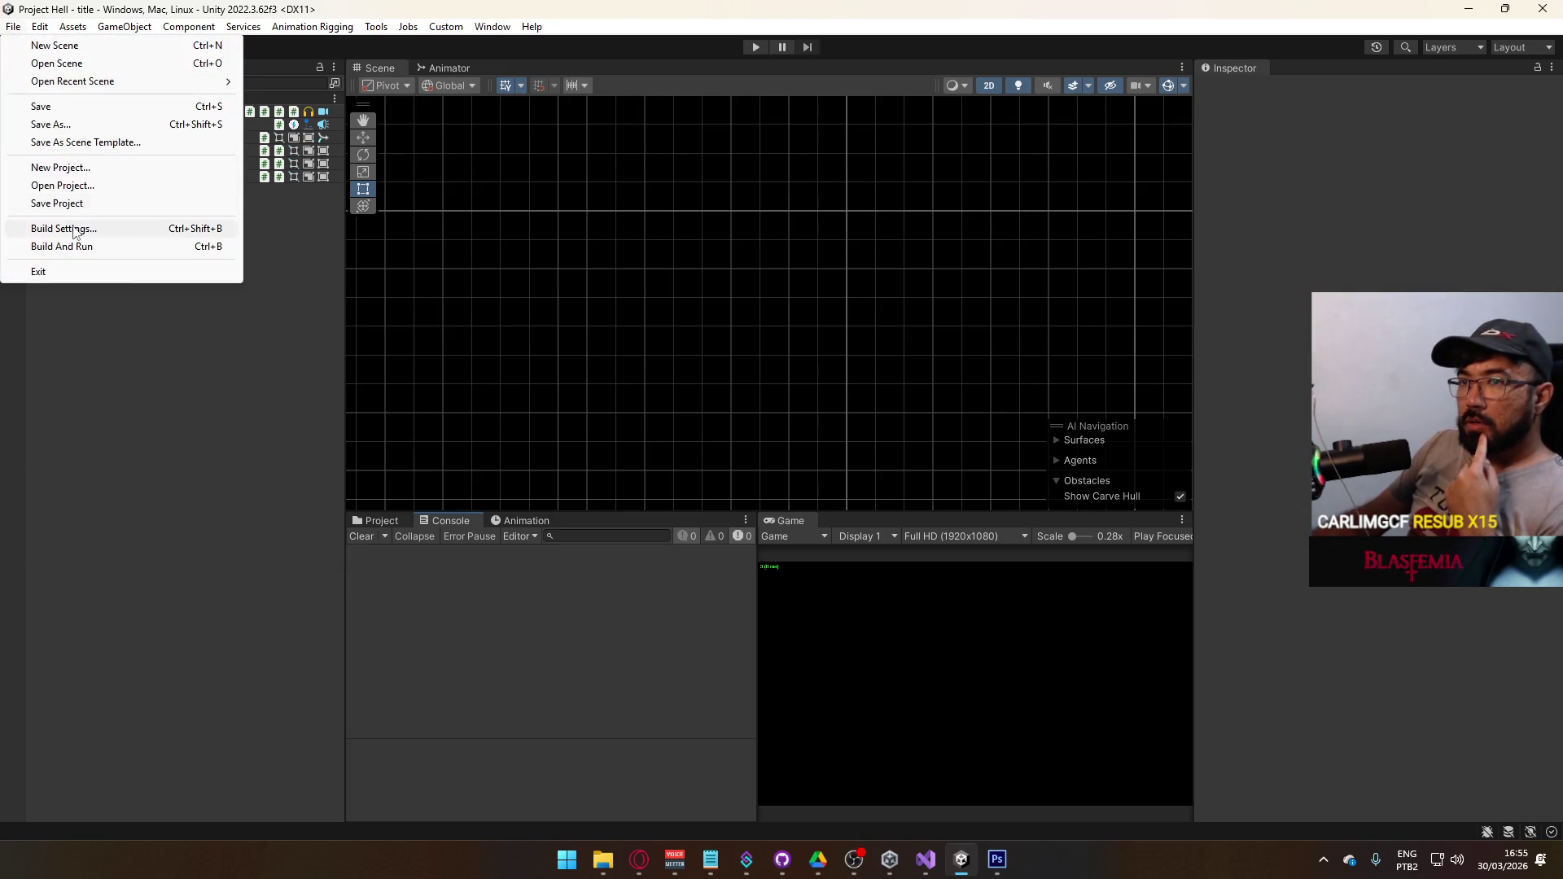
left_click(83, 246)
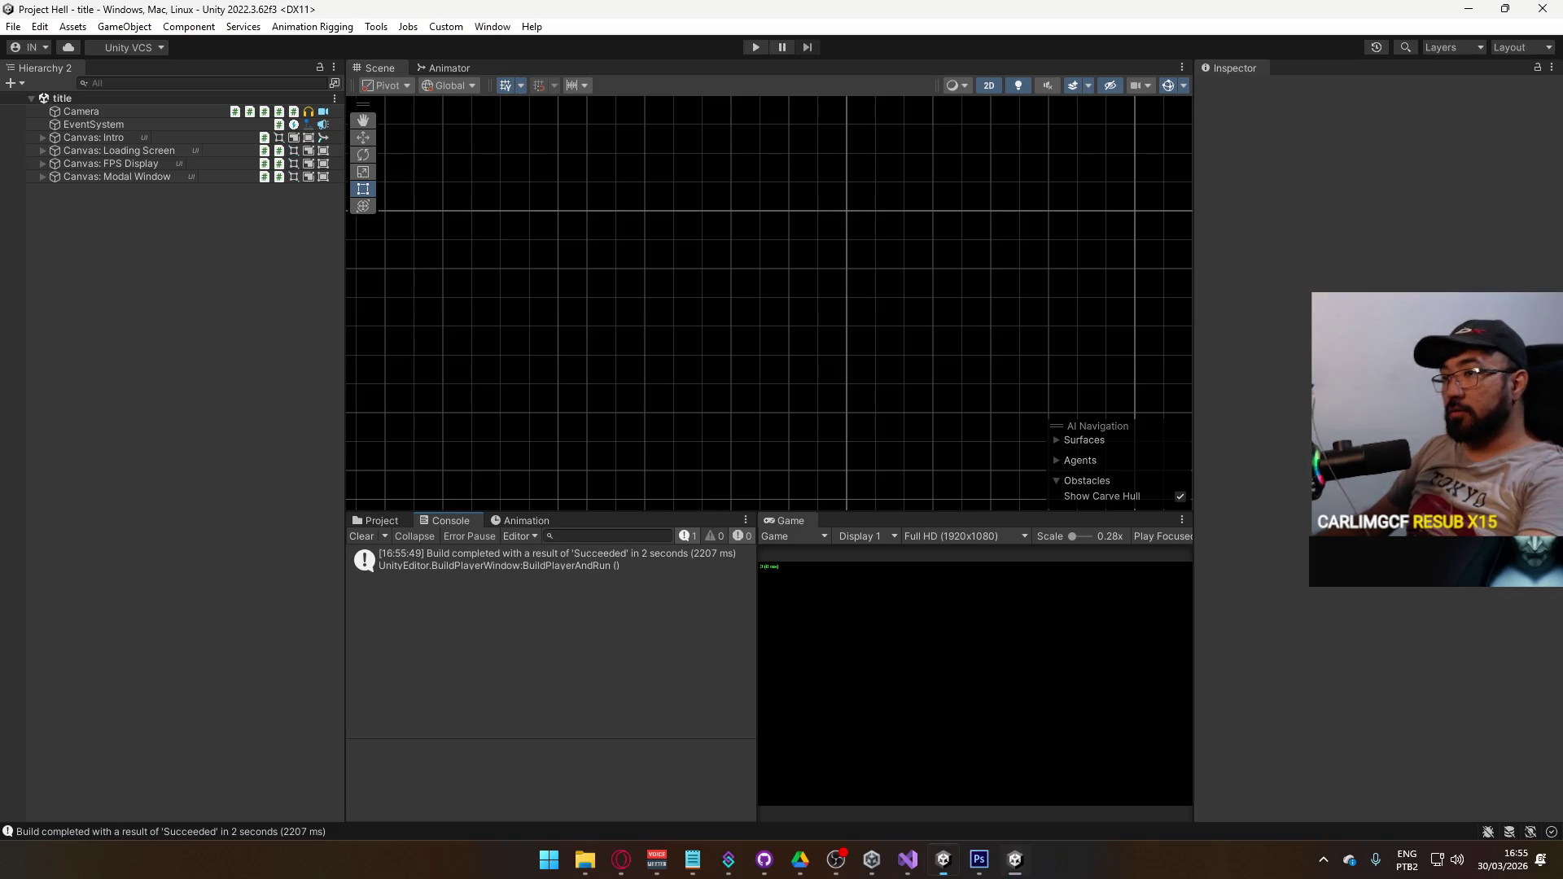
- In the Killfeed Element animator, set the Victim Off to Victim On condition to victim
left_click(448, 67)
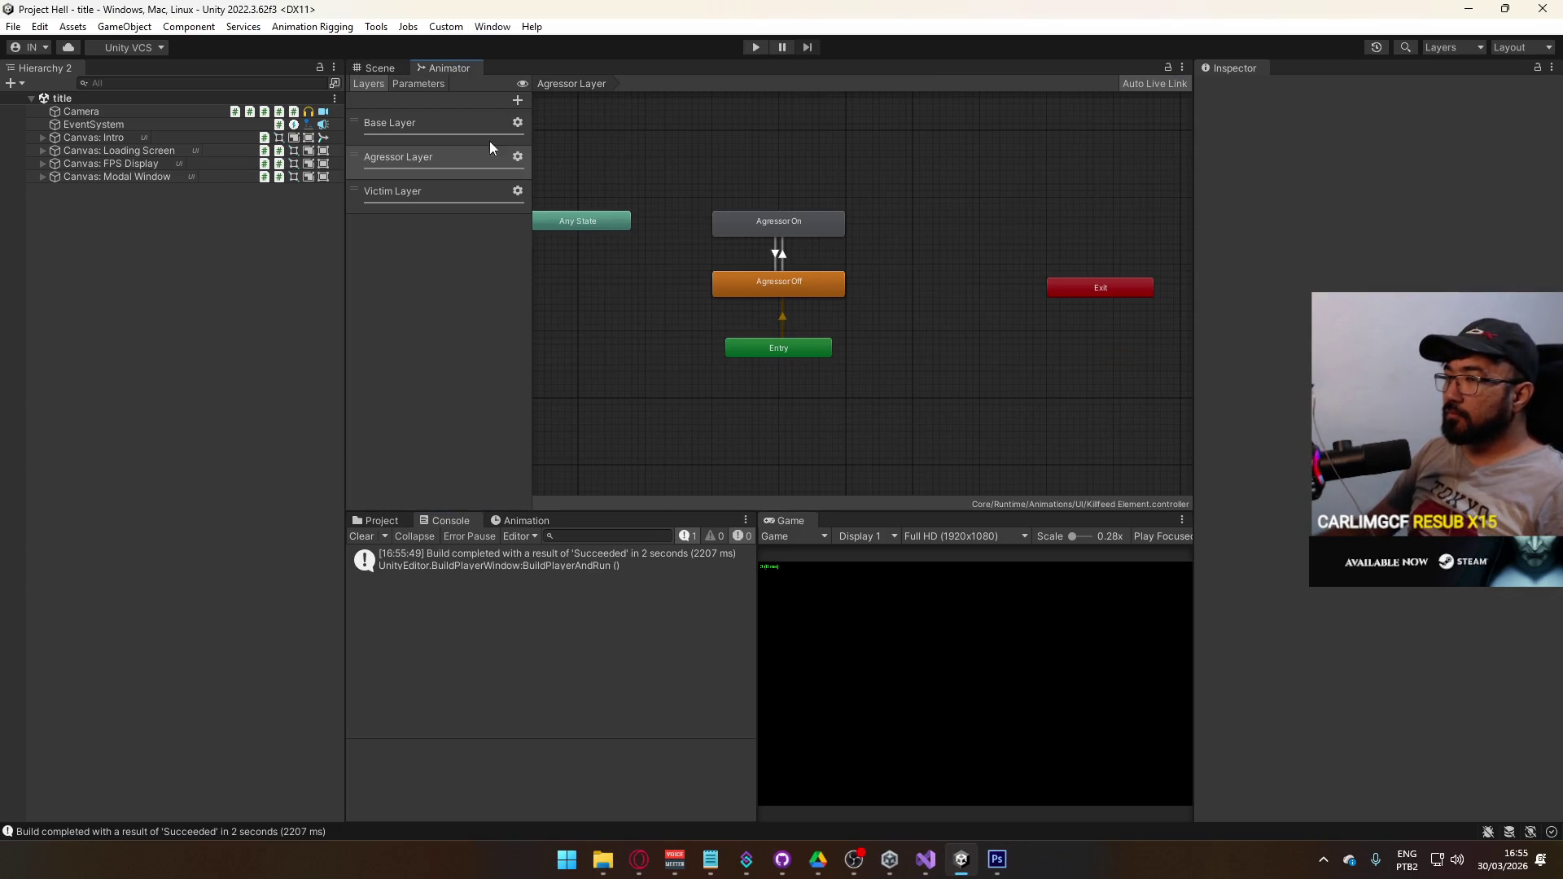
left_click(649, 196)
left_click(780, 252)
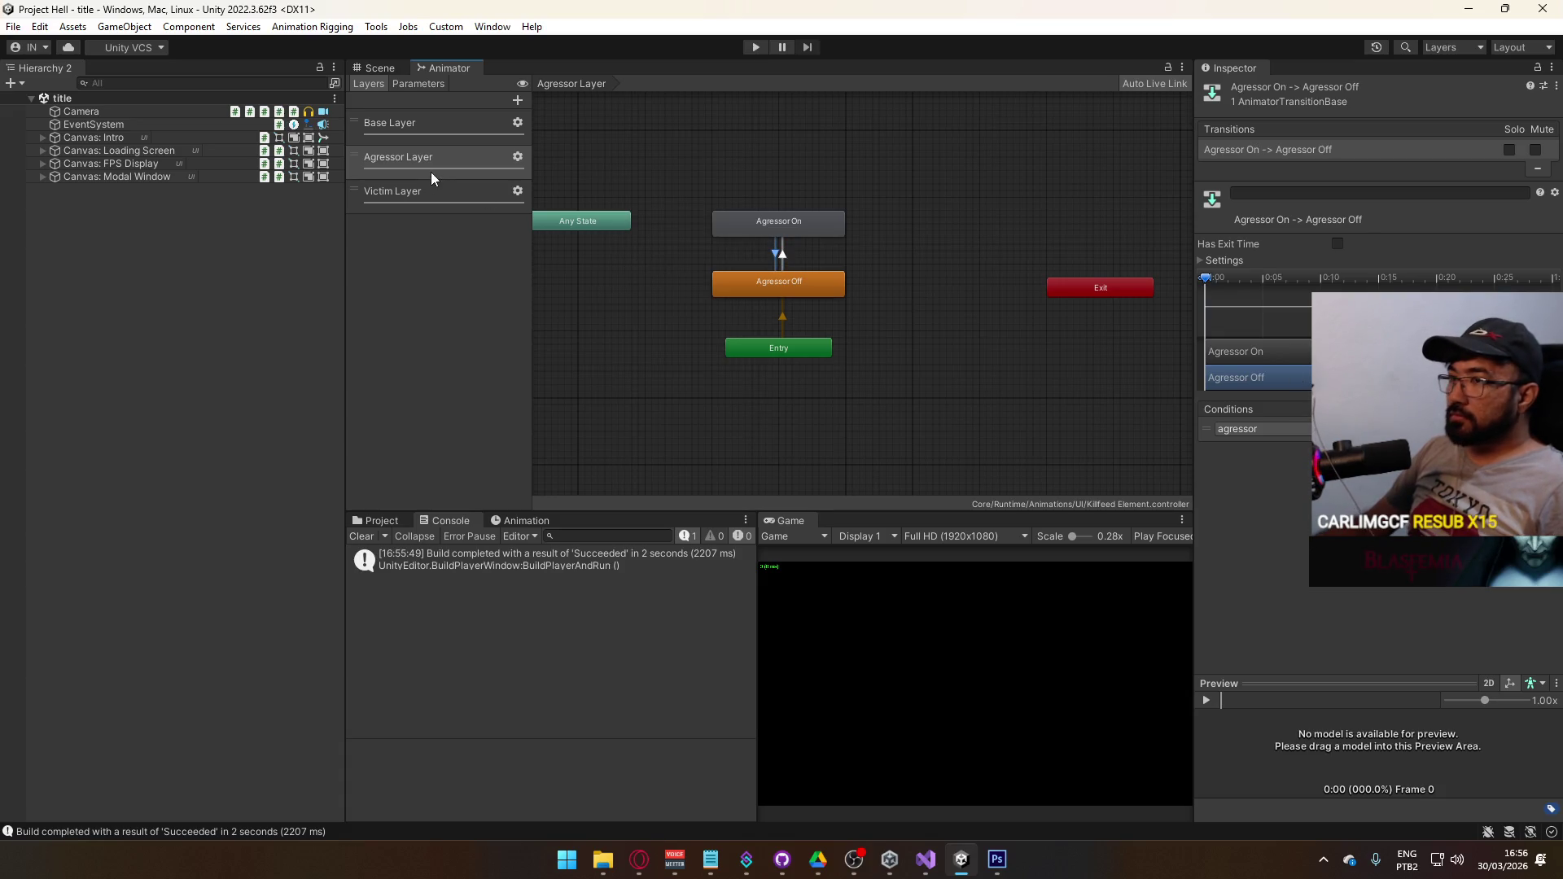
left_click(428, 192)
left_click(785, 246)
left_click(1262, 429)
left_click(1279, 491)
- Set the Victim On to Victim Off transition's condition to victim and confirm it
left_click(782, 254)
left_click(1271, 425)
left_click(1270, 492)
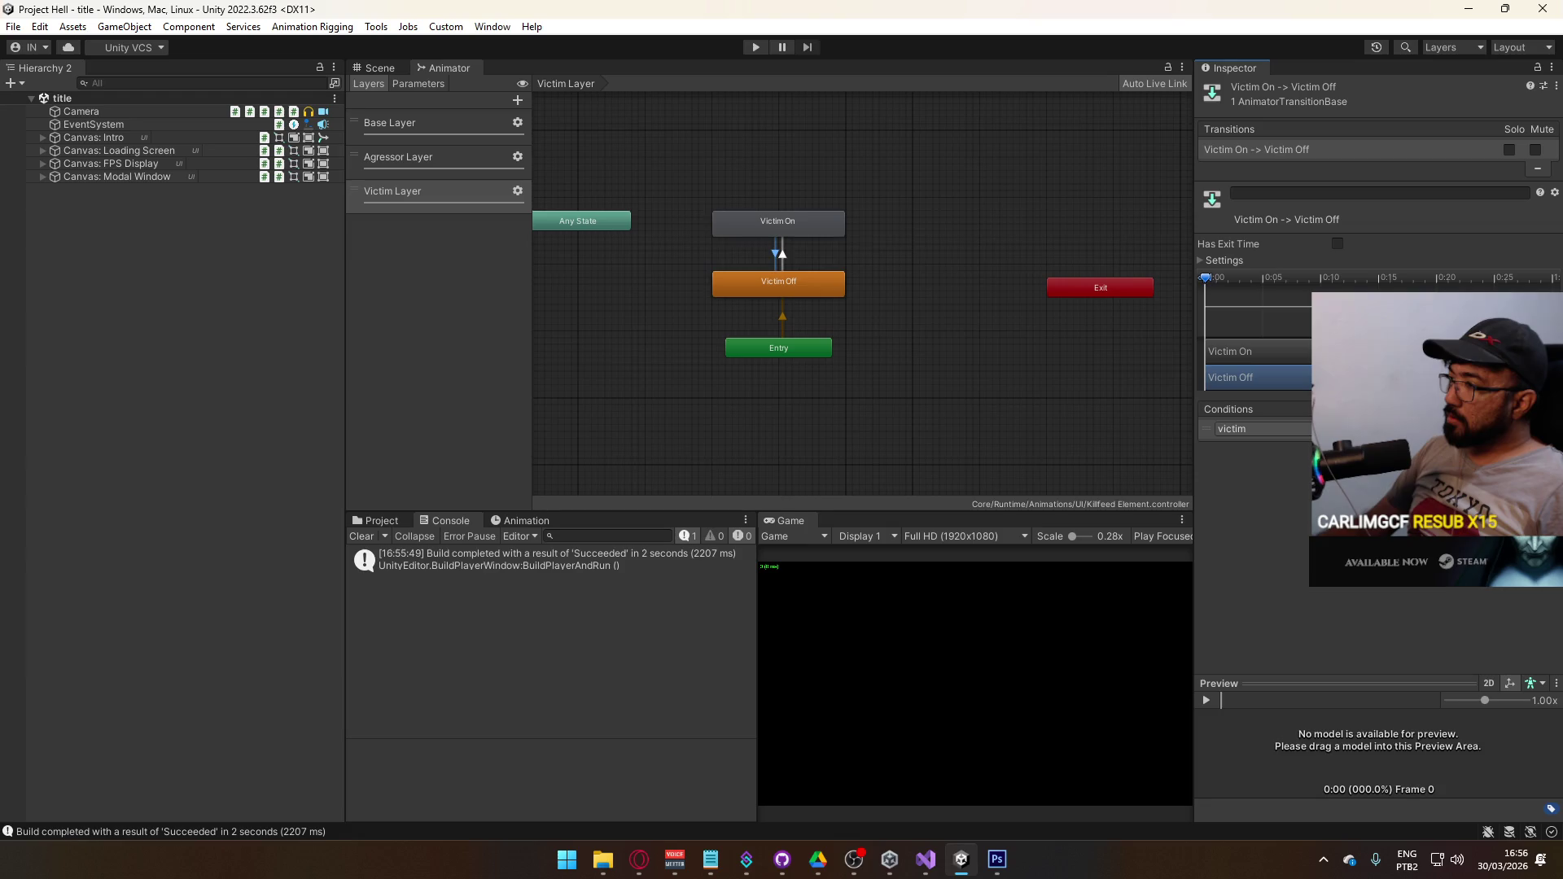
left_click(789, 247)
left_click(781, 253)
left_click(769, 253)
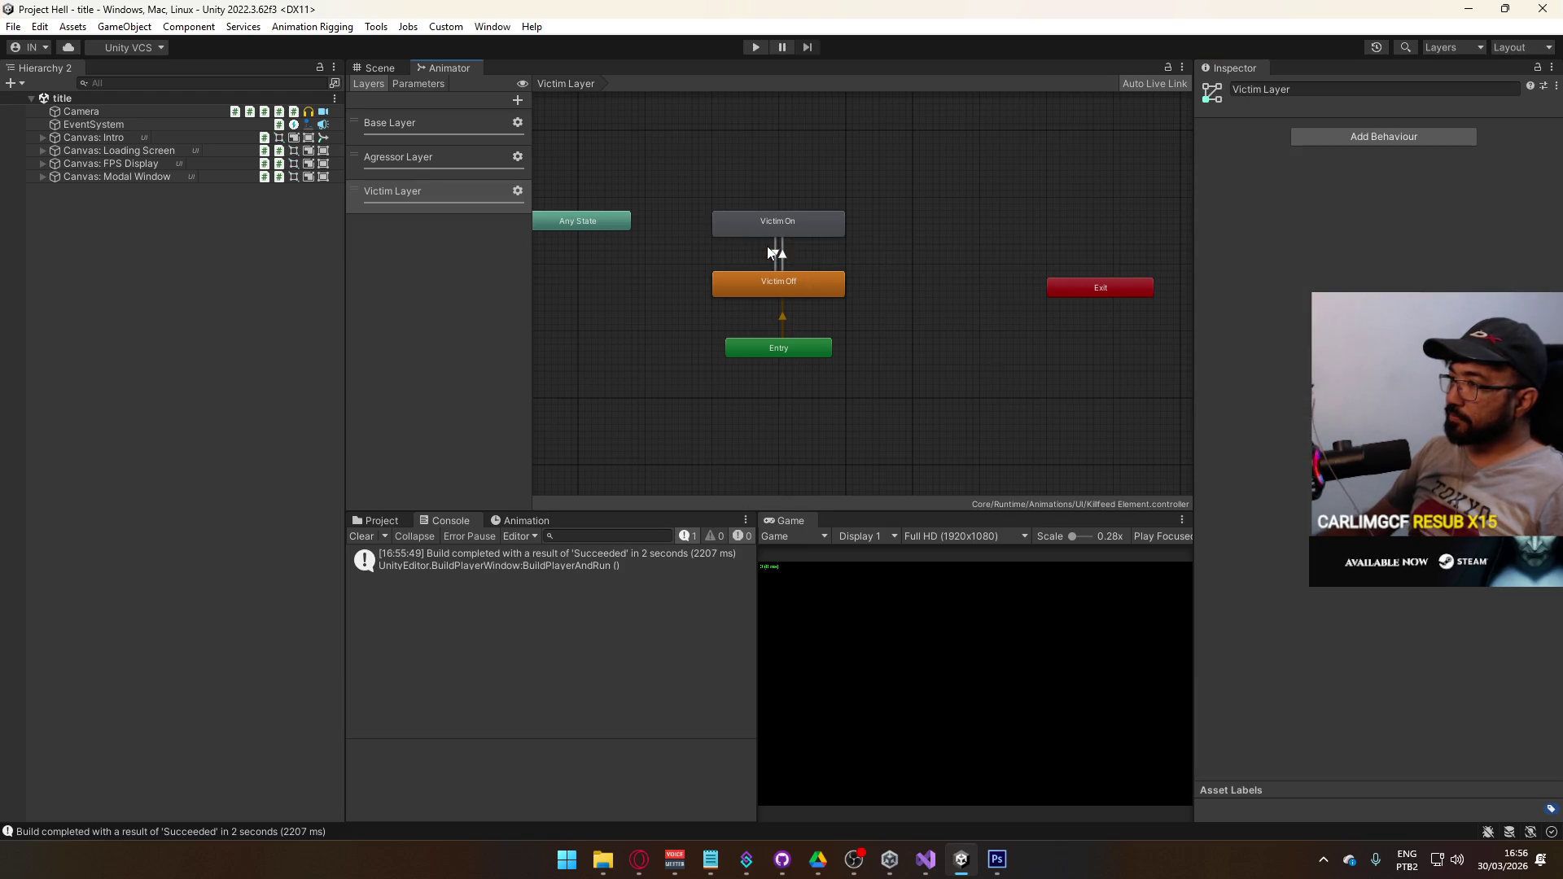
left_click(782, 254)
left_click(790, 249)
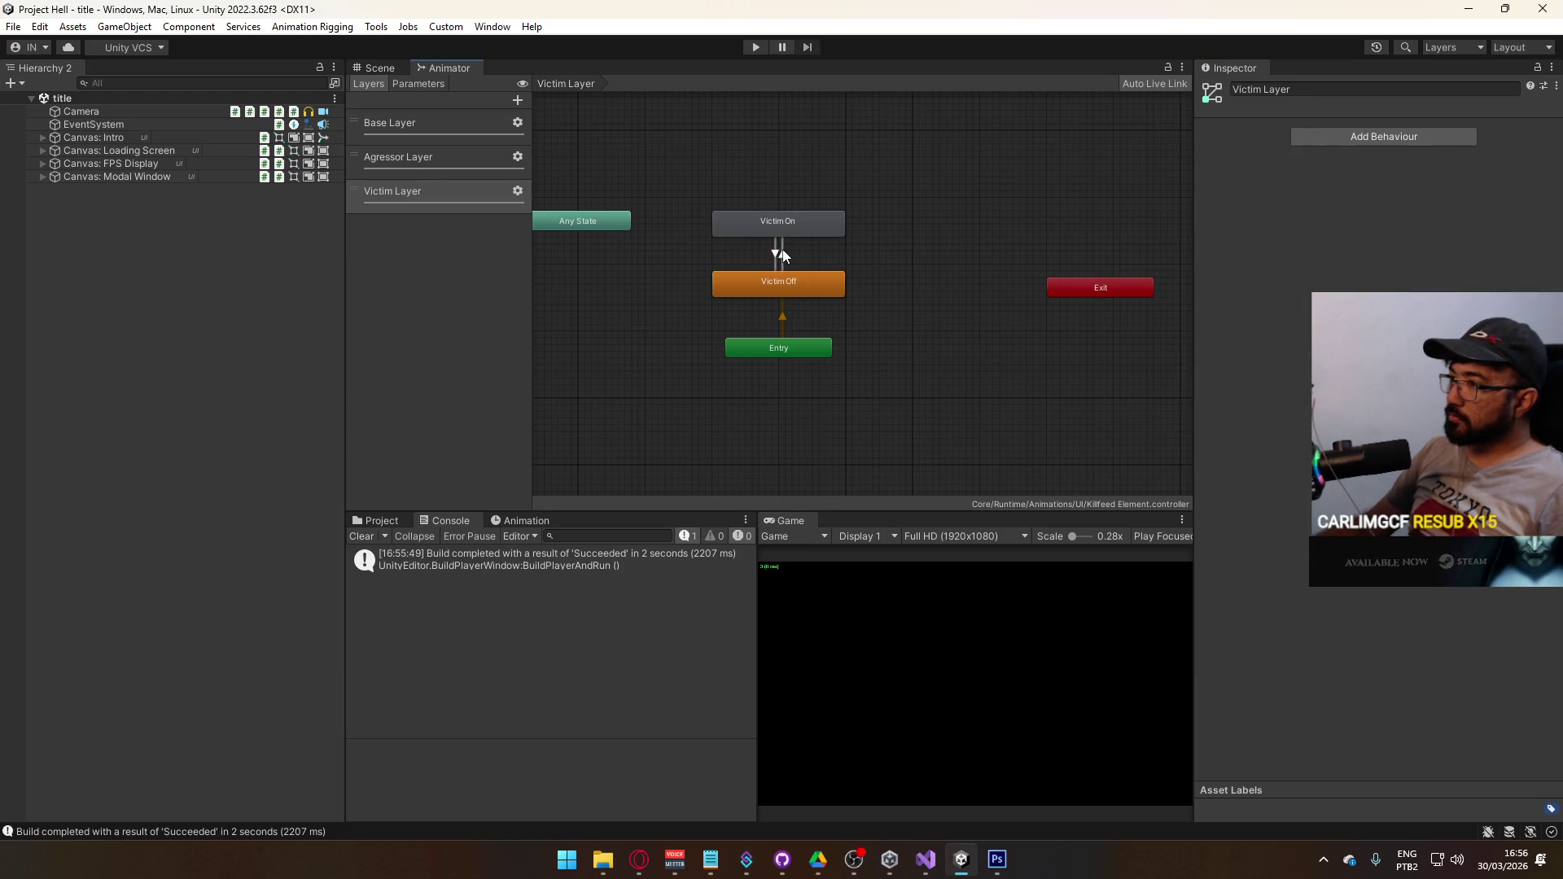
left_click(782, 254)
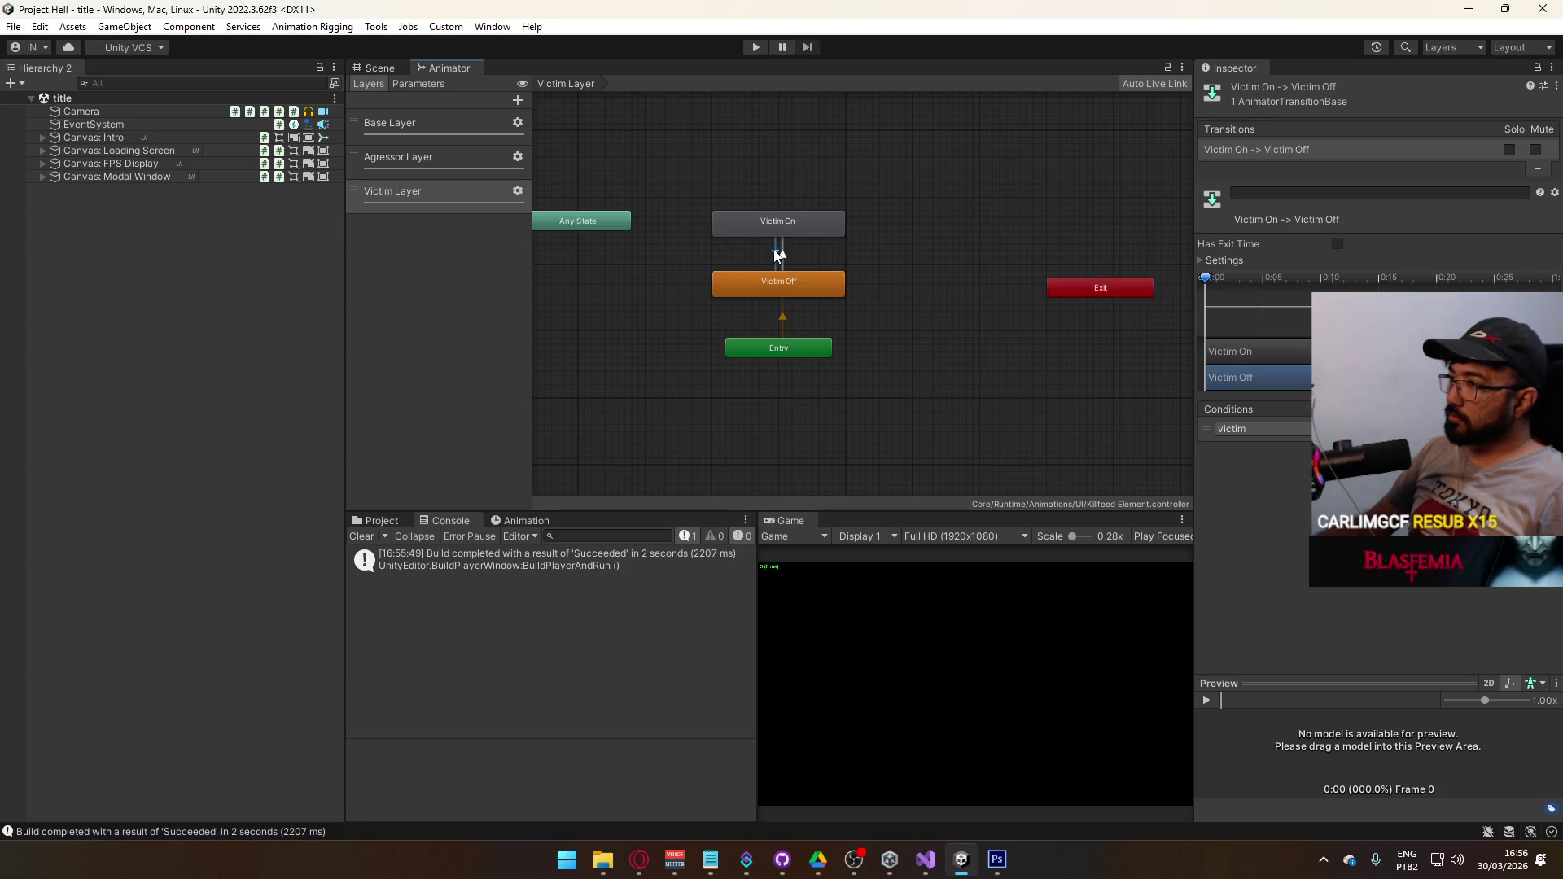
left_click(1282, 426)
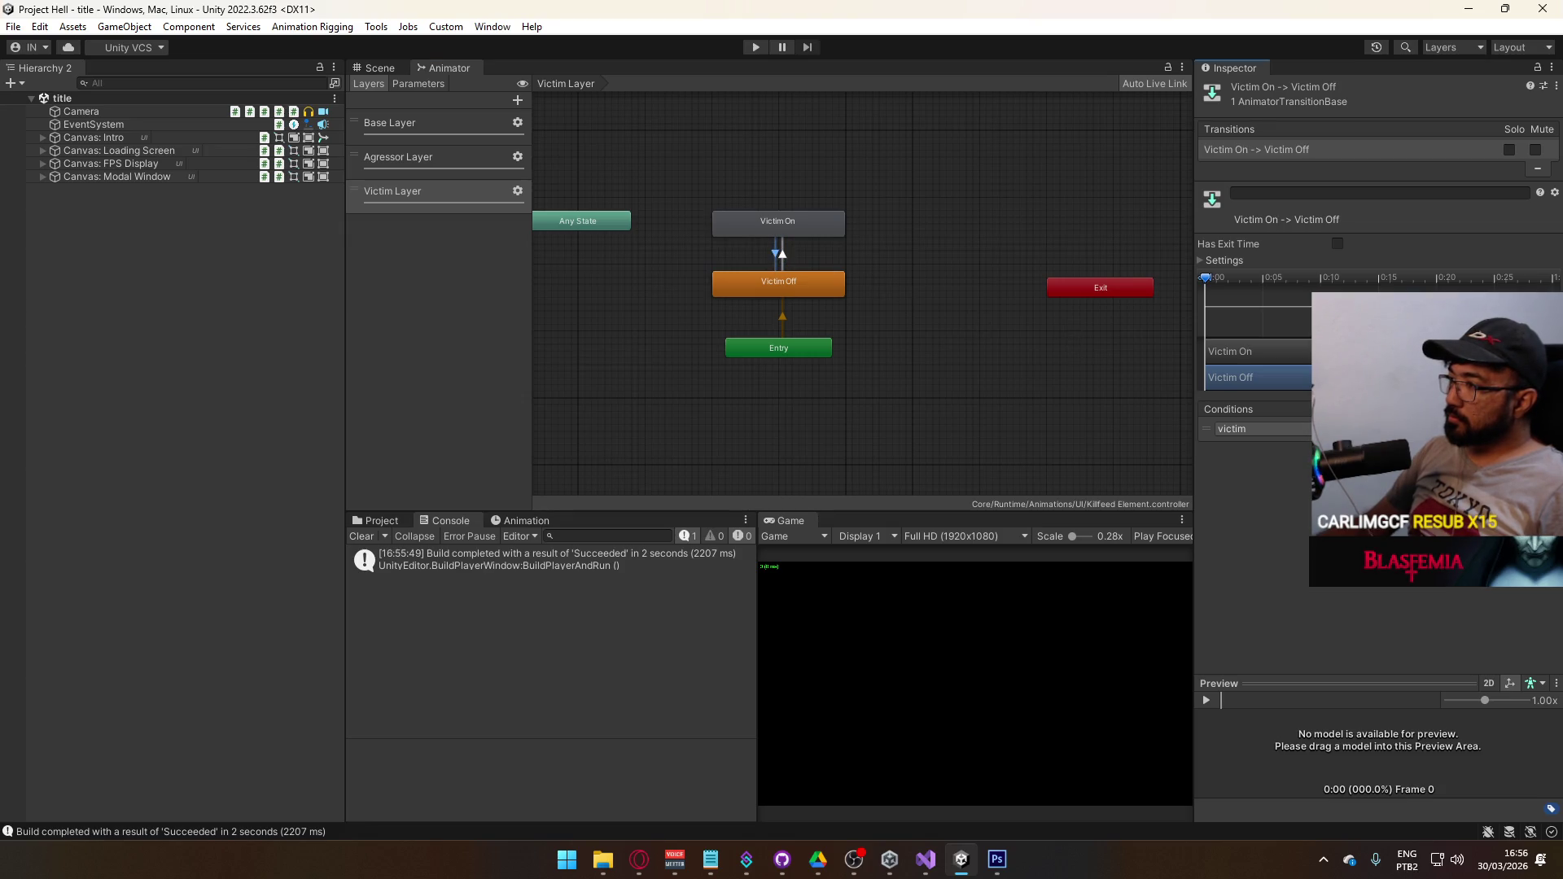
- Review the Agressor Layer and Victim Layer transitions to verify their agressor and victim conditions
left_click(421, 158)
left_click(787, 259)
left_click(766, 254)
left_click(774, 254)
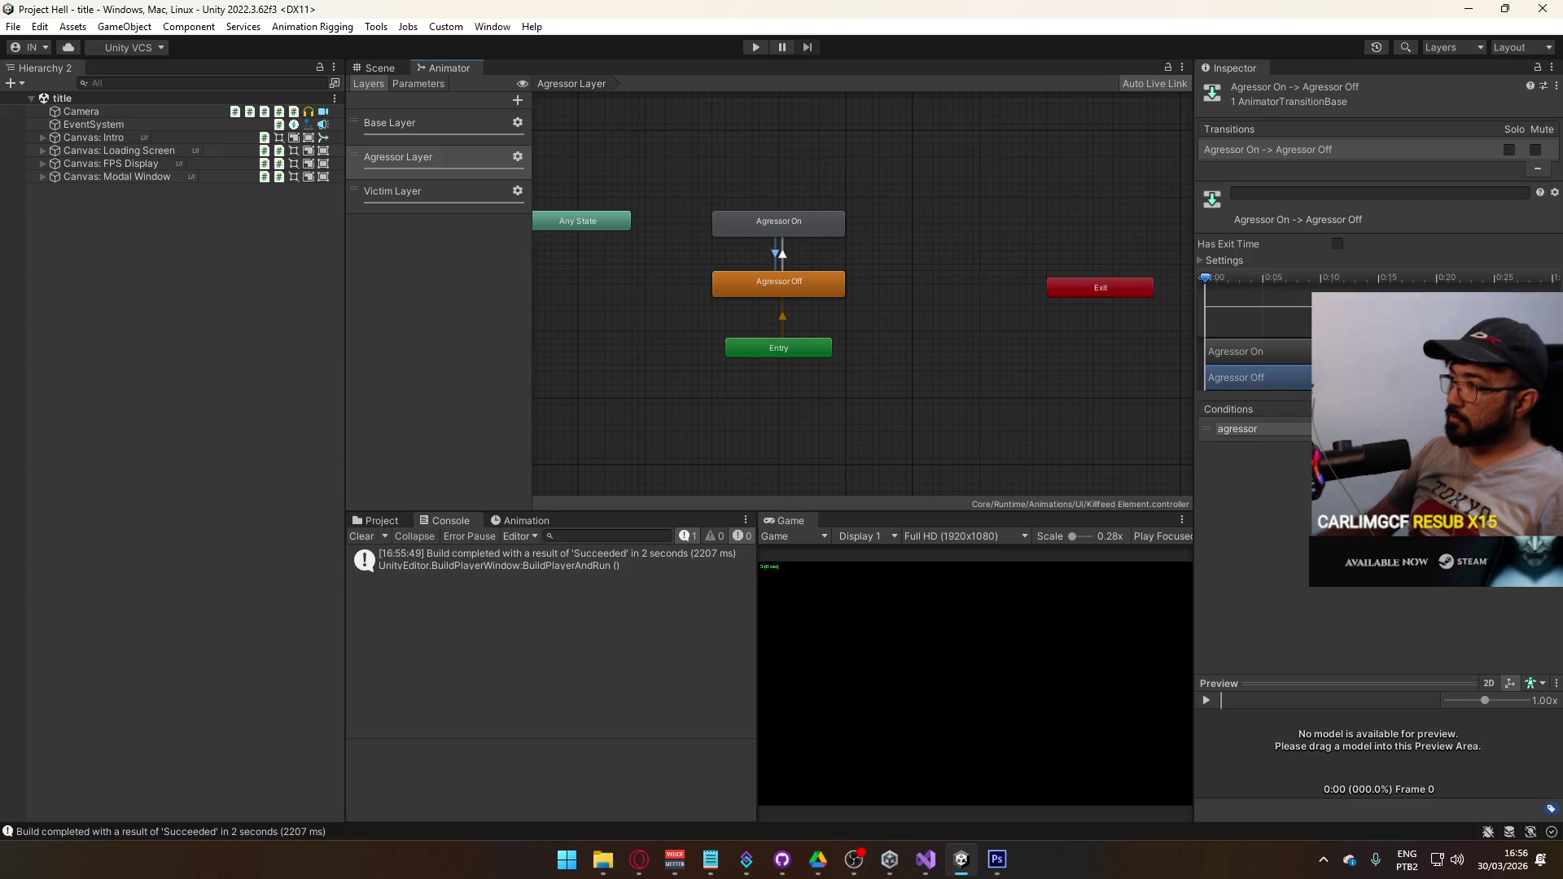
left_click(786, 257)
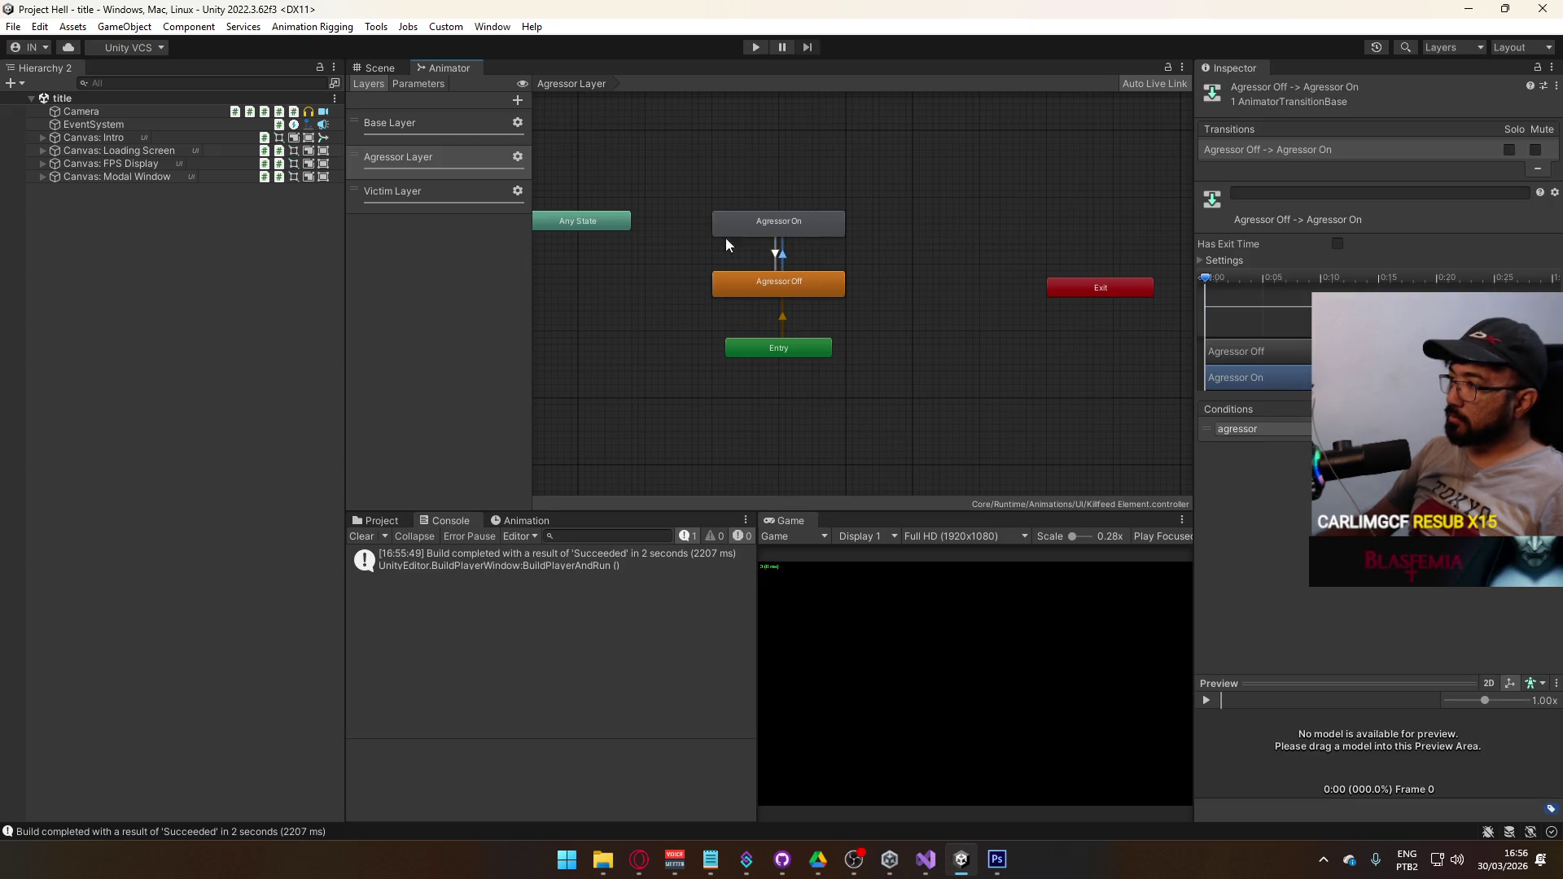
left_click(395, 188)
left_click(788, 252)
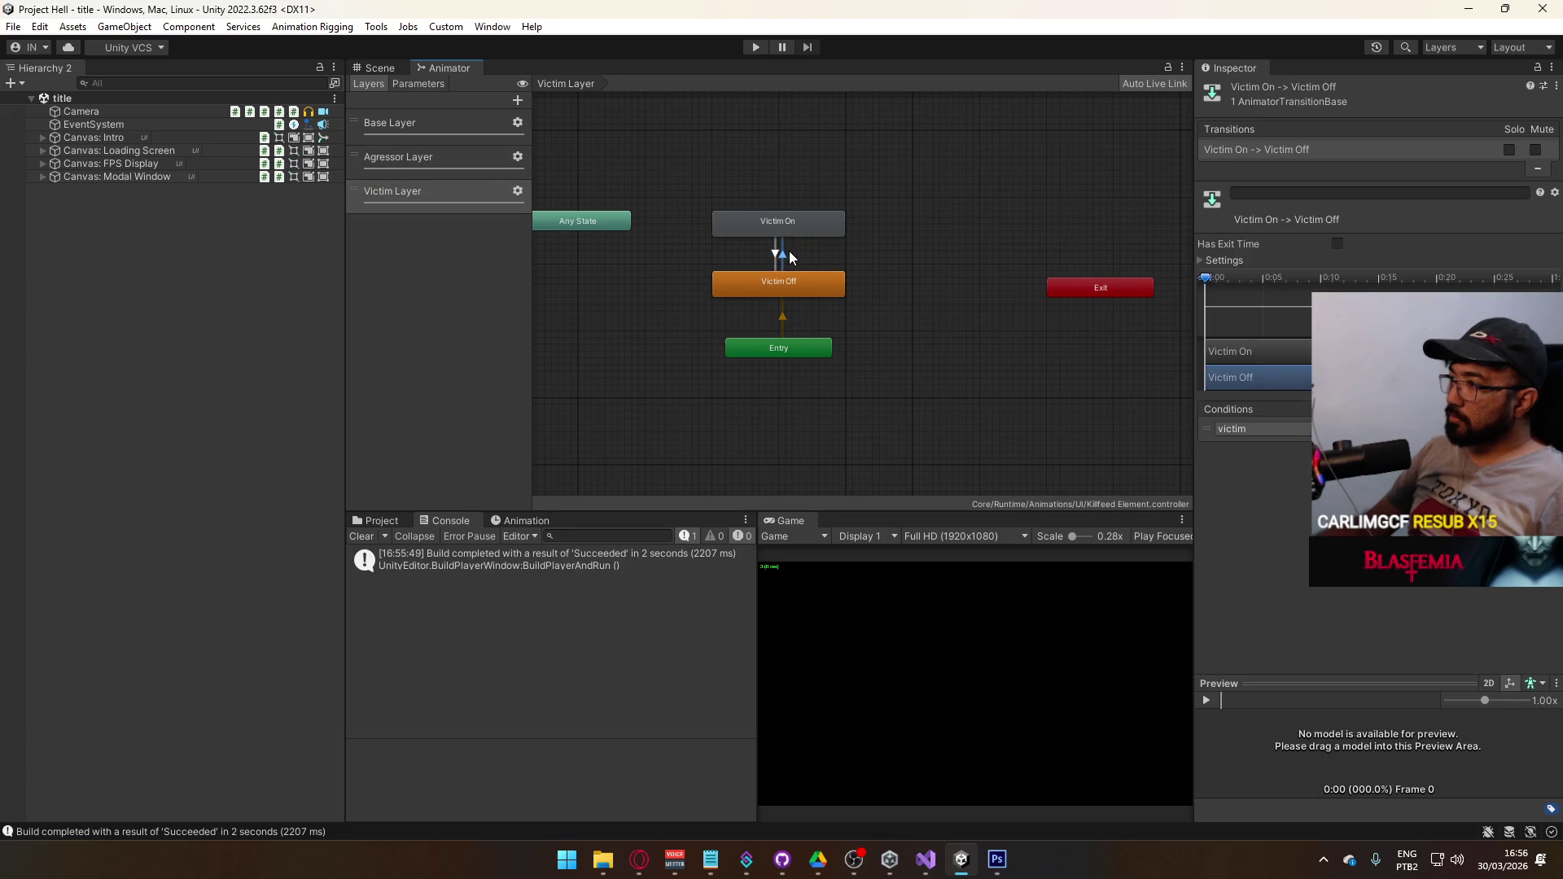
left_click(157, 283)
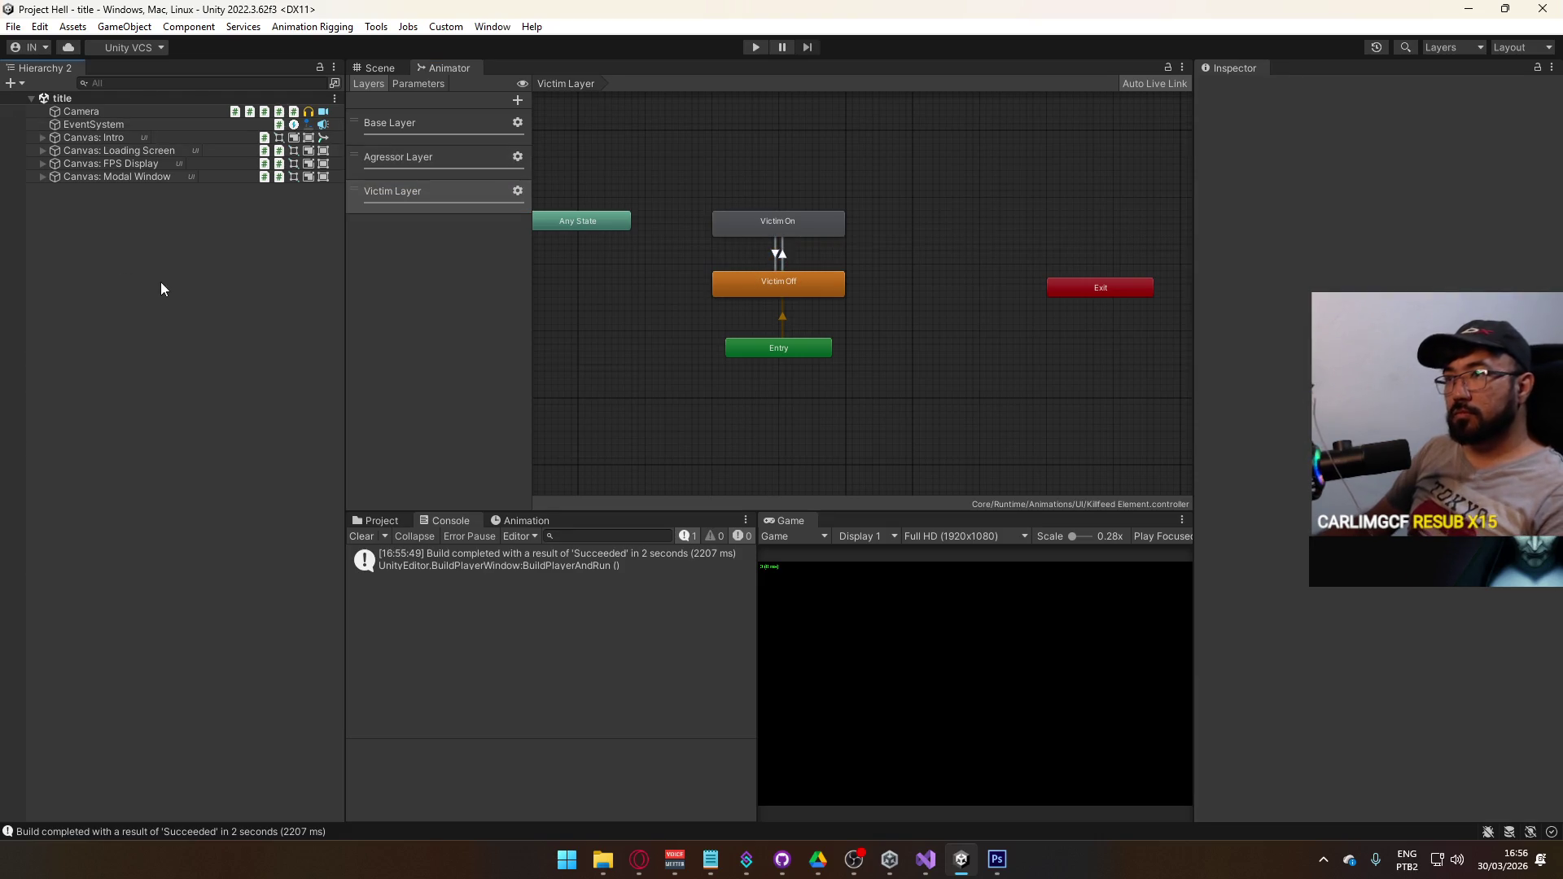
left_click(13, 26)
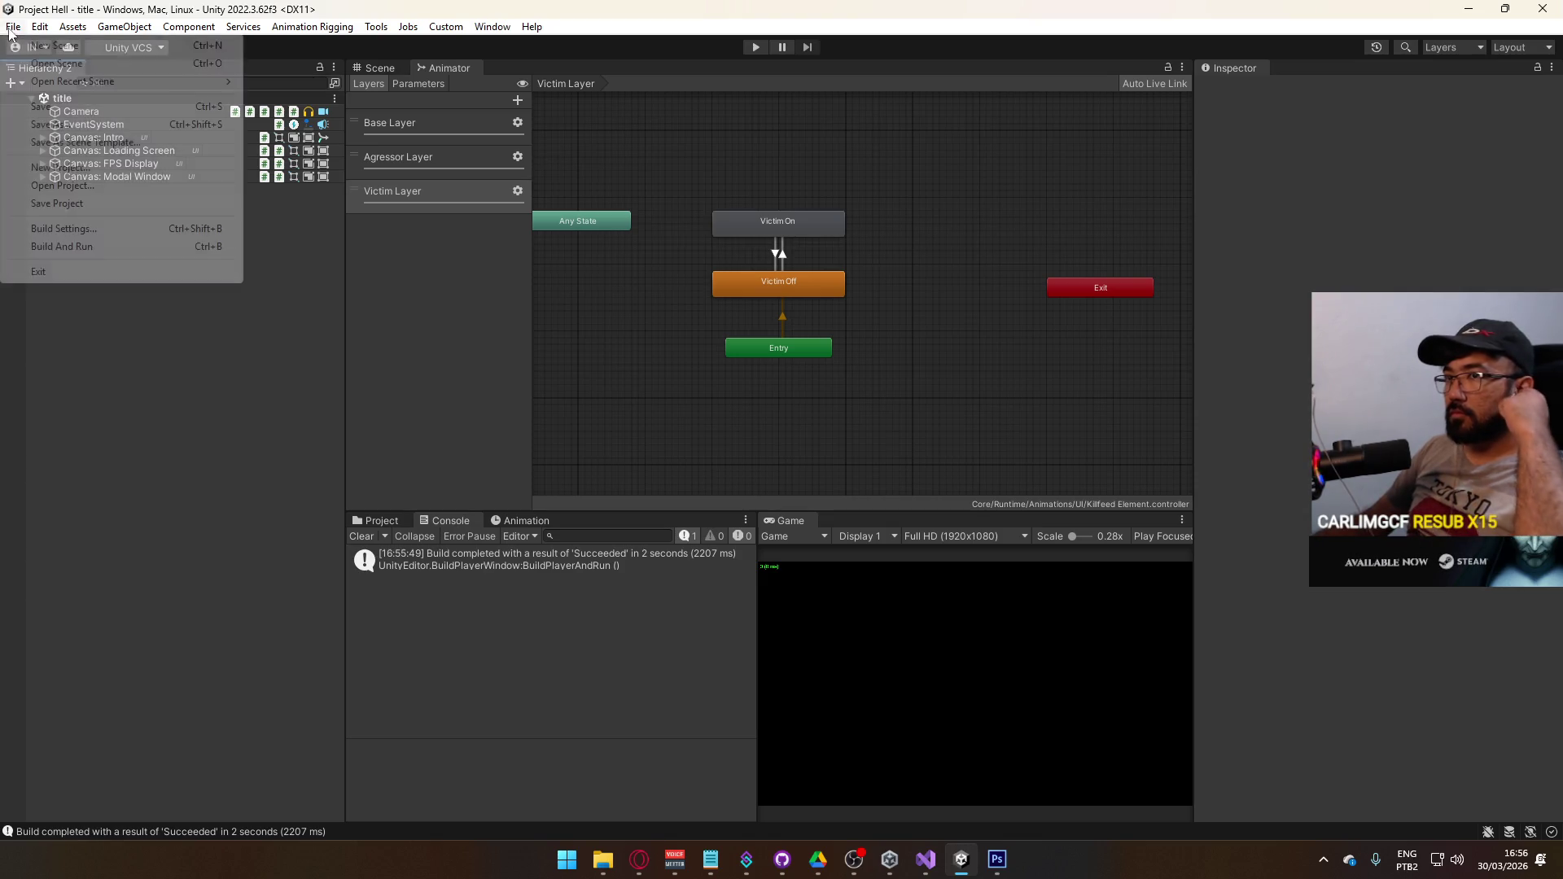
- Build And Run the game again, then start play mode from the Scene view
left_click(147, 246)
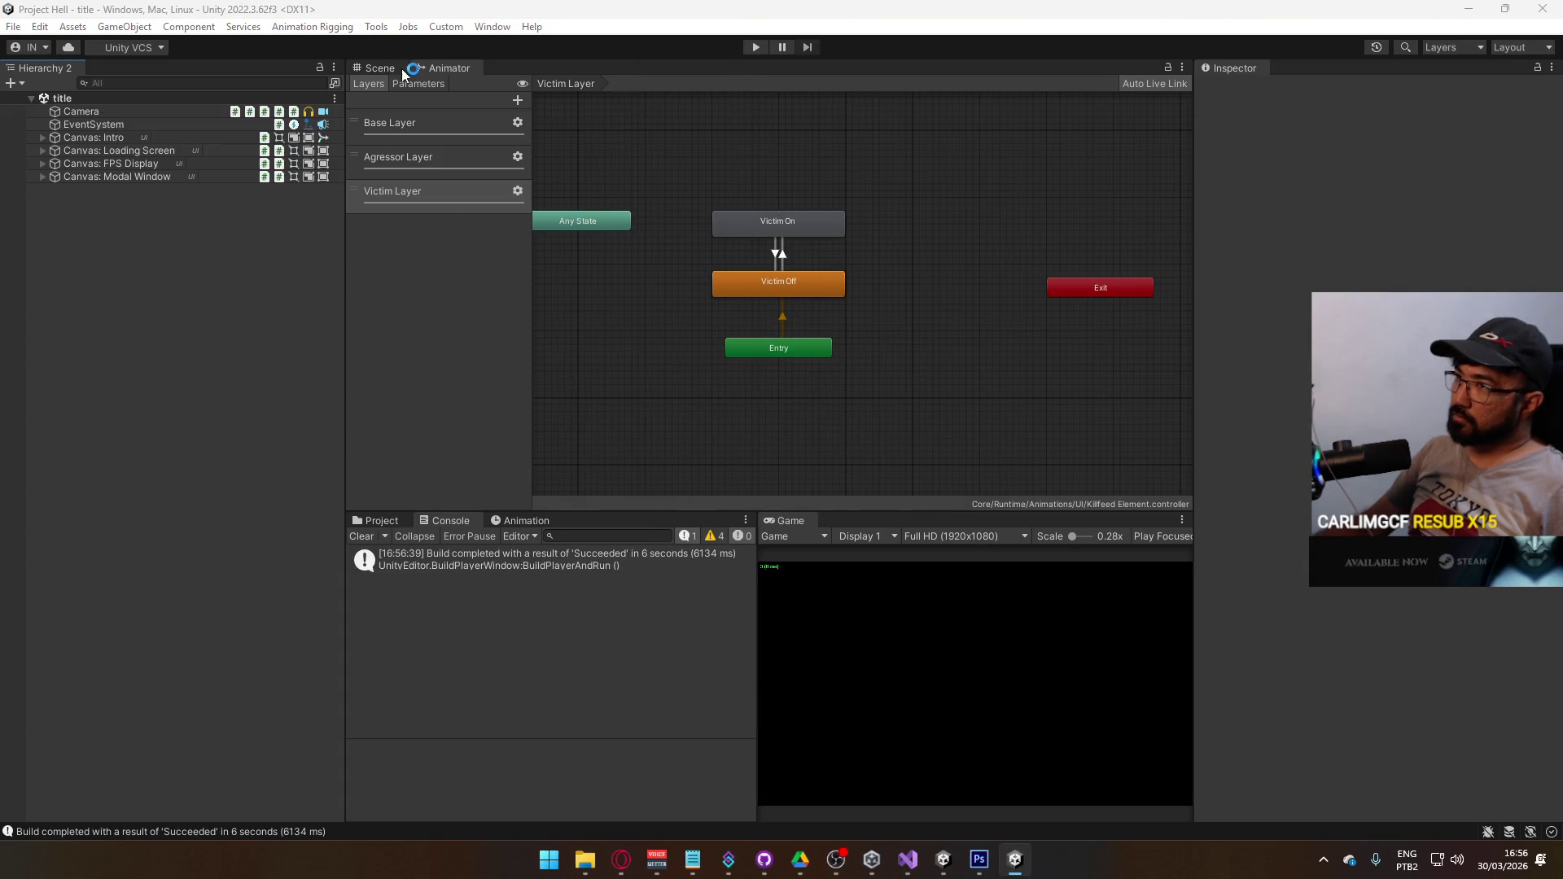
left_click(399, 68)
left_click(759, 46)
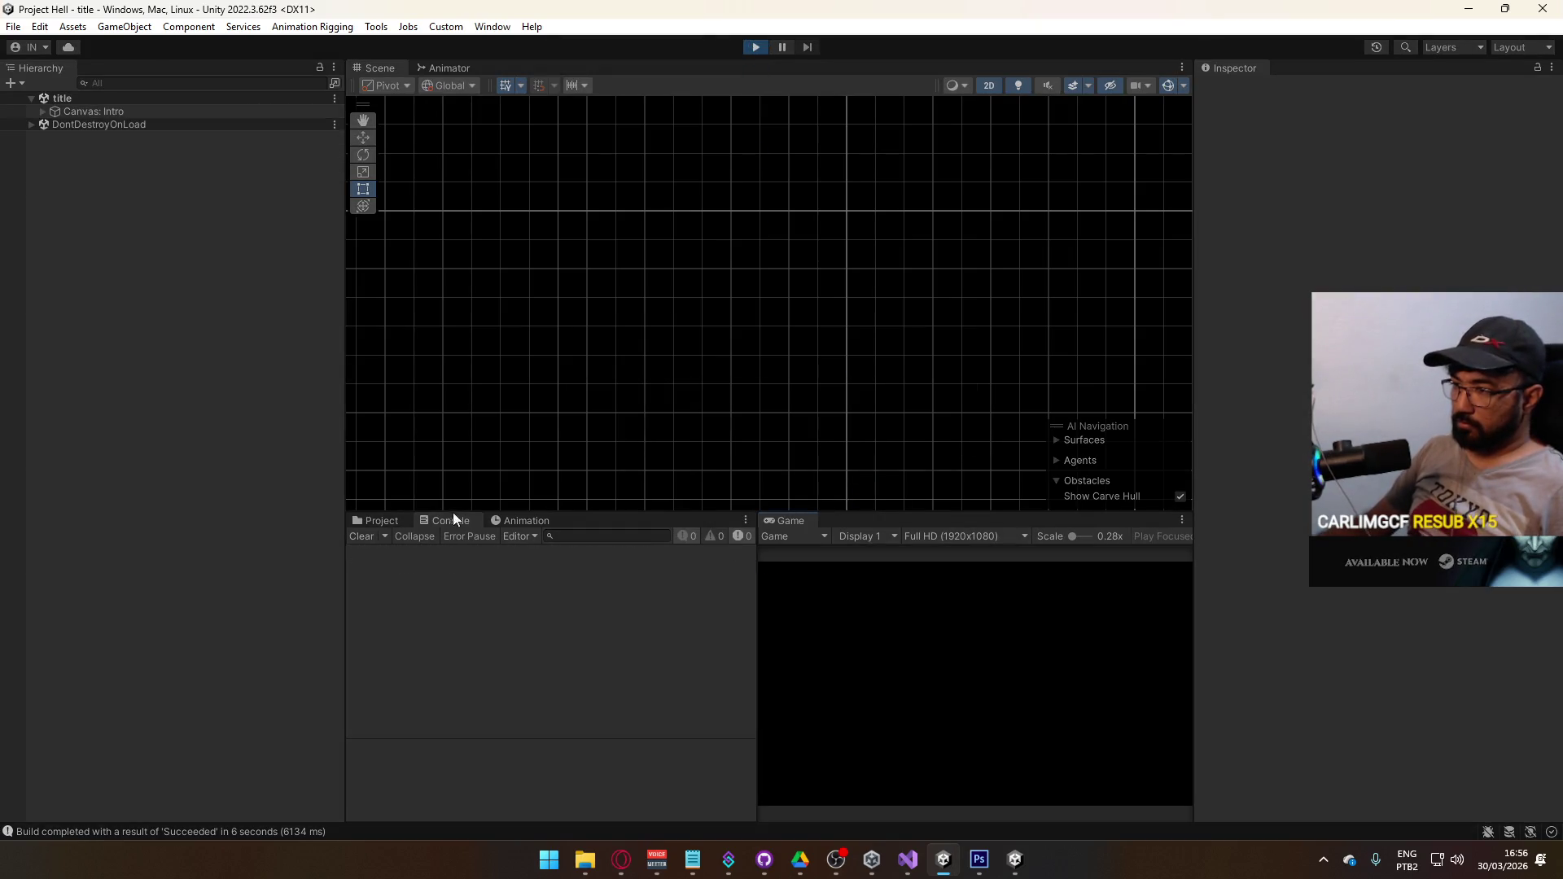
- Maximize the Game view and host a match from the title screen
right_click(790, 520)
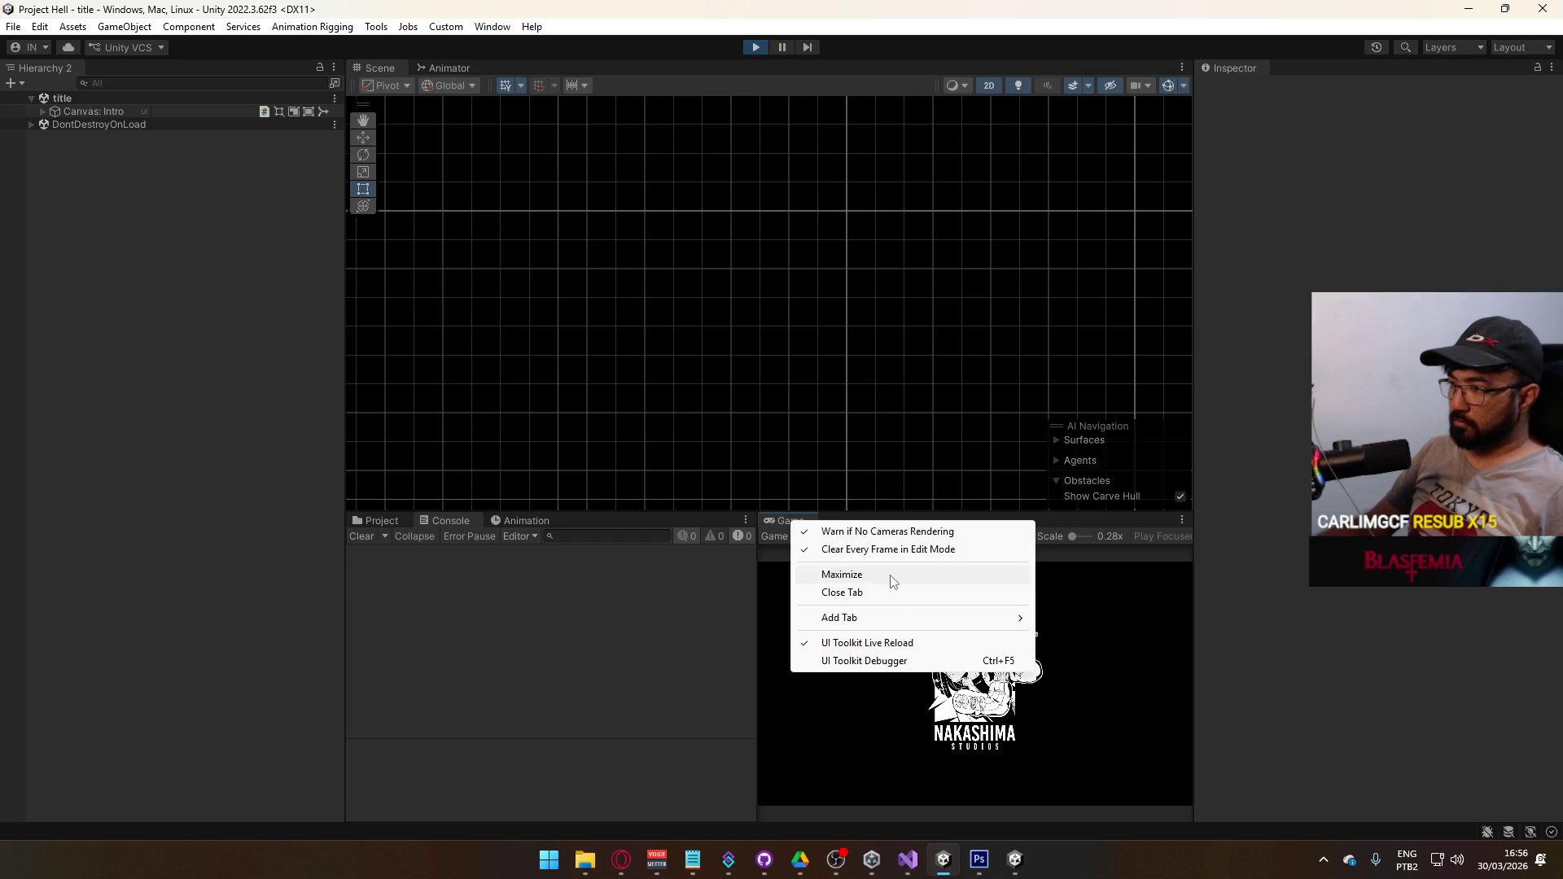
left_click(838, 574)
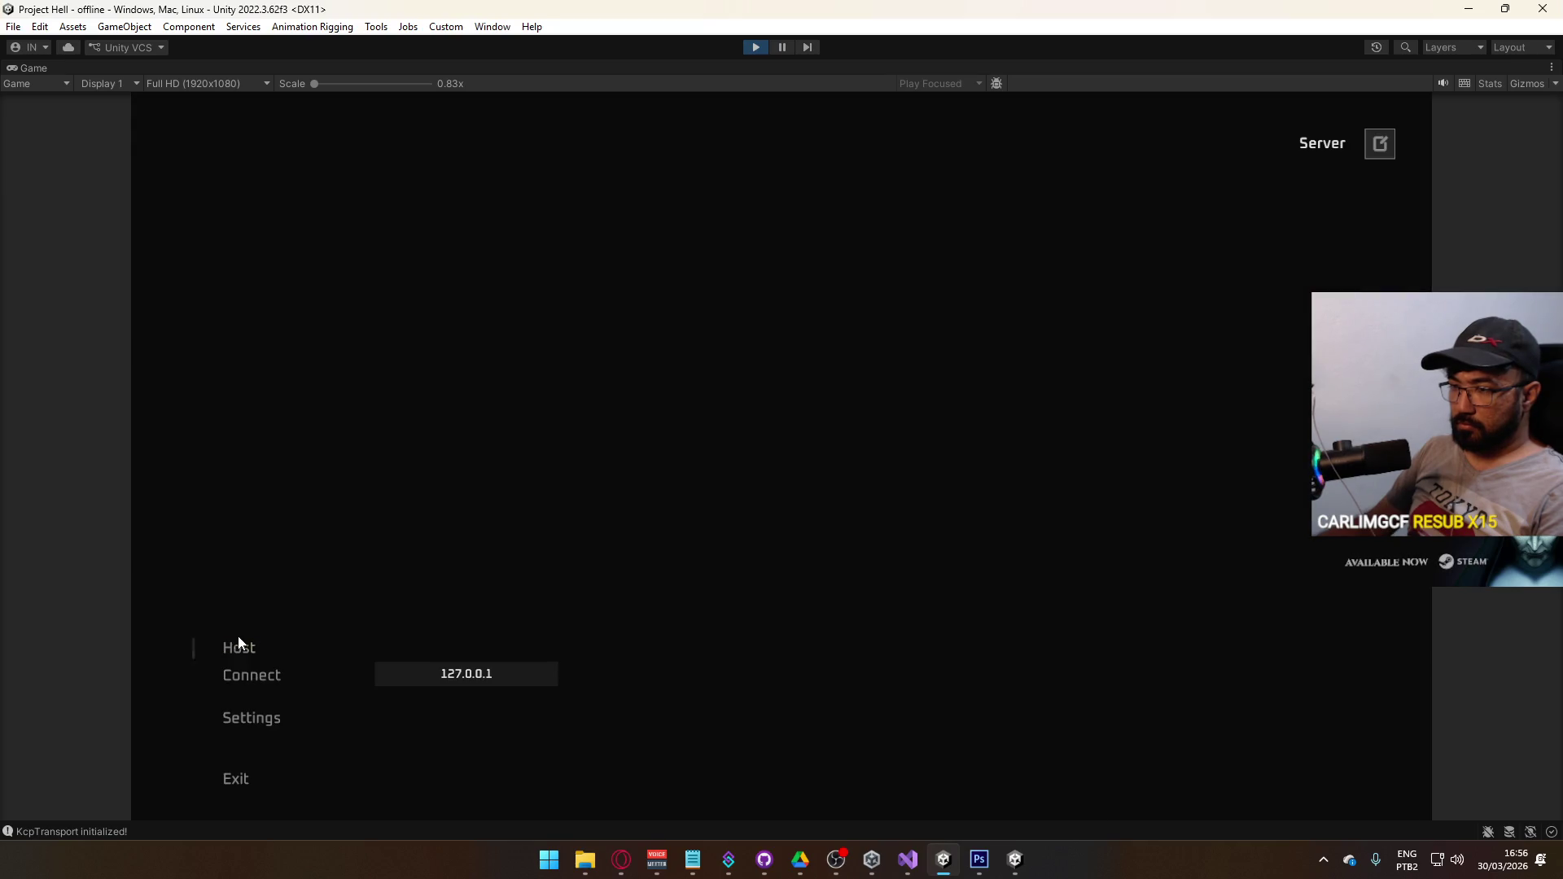
left_click(238, 643)
- Shoot and kill the enemy dummy to trigger a killfeed entry, checking the Tab scoreboard
key("super")
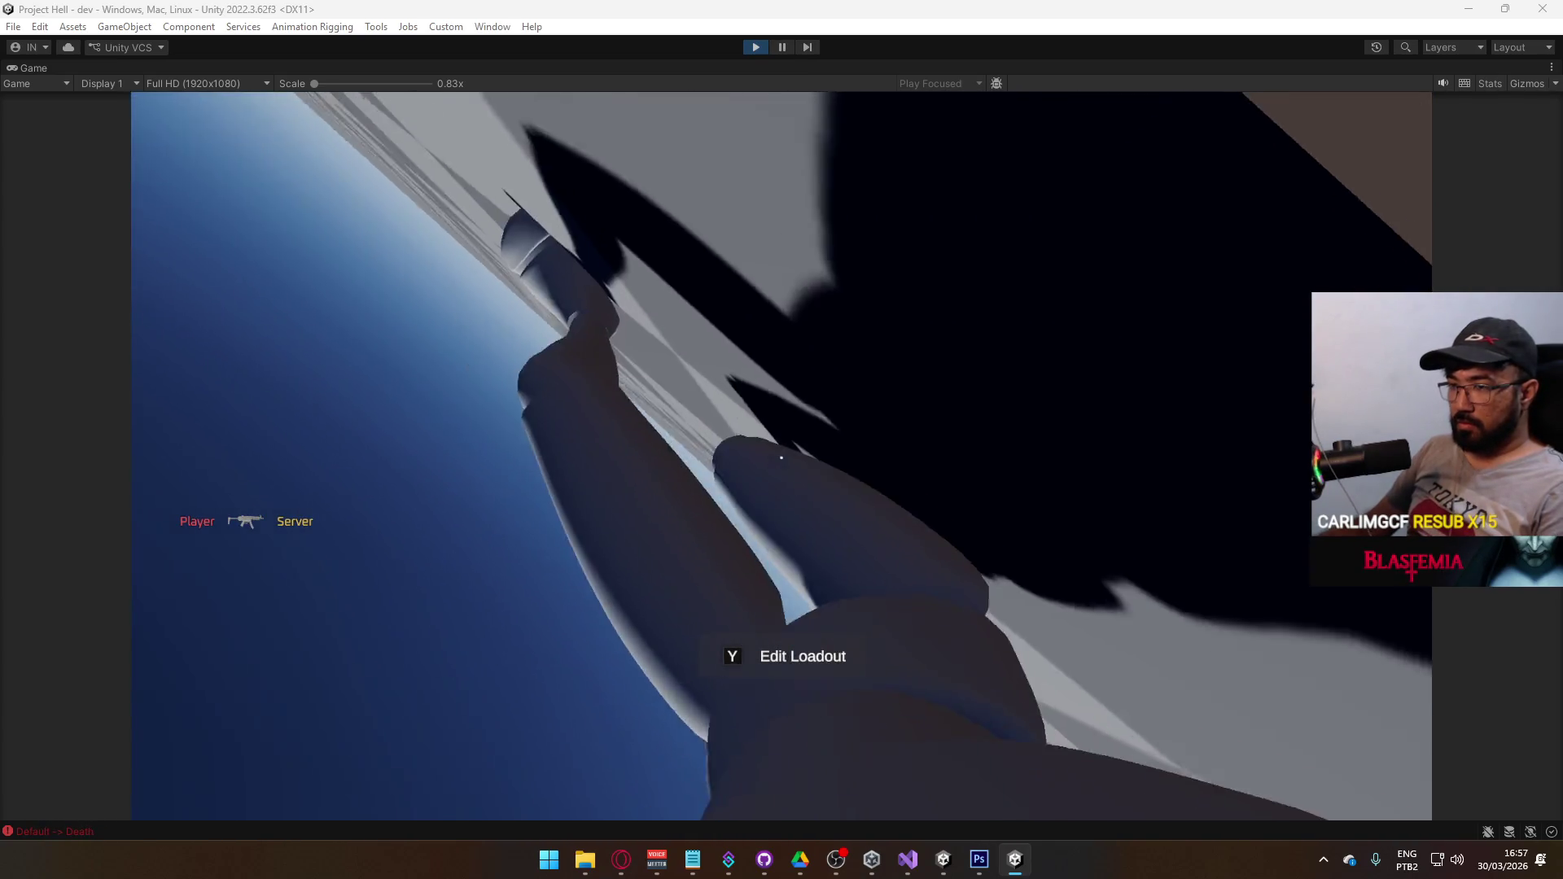
key("Tab")
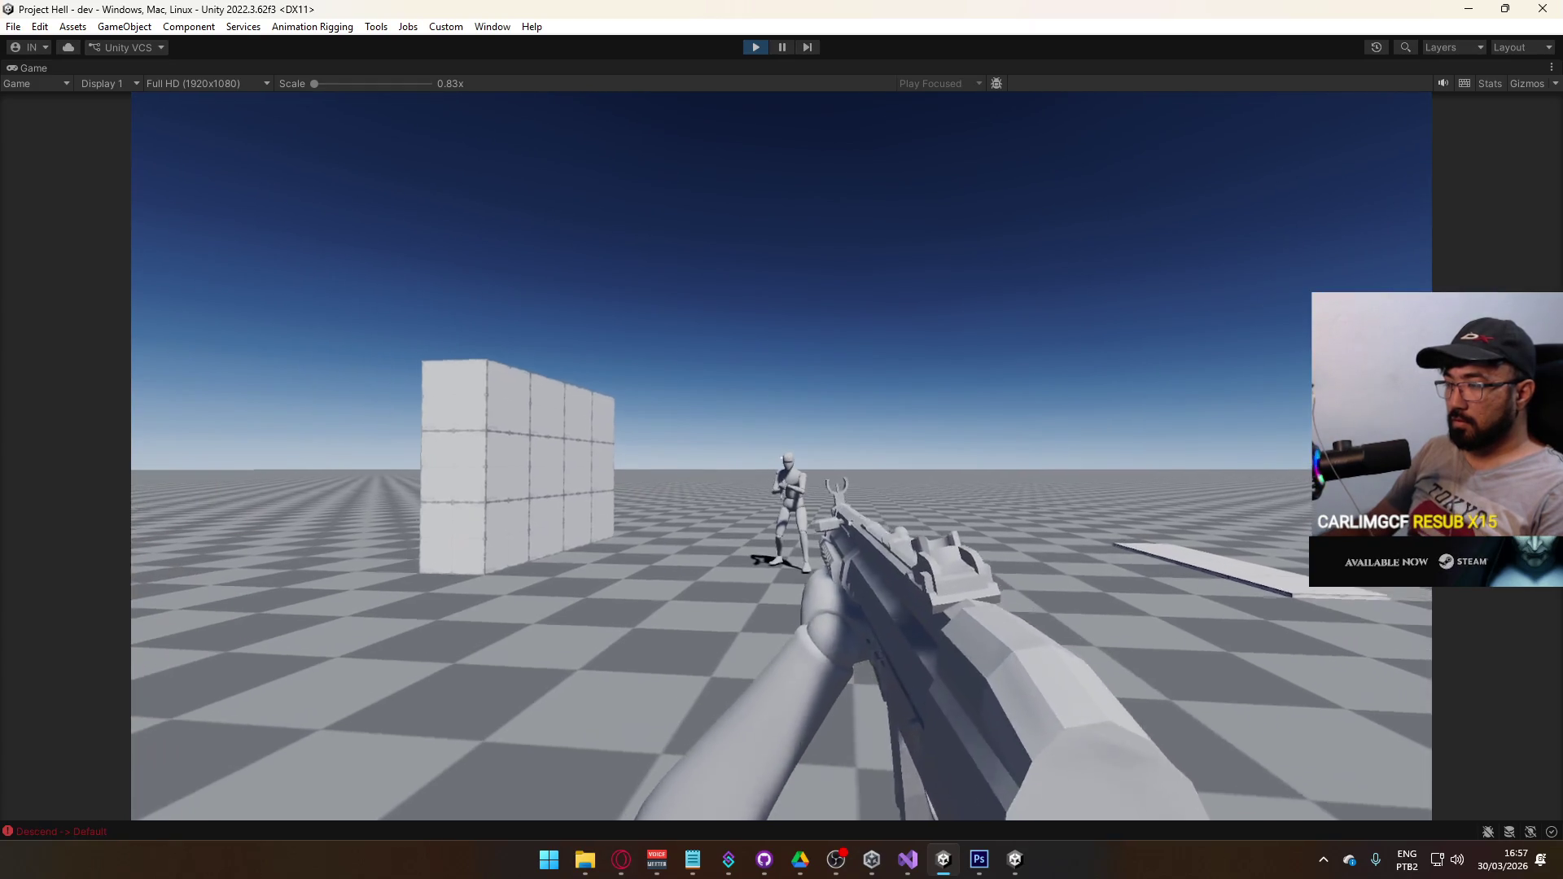
key("super")
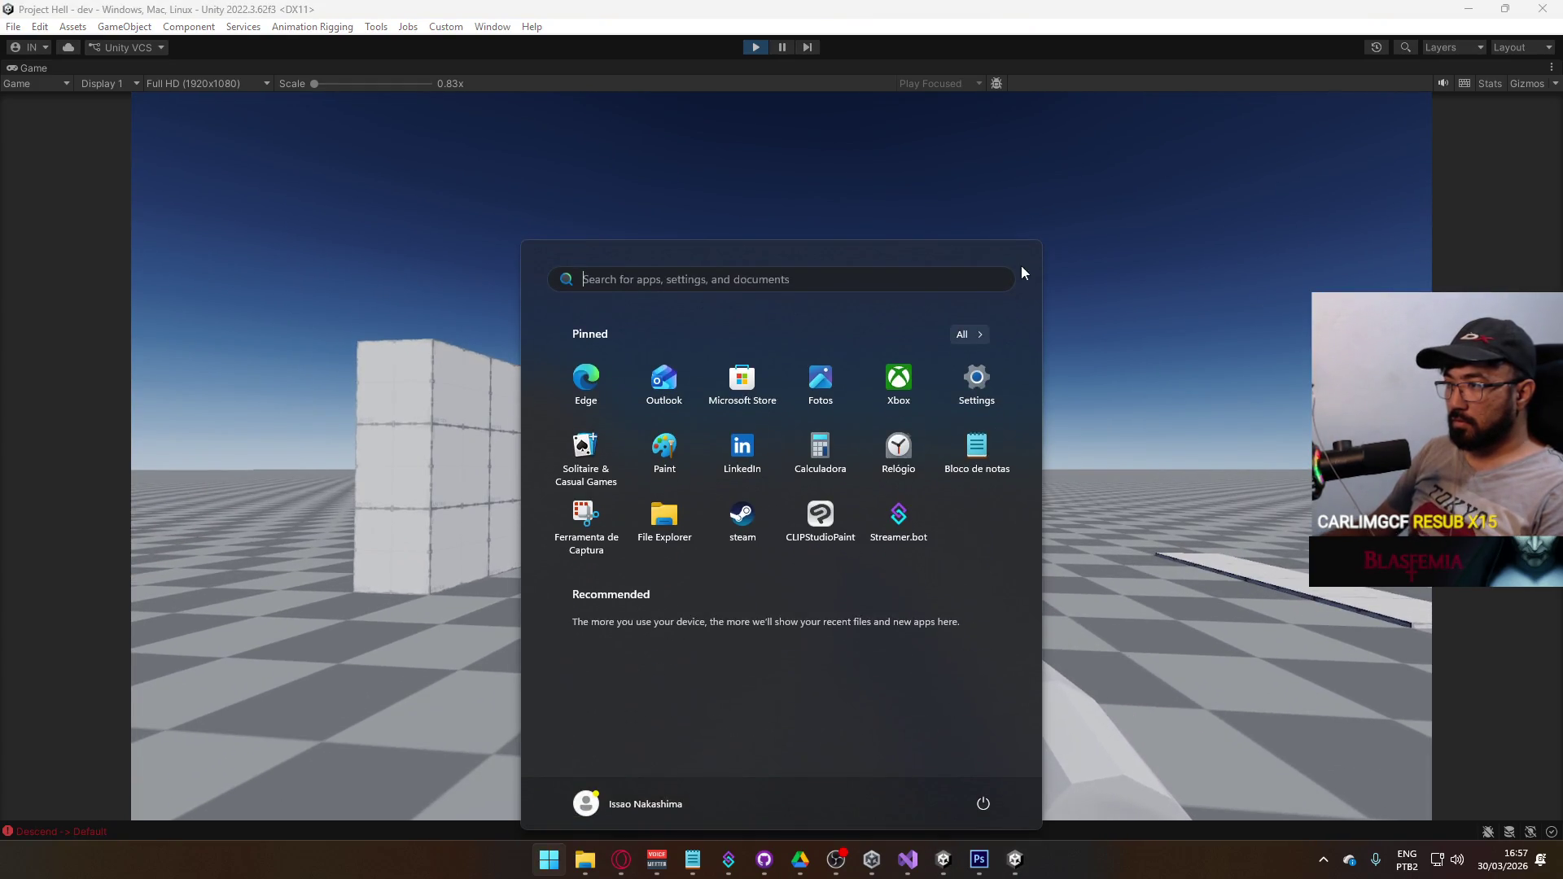
left_click(781, 457)
key("Tab")
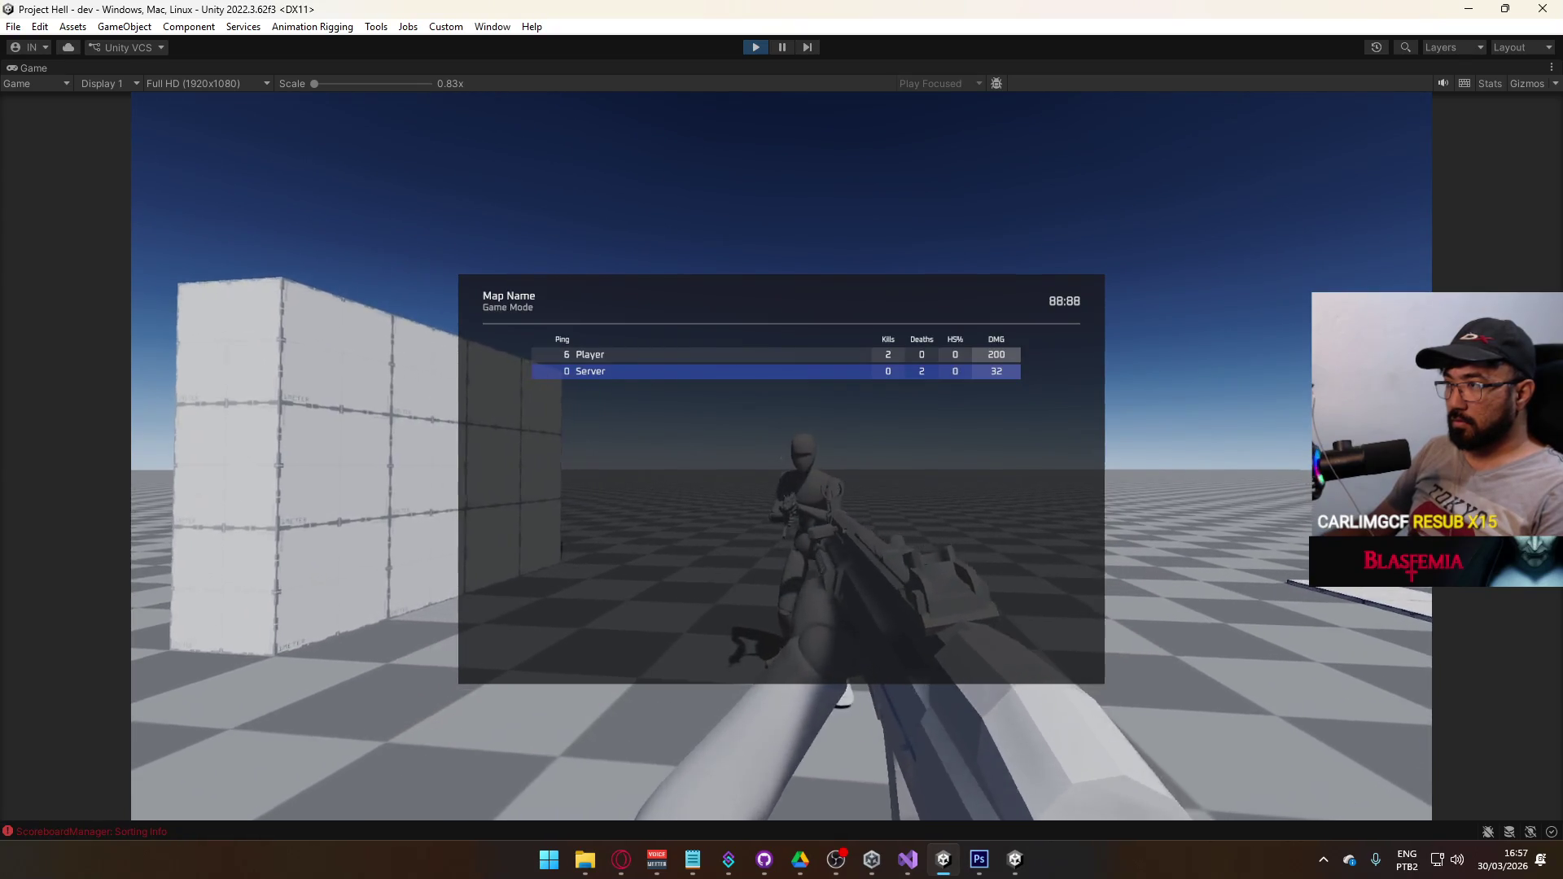
left_click(781, 457)
key("Tab")
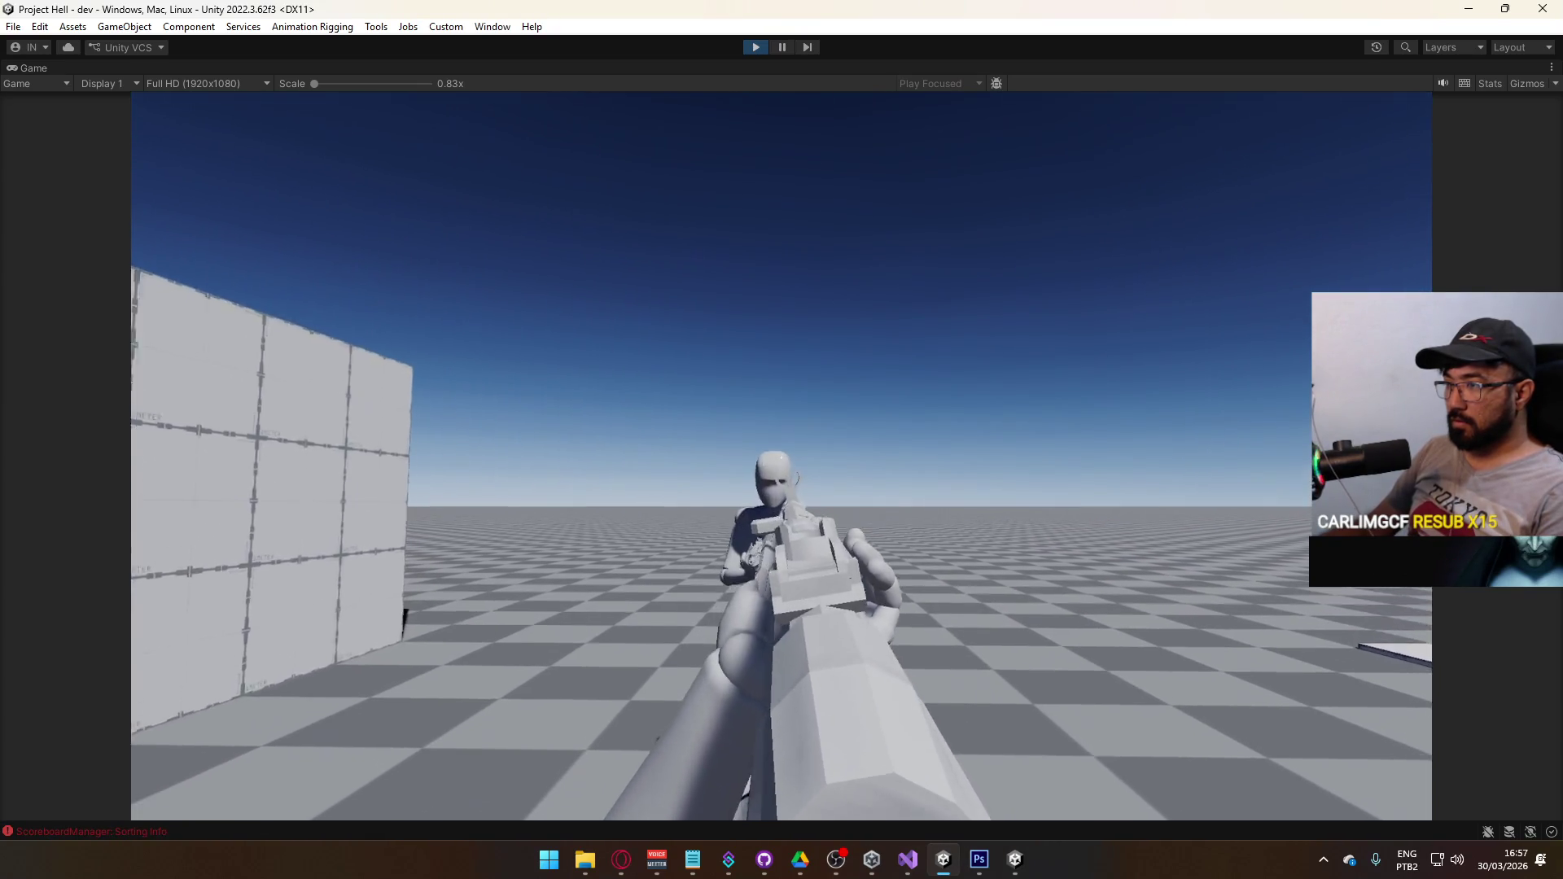
left_click(781, 457)
key("Tab")
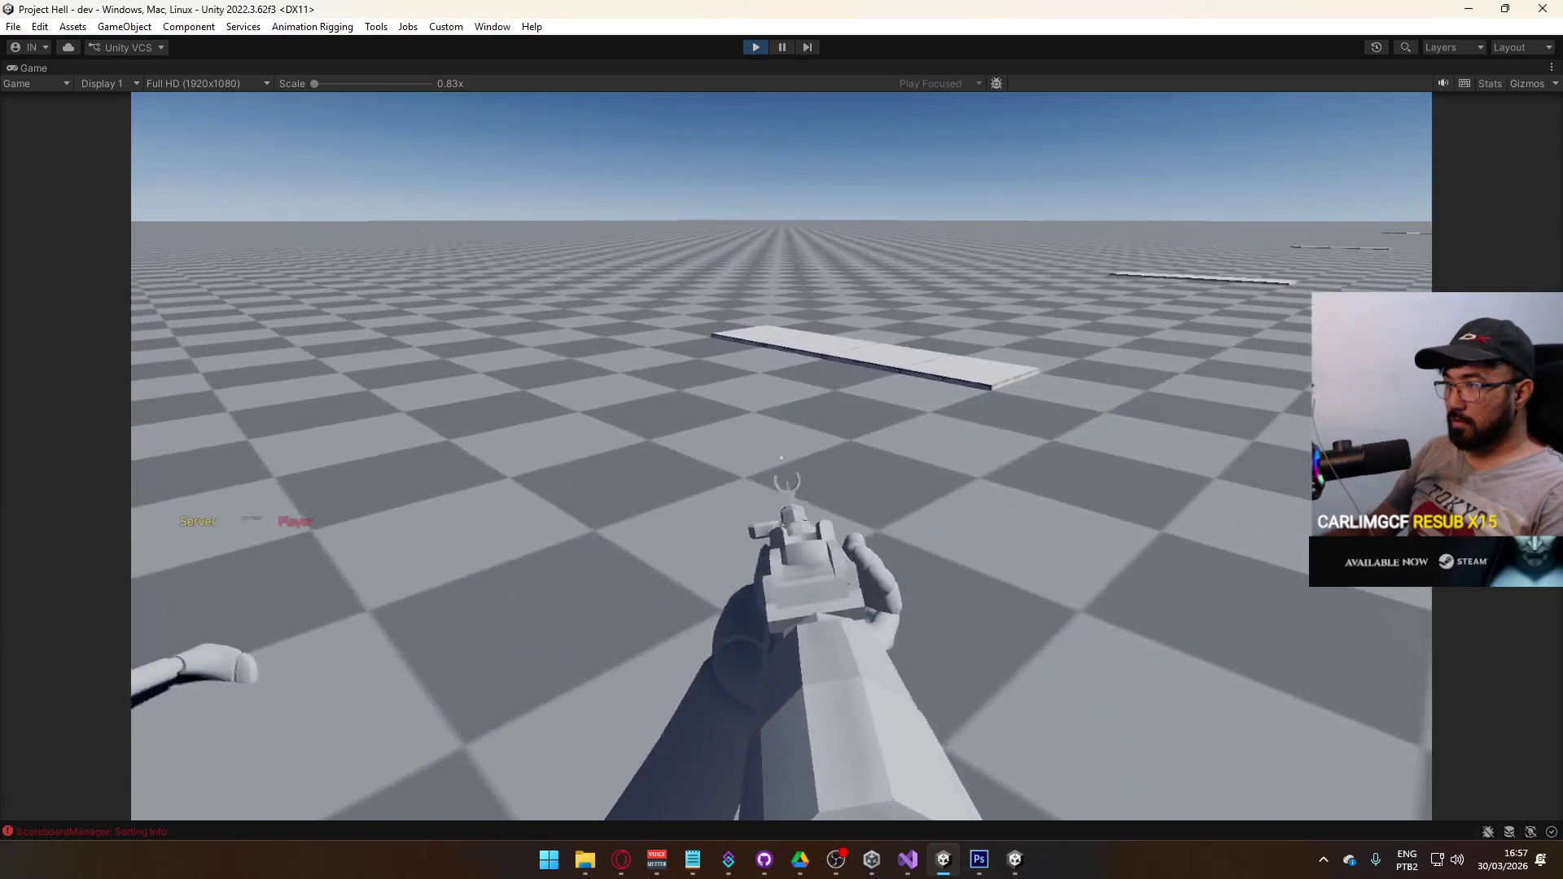
key("Tab")
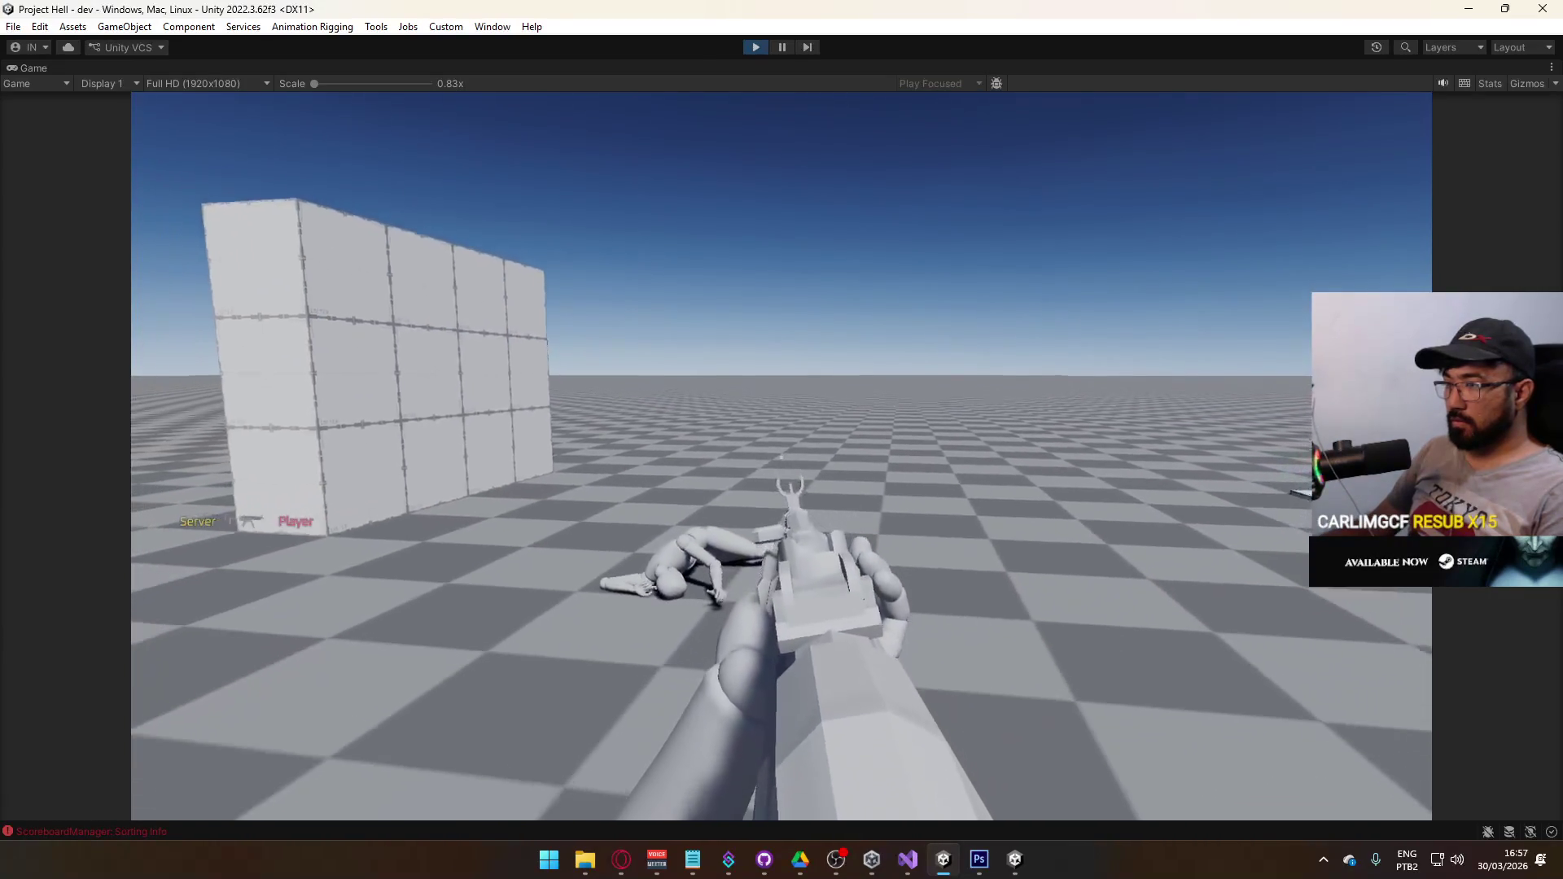
- Reload, kill the respawned enemy again, and switch from the pistol to the rifle
key("r")
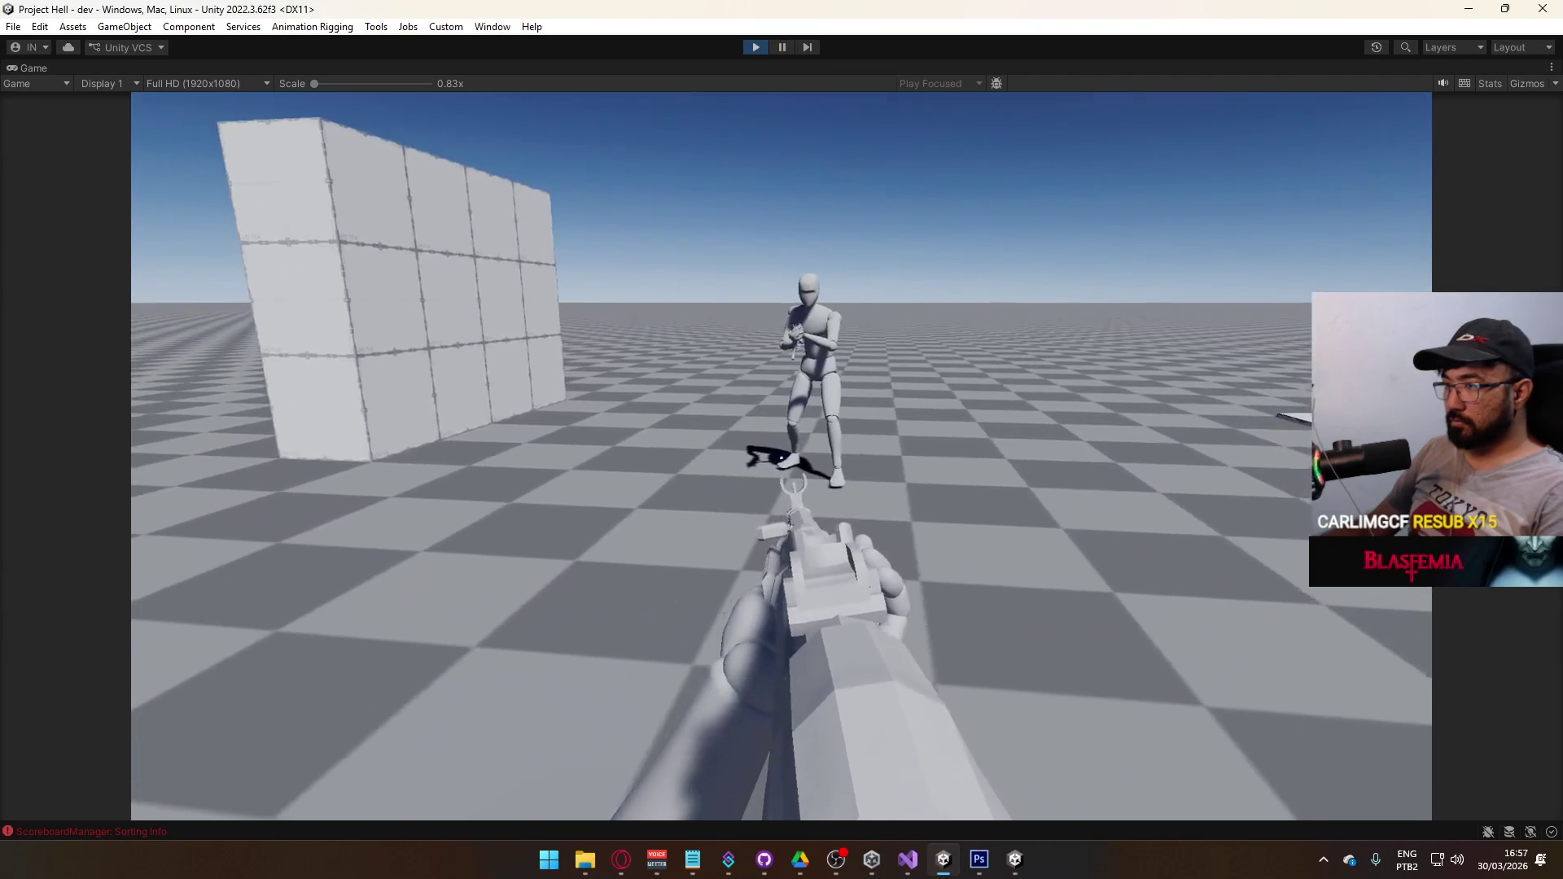
key("Tab")
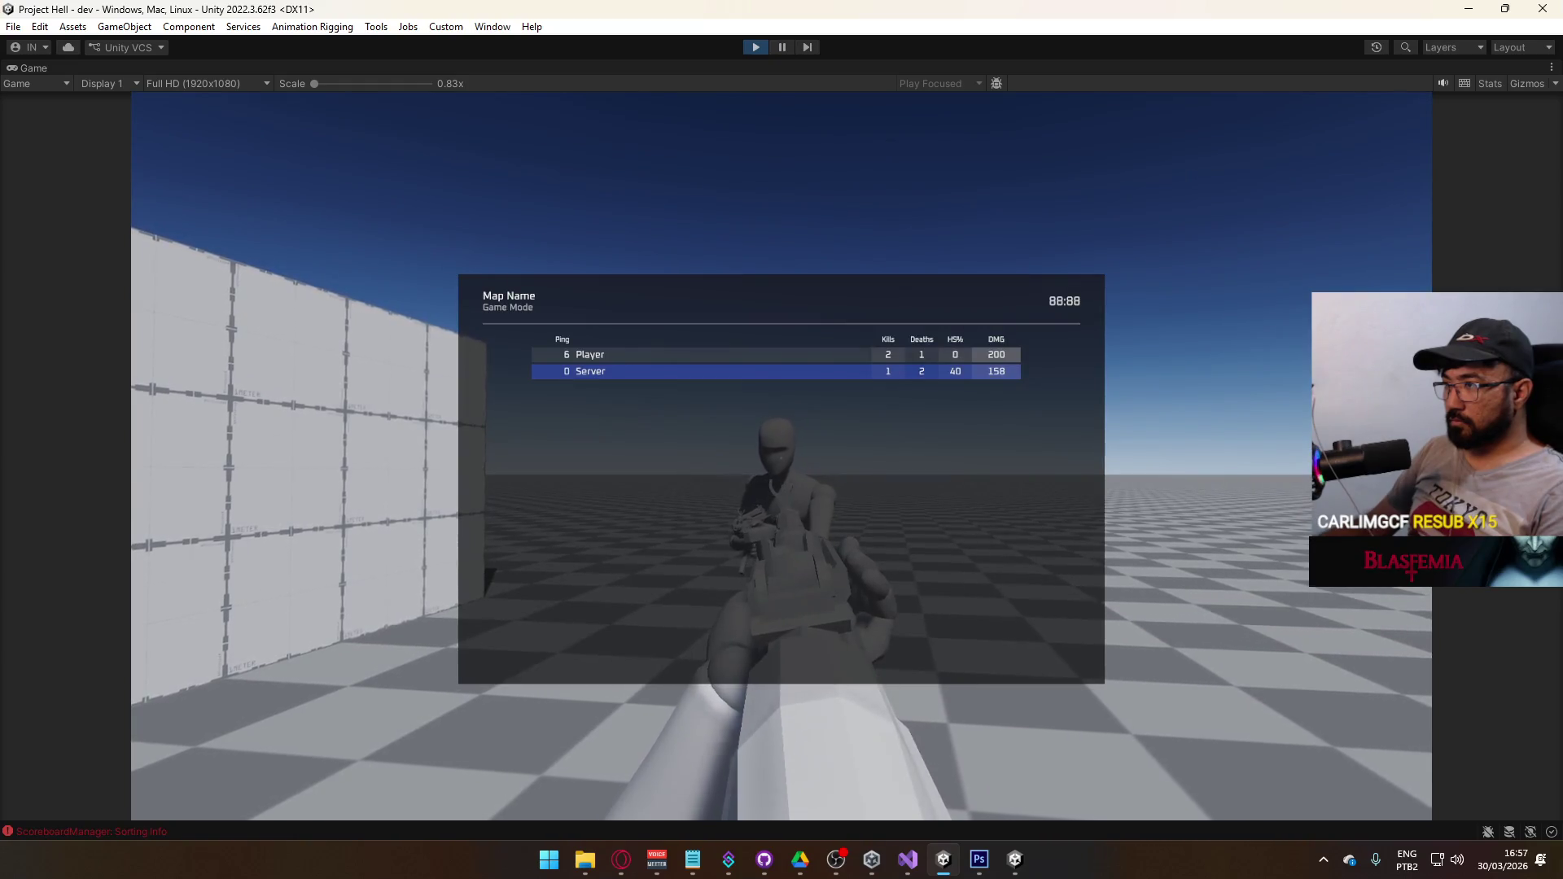
key("Tab")
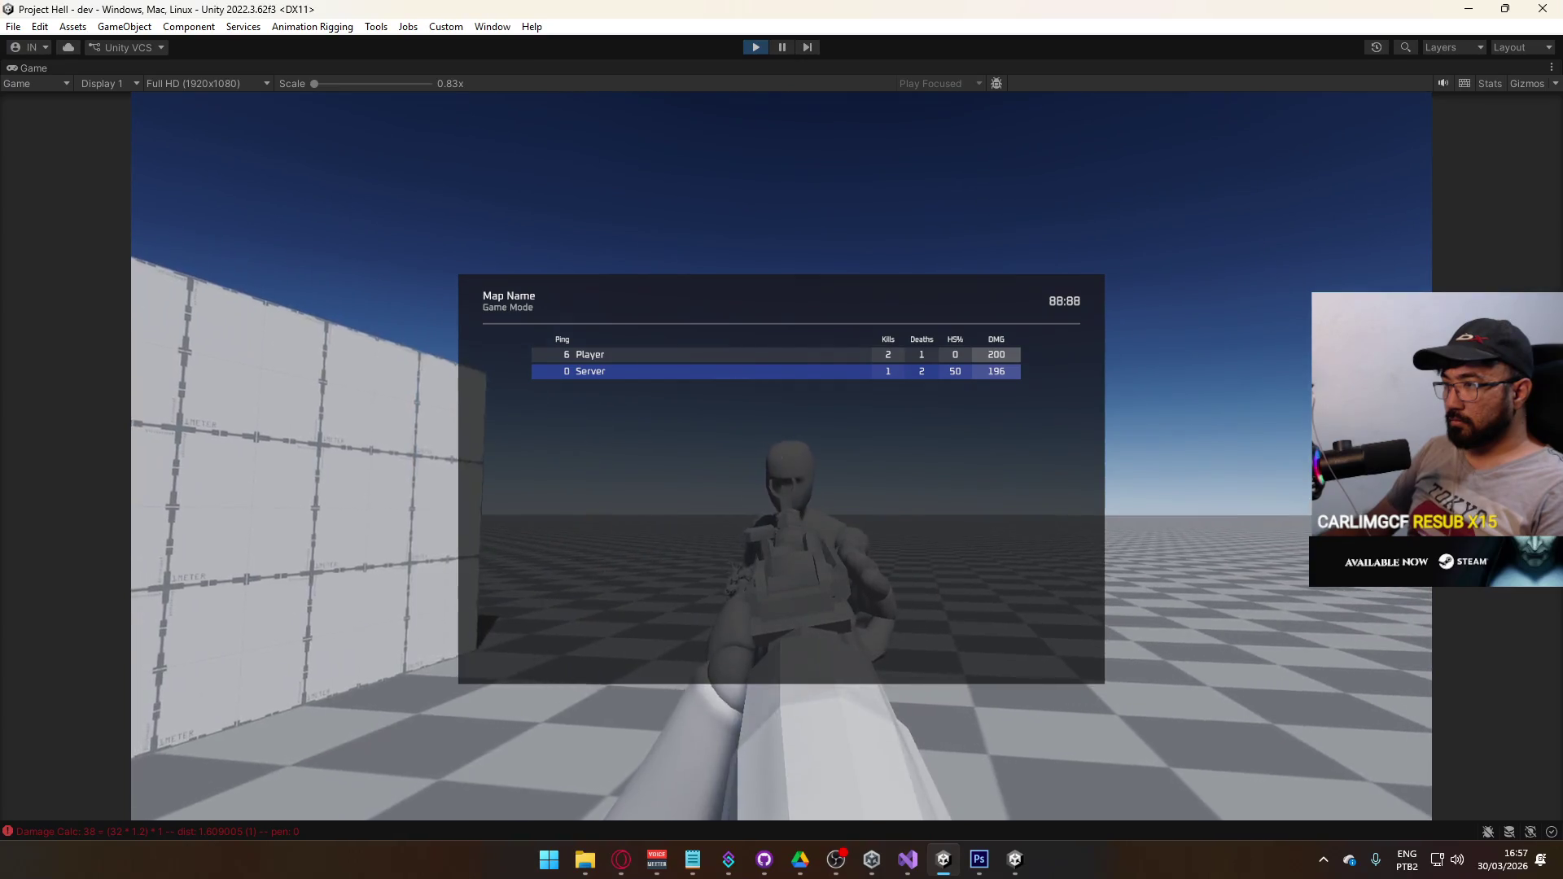
left_click(781, 456)
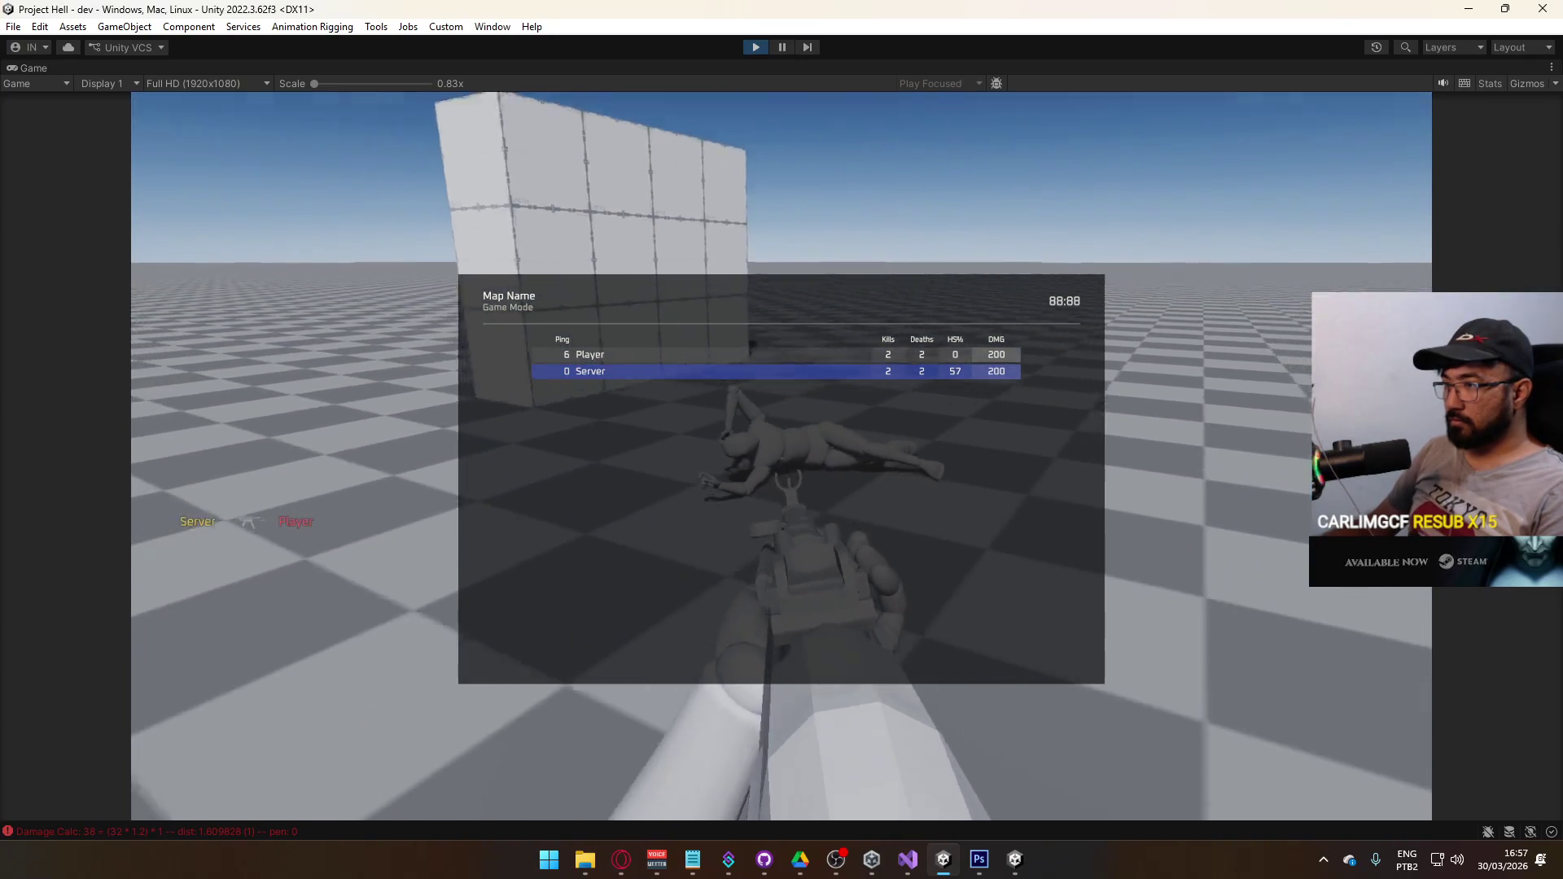
key("s")
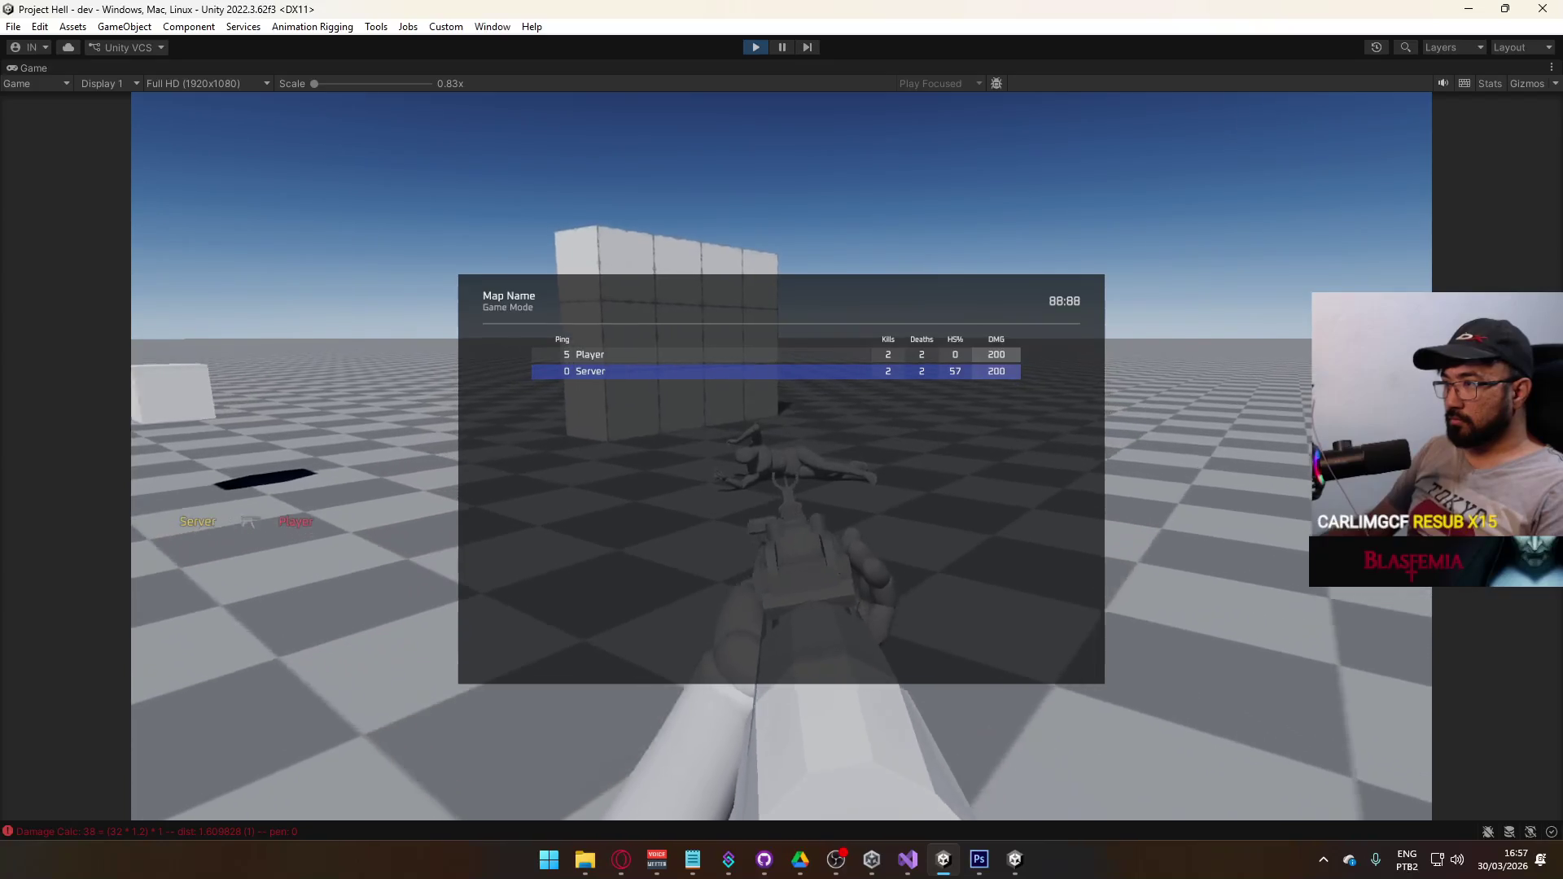
key("w")
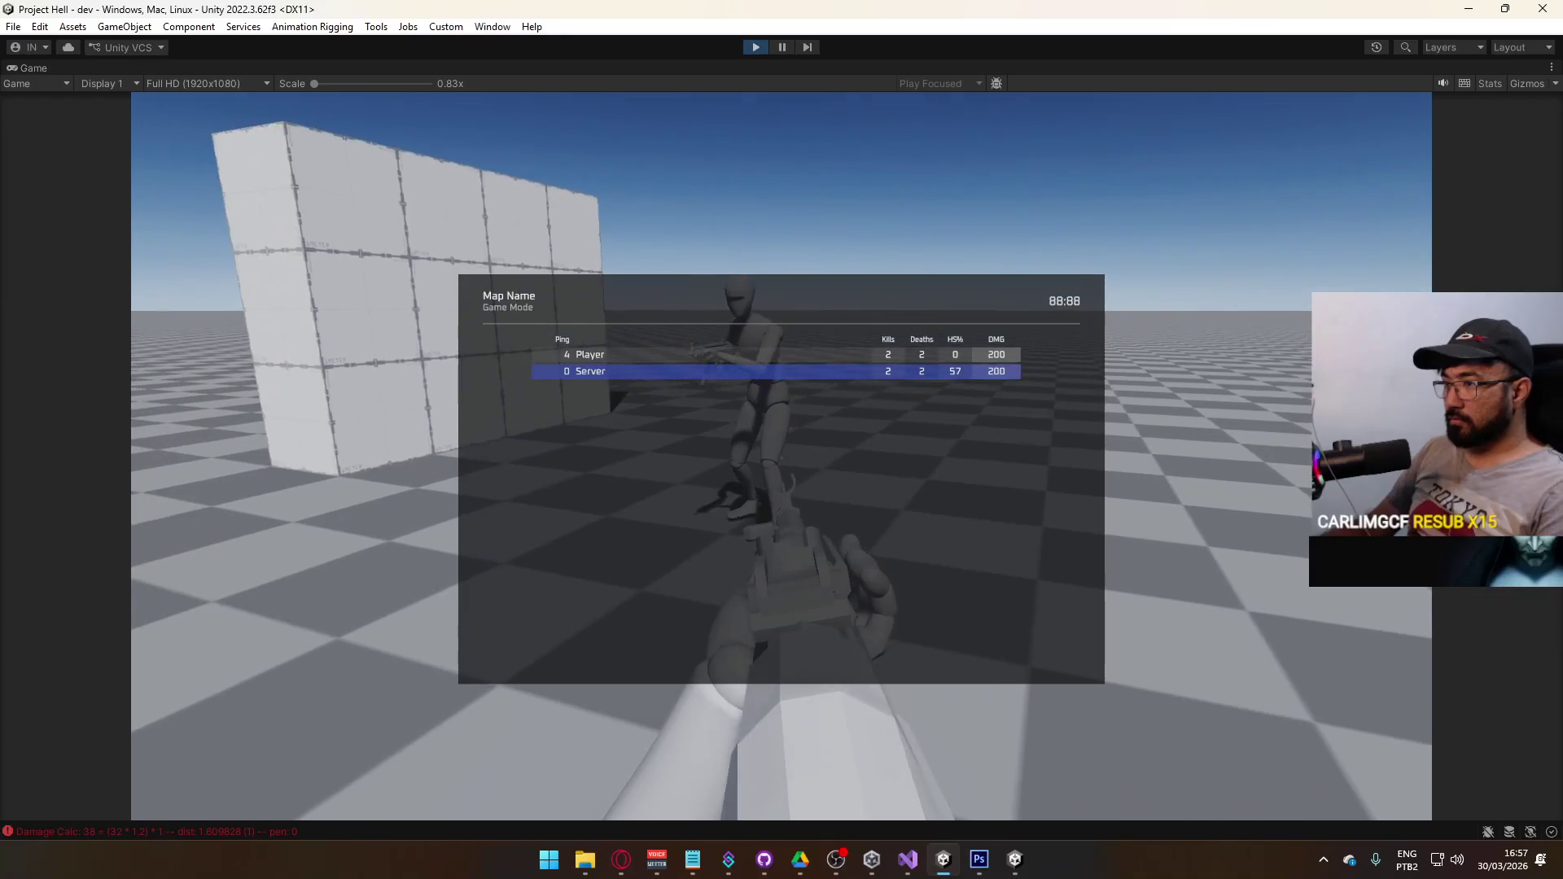
left_click(781, 456)
key("1")
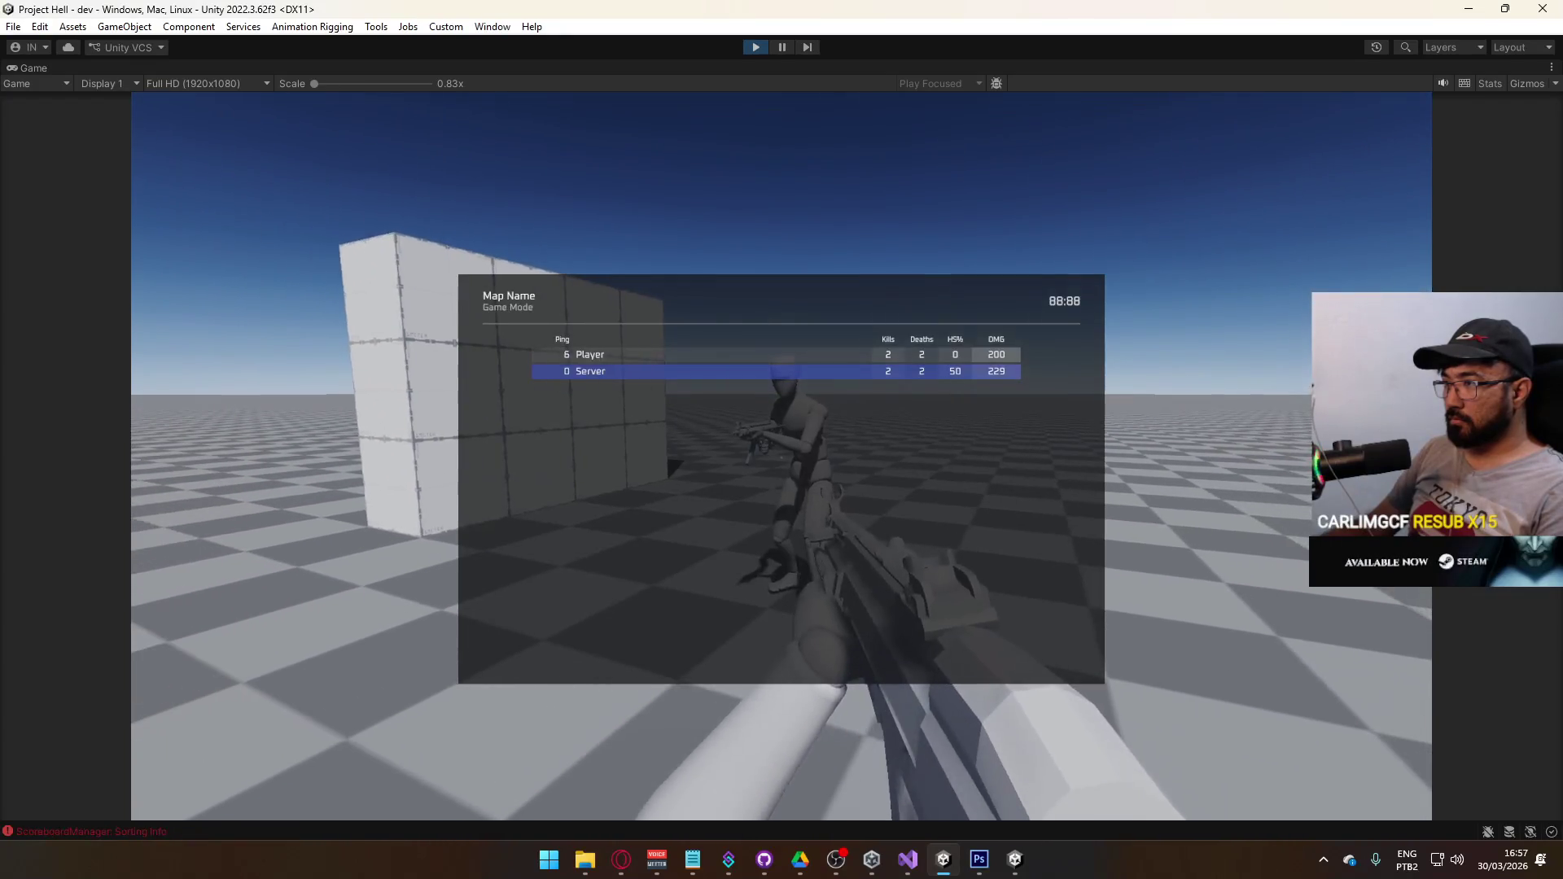
key("Tab")
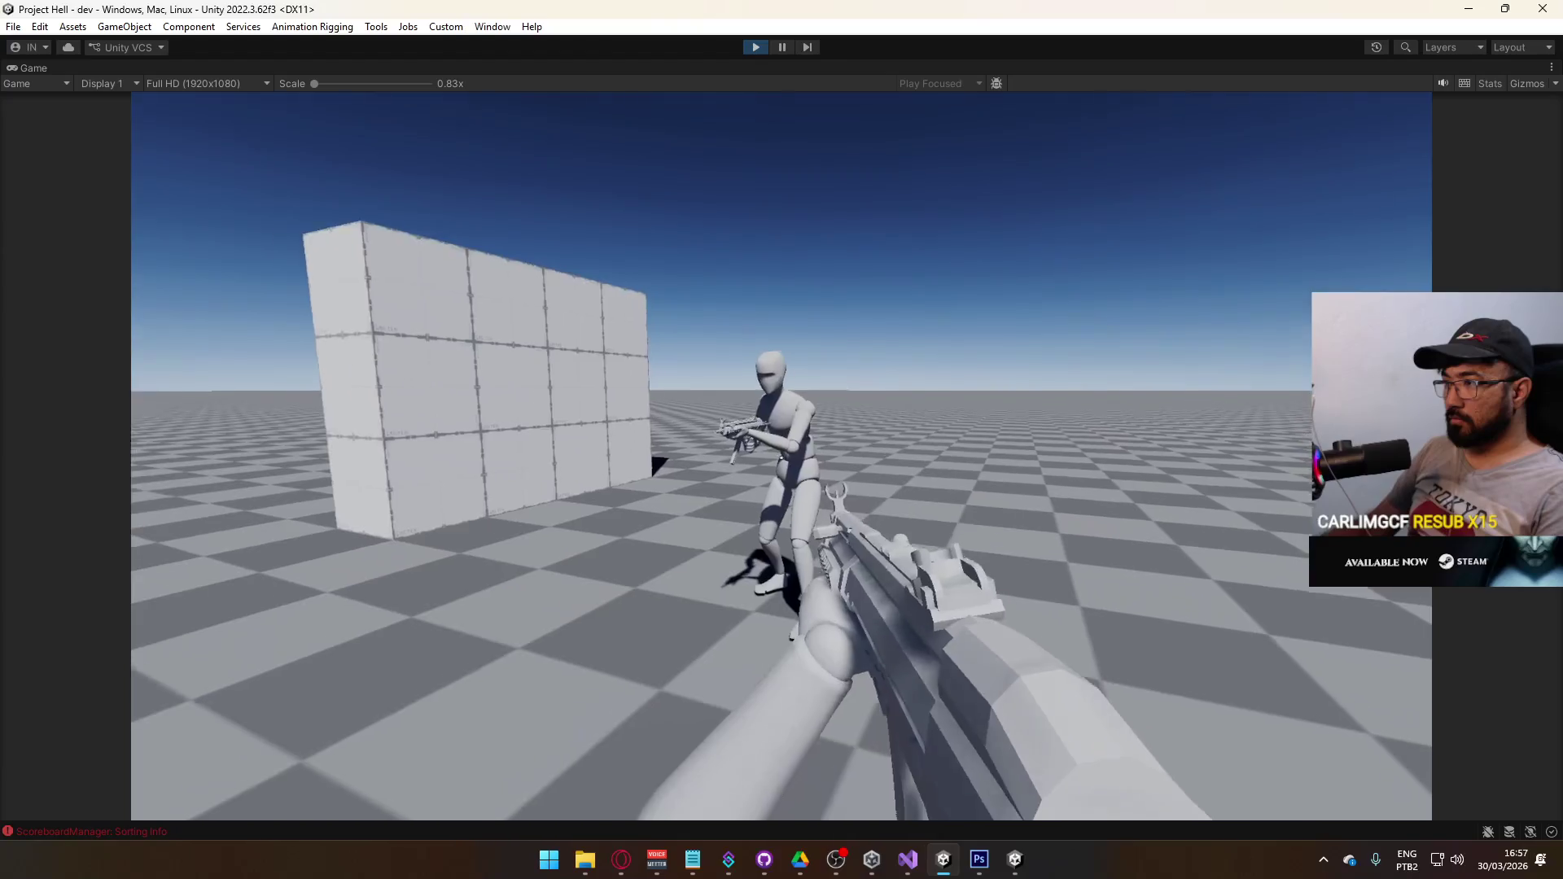
- Keep shooting the dummy while checking kills on the Tab scoreboard
key("Tab")
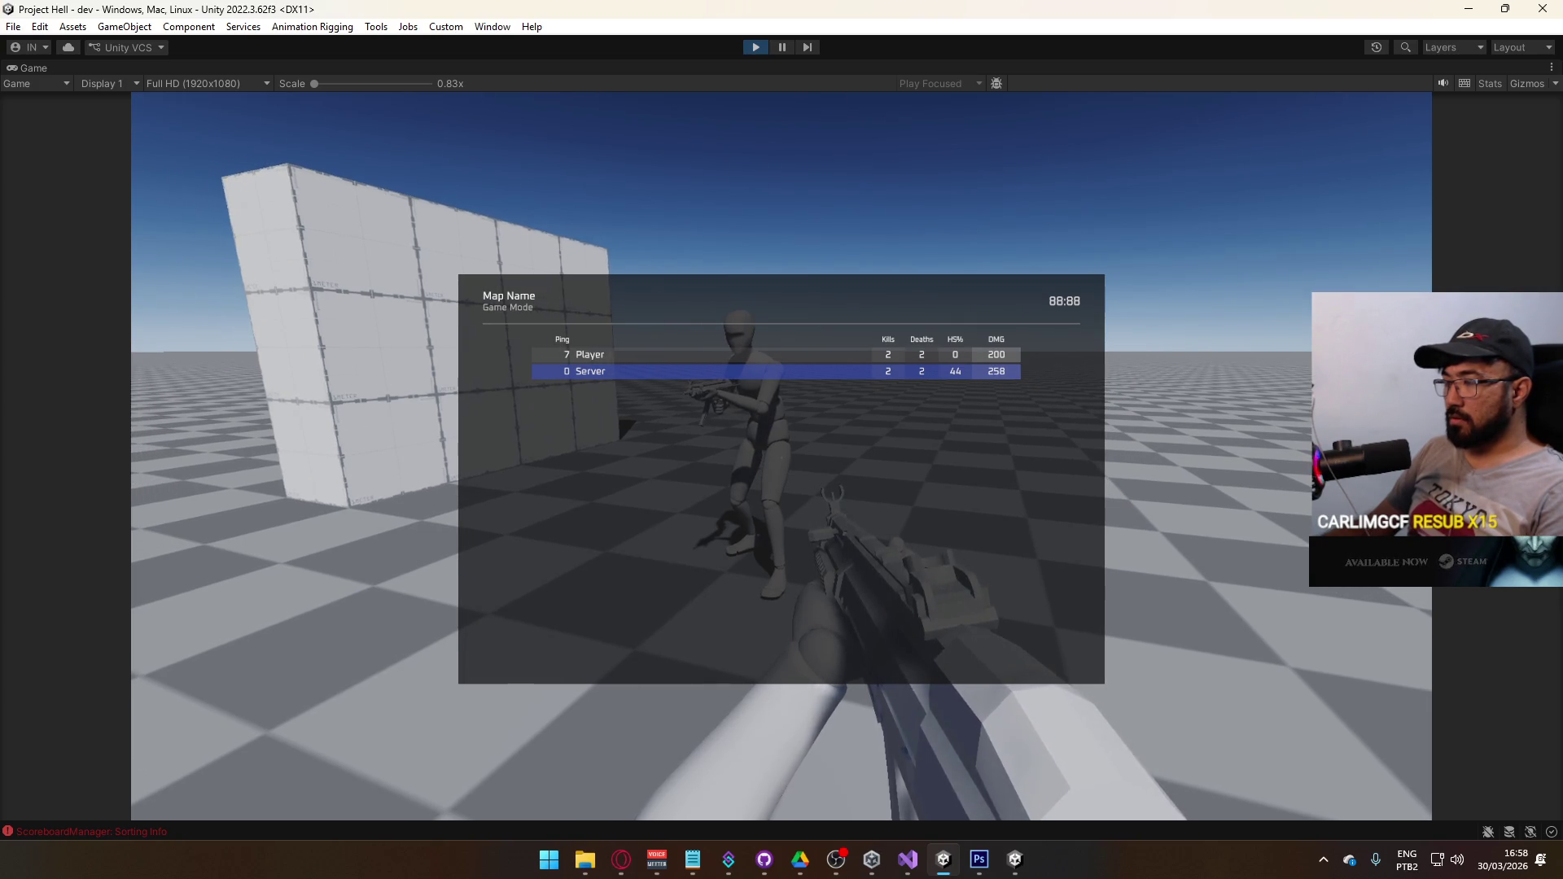
key("alt+Tab")
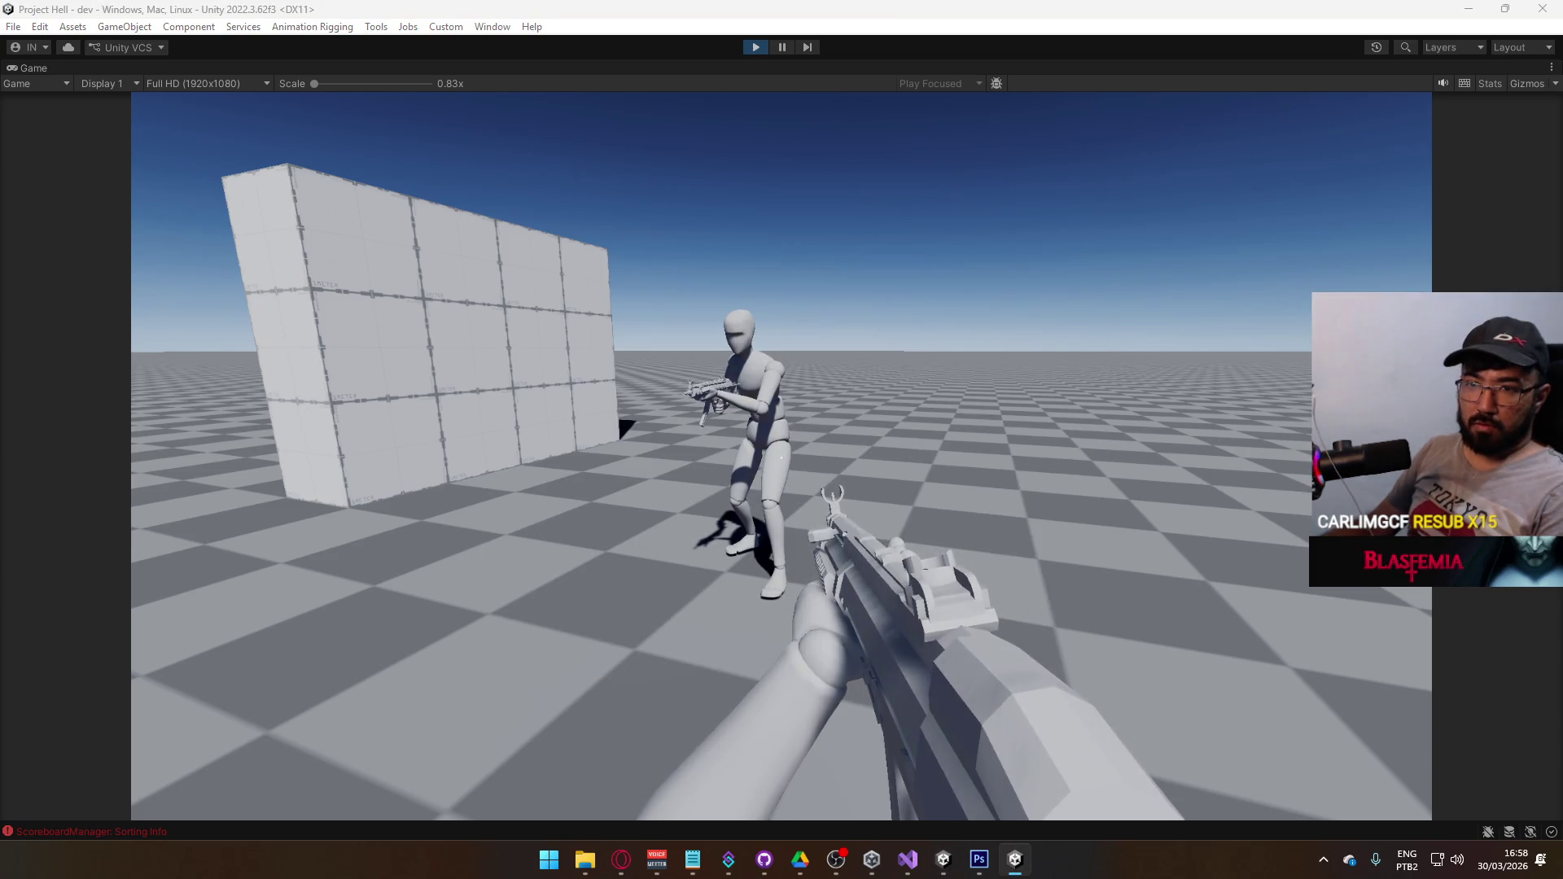
key("alt+Tab")
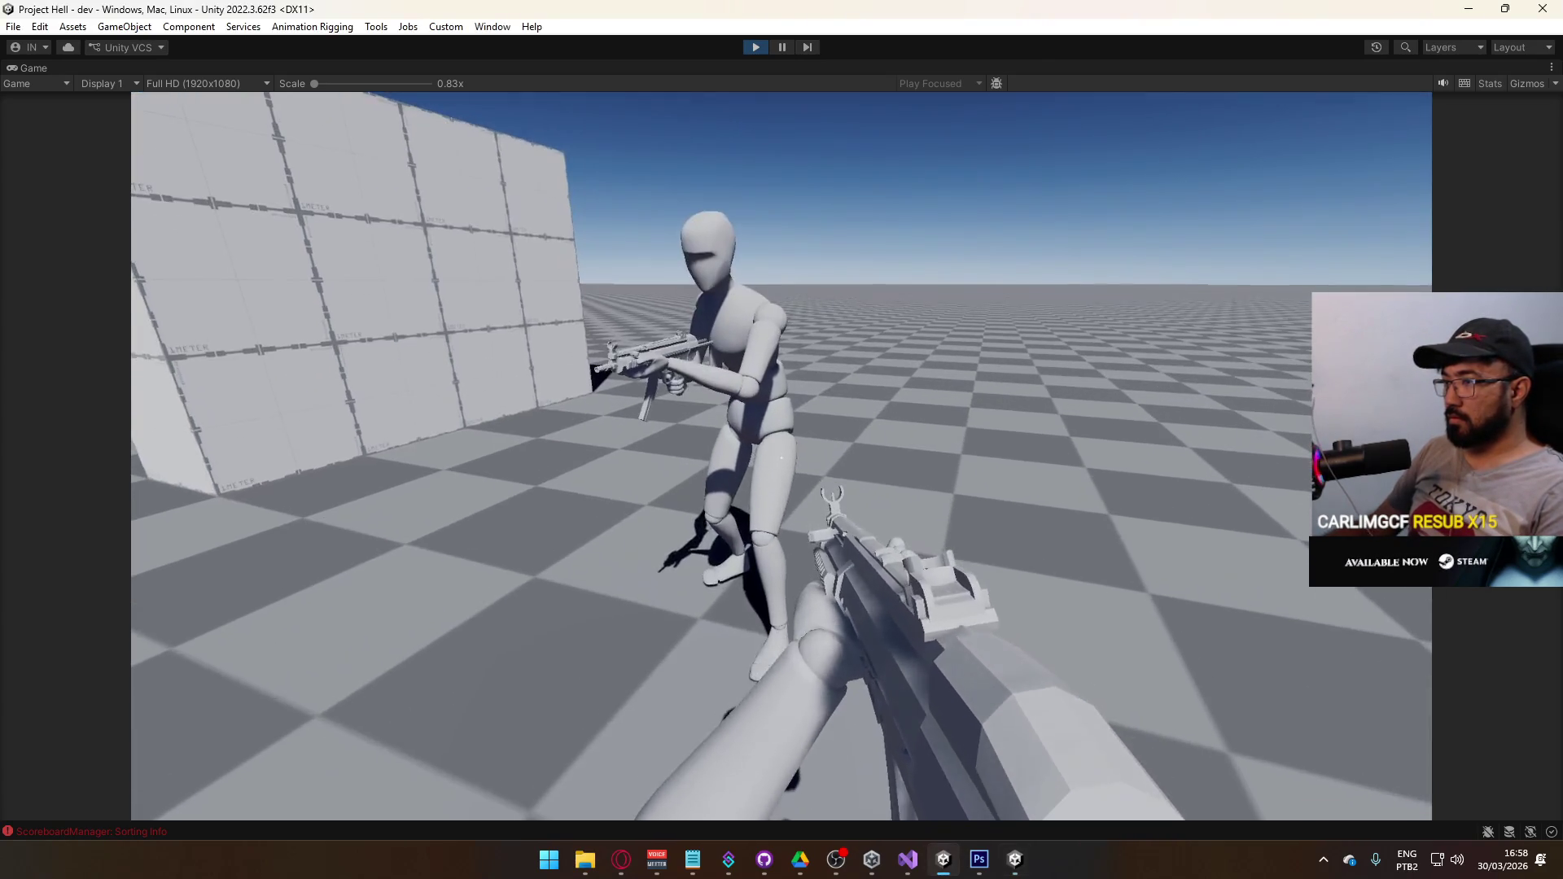
key("super")
key("super")
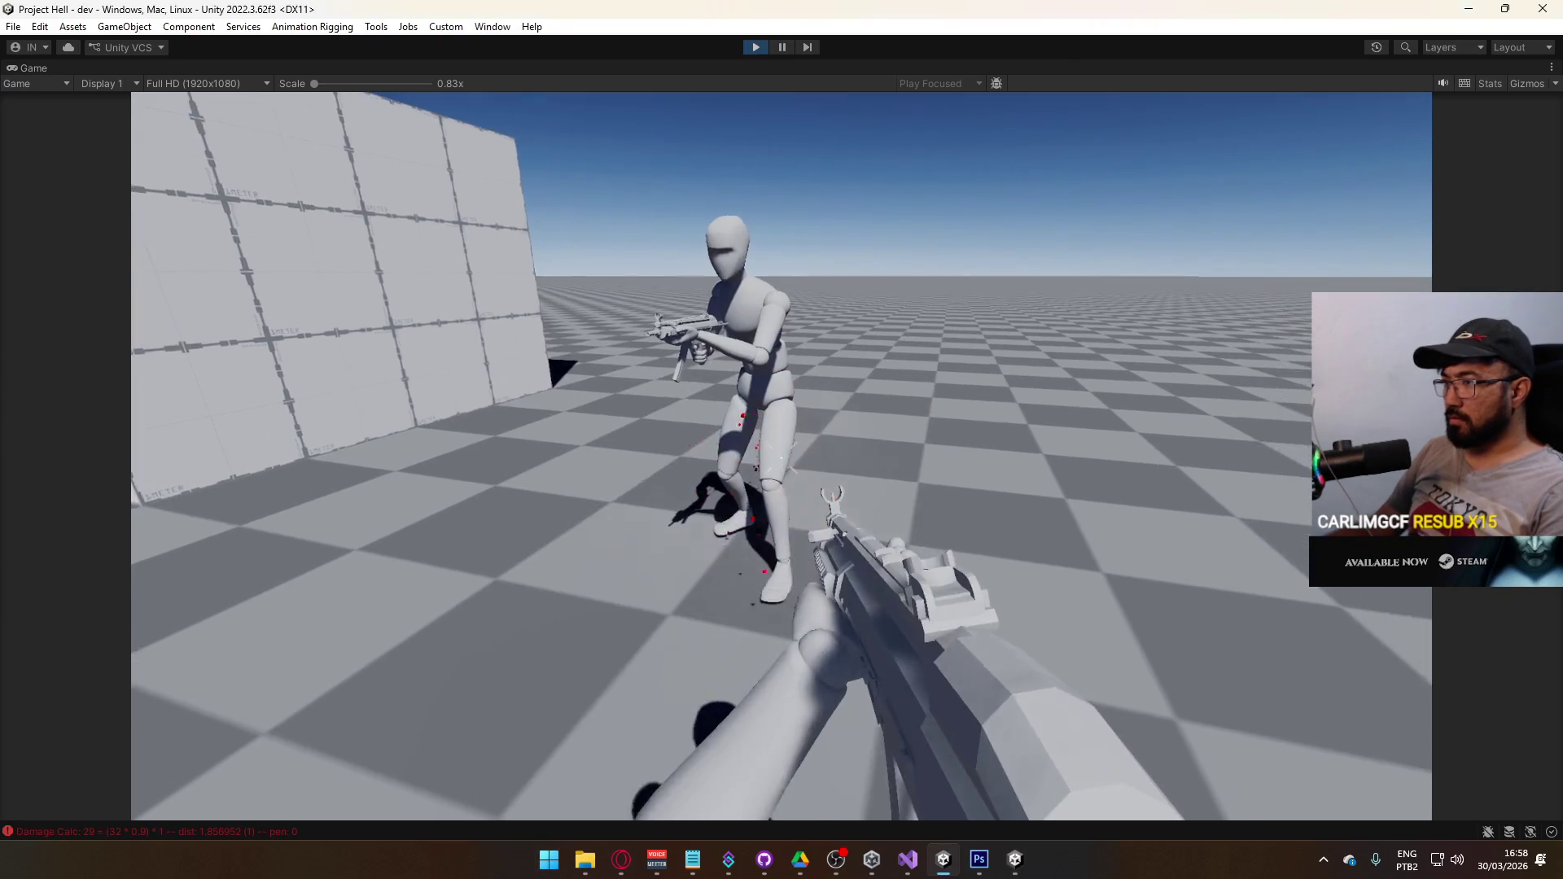
key("Tab")
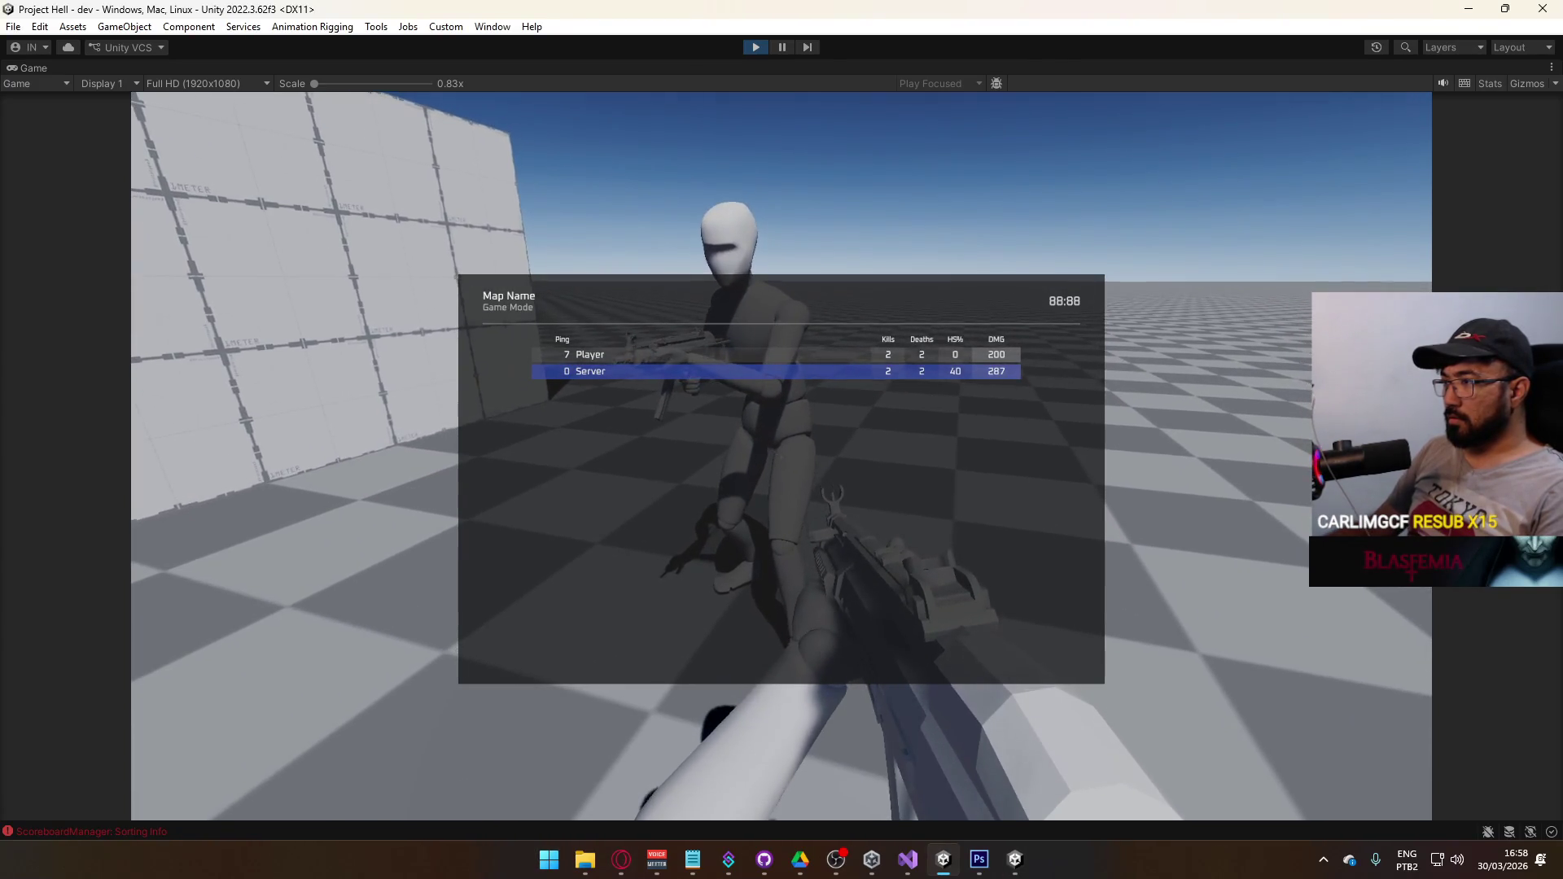
left_click(782, 439)
key("Tab")
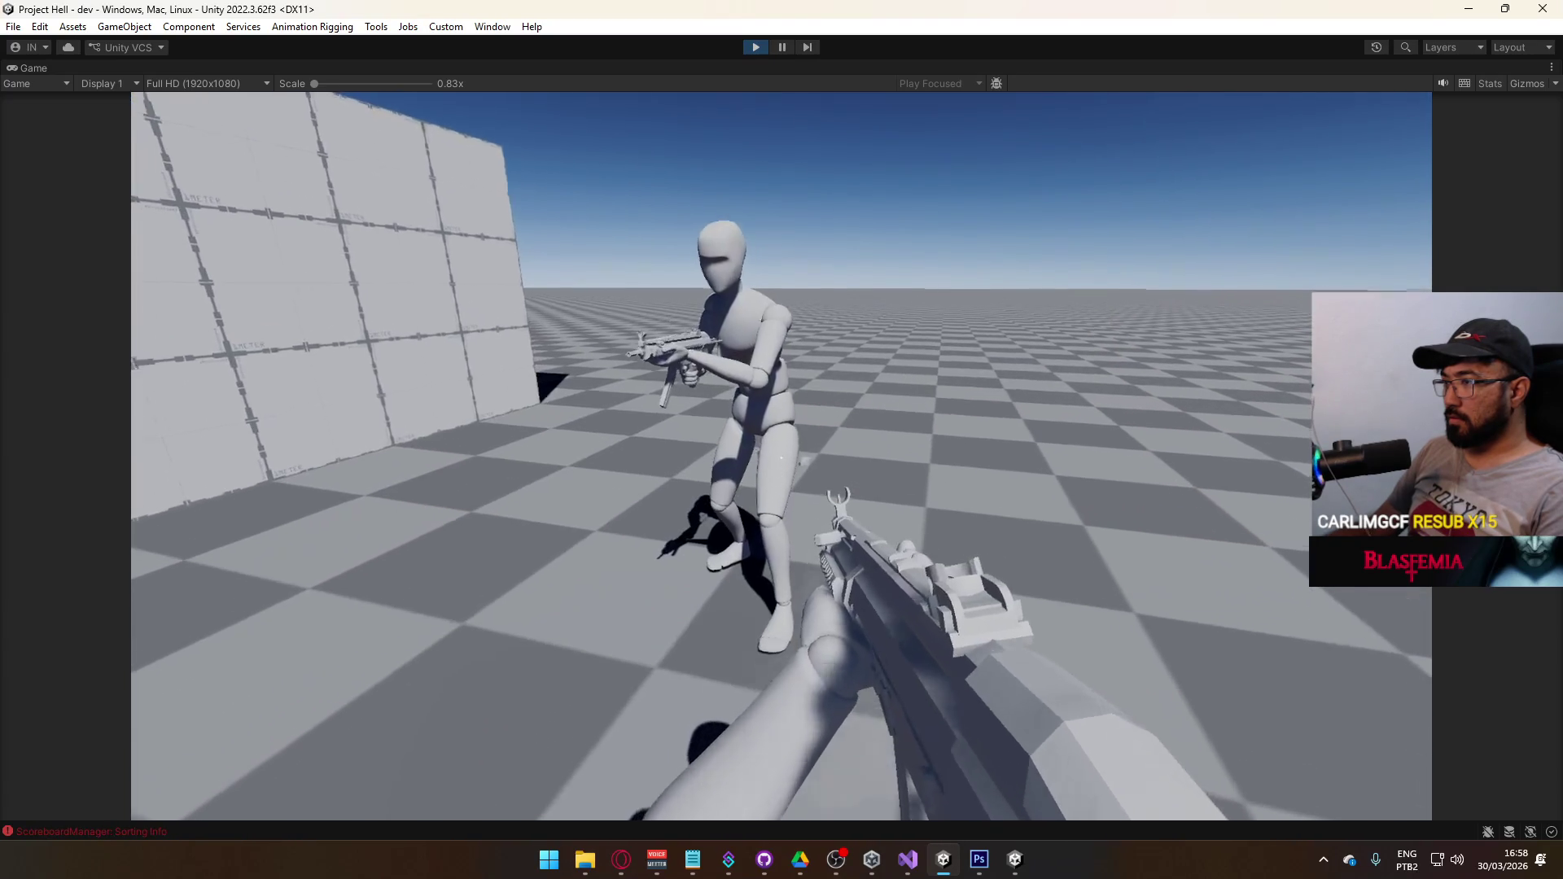
left_click(782, 440)
key("Tab")
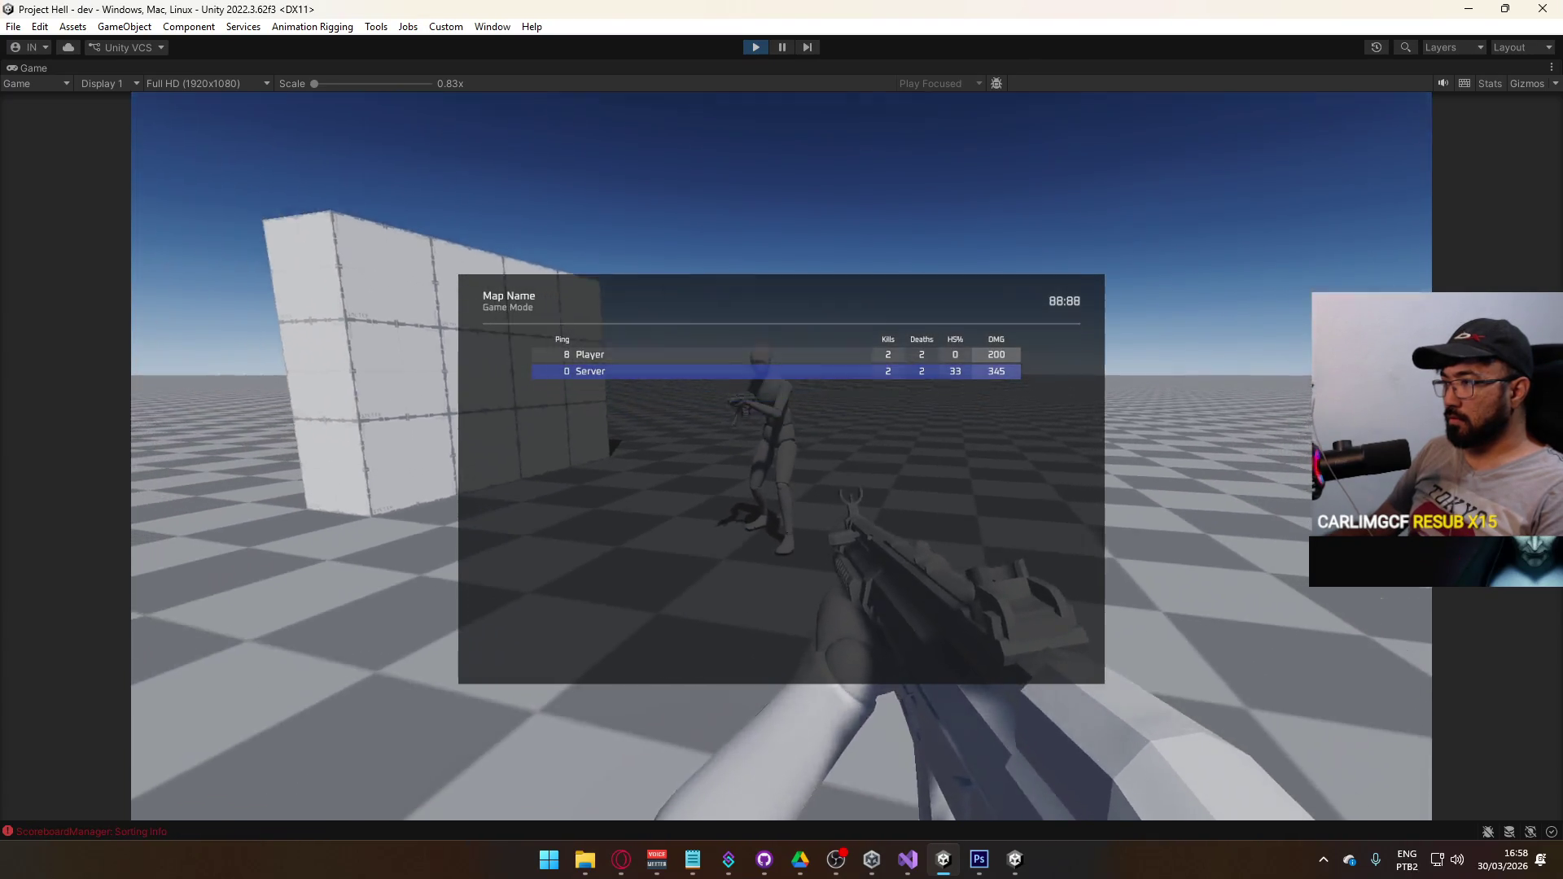
- Kill the respawned dummy until Server has 4 kills, then stop play mode
key("a")
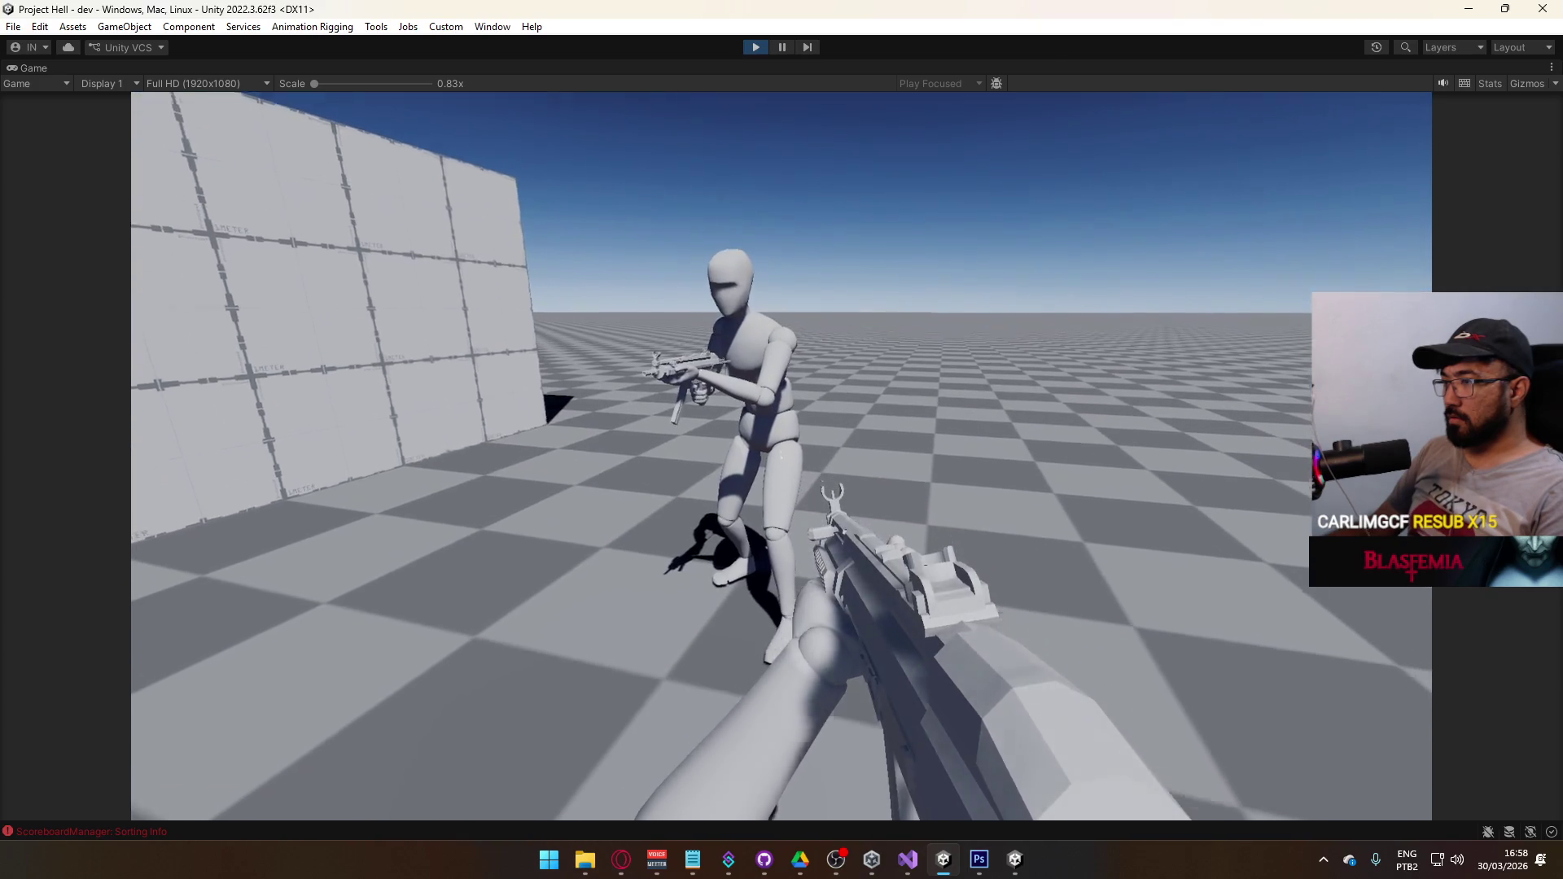
left_click(781, 439)
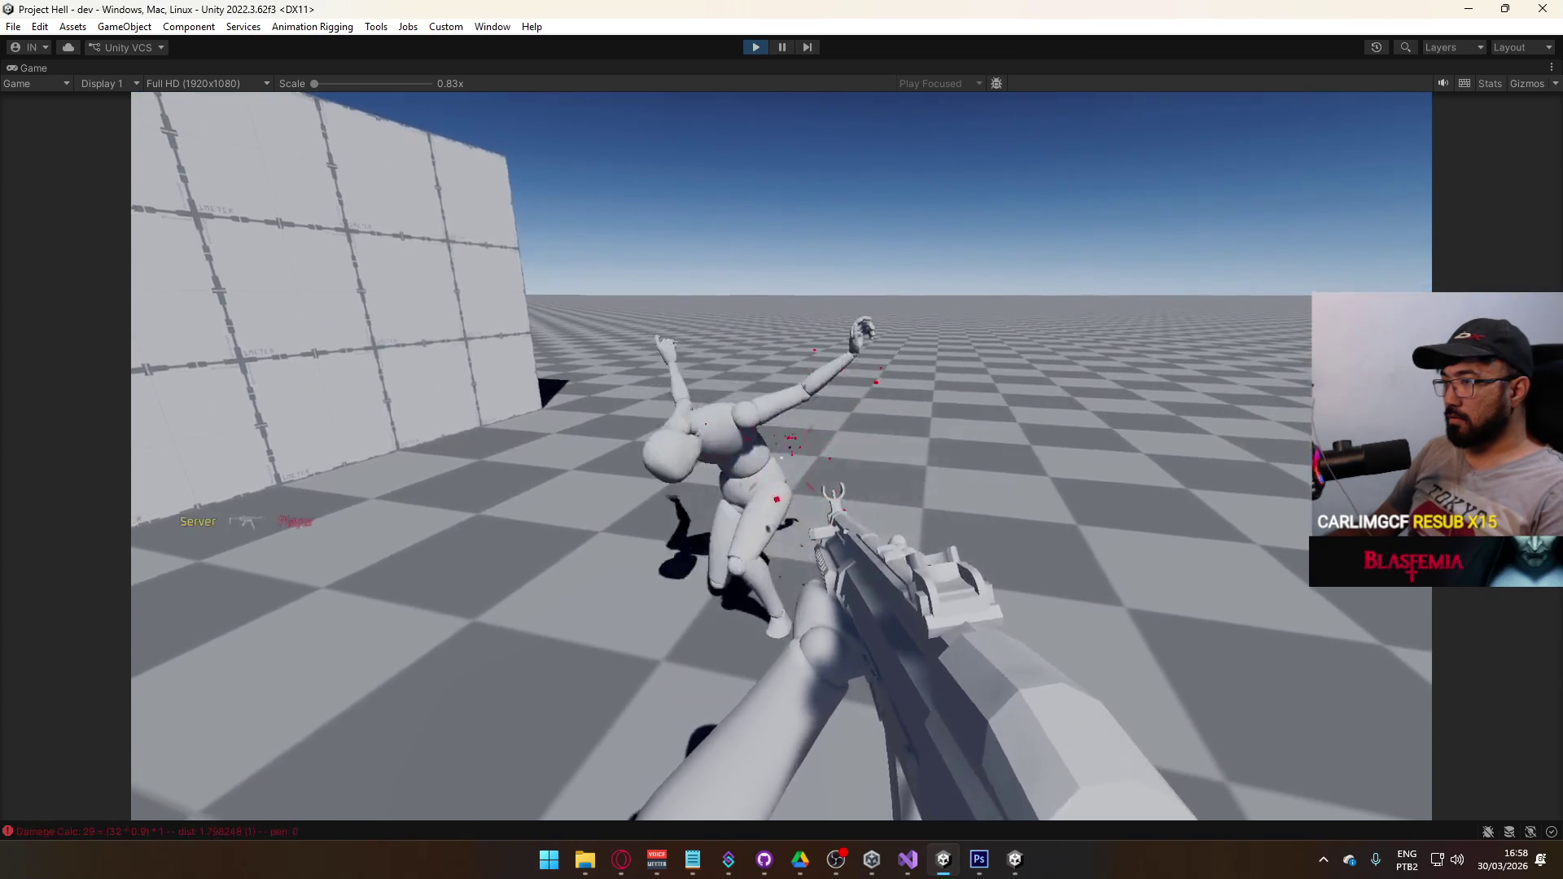
key("Tab")
key("s")
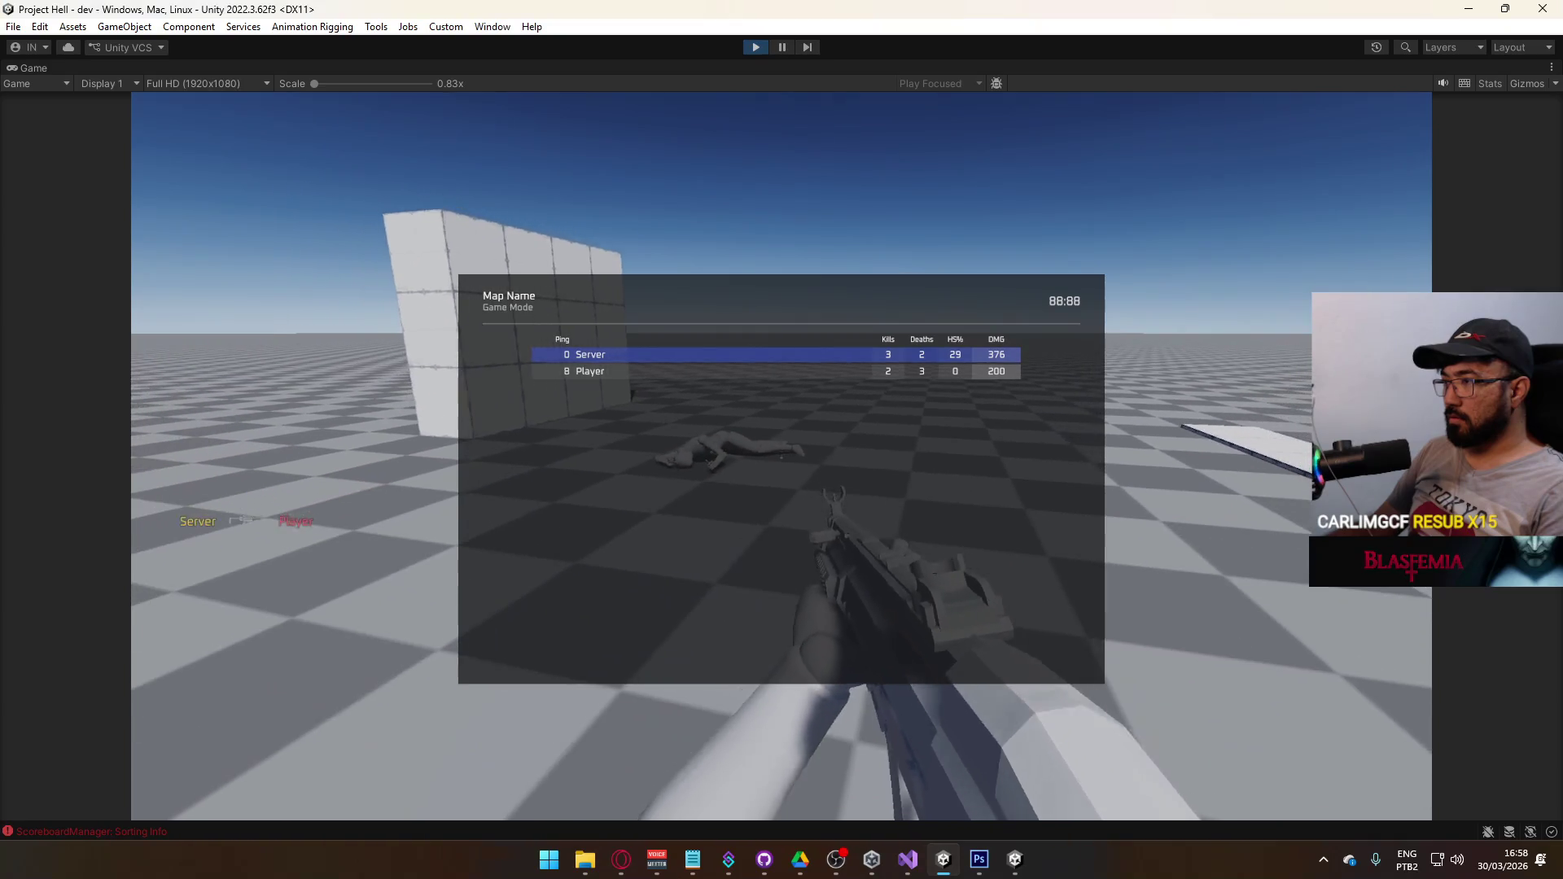
key("w")
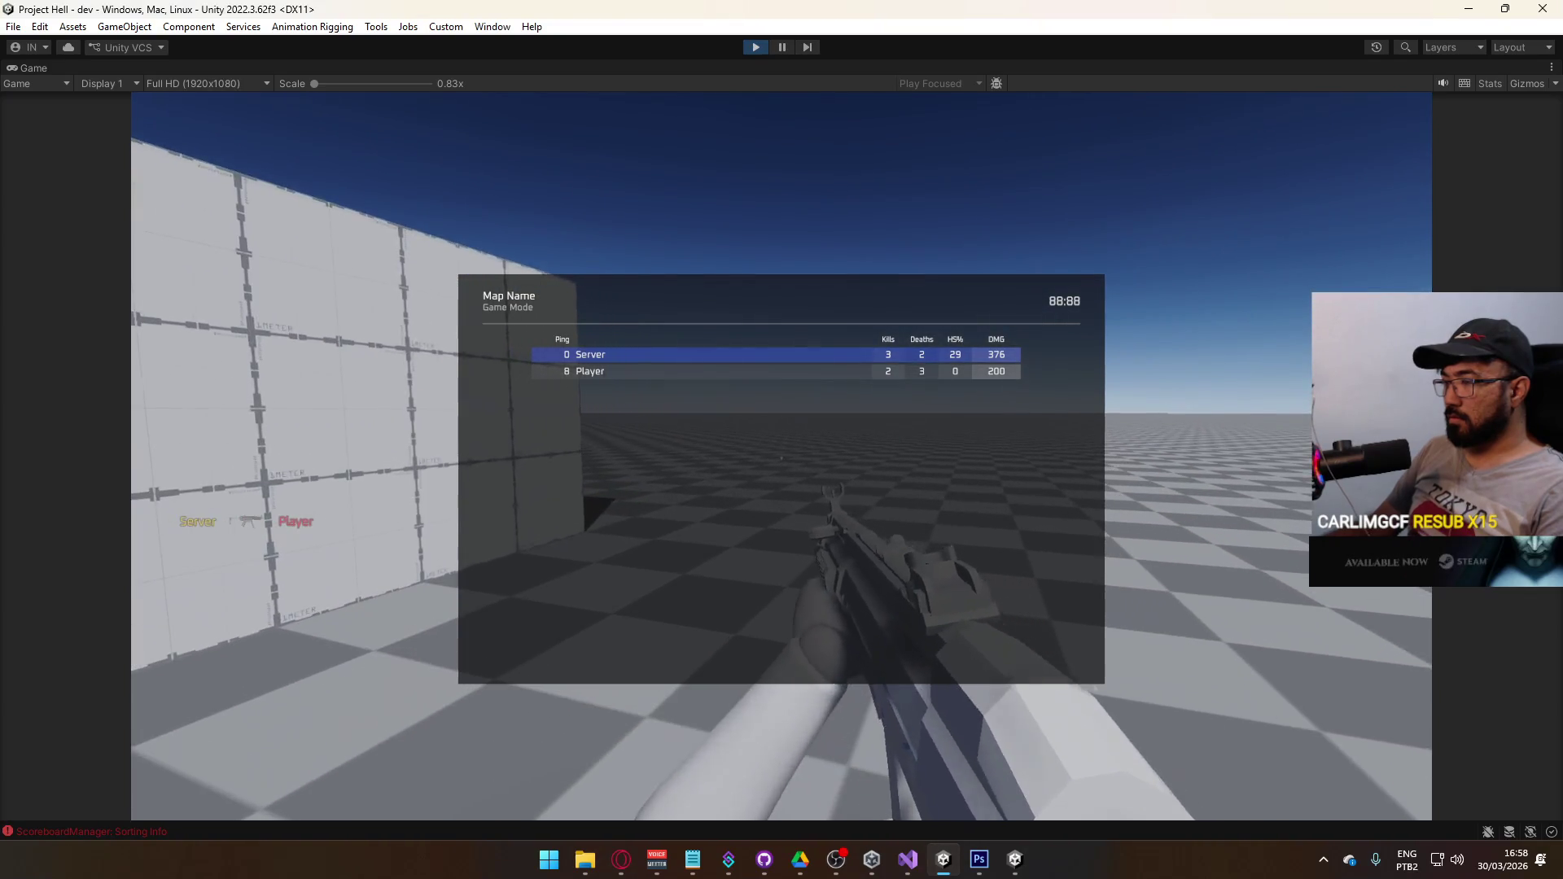
key("s")
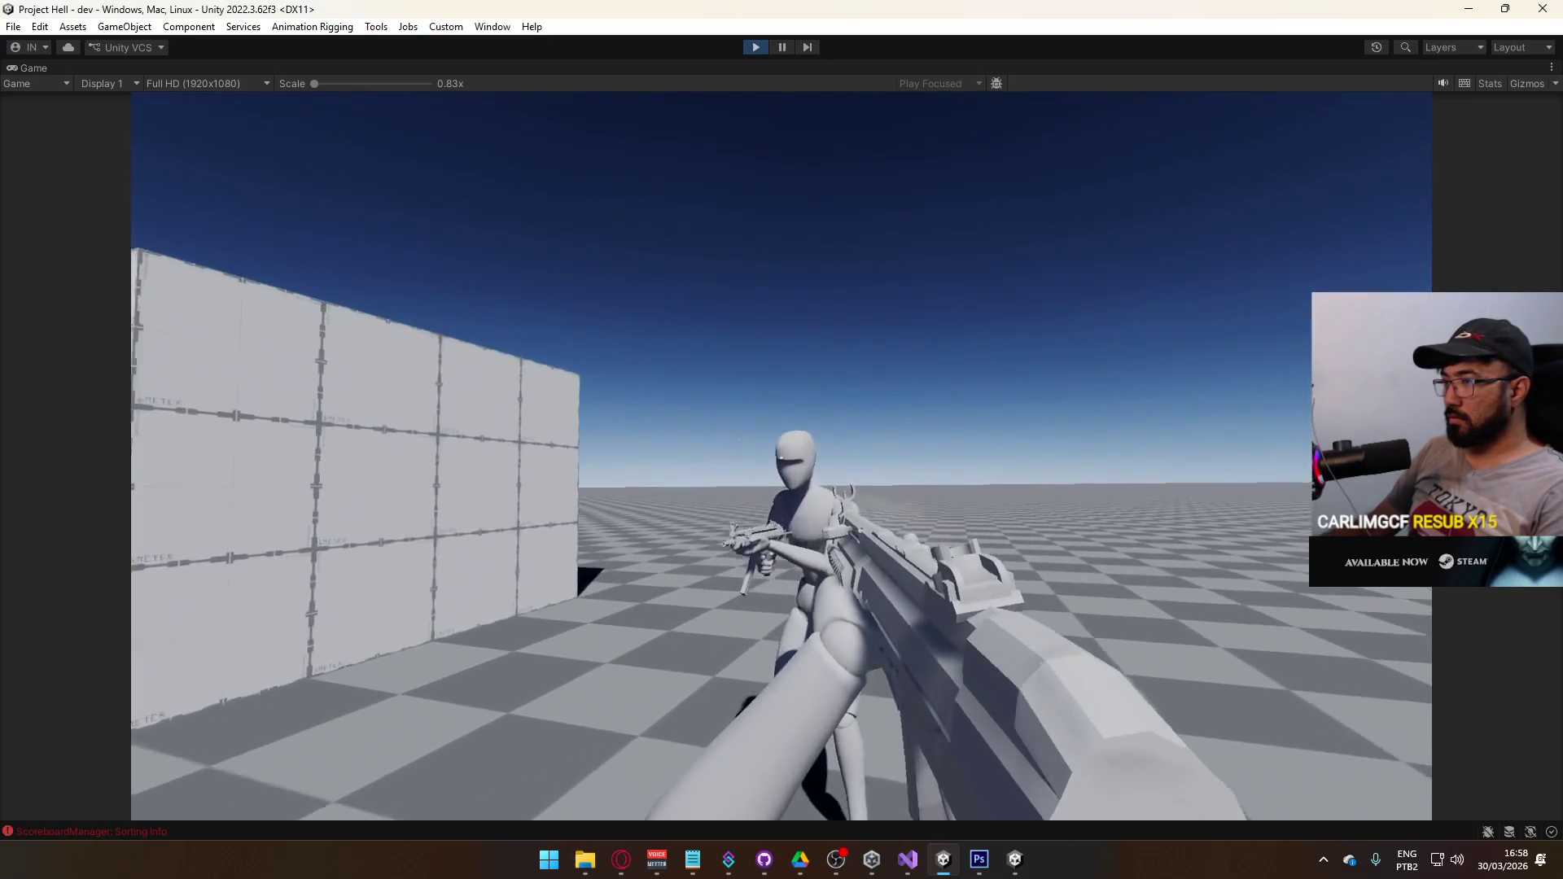
left_click(781, 456)
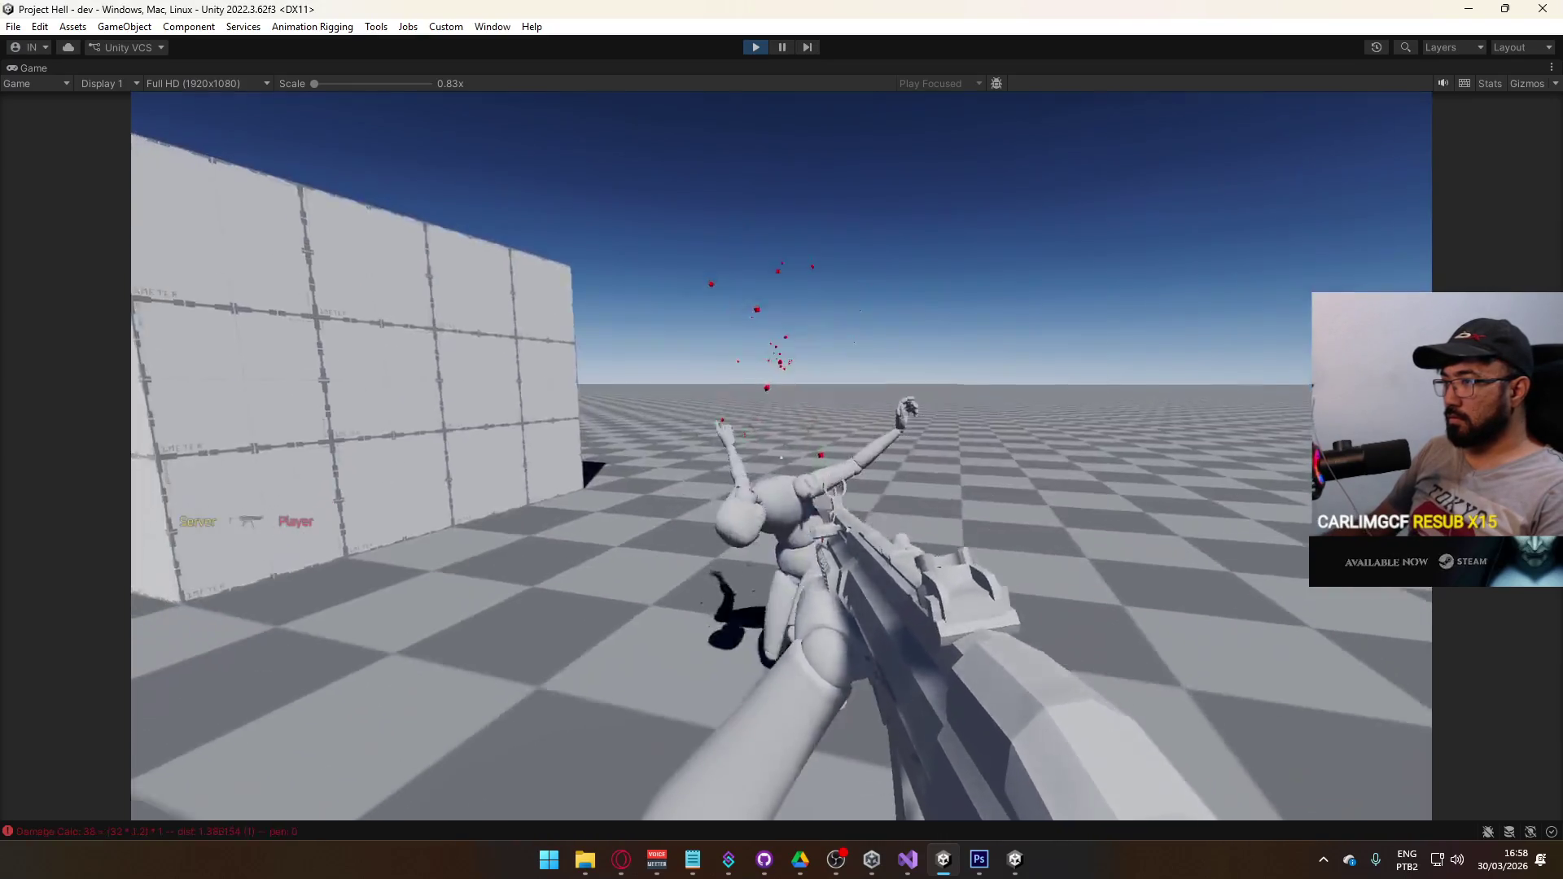
key("Tab")
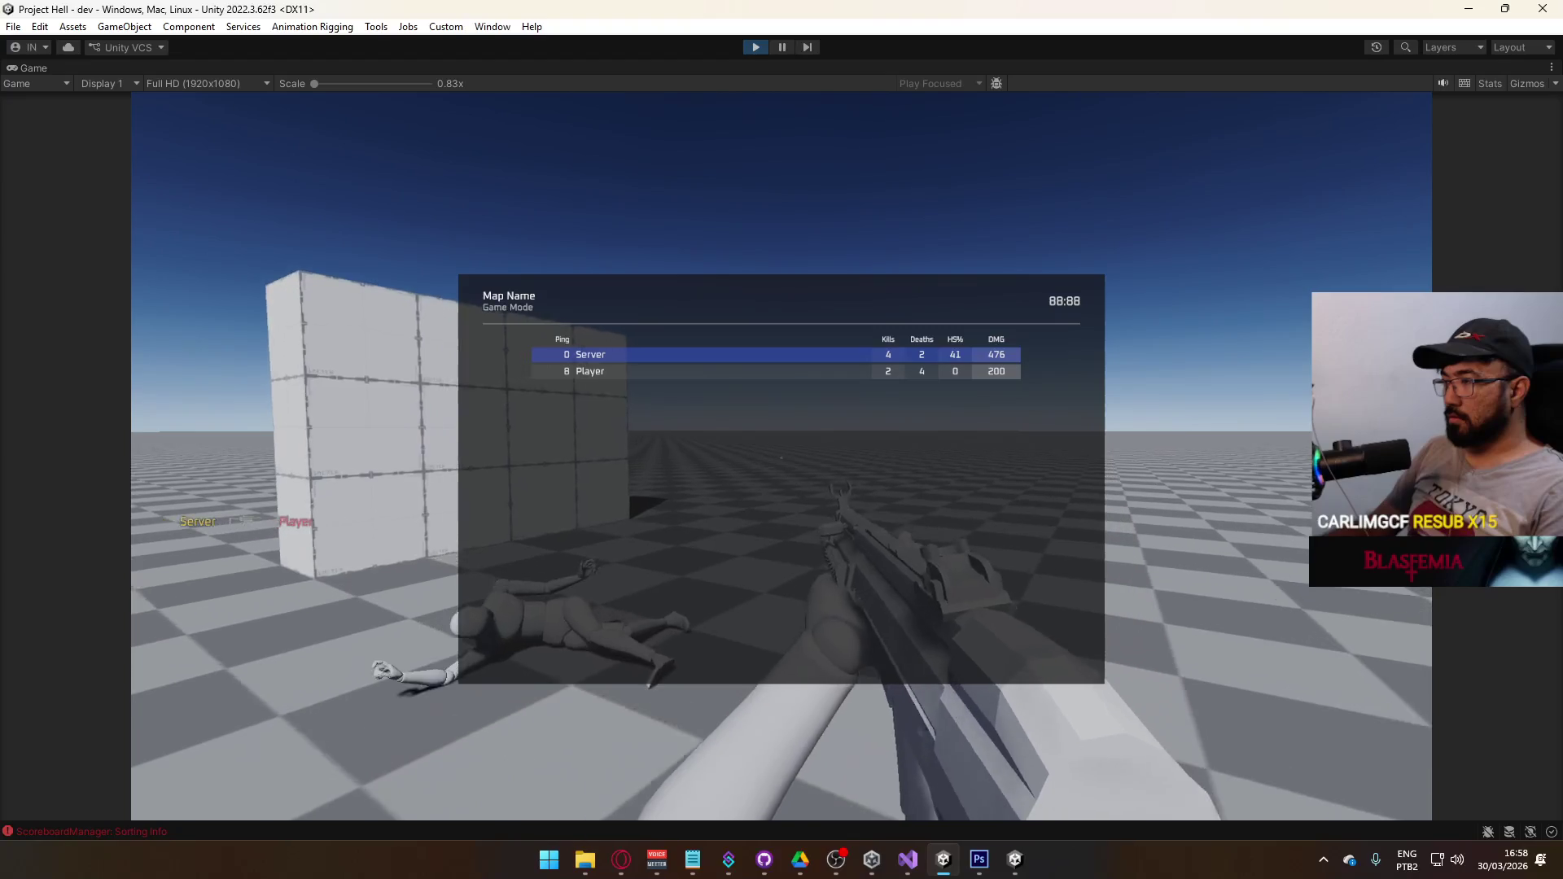
key("super")
left_click(751, 49)
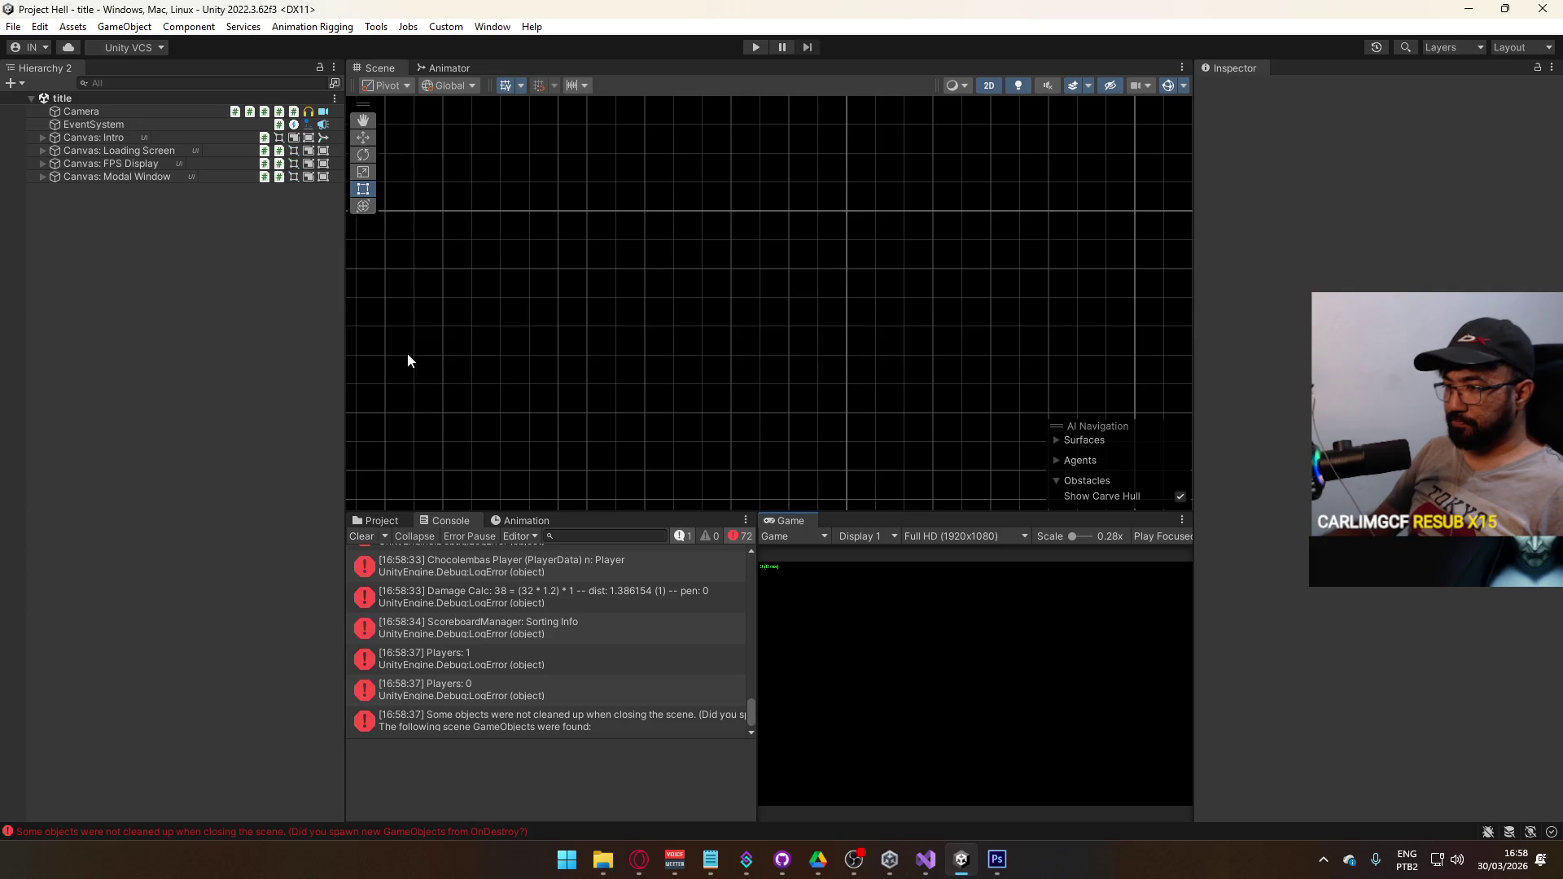
- Clear the Console log, show the Project folders, and close Visual Studio
left_click(358, 535)
left_click(366, 525)
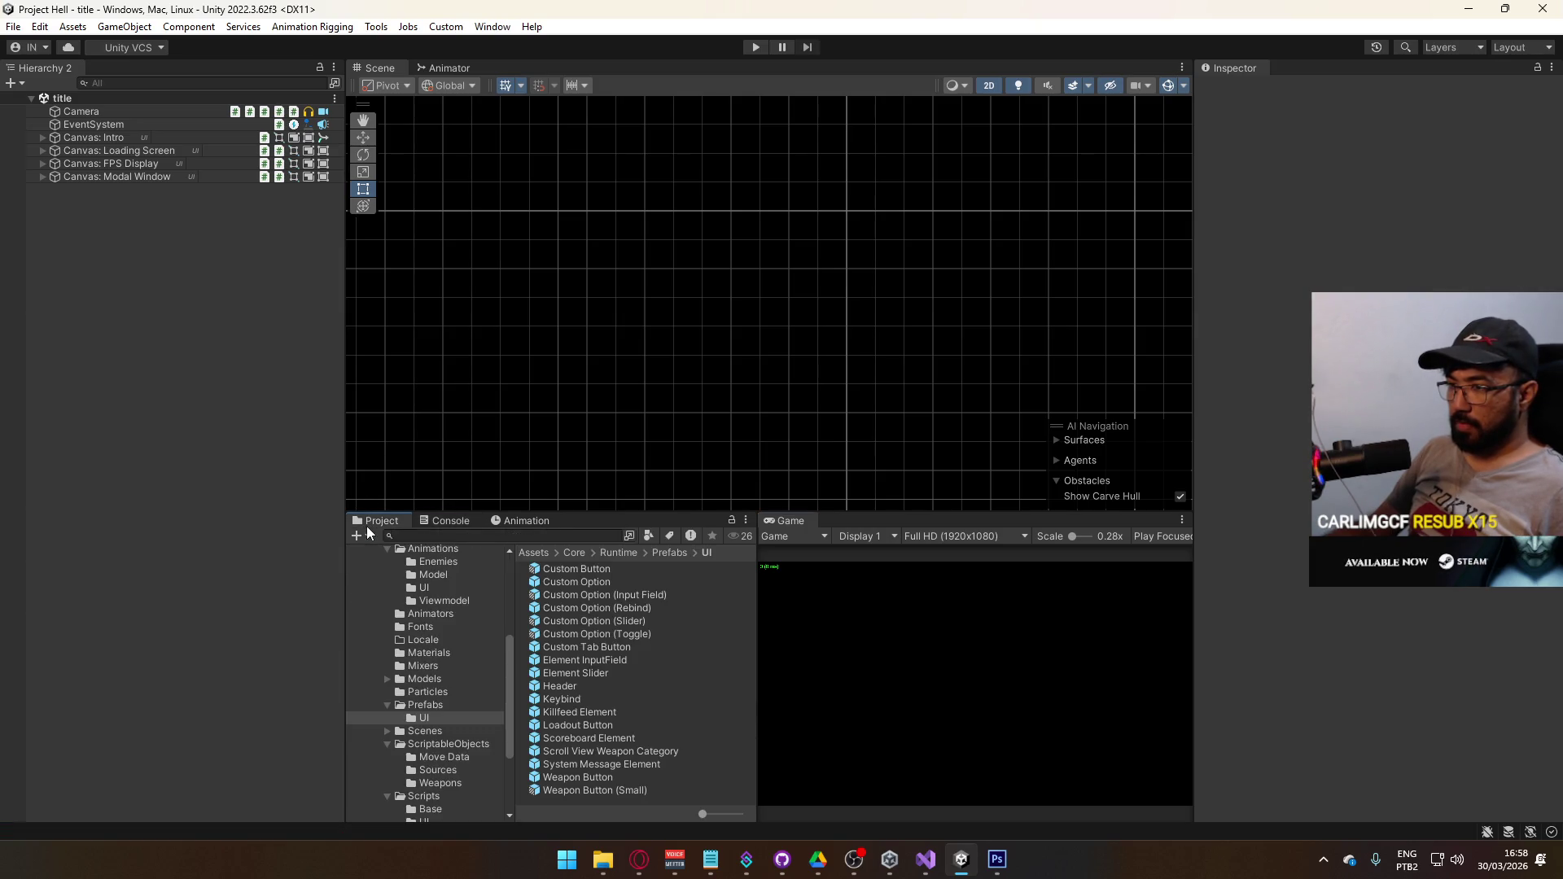
left_click(926, 858)
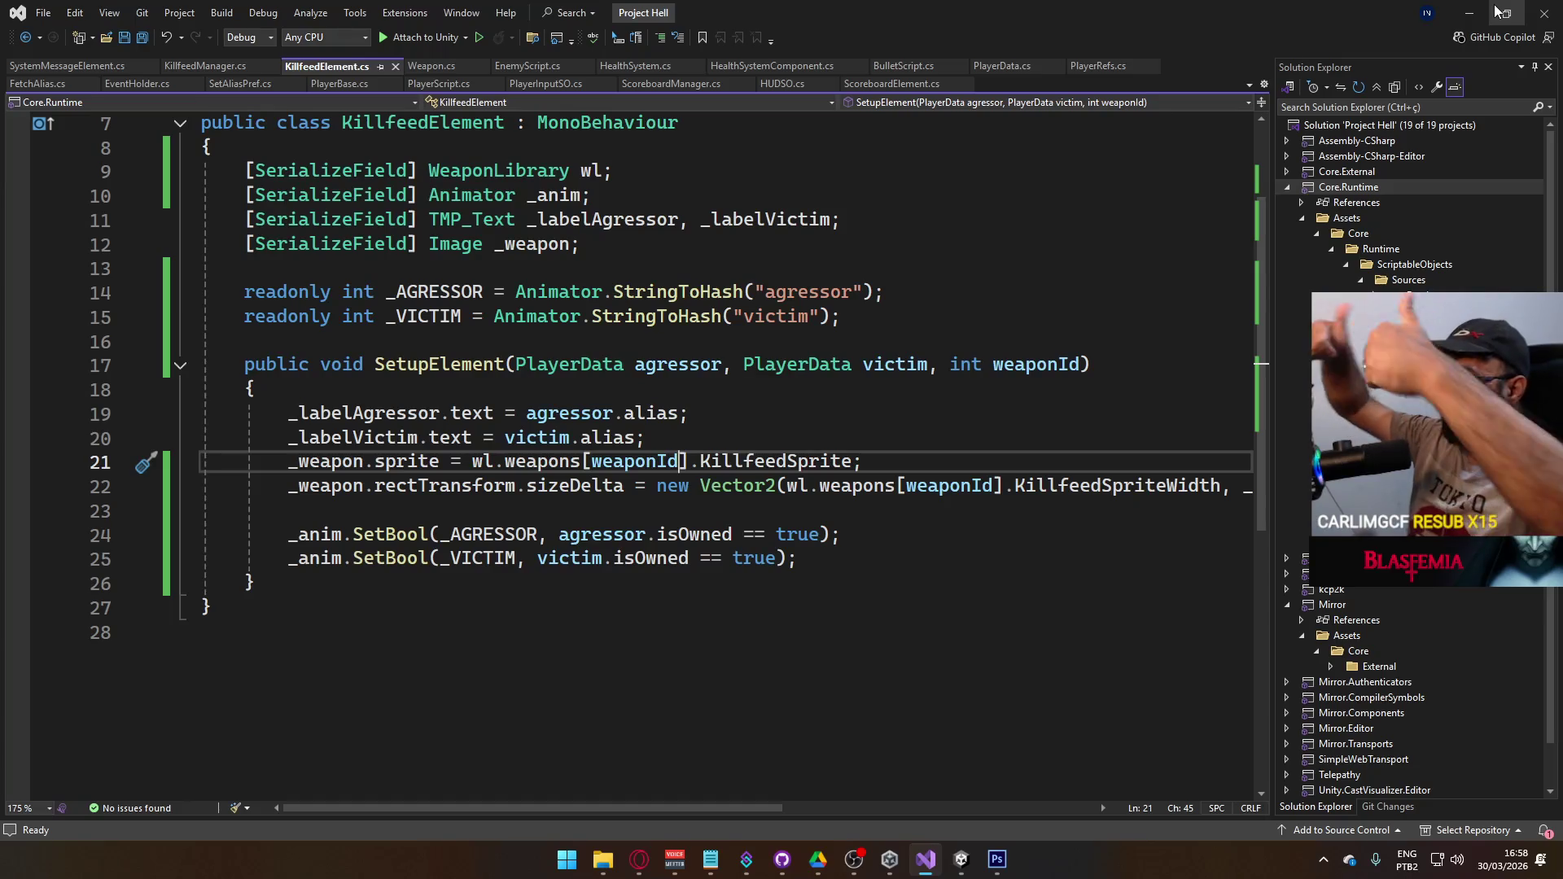
left_click(1544, 13)
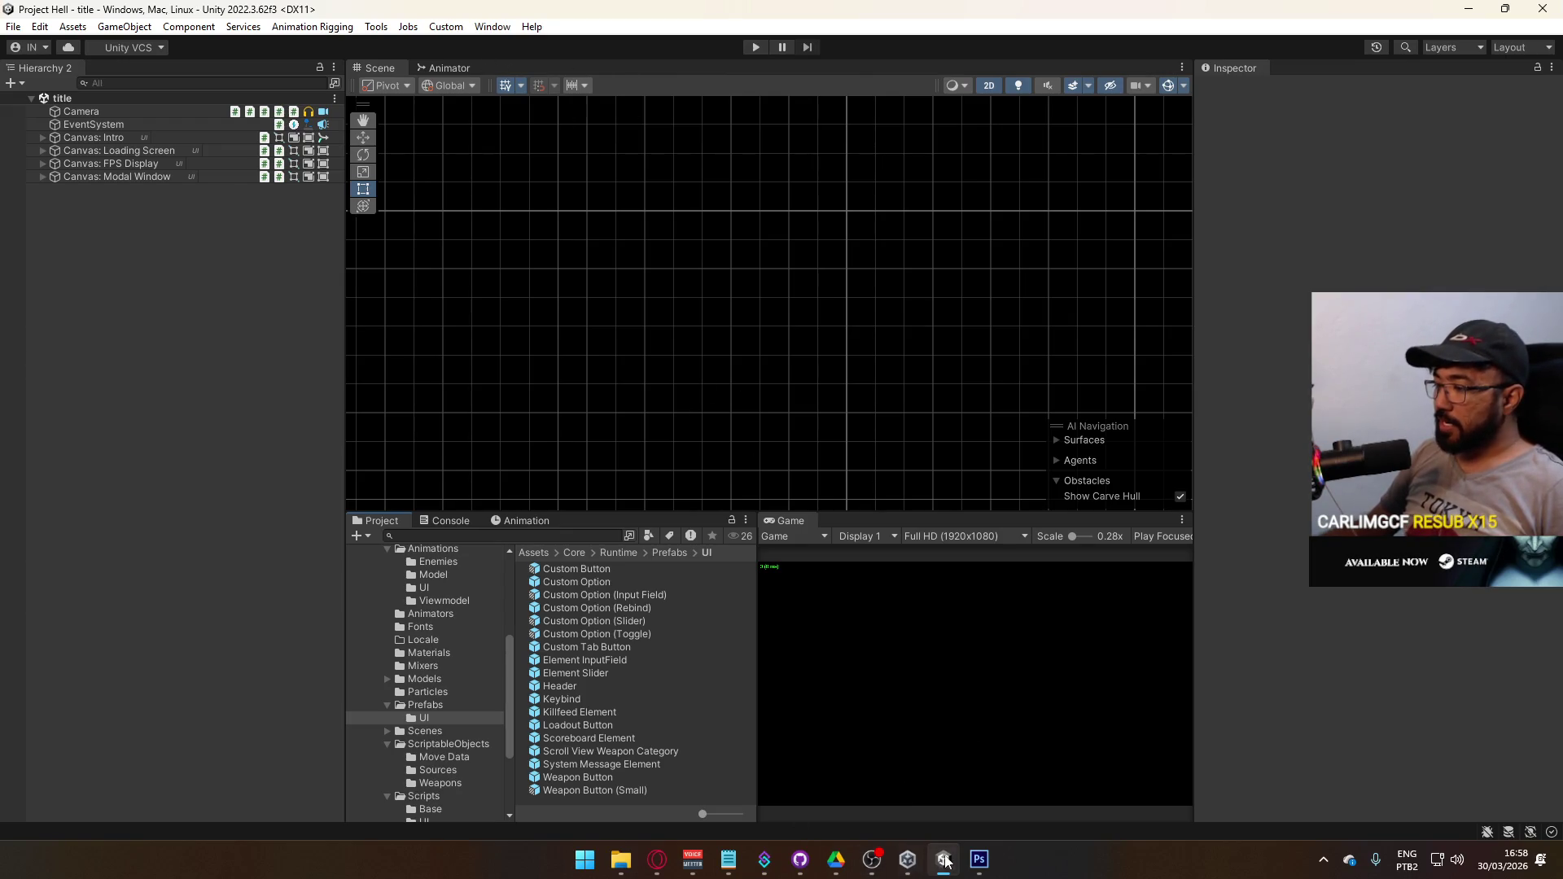
- Close Photoshop and then the Unity editor window
left_click(980, 860)
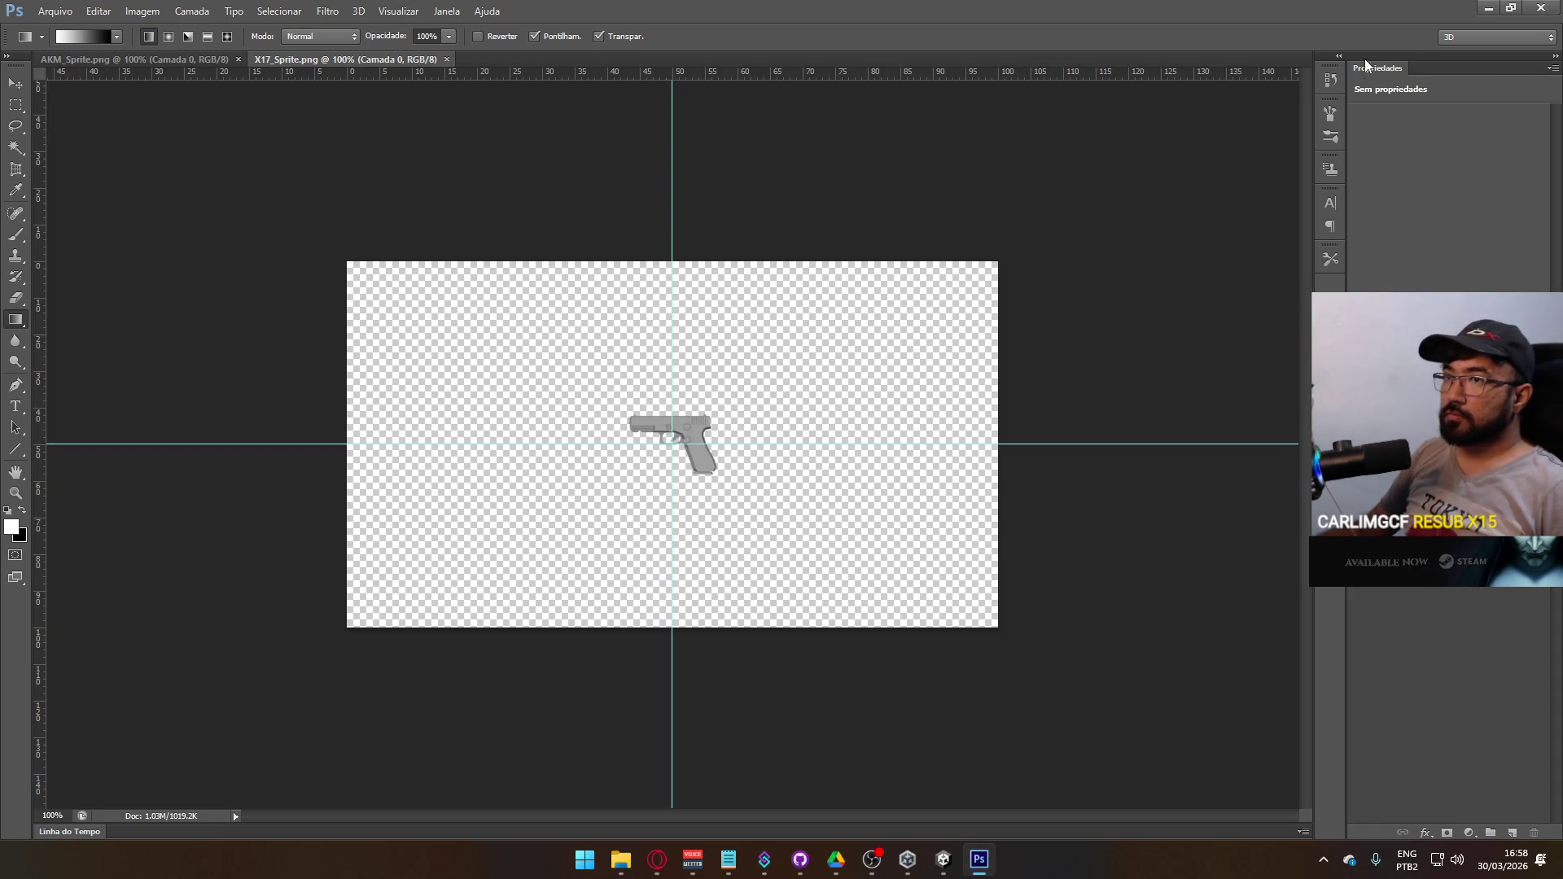
left_click(1553, 12)
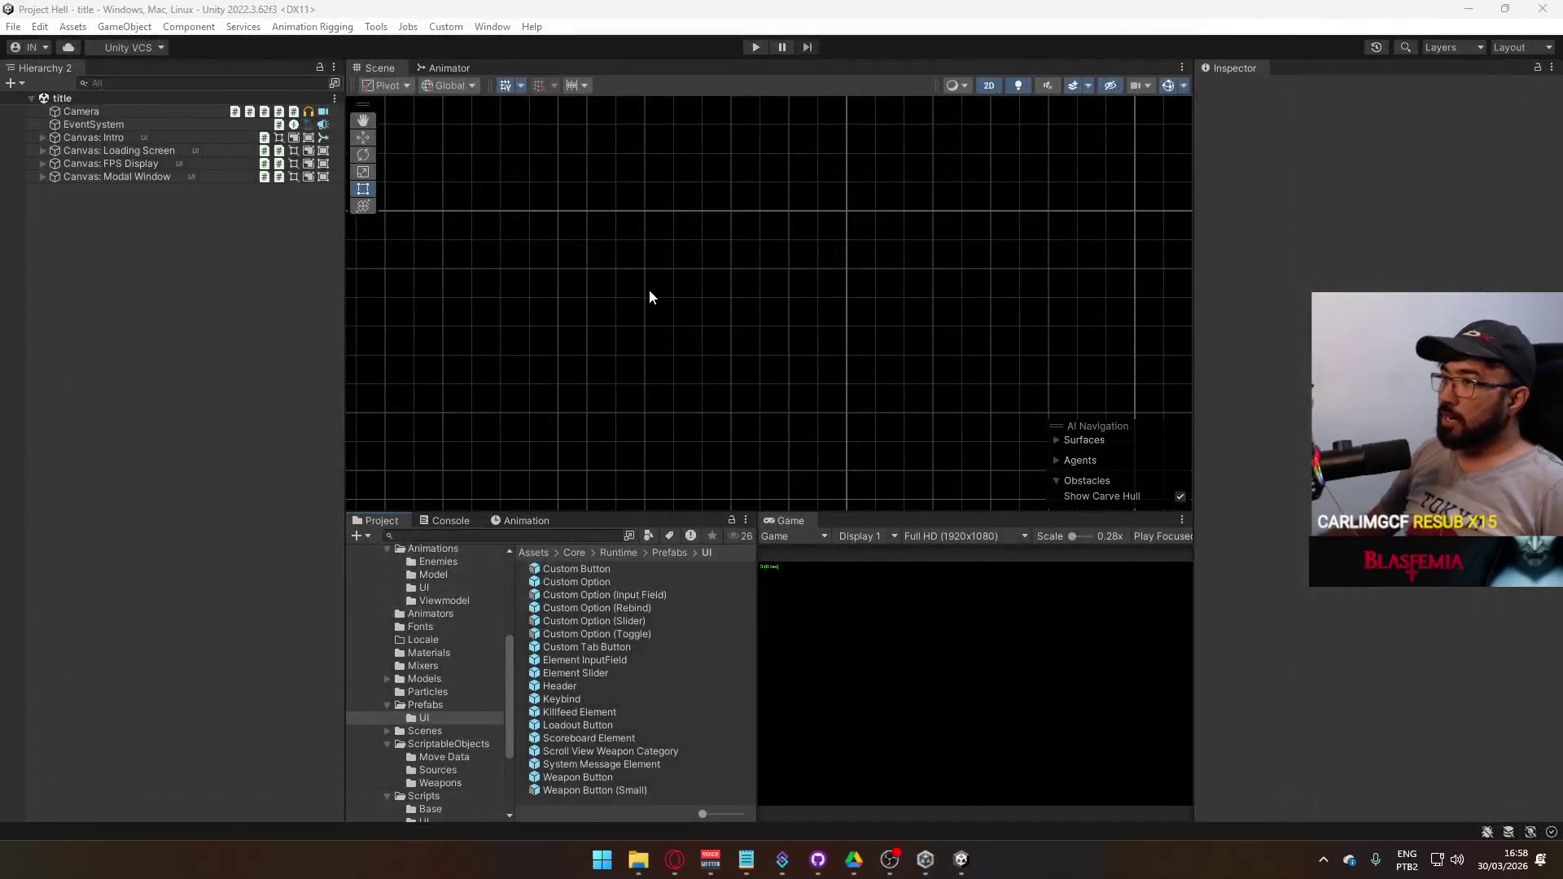
left_click(61, 10)
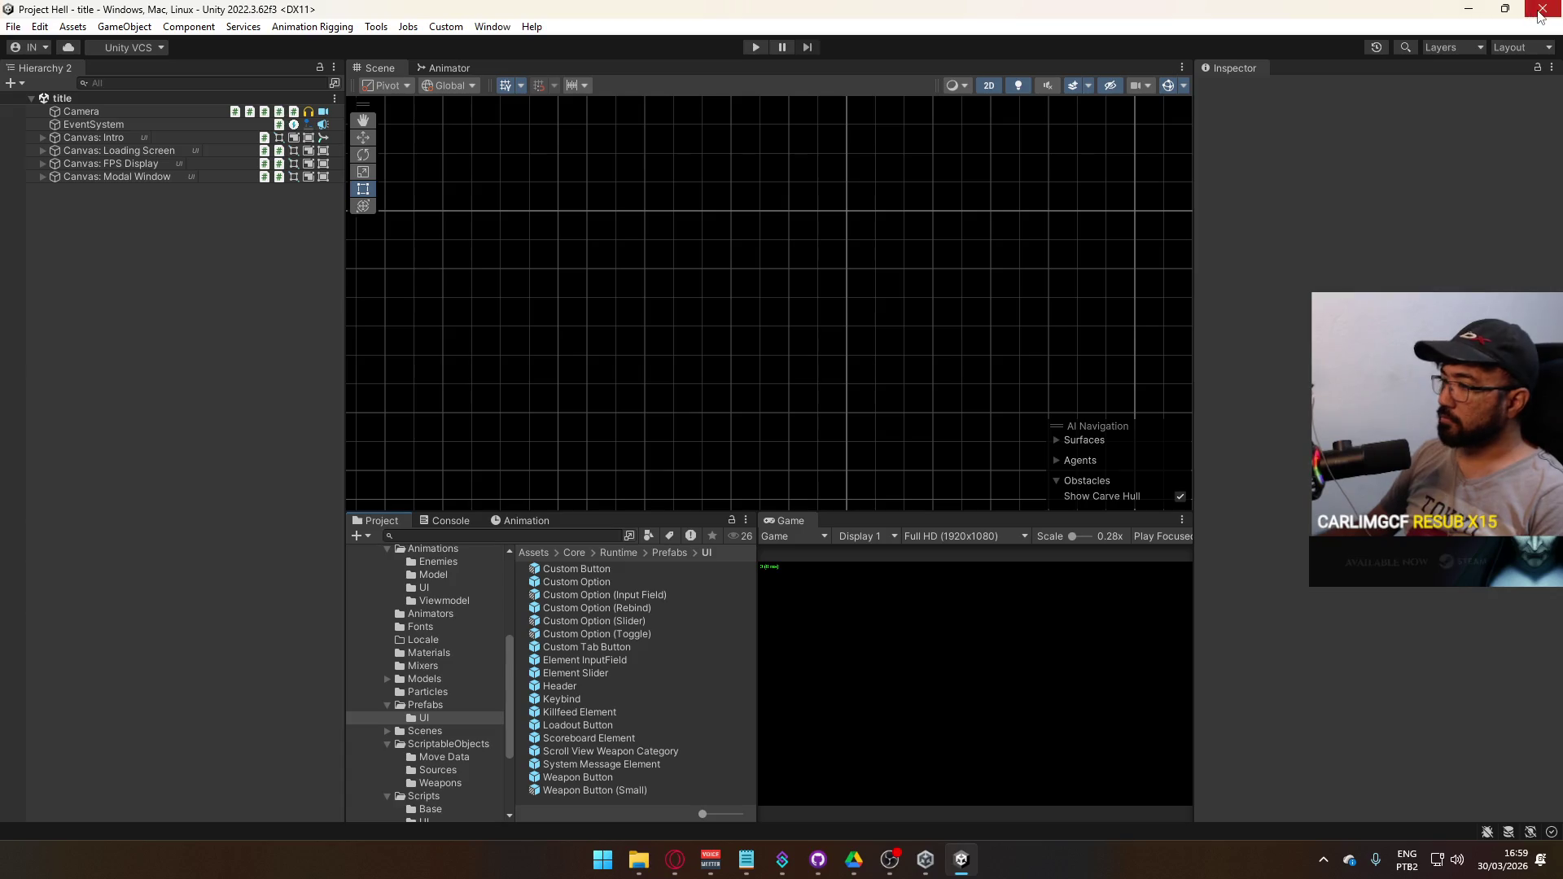
left_click(640, 858)
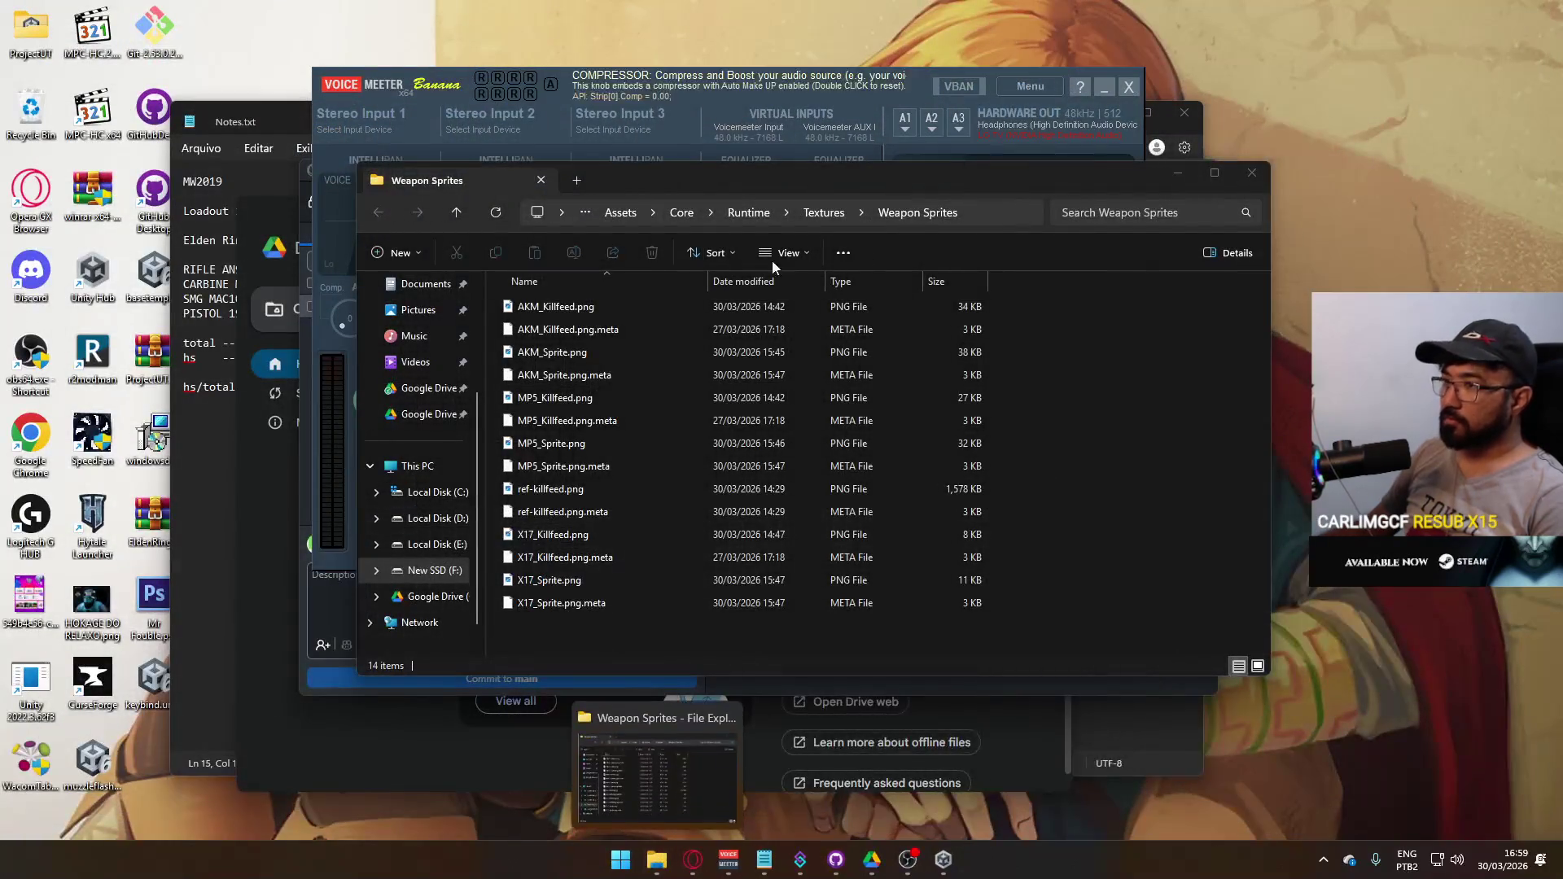
- Close the Weapon Sprites folder and minimize the mixer, GitHub Desktop and Google Drive windows
left_click(1237, 175)
left_click(1104, 86)
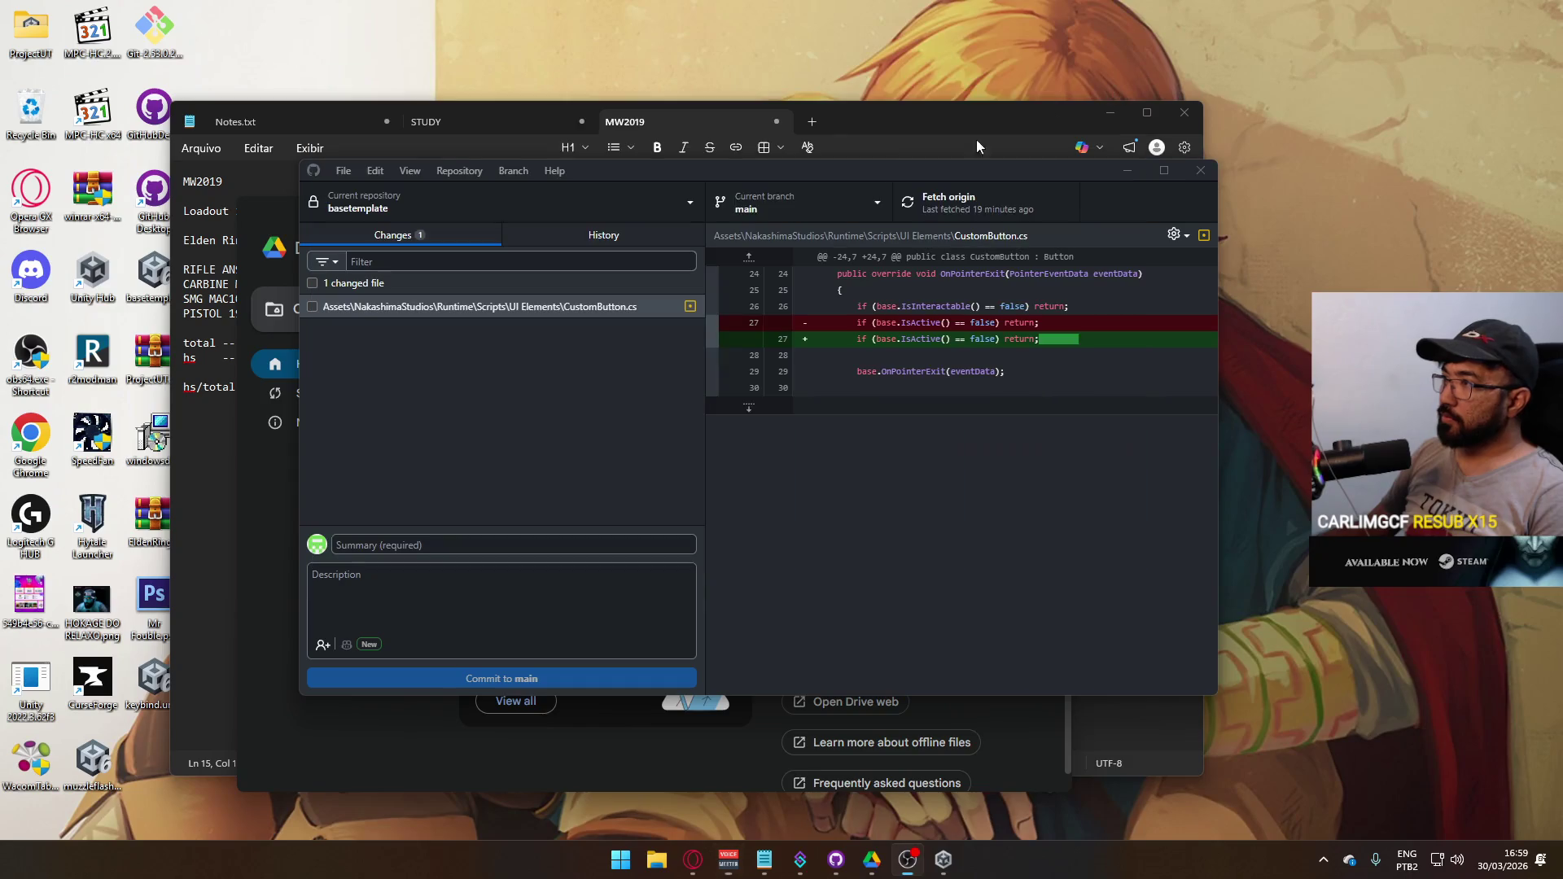
left_click(1128, 171)
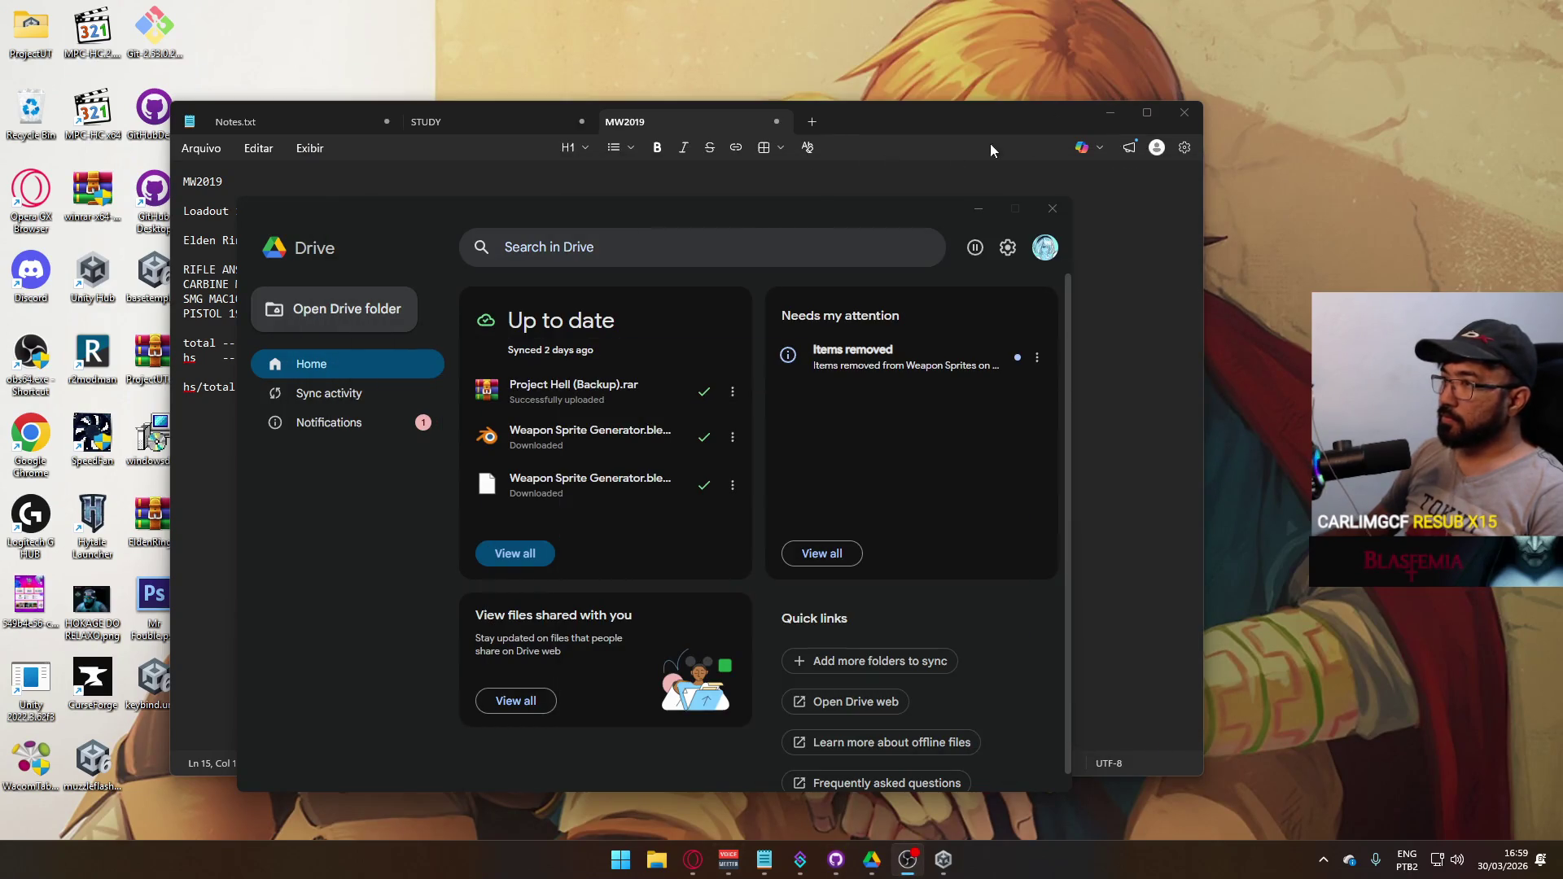
left_click(979, 210)
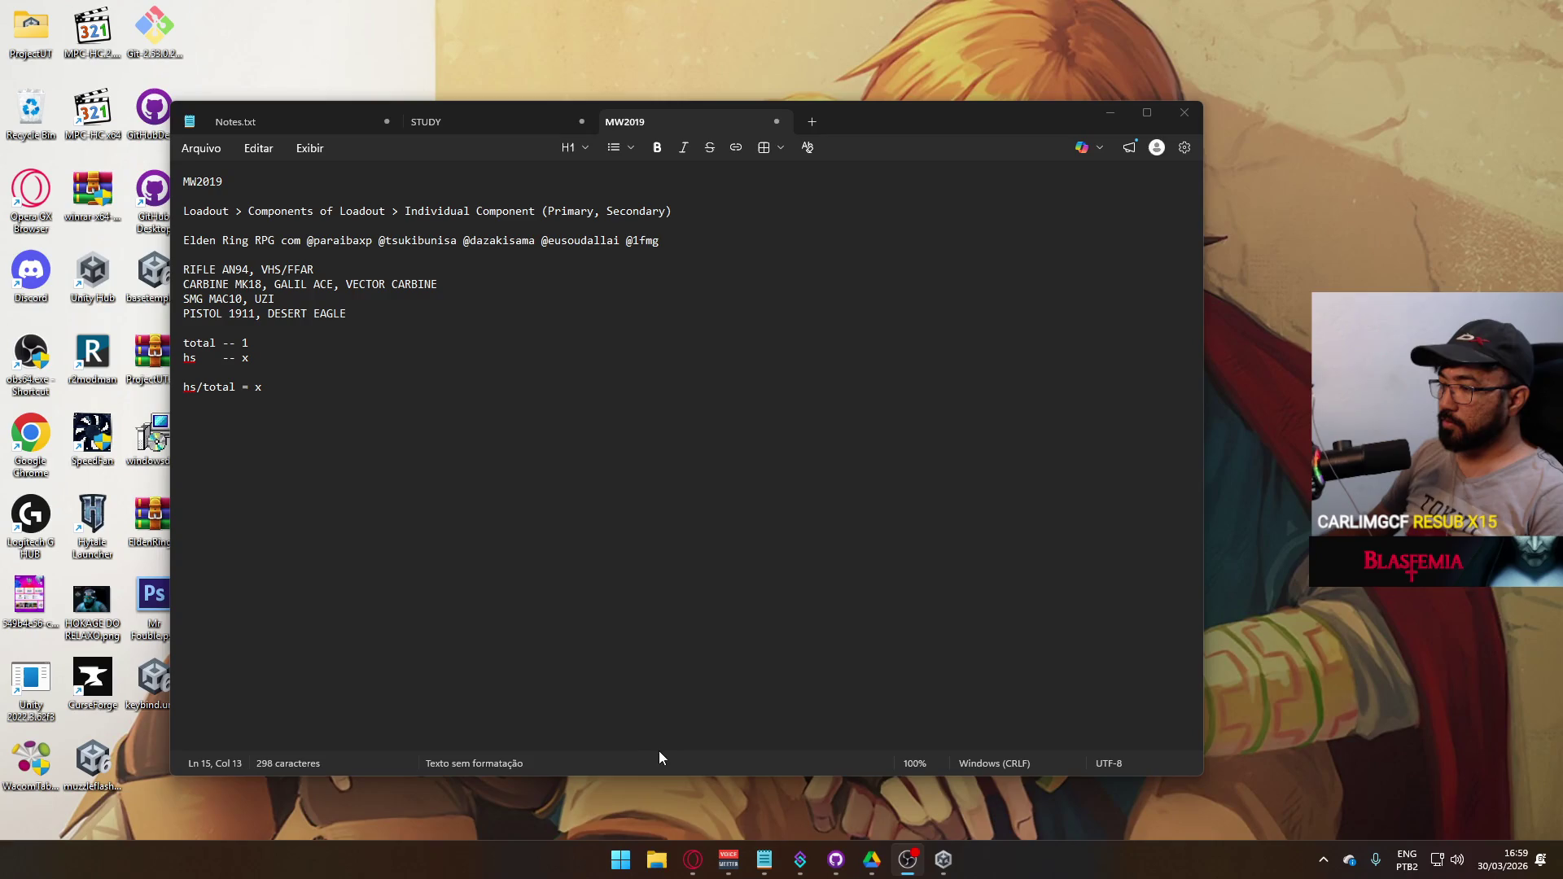
- Permanently delete everything inside F:\Unity\Project Hell (Backup)
left_click(657, 861)
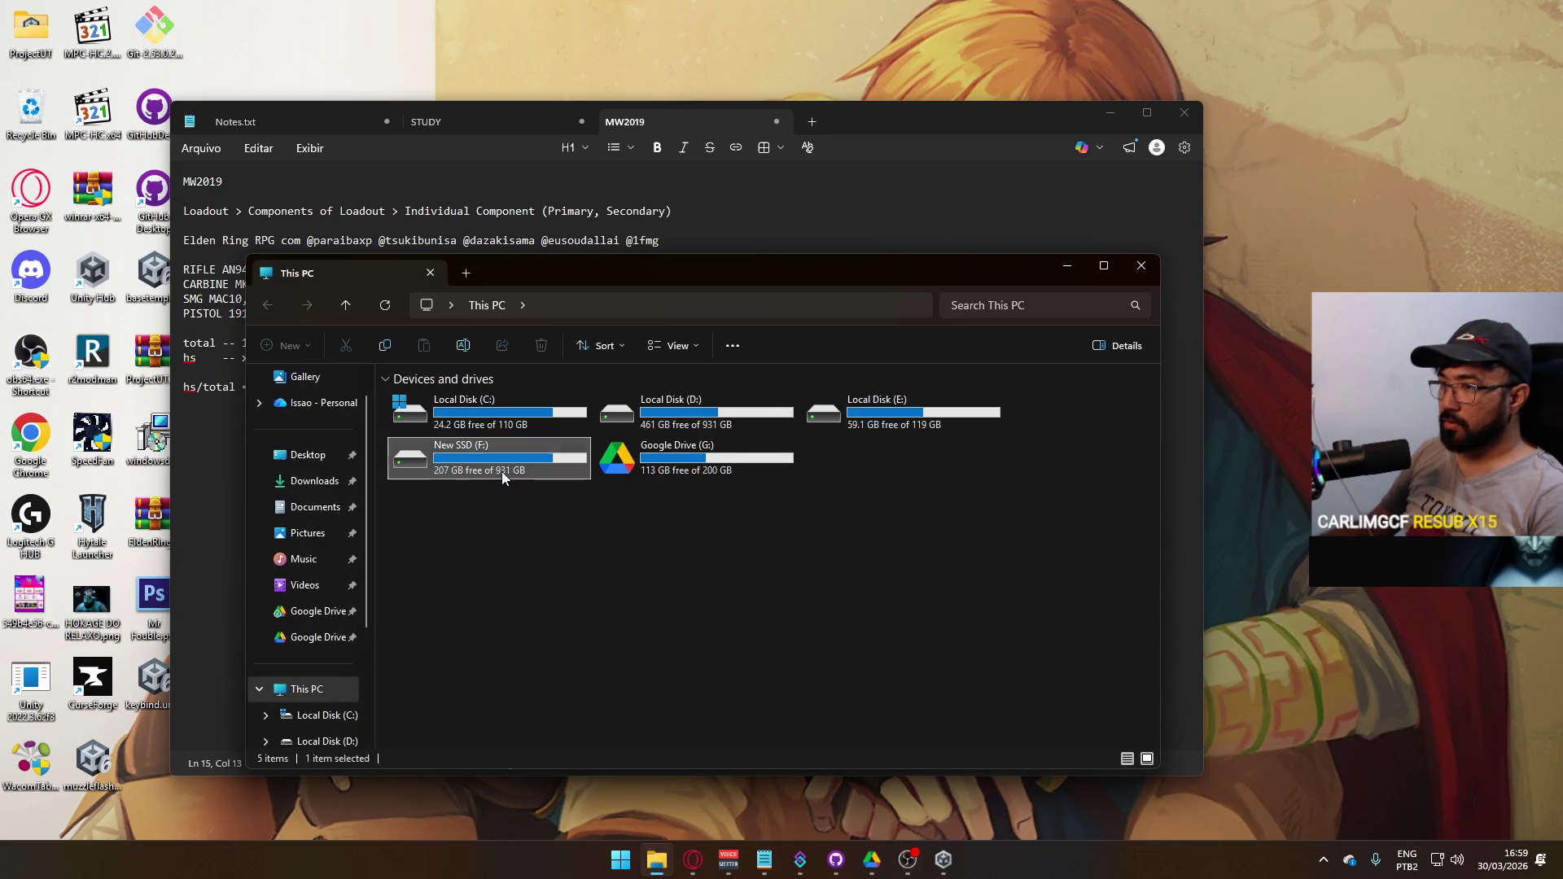
double_click(502, 471)
double_click(453, 558)
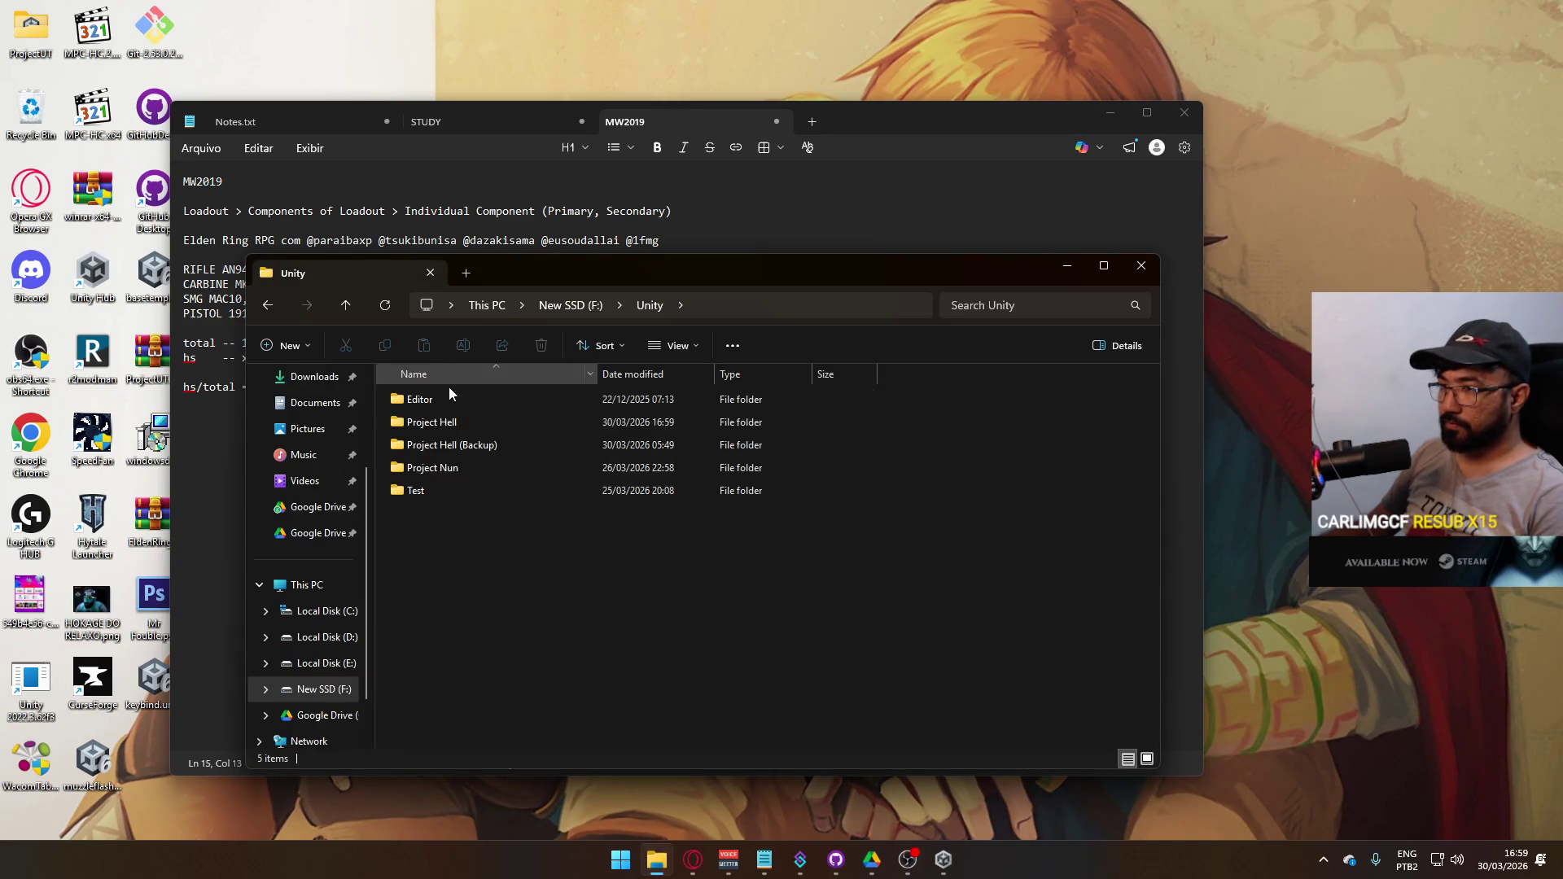
double_click(453, 447)
key("ctrl+a")
key("shift+Delete")
key("Escape")
- Copy Project Hell's folders into the empty Project Hell (Backup) folder
left_click(641, 308)
double_click(437, 428)
left_click(459, 561, "ctrl")
left_click(459, 536, "ctrl")
left_click(462, 512, "ctrl")
left_click(639, 306)
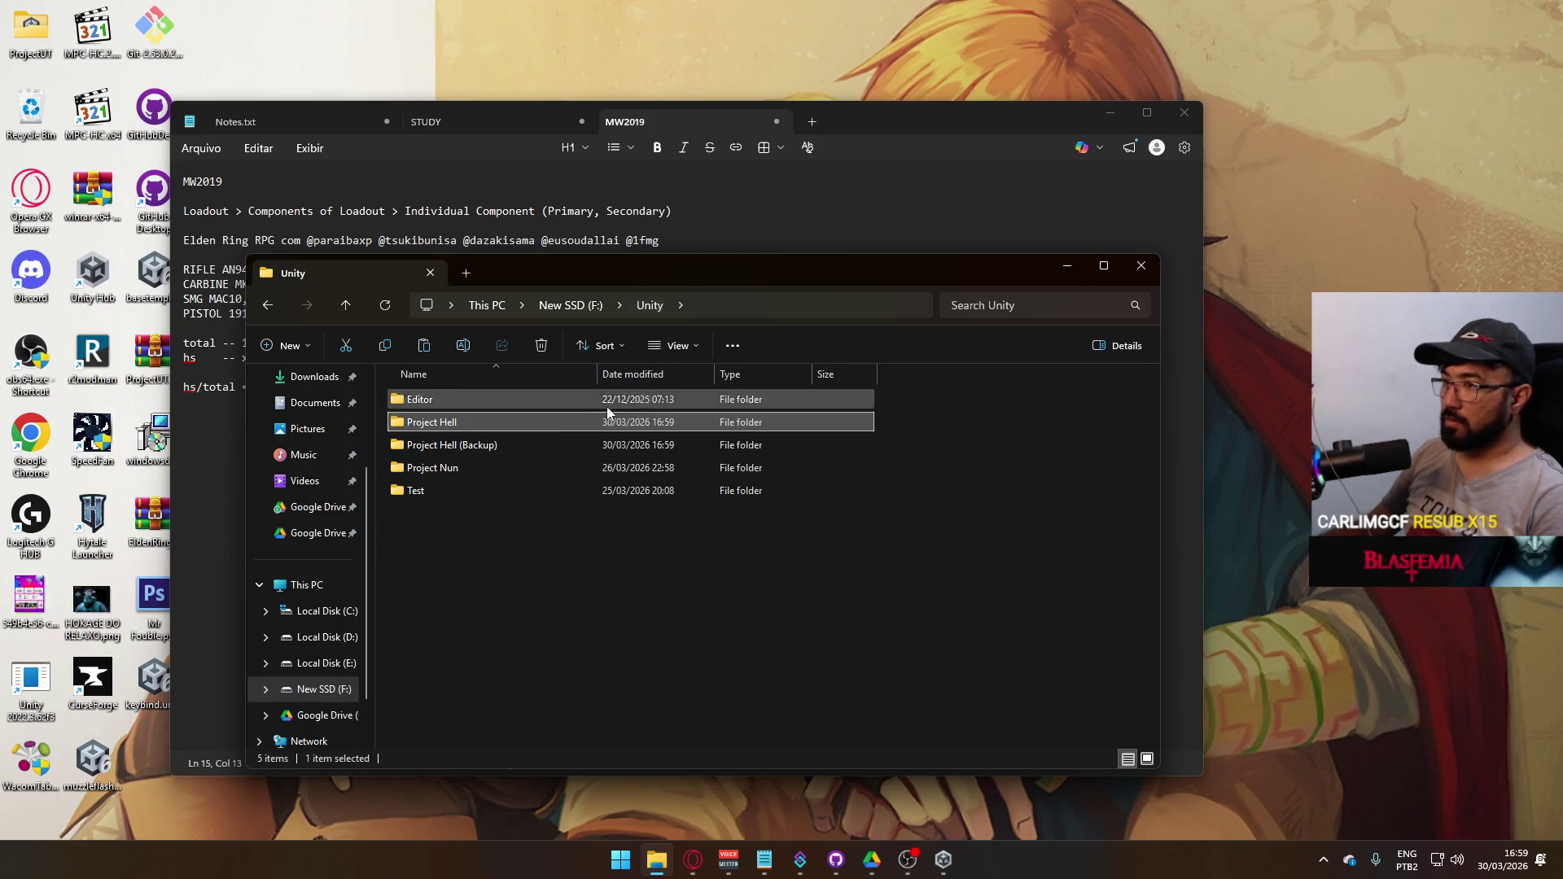
double_click(501, 447)
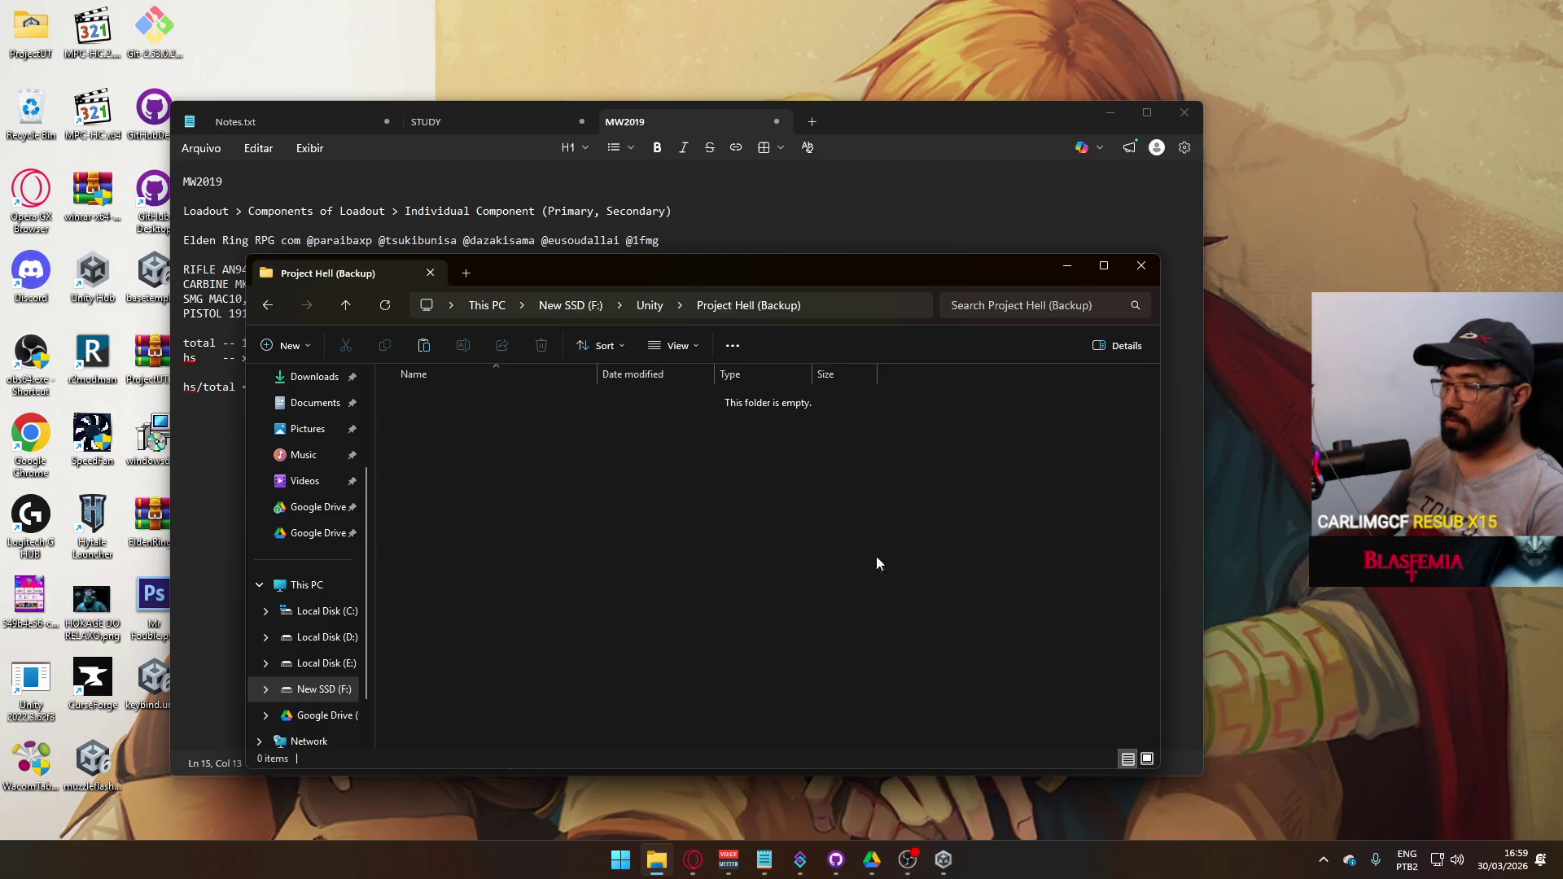
key("ctrl+v")
- Compress the backup folder with WinRAR into Project Hell (Backup).rar
left_click(832, 635)
left_click(661, 305)
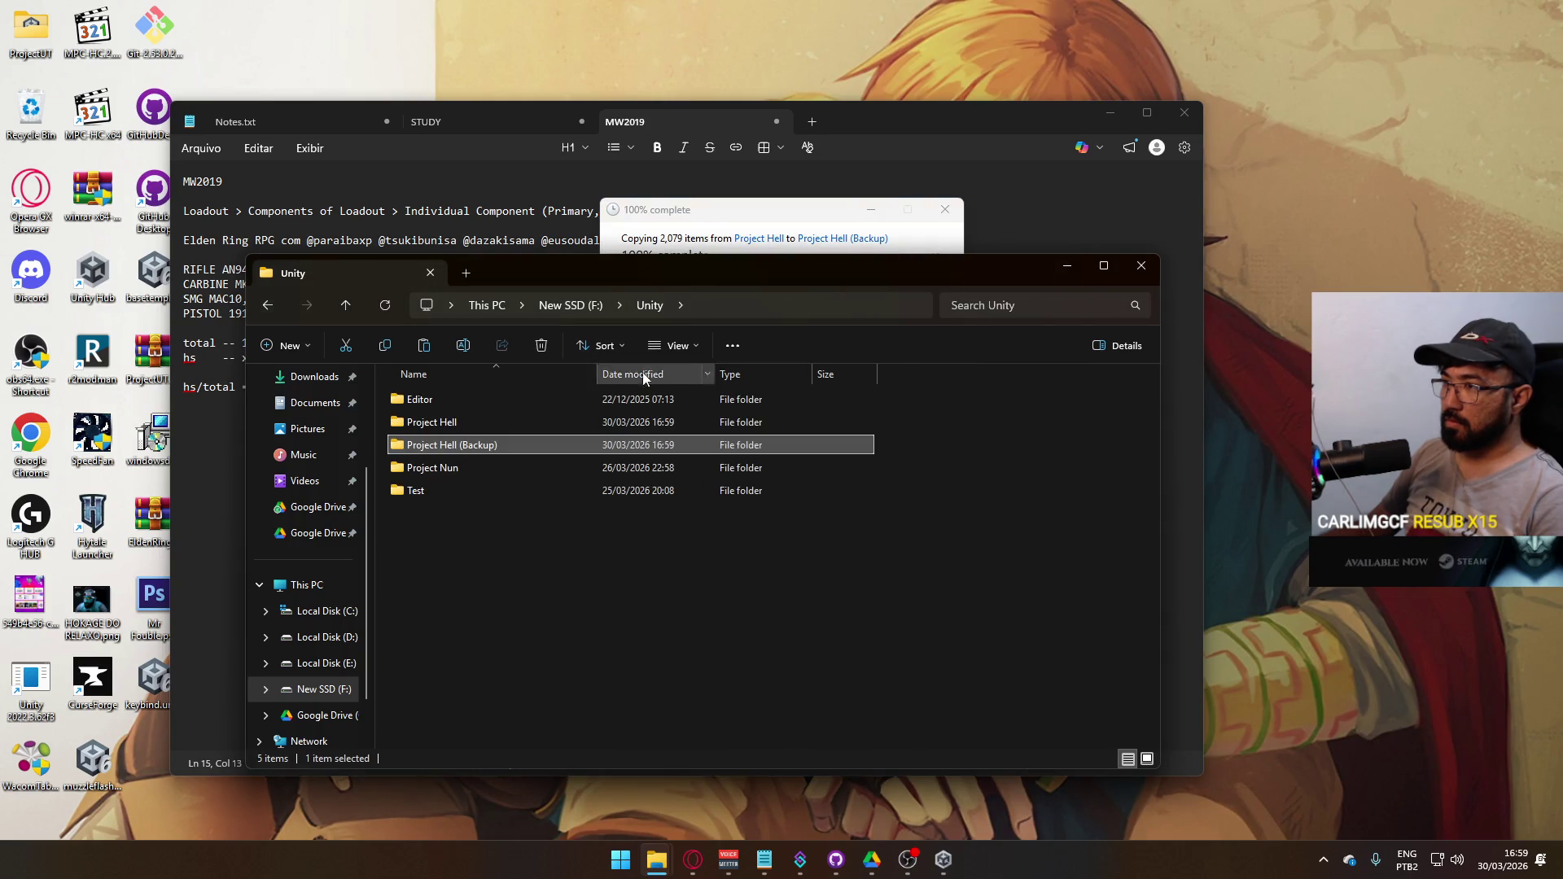
right_click(449, 452)
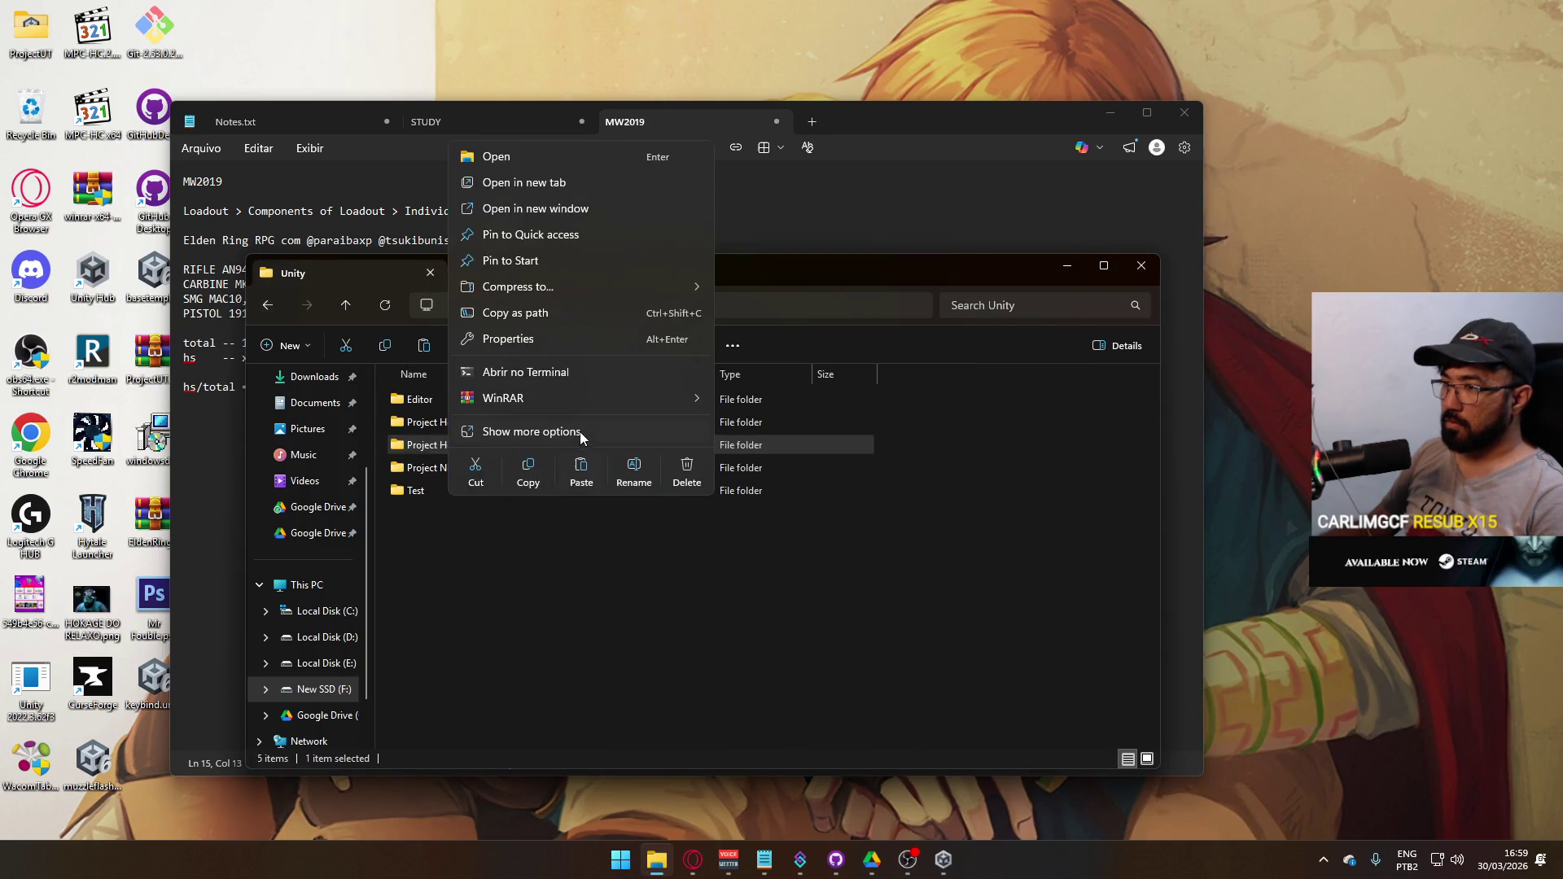
mouse_move(689, 402)
left_click(832, 420)
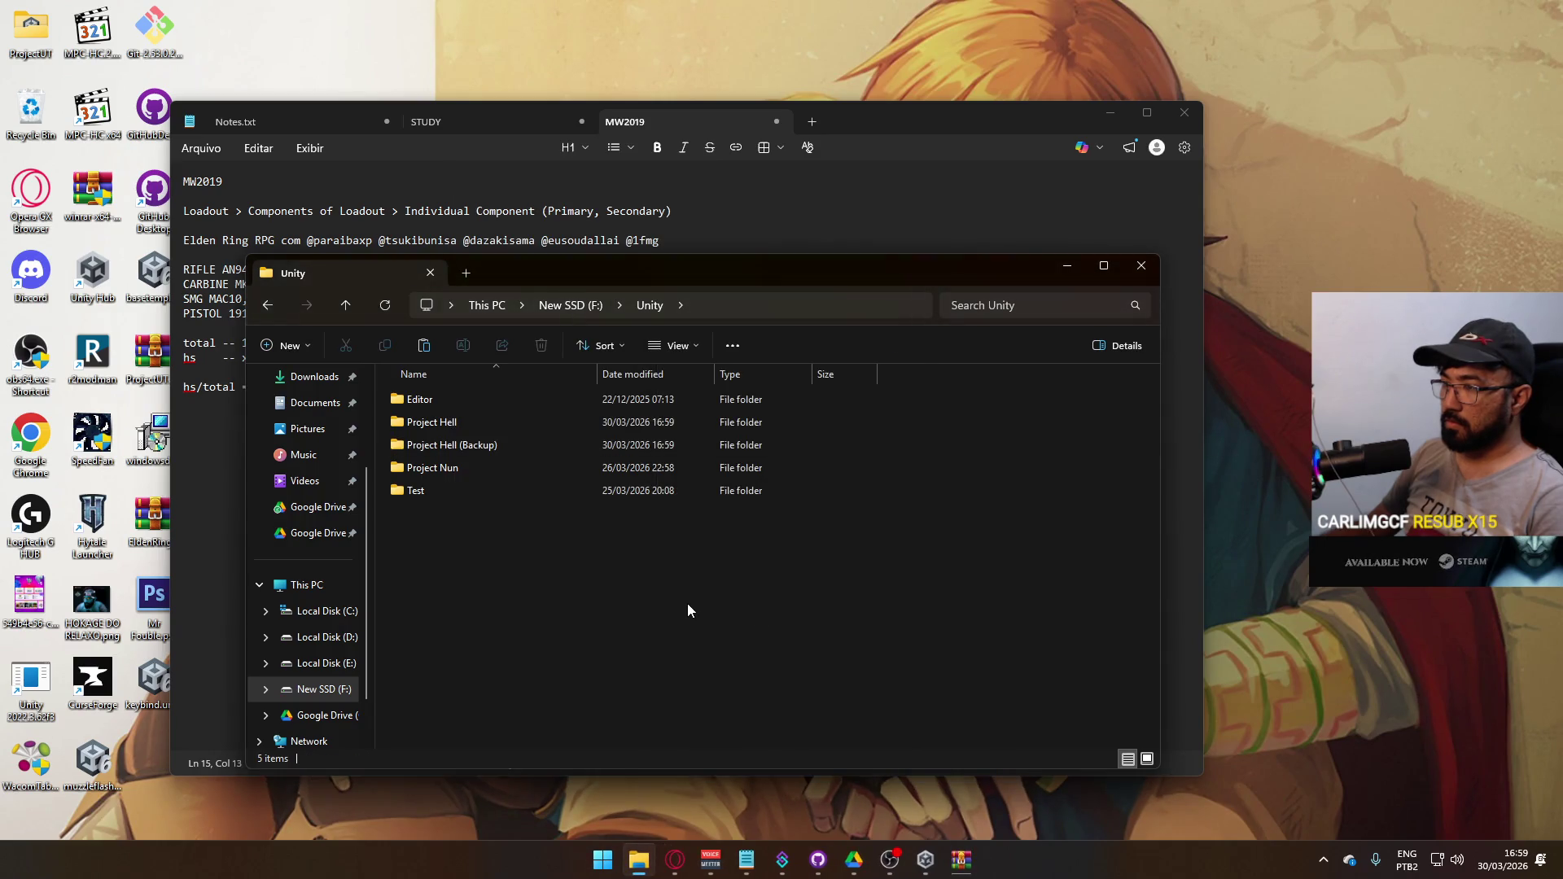
left_click(511, 515)
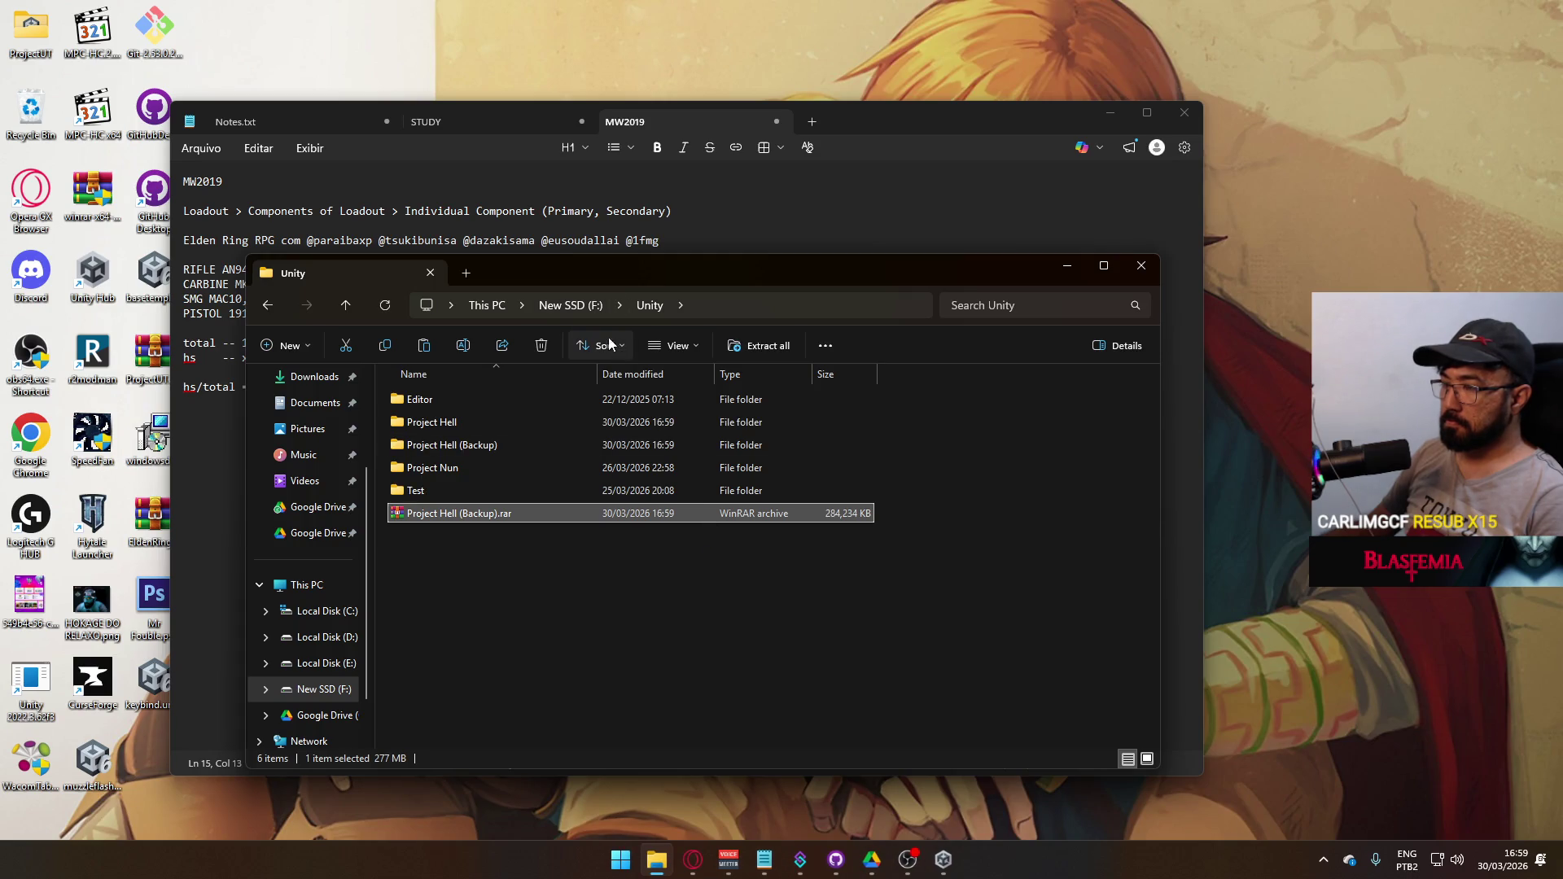
- Paste the archive into D:\Google Drive\Project Hell\Backup, replacing the old copy, and check syncing
left_click(570, 305)
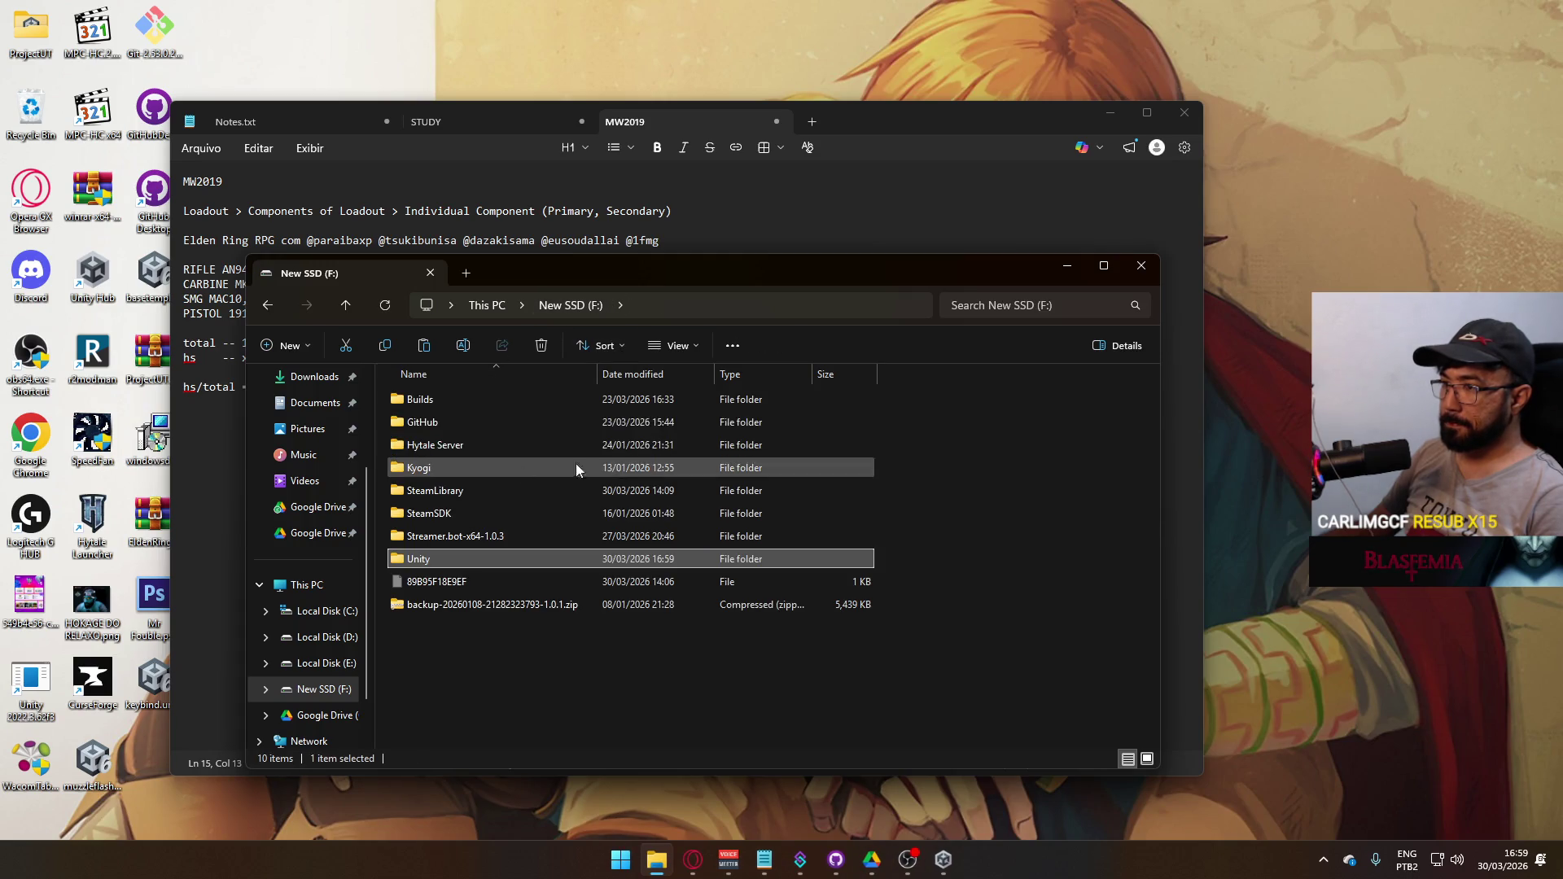
left_click(502, 305)
double_click(733, 411)
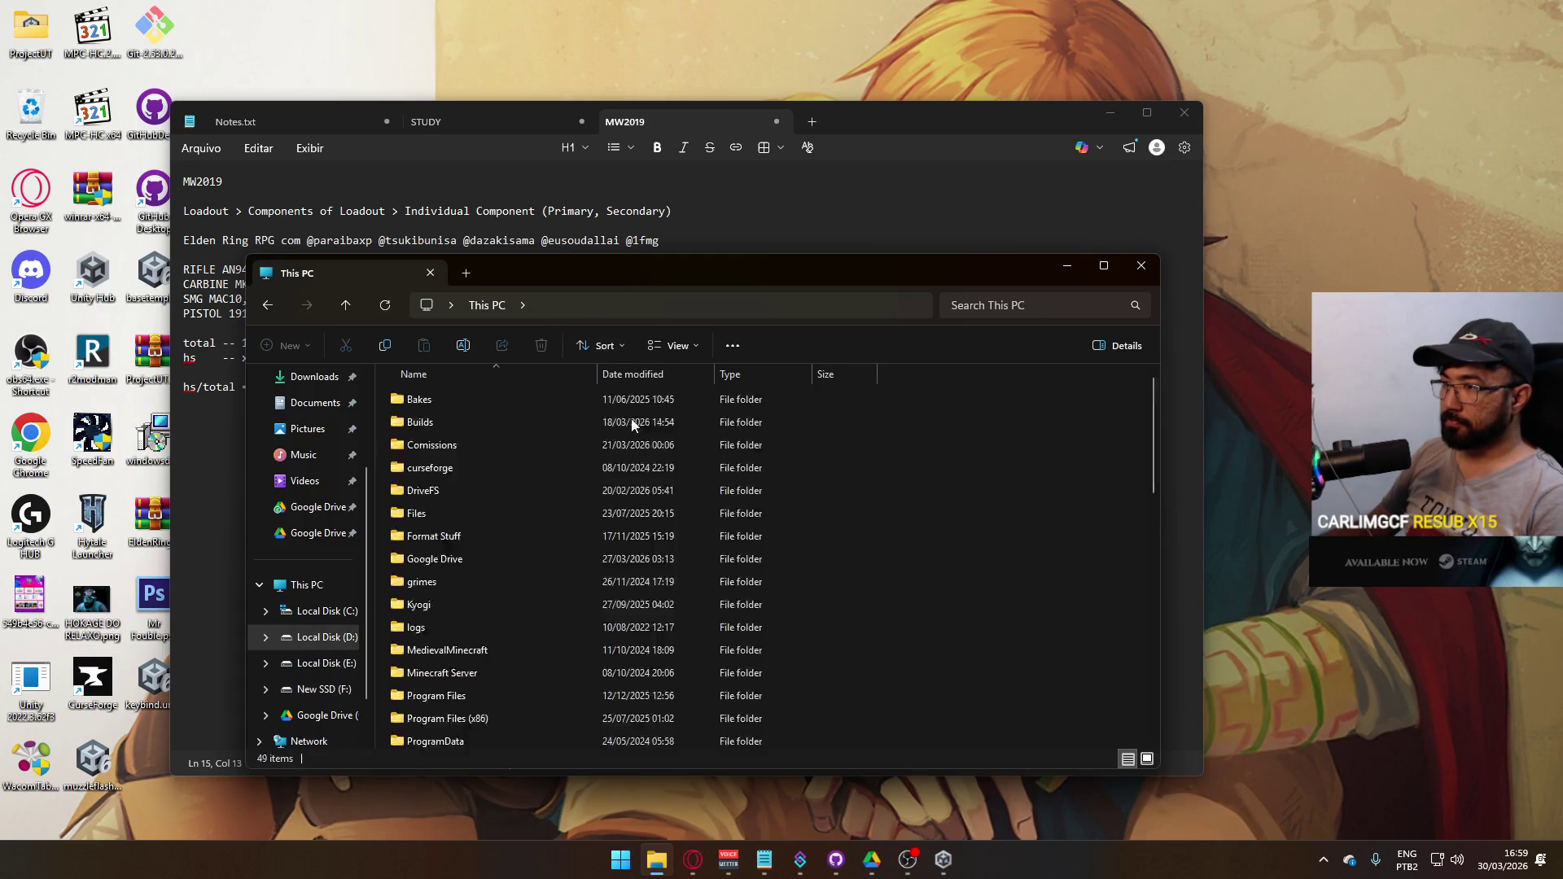
double_click(457, 559)
scroll(481, 667, "down", 3)
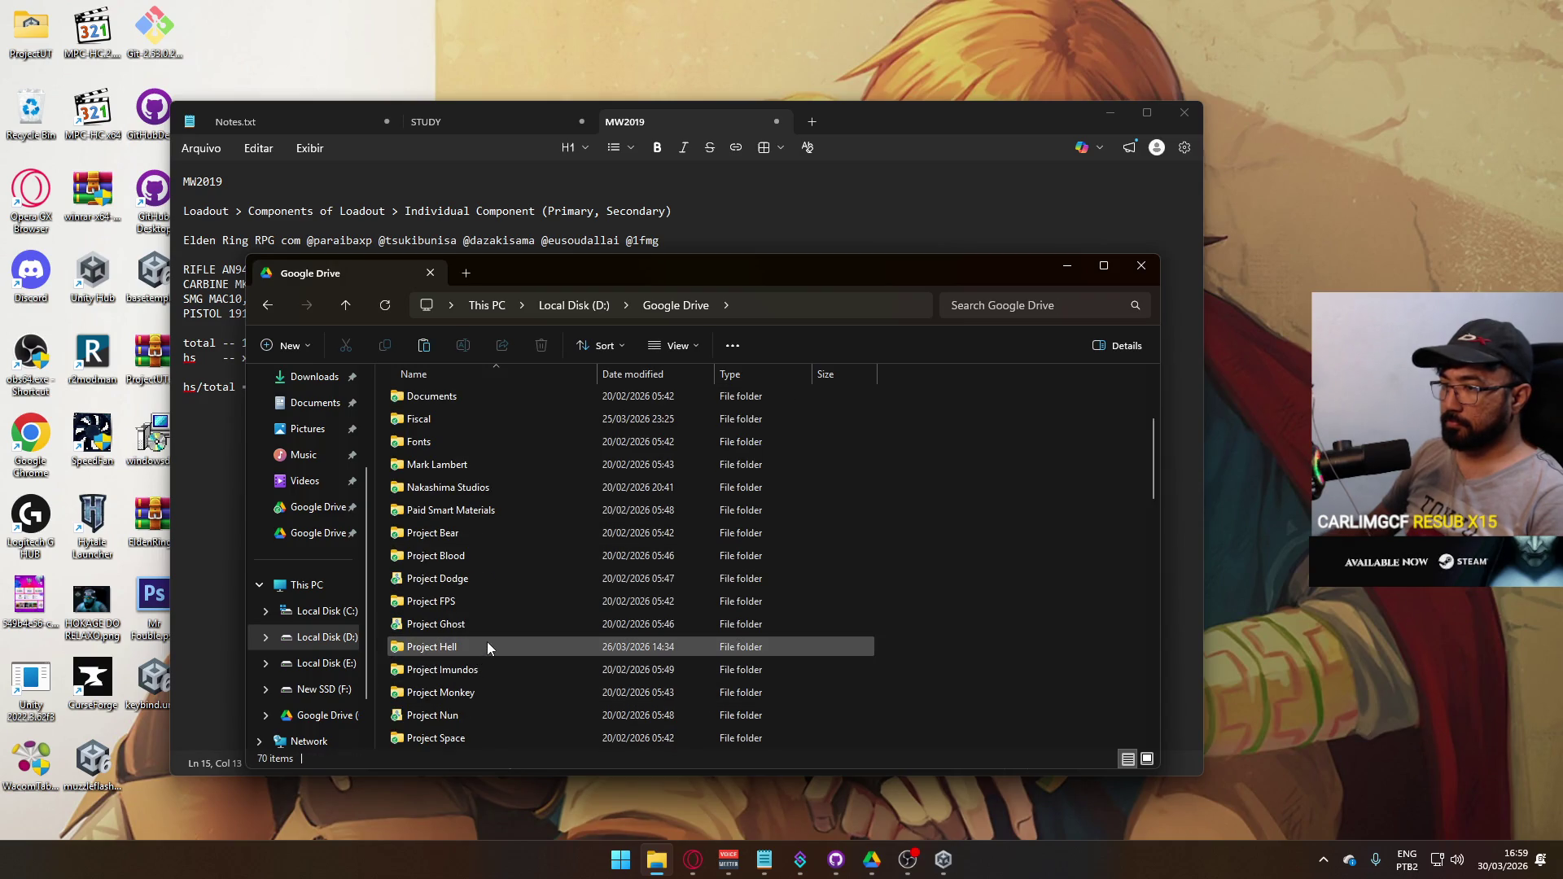
double_click(487, 646)
double_click(467, 407)
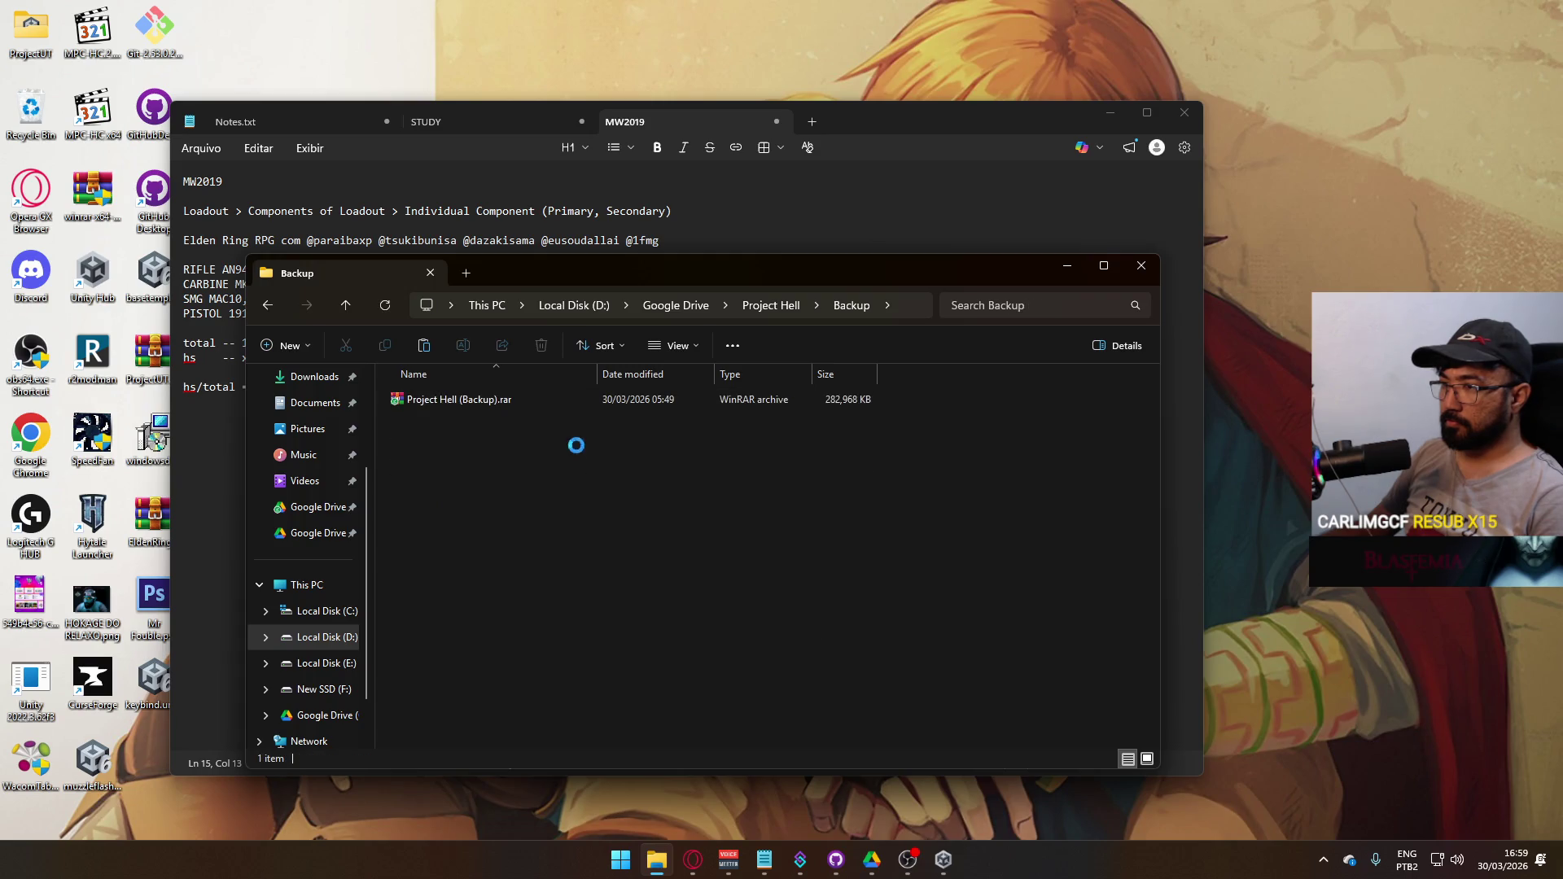
left_click(700, 310)
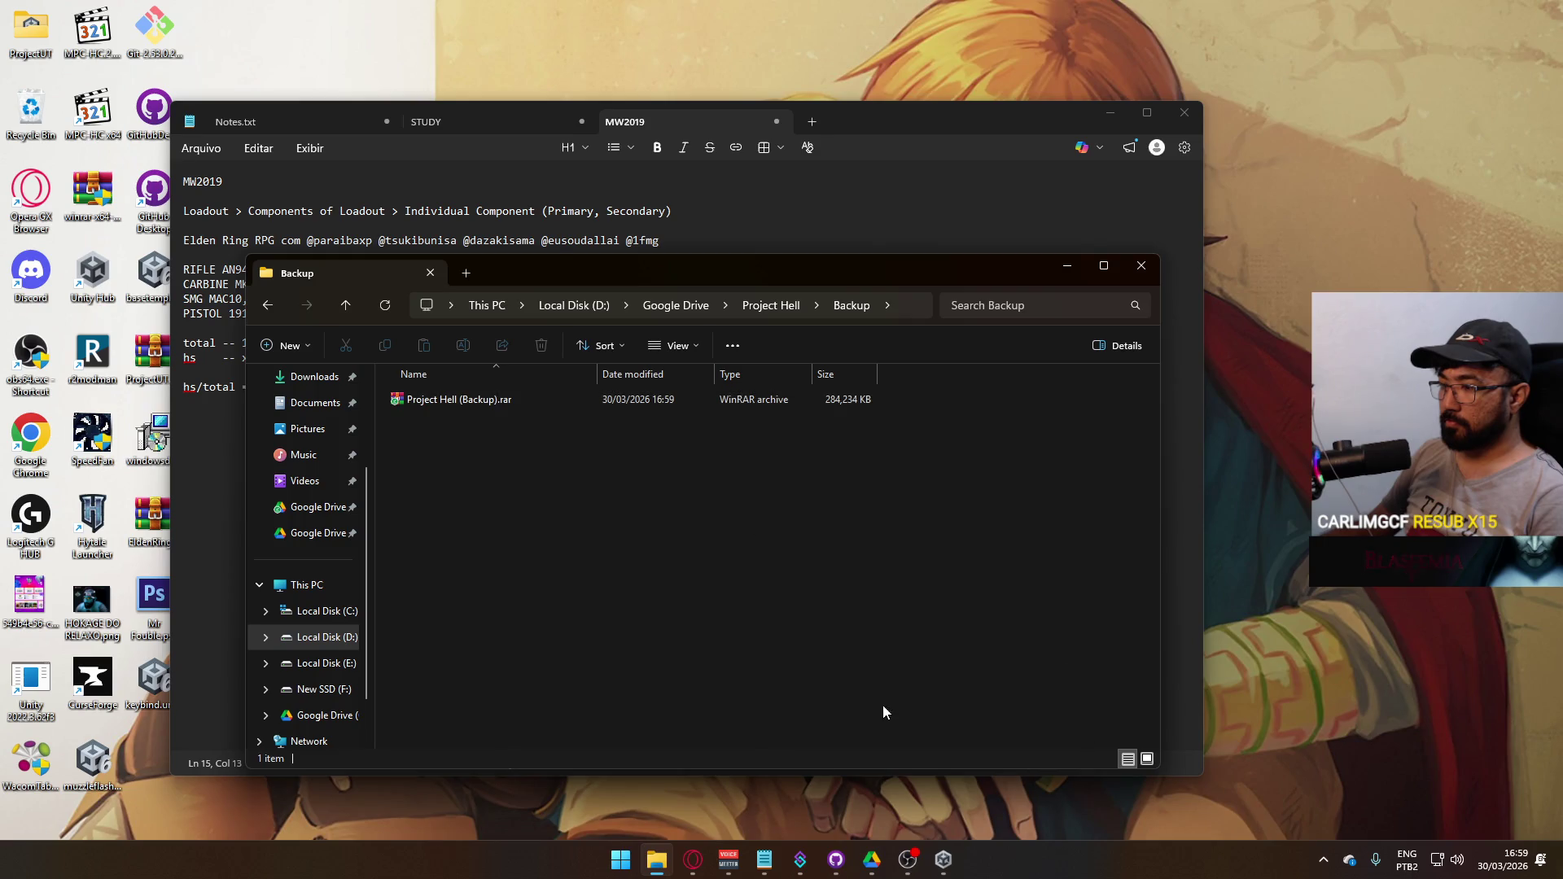
left_click(871, 859)
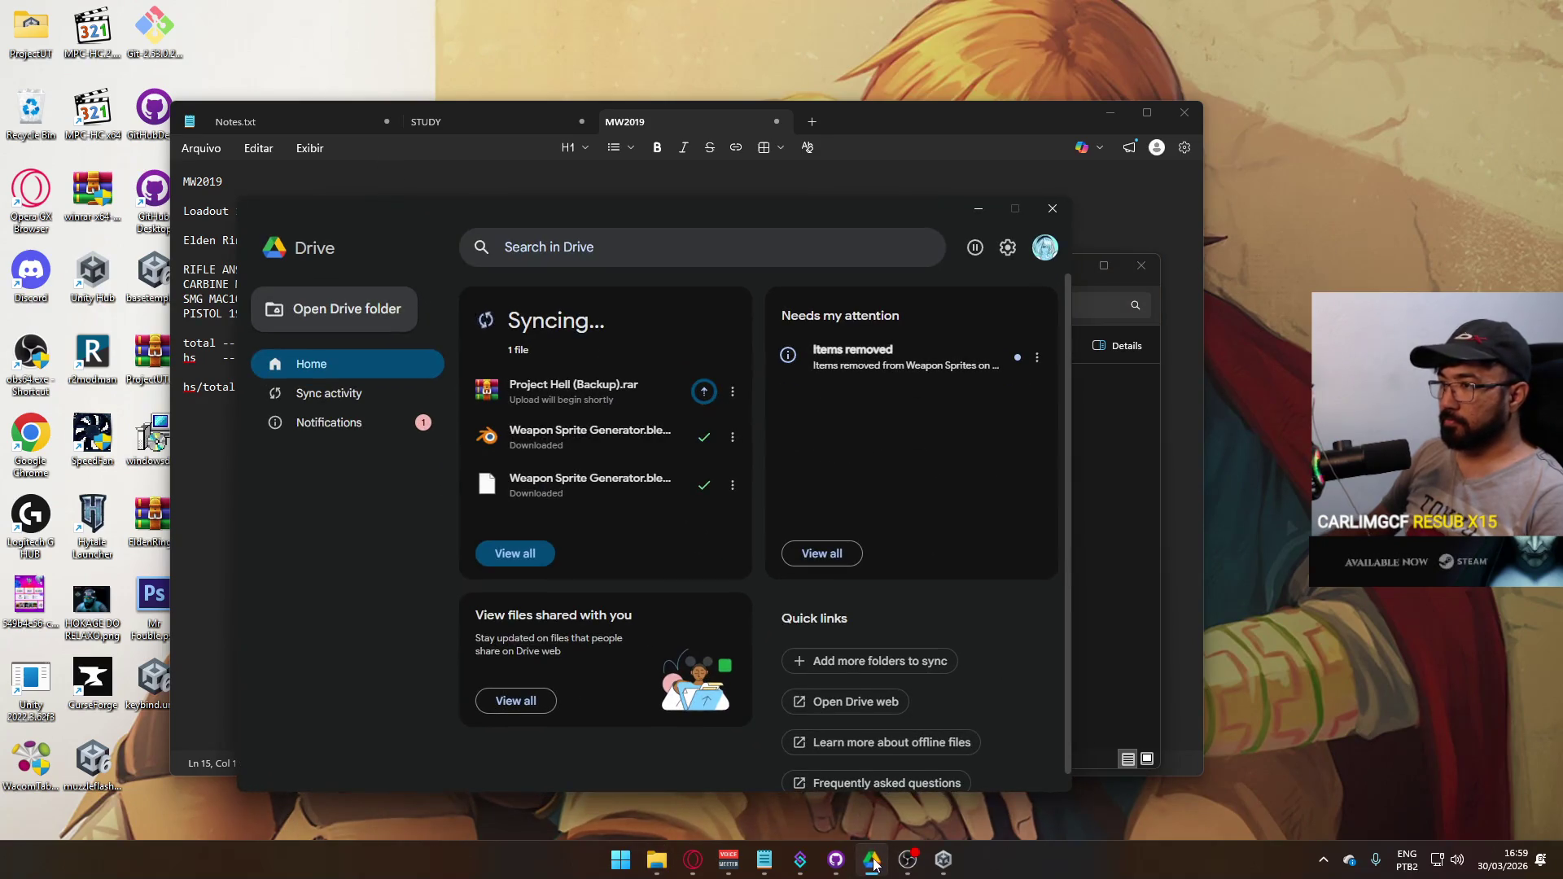
- Close Google Drive and minimize the file browser and notes windows
left_click(872, 865)
left_click(1067, 269)
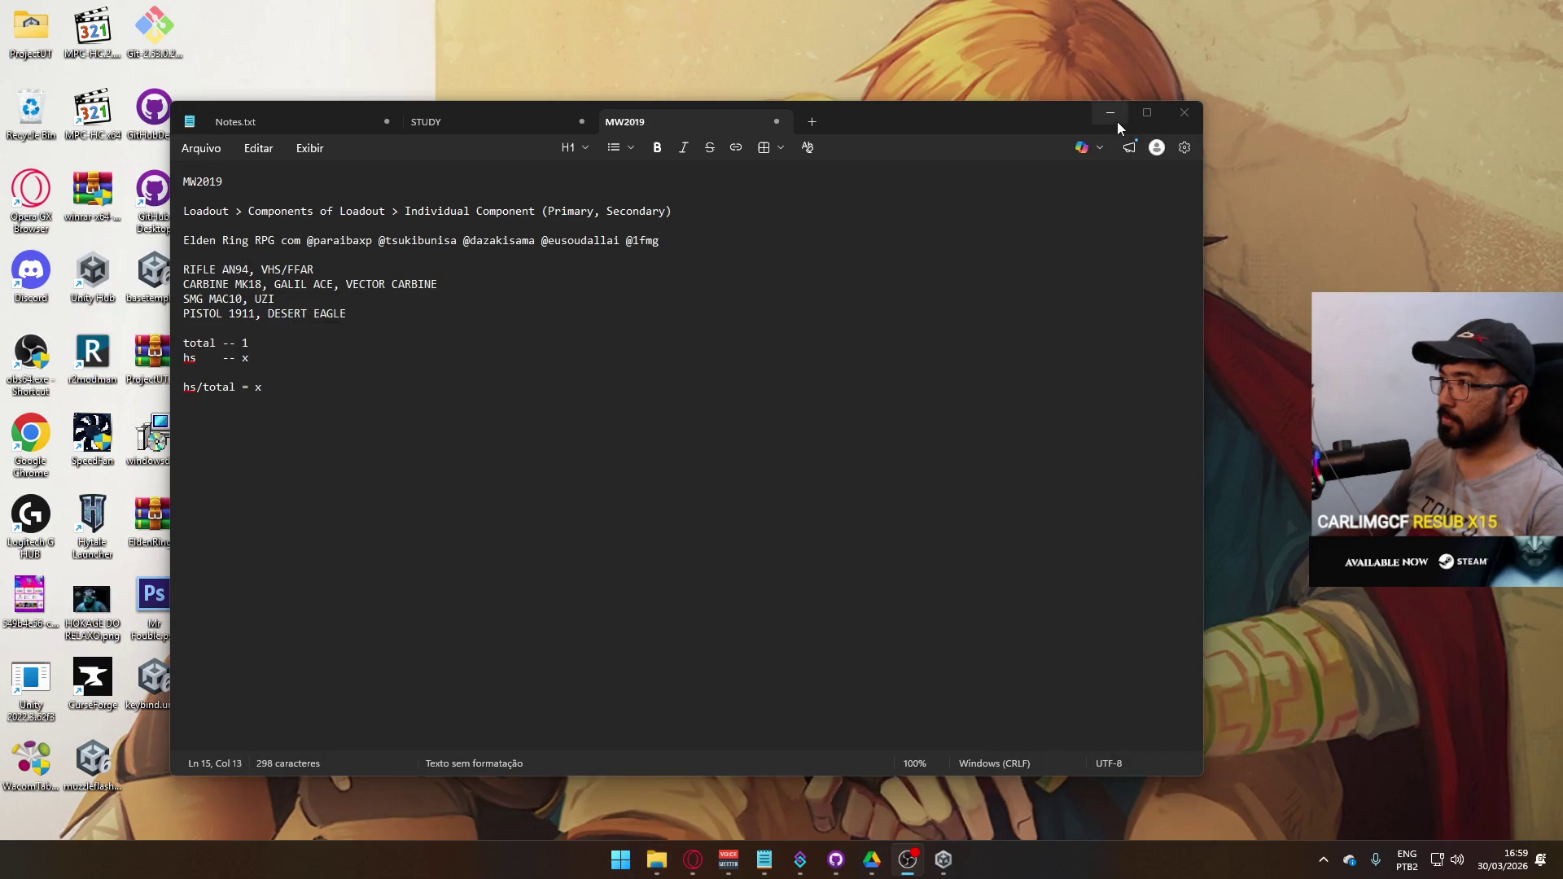
left_click(1109, 114)
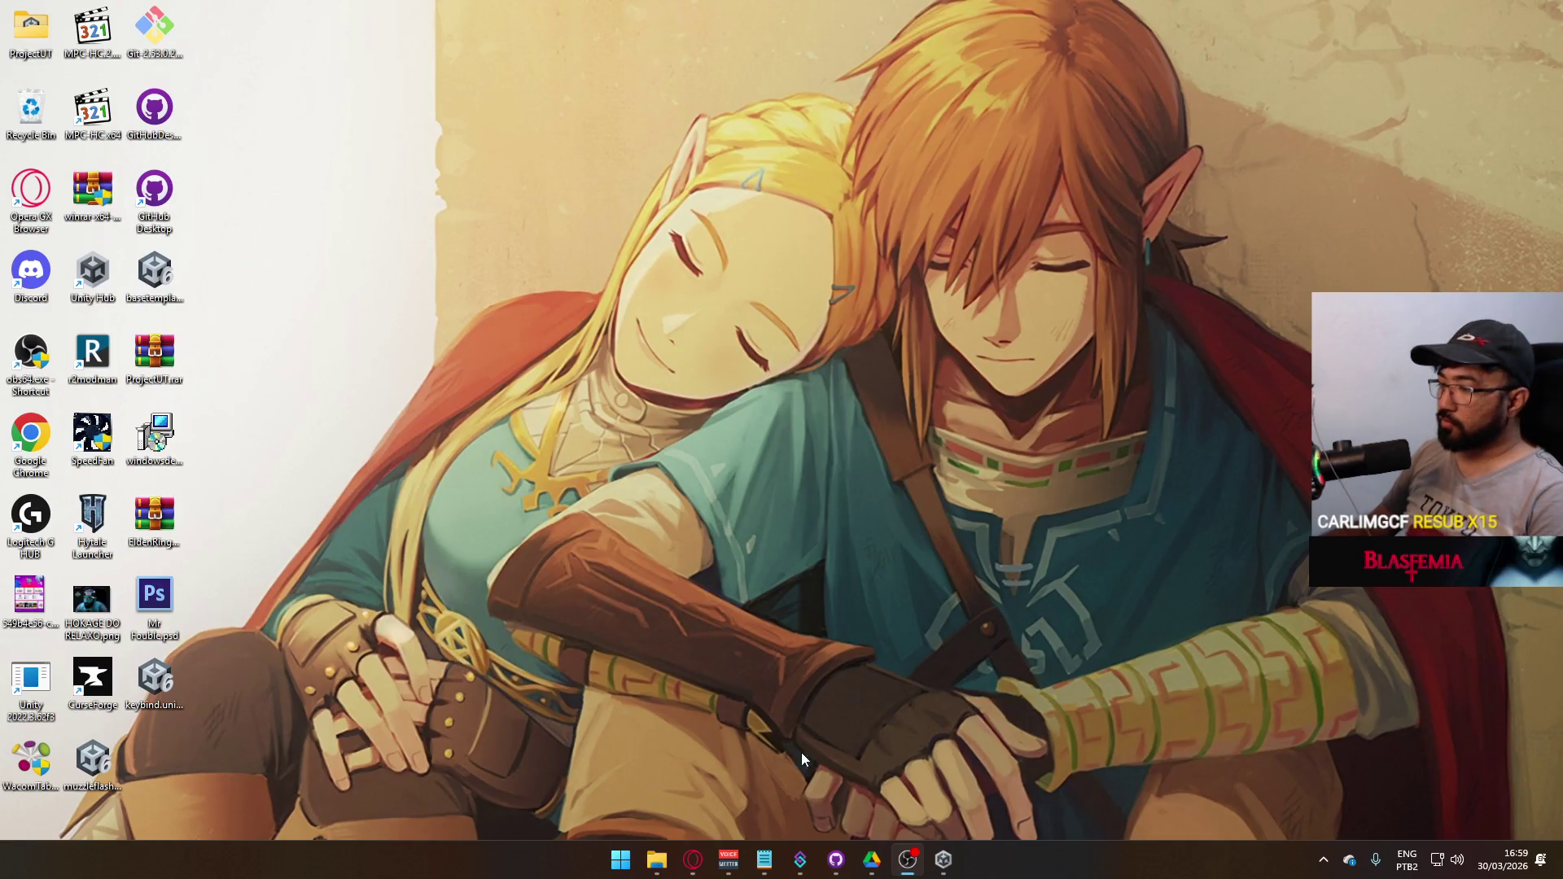
- Launch Unity Hub to load Project Hell, then view GitHub Desktop's changed files
left_click(944, 862)
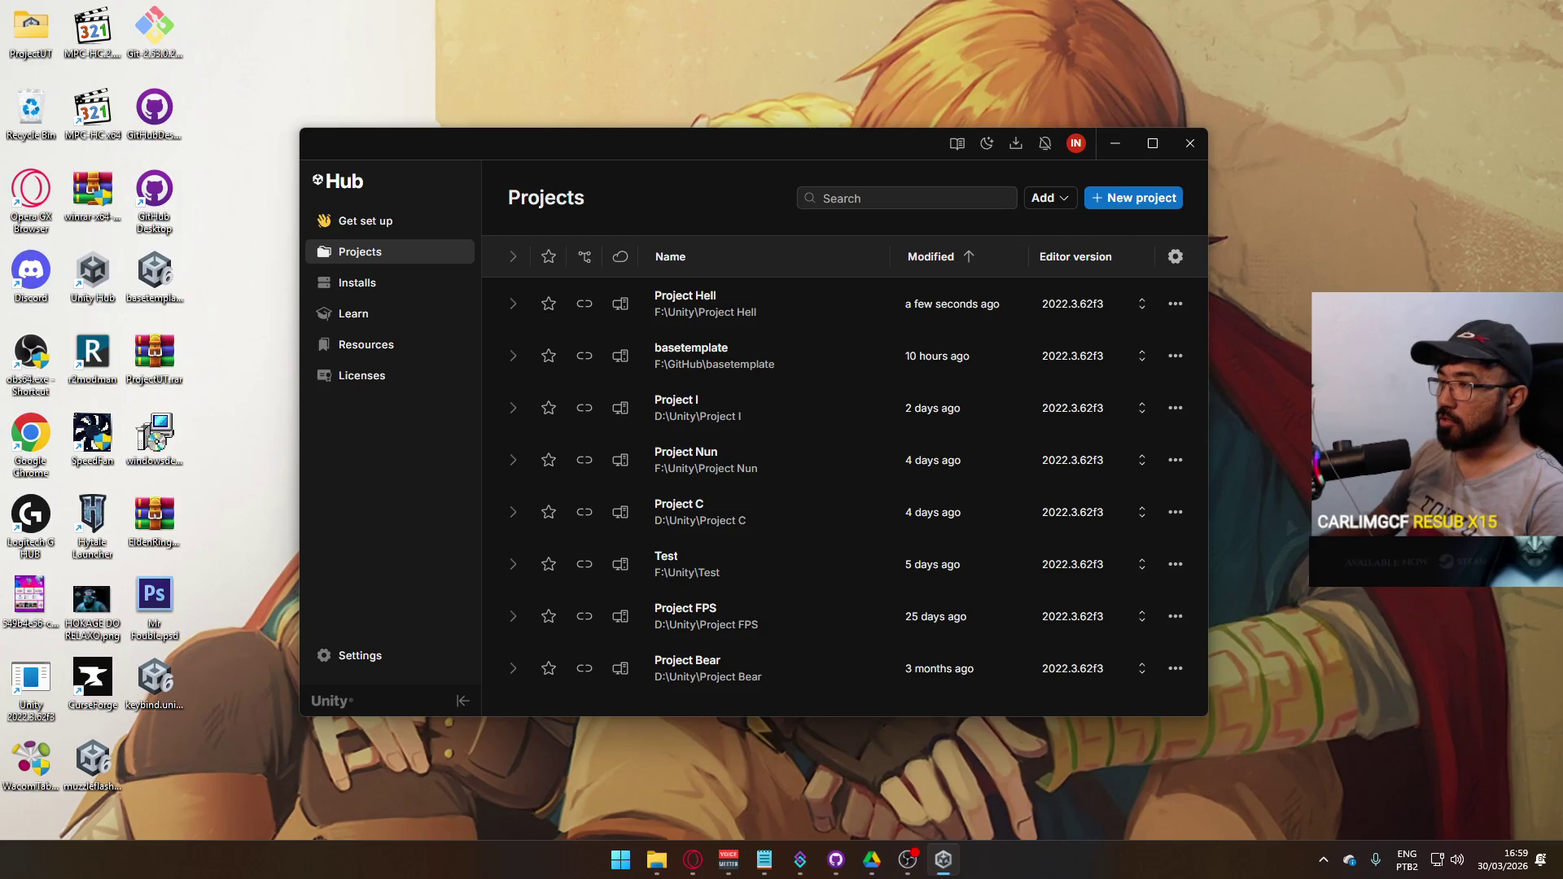
left_click_drag(830, 183, 783, 180)
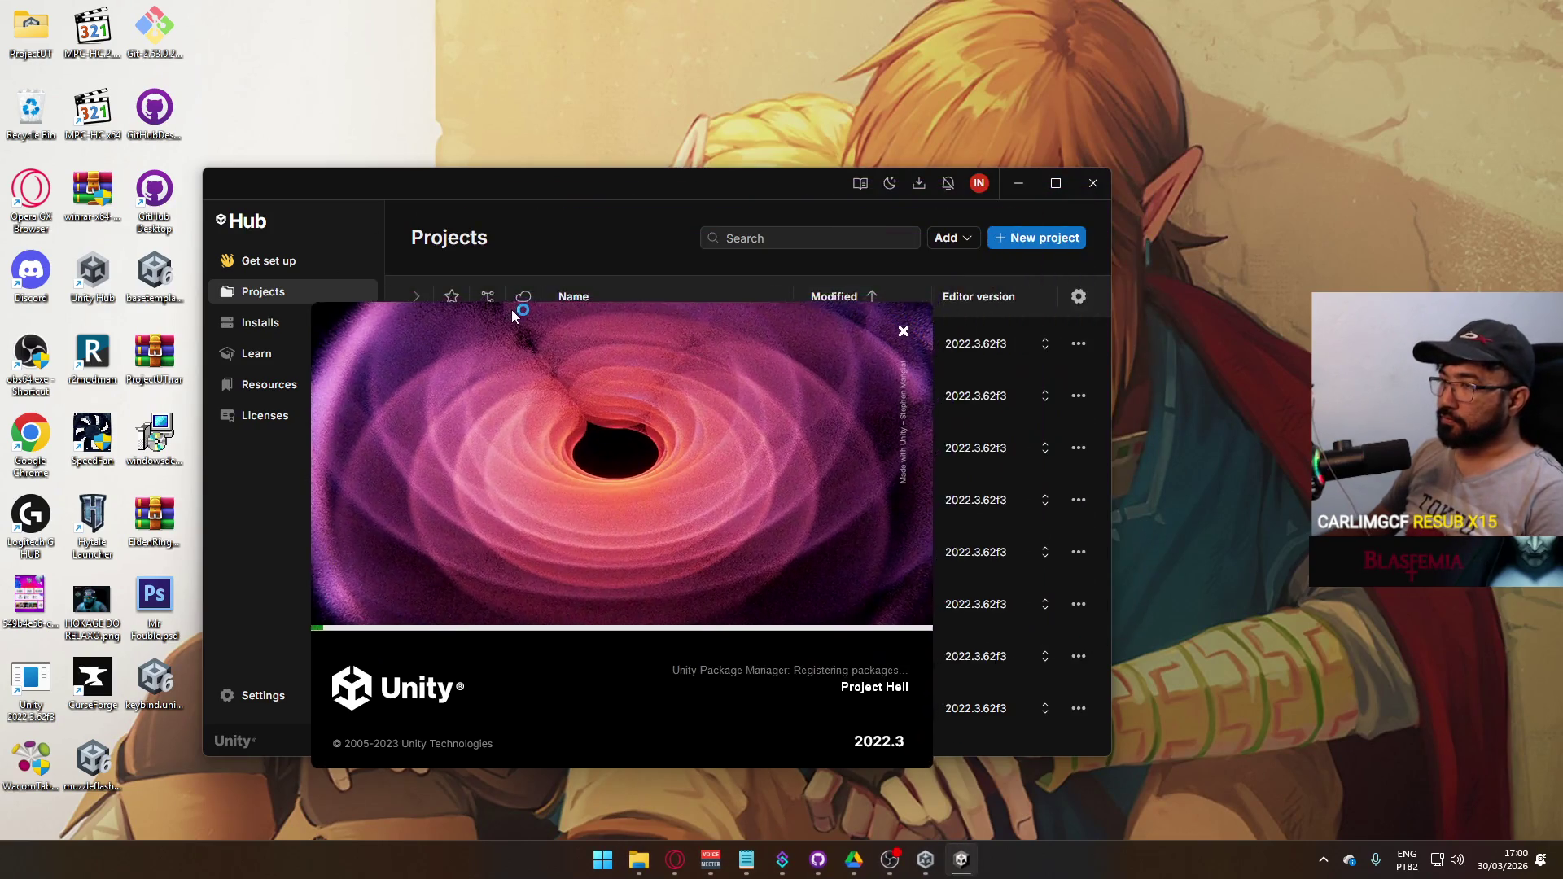
left_click(1081, 146)
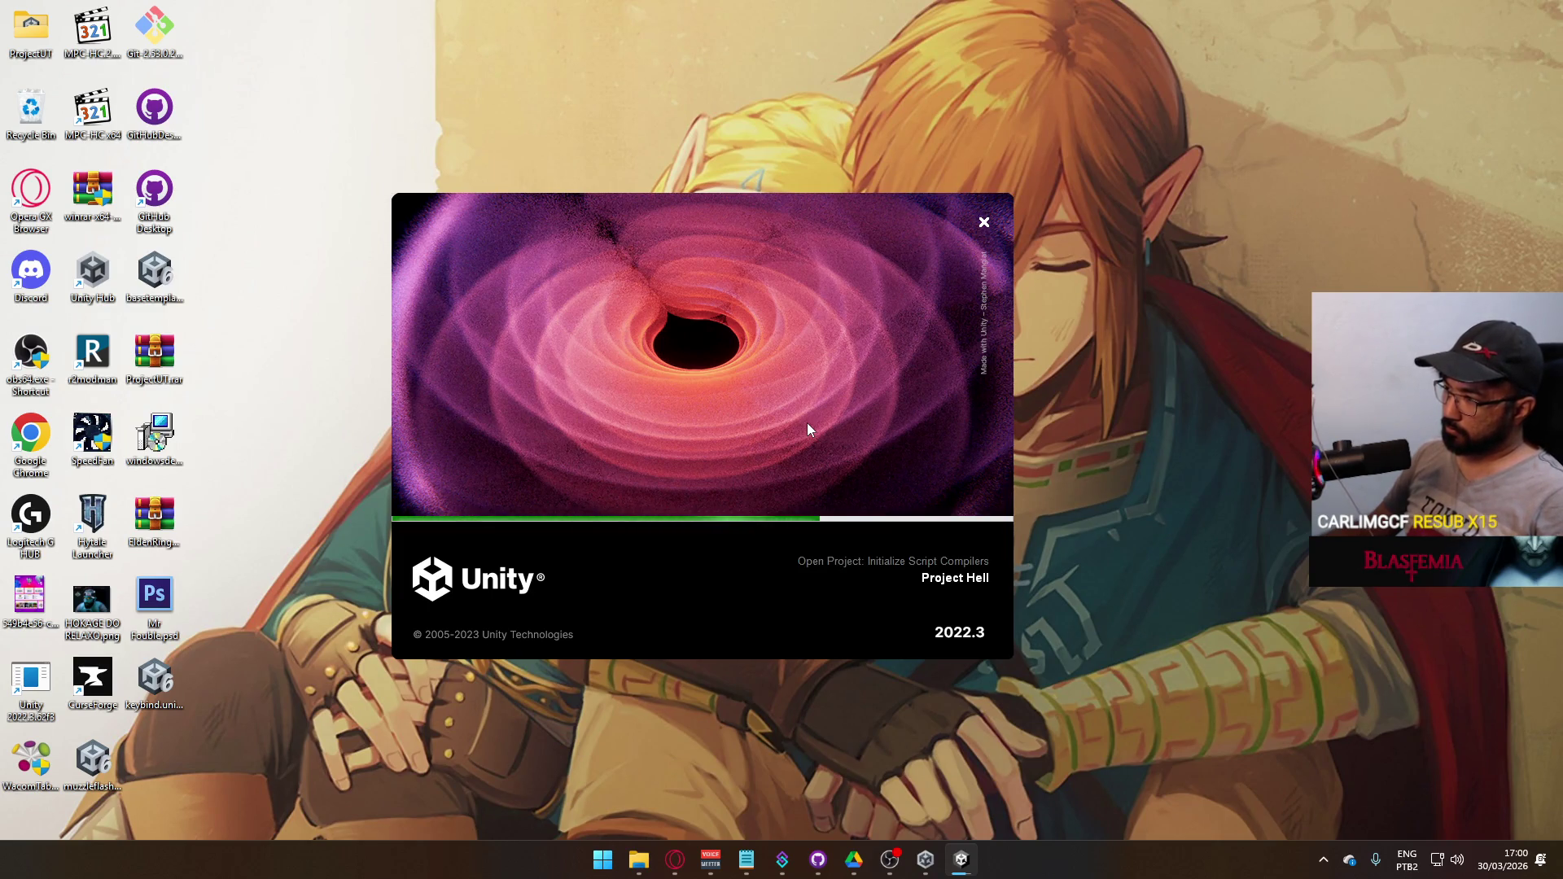
left_click(817, 861)
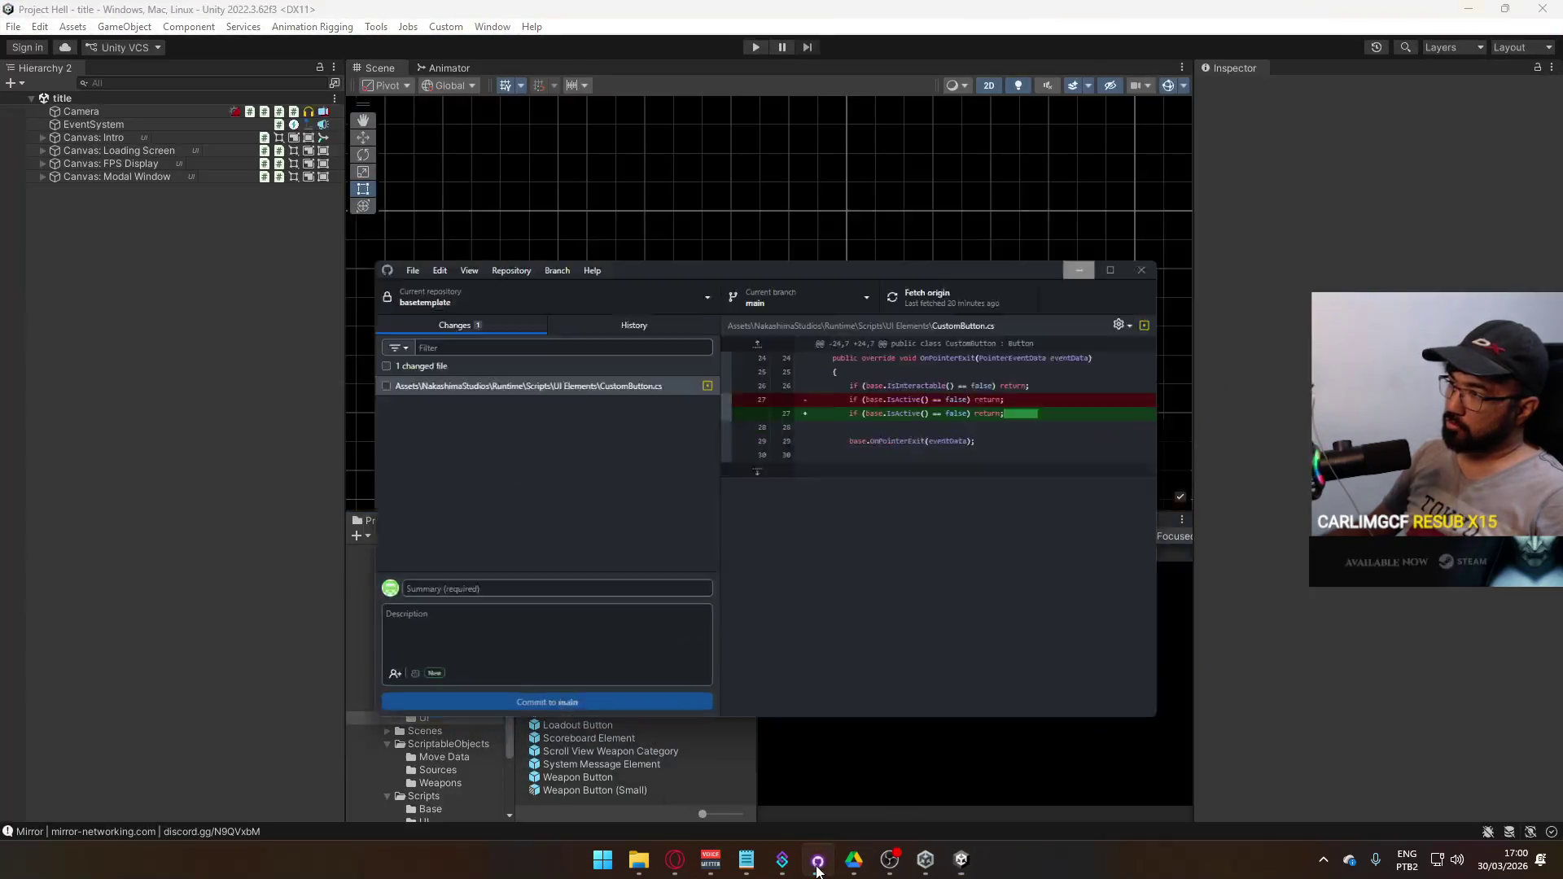
- Hide GitHub Desktop, select the title scene in Assets/Core/Runtime/Scenes, and play it
left_click(817, 860)
left_click(817, 861)
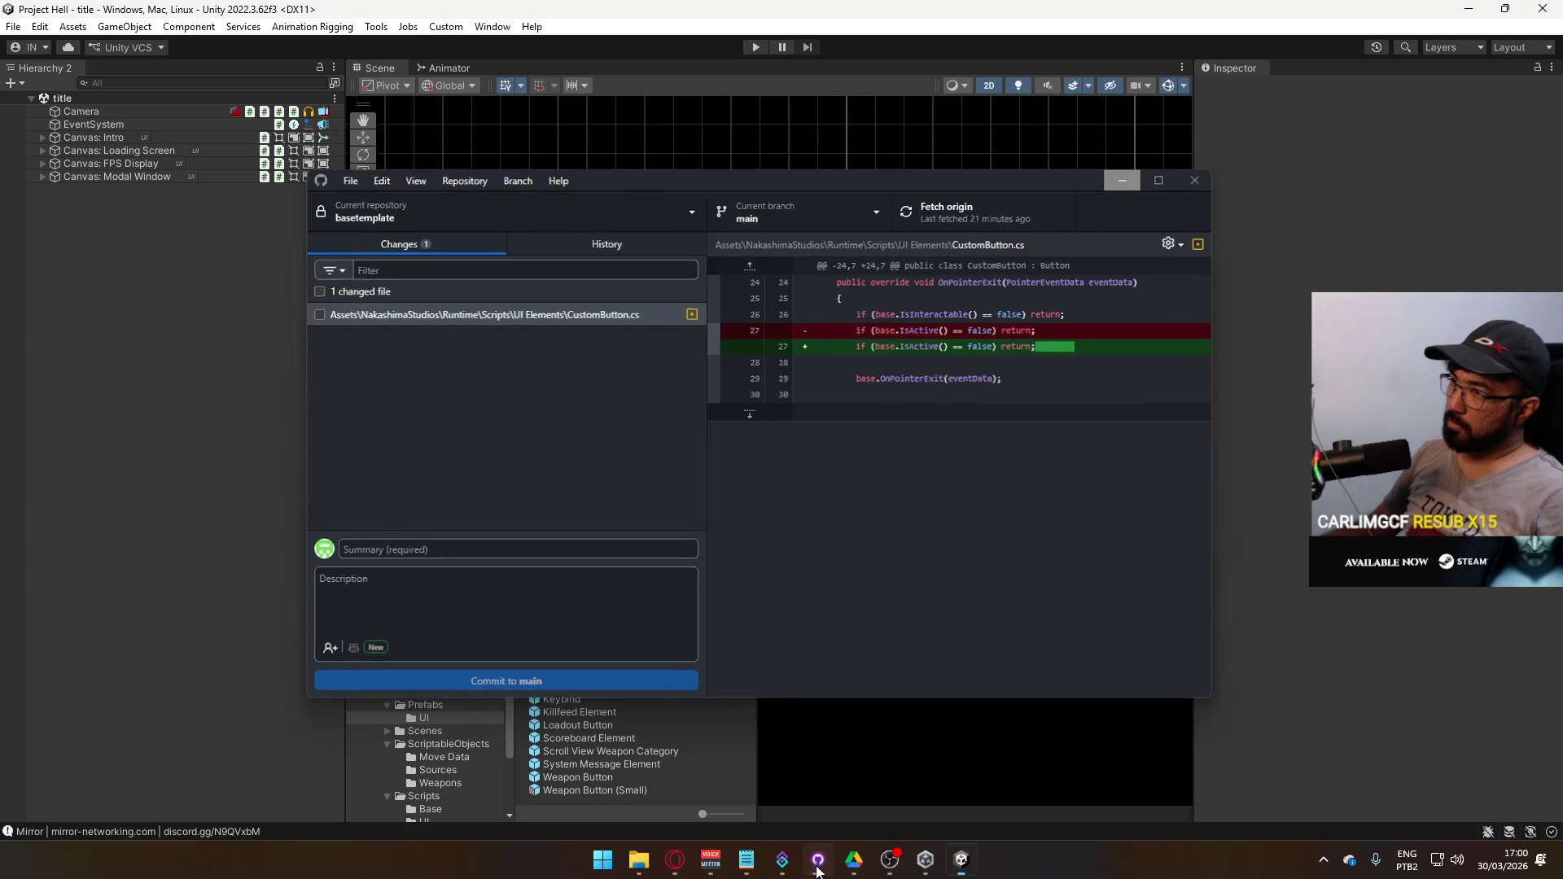
left_click(817, 860)
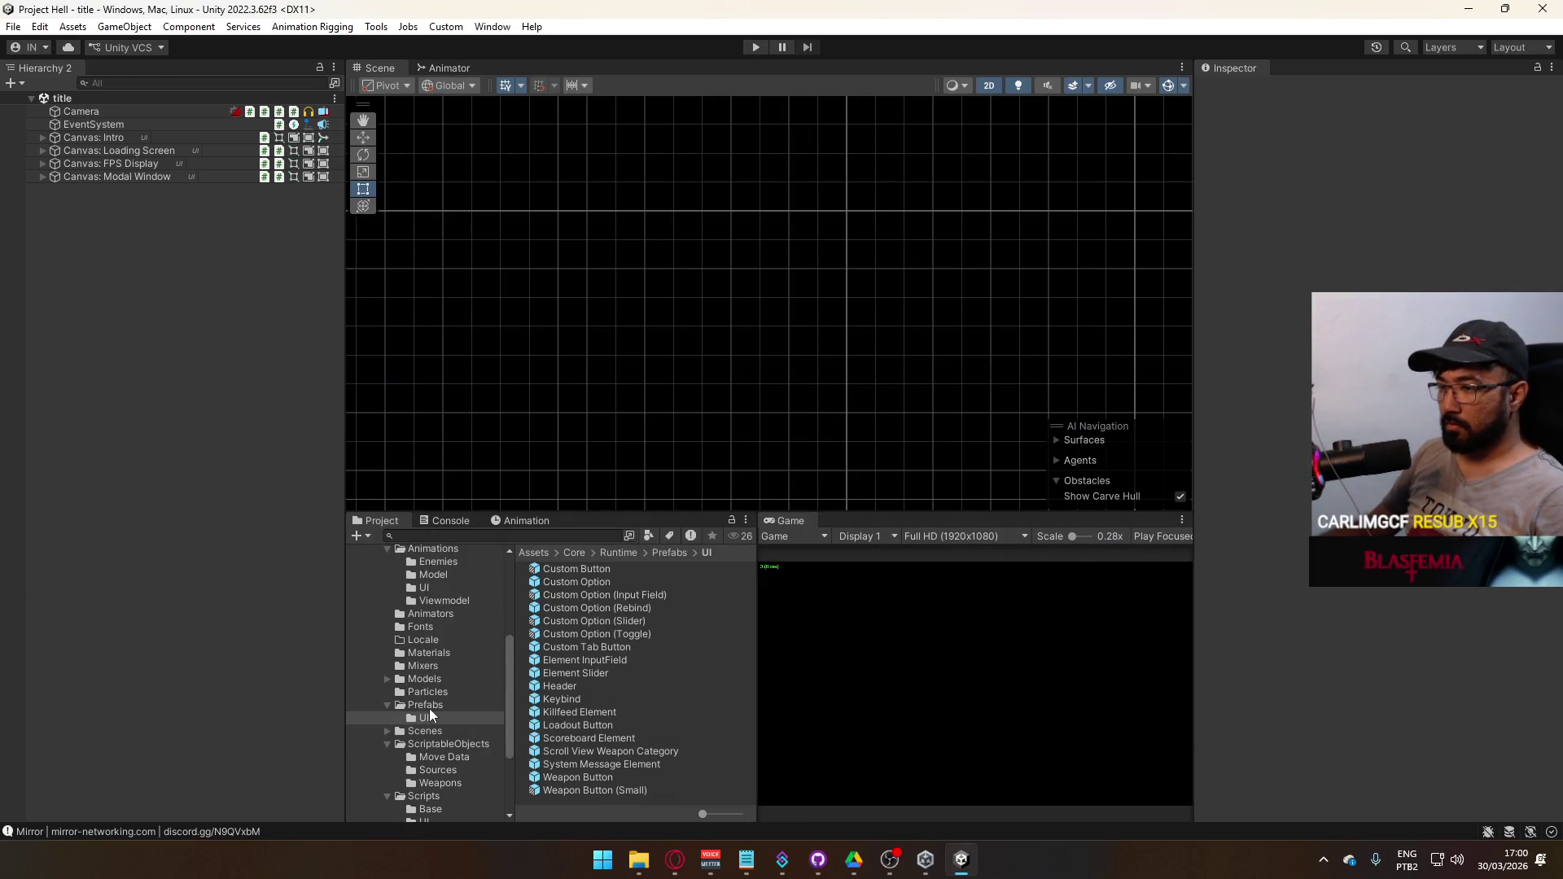
scroll(429, 716, "down", 2)
left_click(456, 681)
left_click(623, 659)
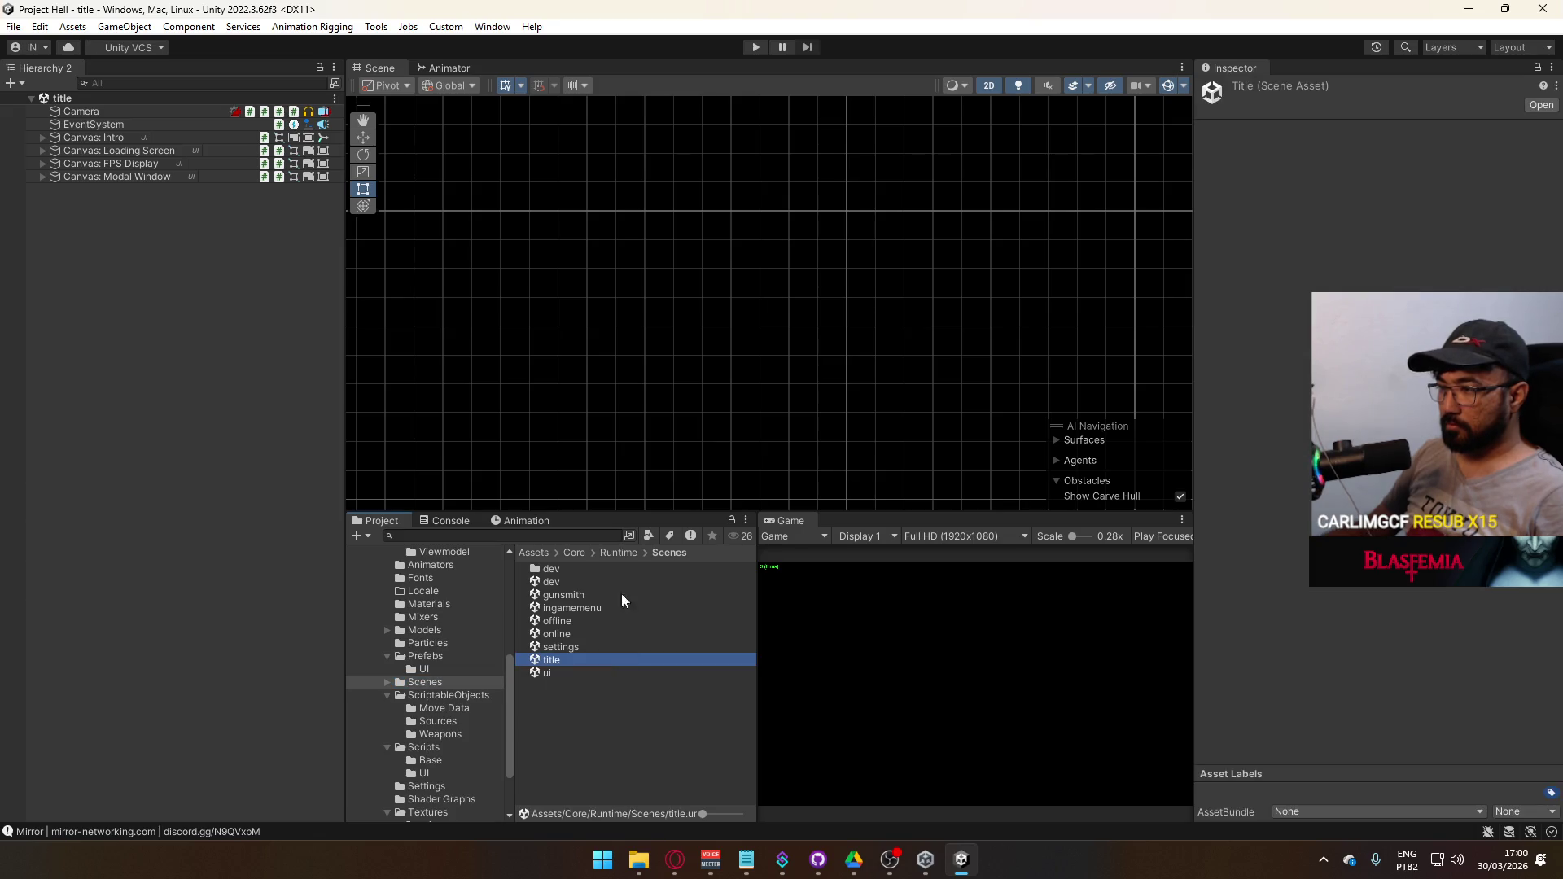
left_click(755, 47)
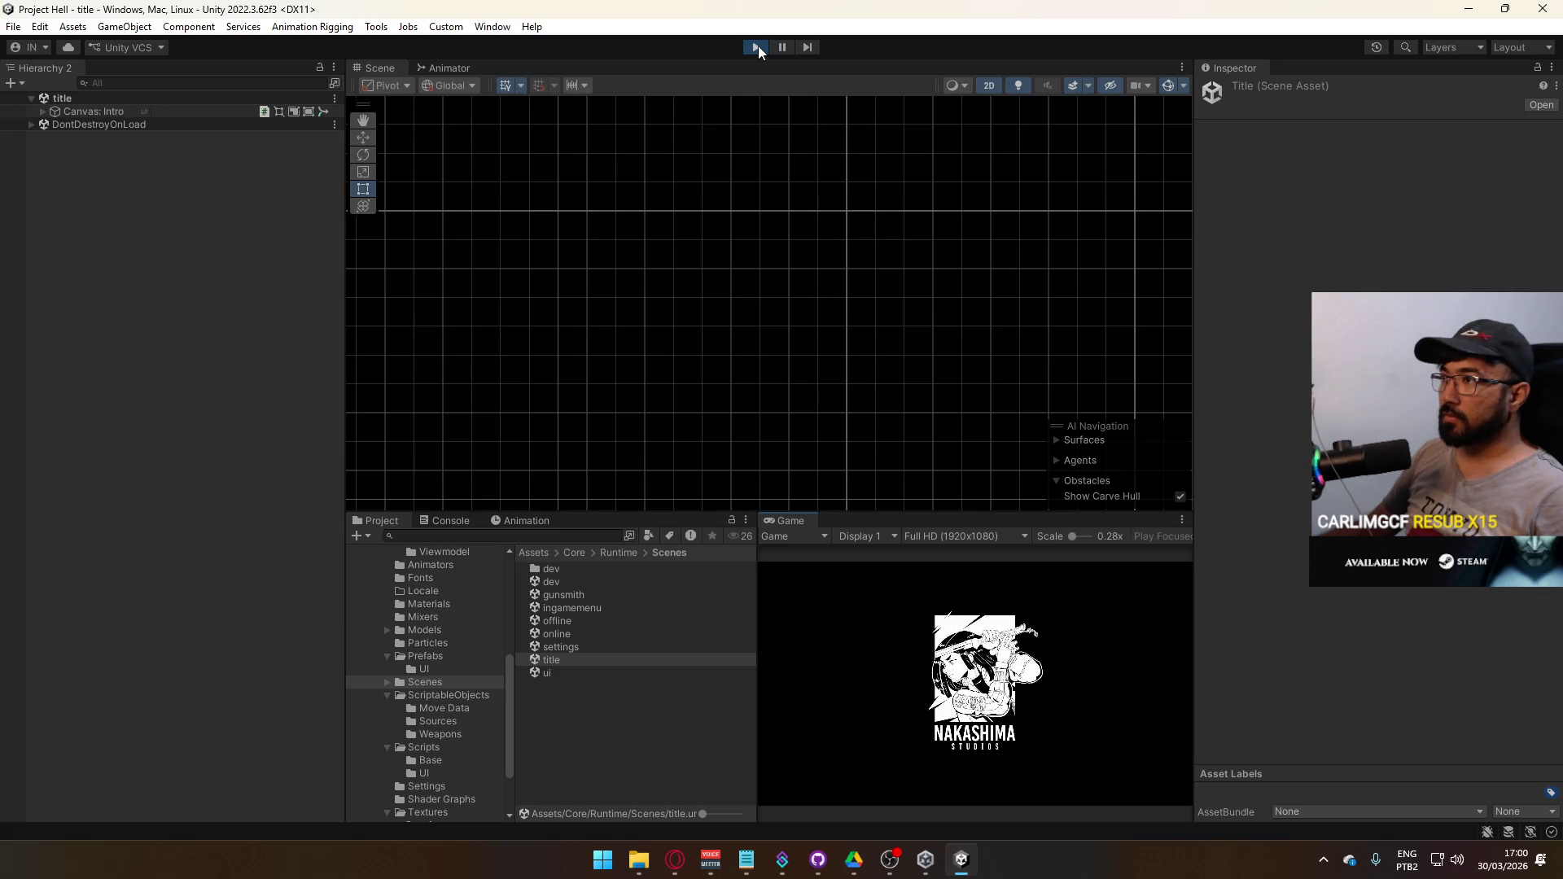
- Stop the title scene, resume the paused browser video, and return to the Unity editor
left_click(757, 46)
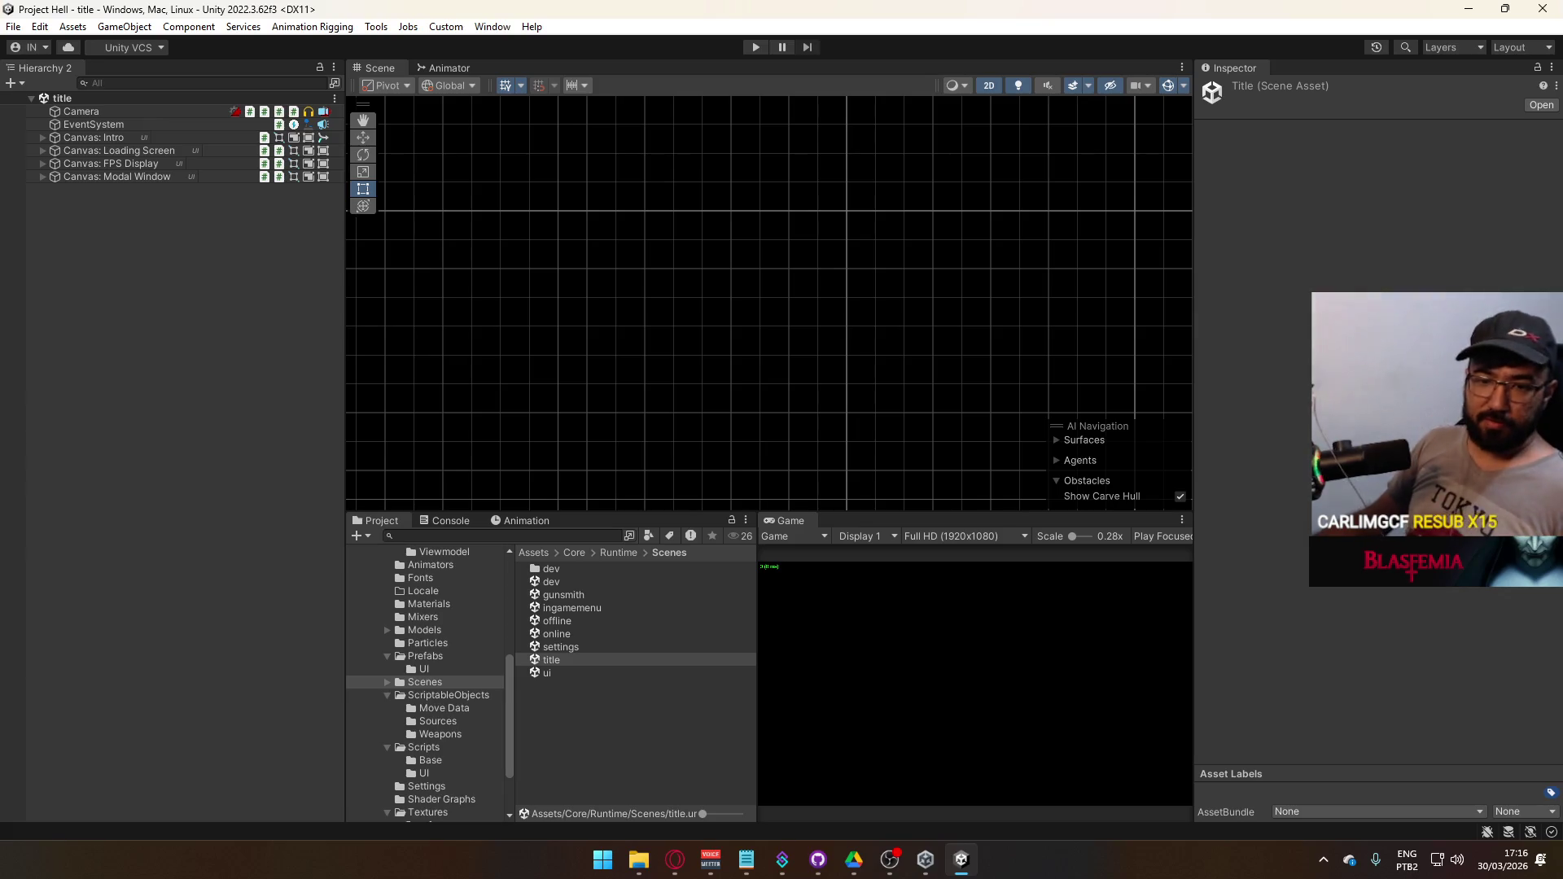
key("alt+Tab")
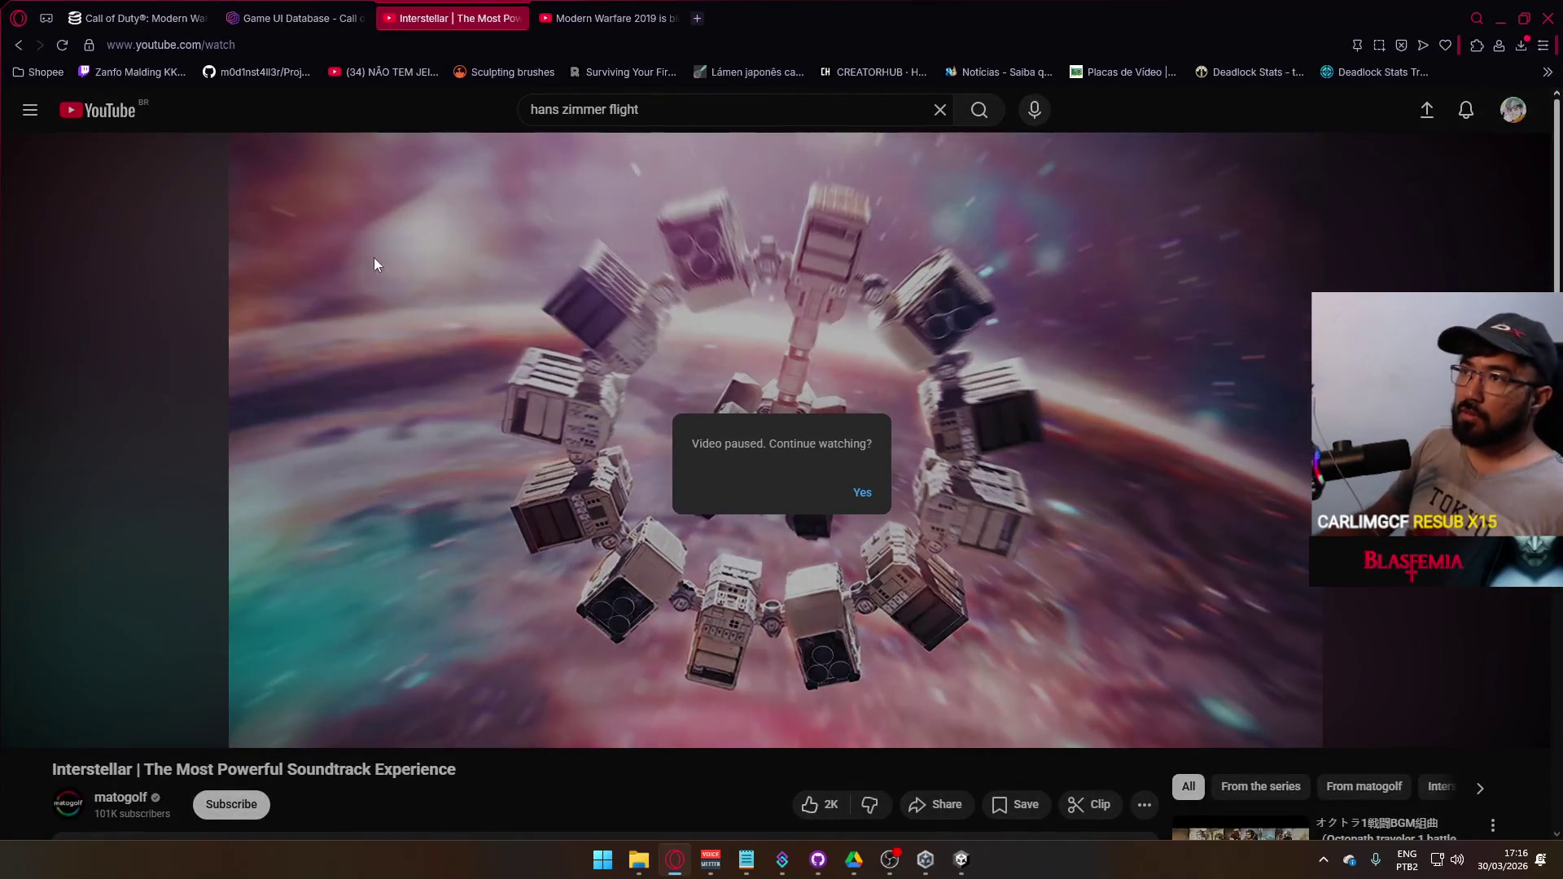
left_click(887, 298)
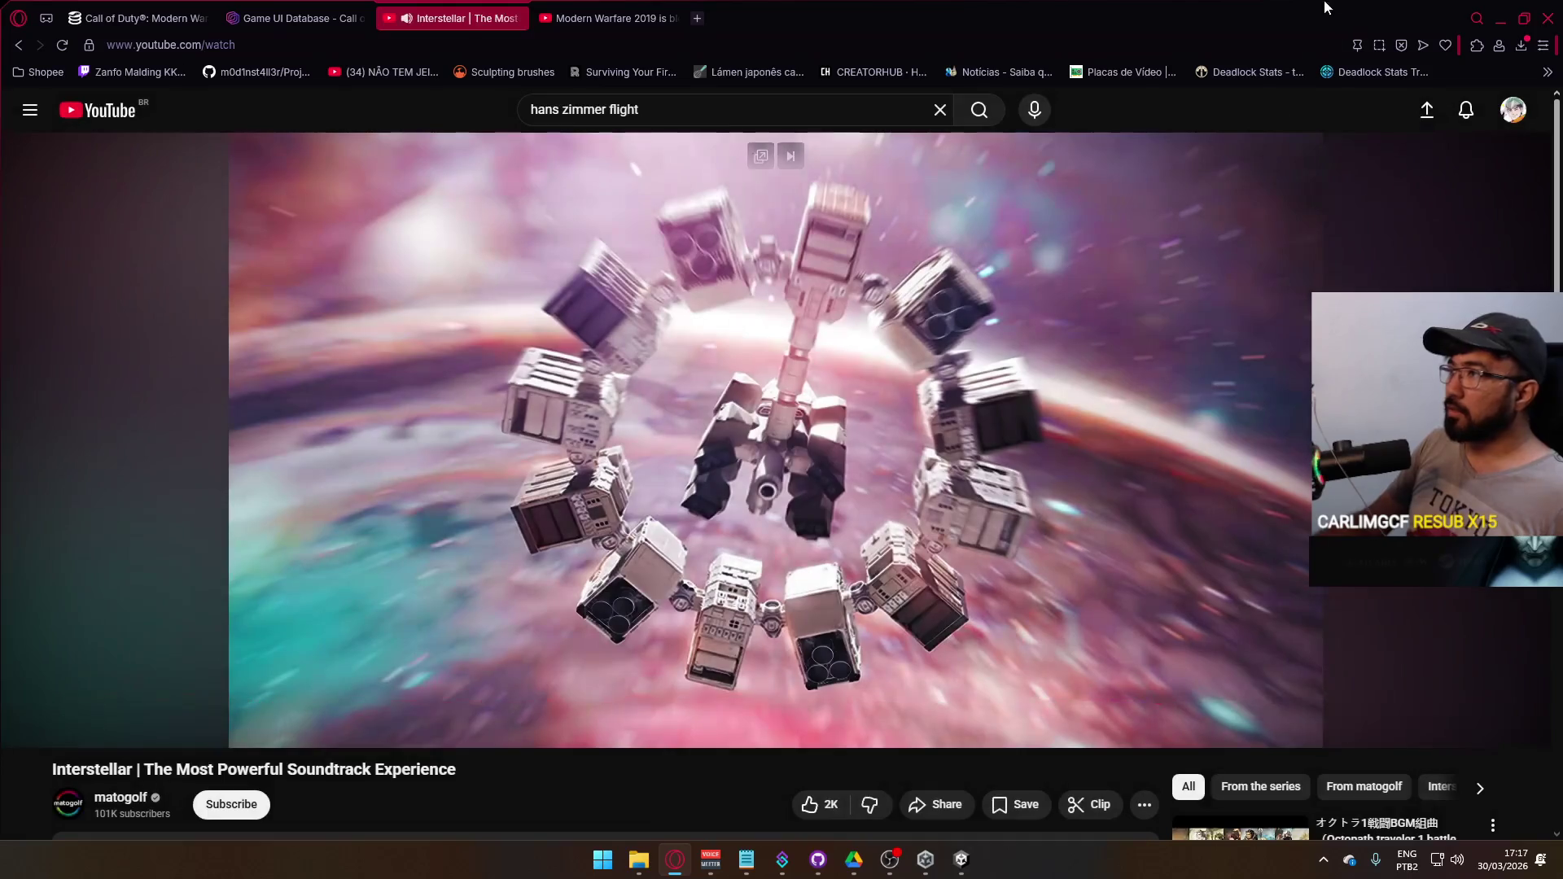
key("alt+Tab")
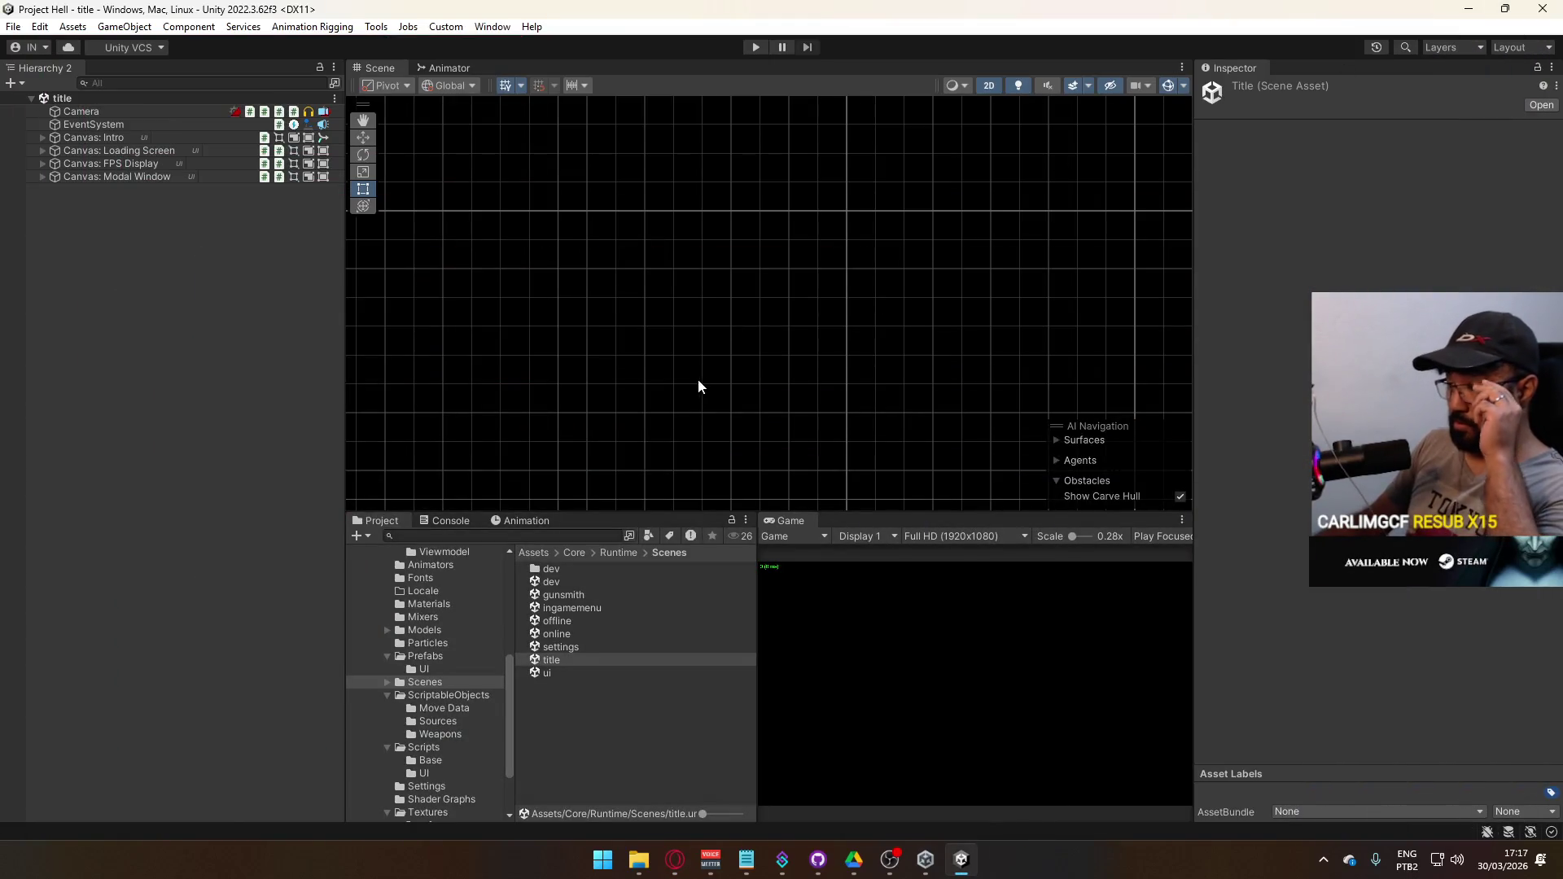
- Open the dev scene and check the logged errors in the Console
double_click(583, 586)
right_click(793, 522)
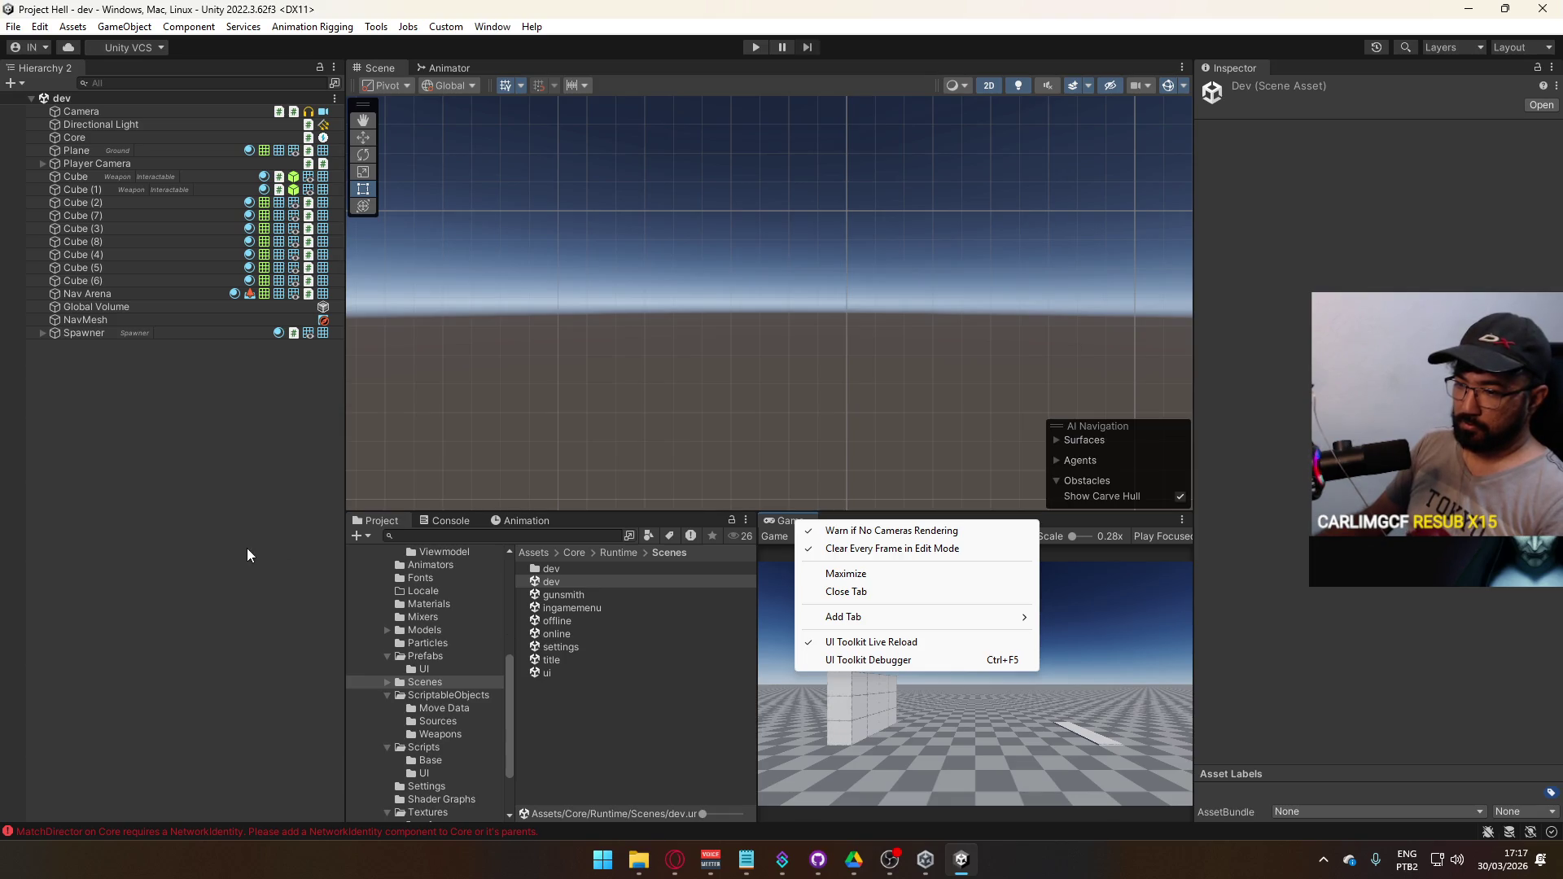
left_click(240, 523)
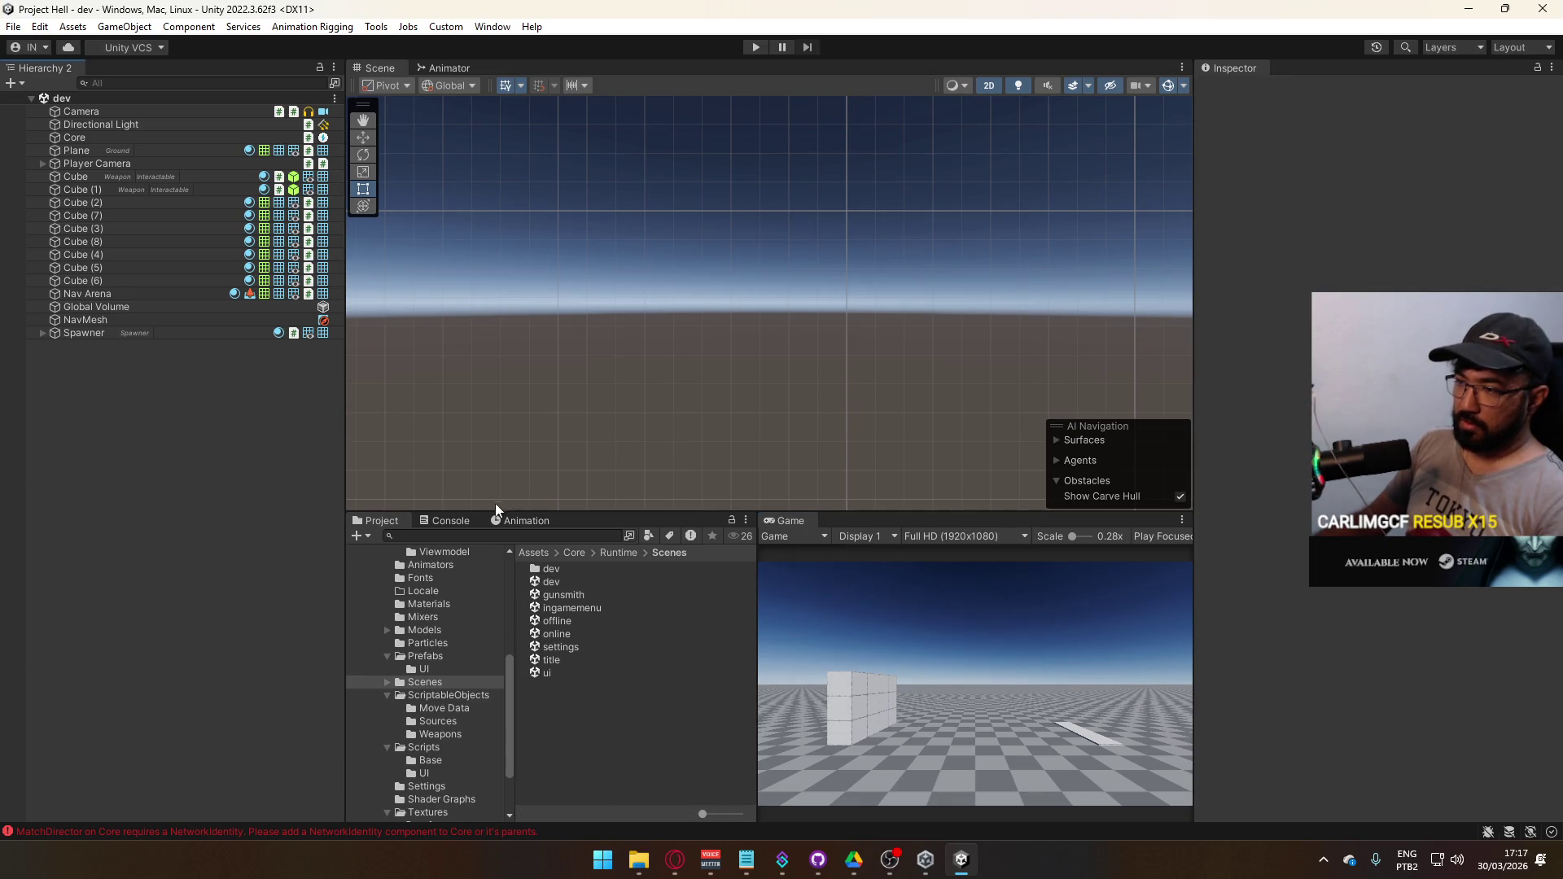
left_click(466, 522)
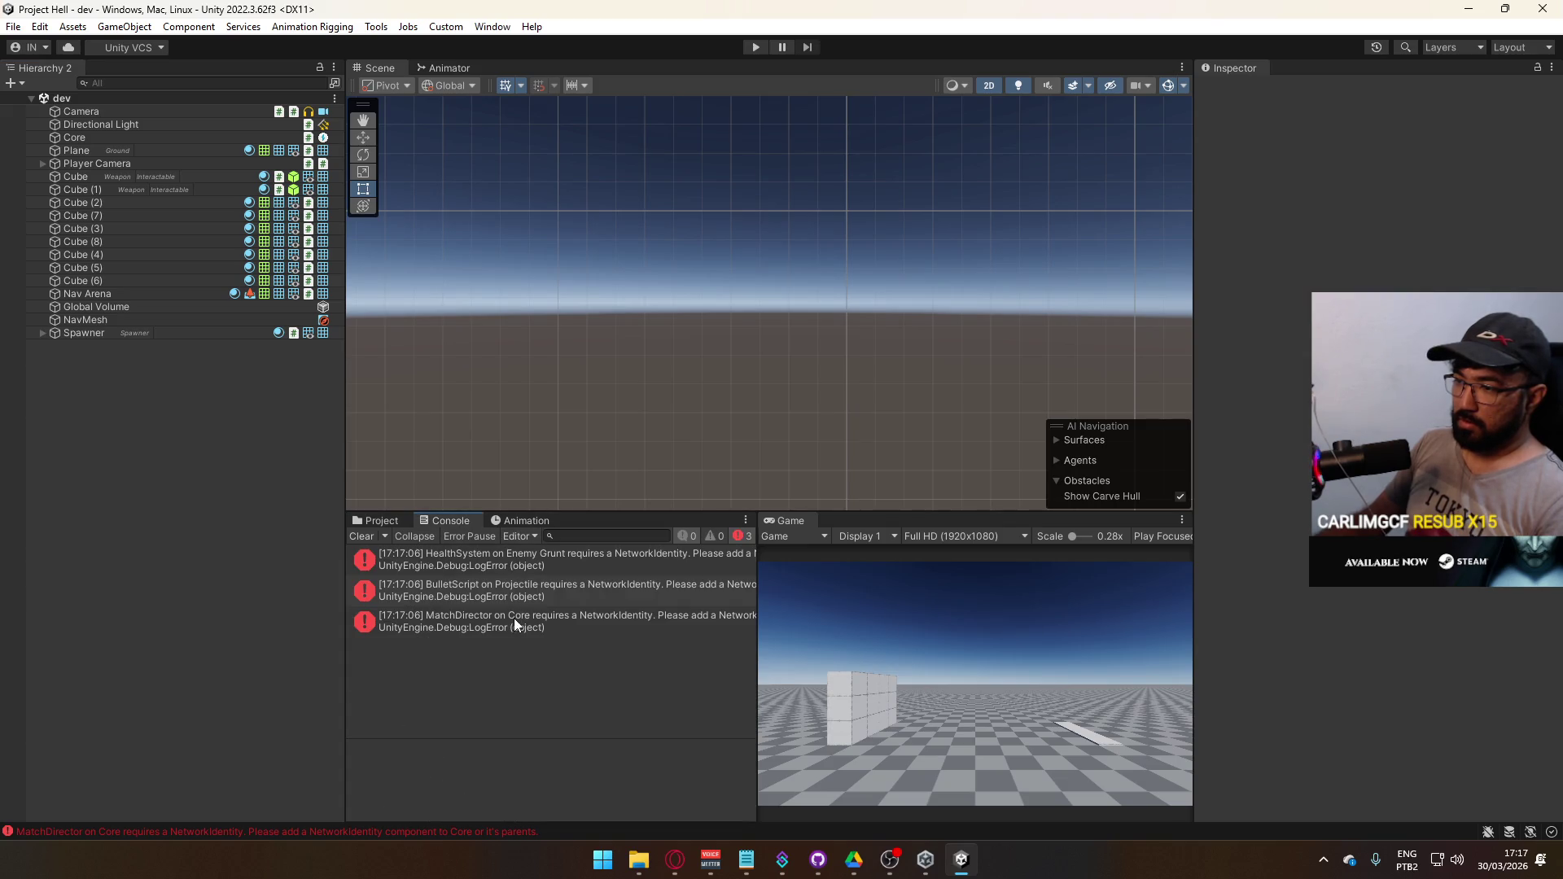
left_click(382, 521)
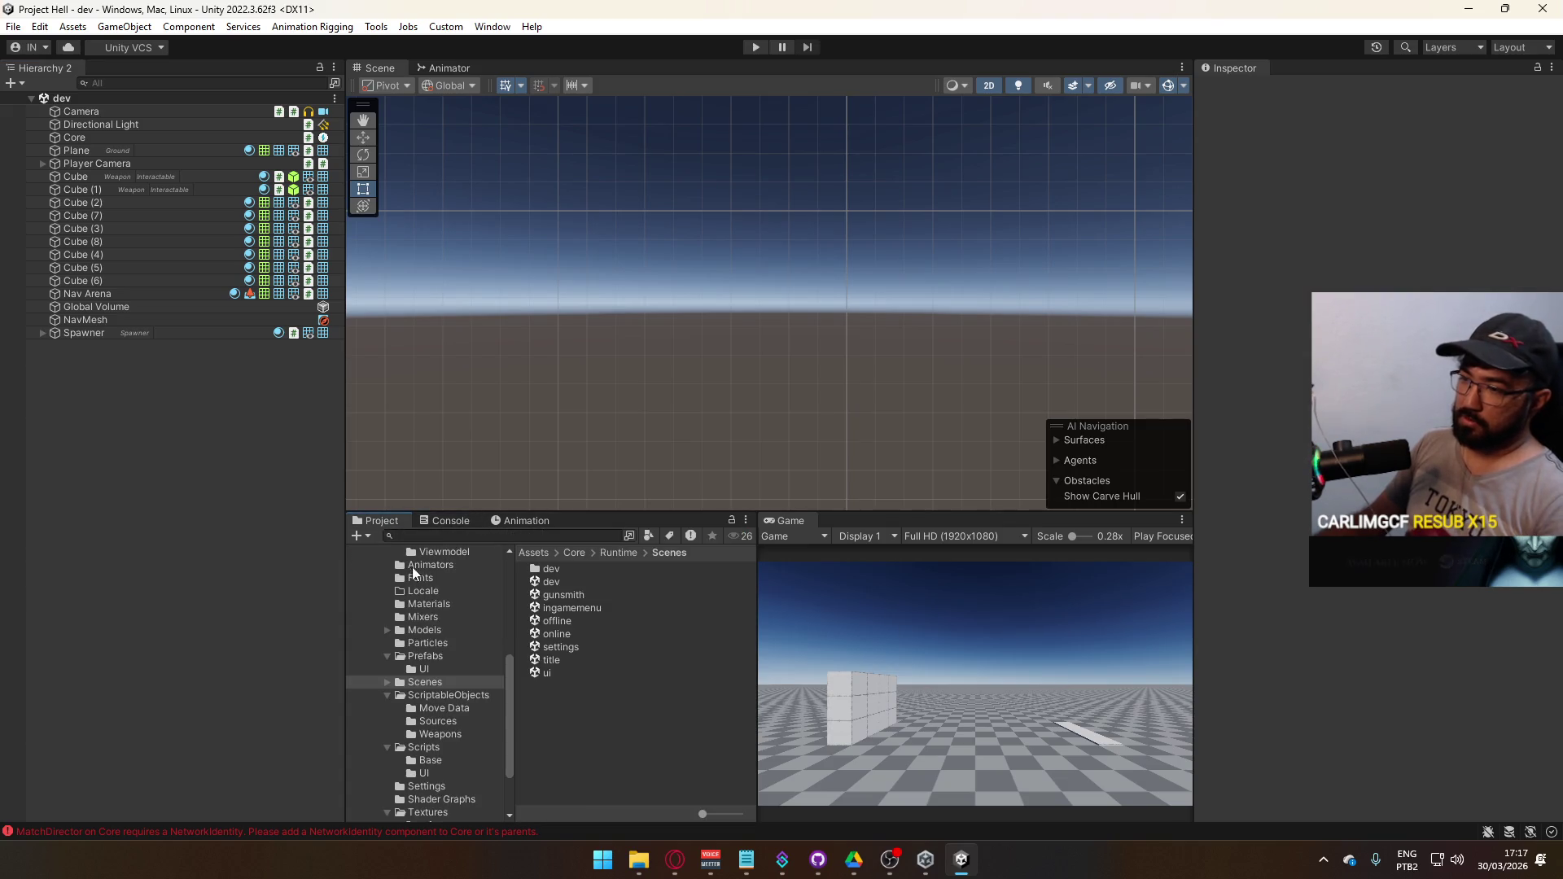
- Move the Mirror folder into Core's External folder
scroll(455, 639, "up", 5)
left_click(421, 693)
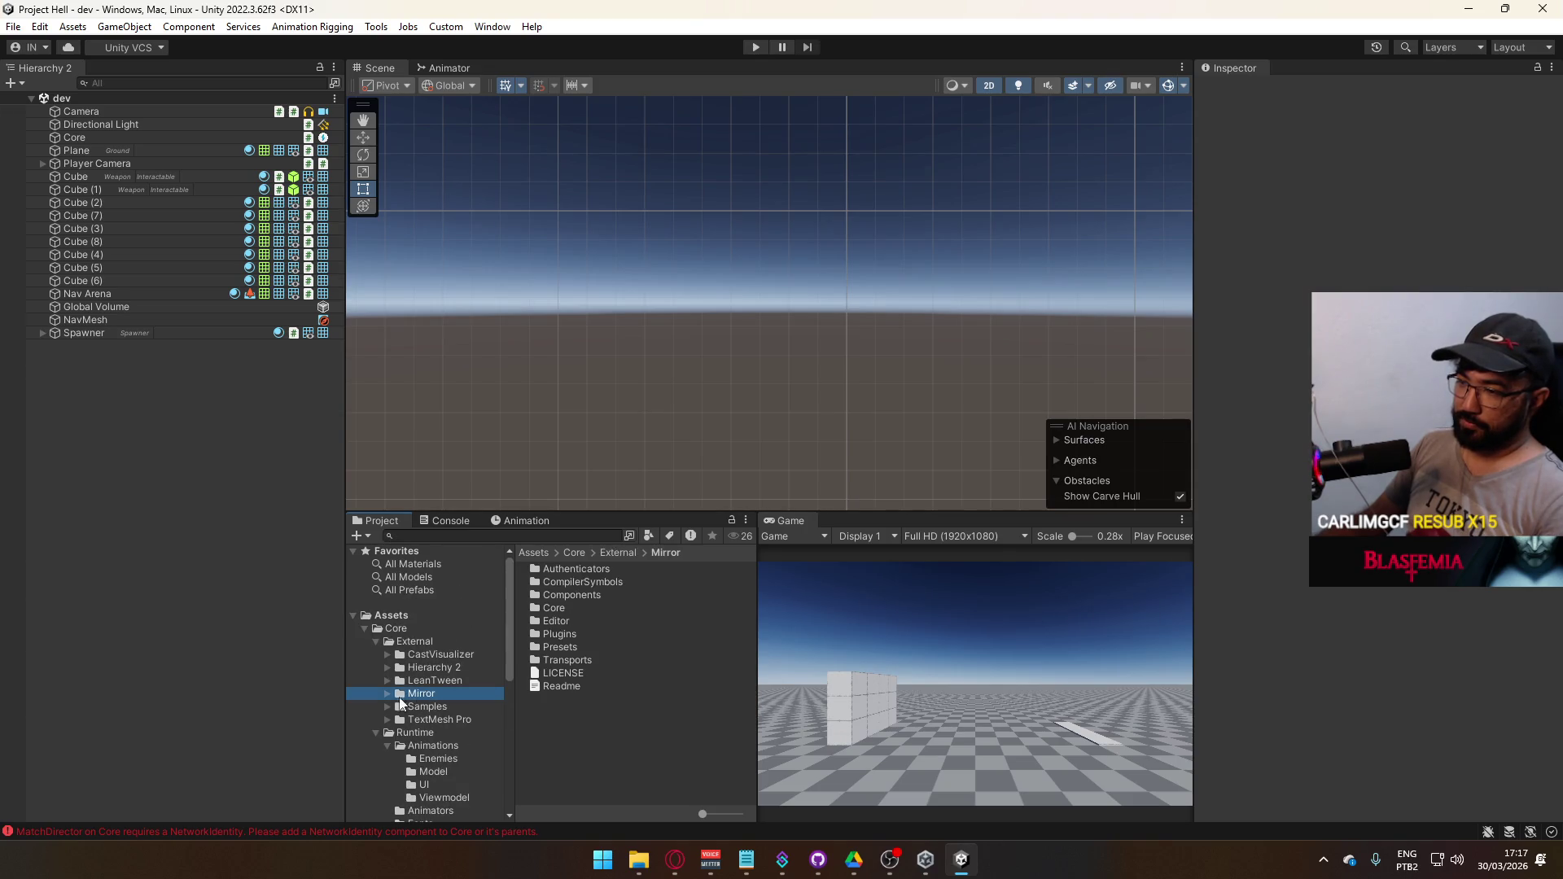
left_click(376, 732)
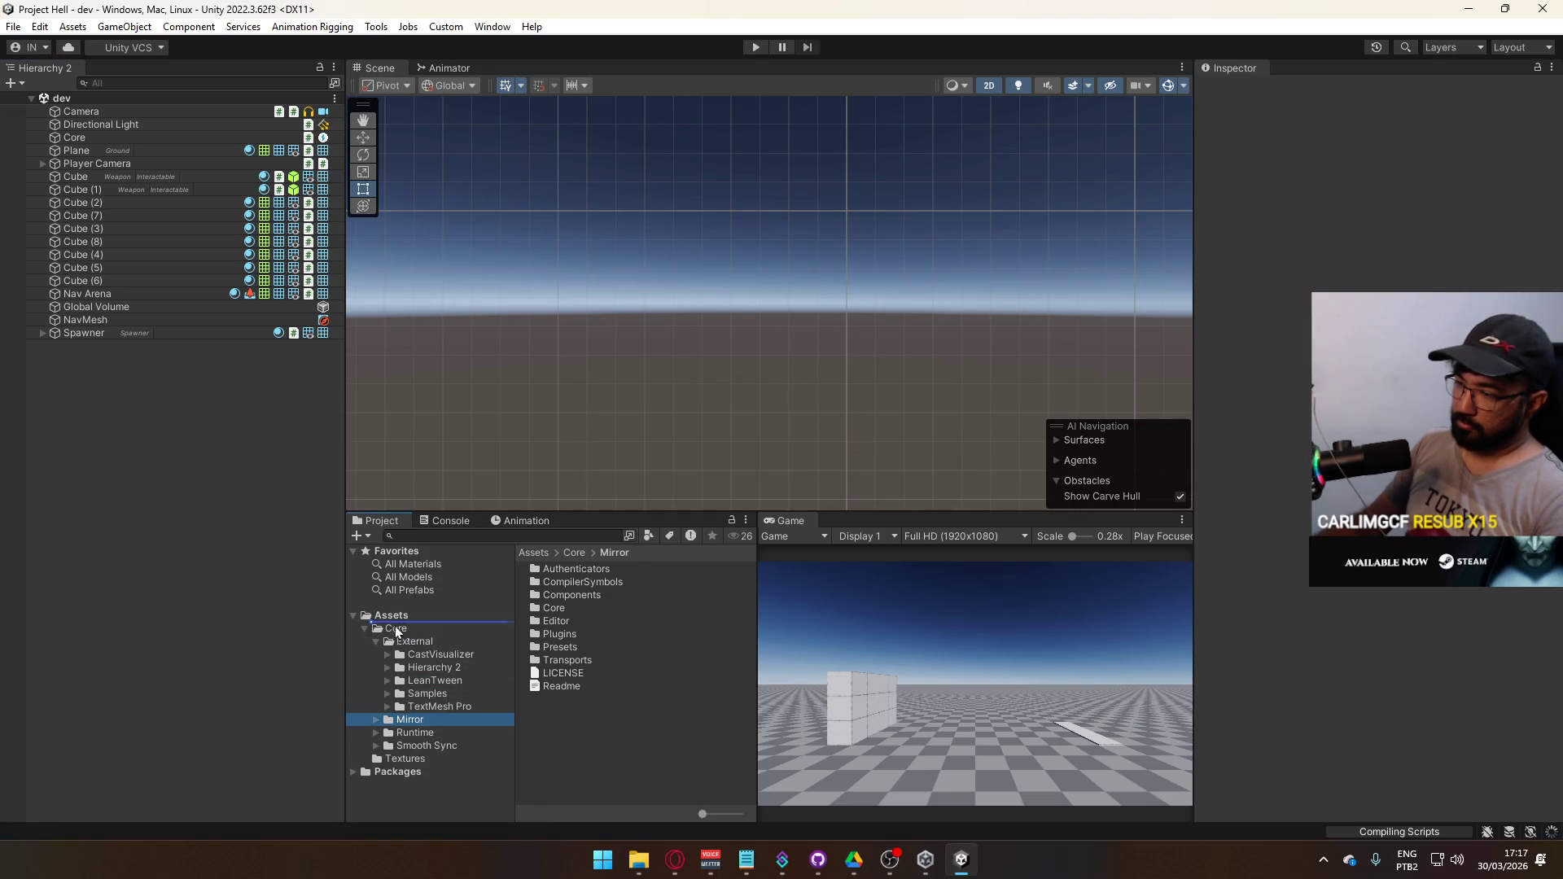
left_click_drag(456, 662, 456, 662)
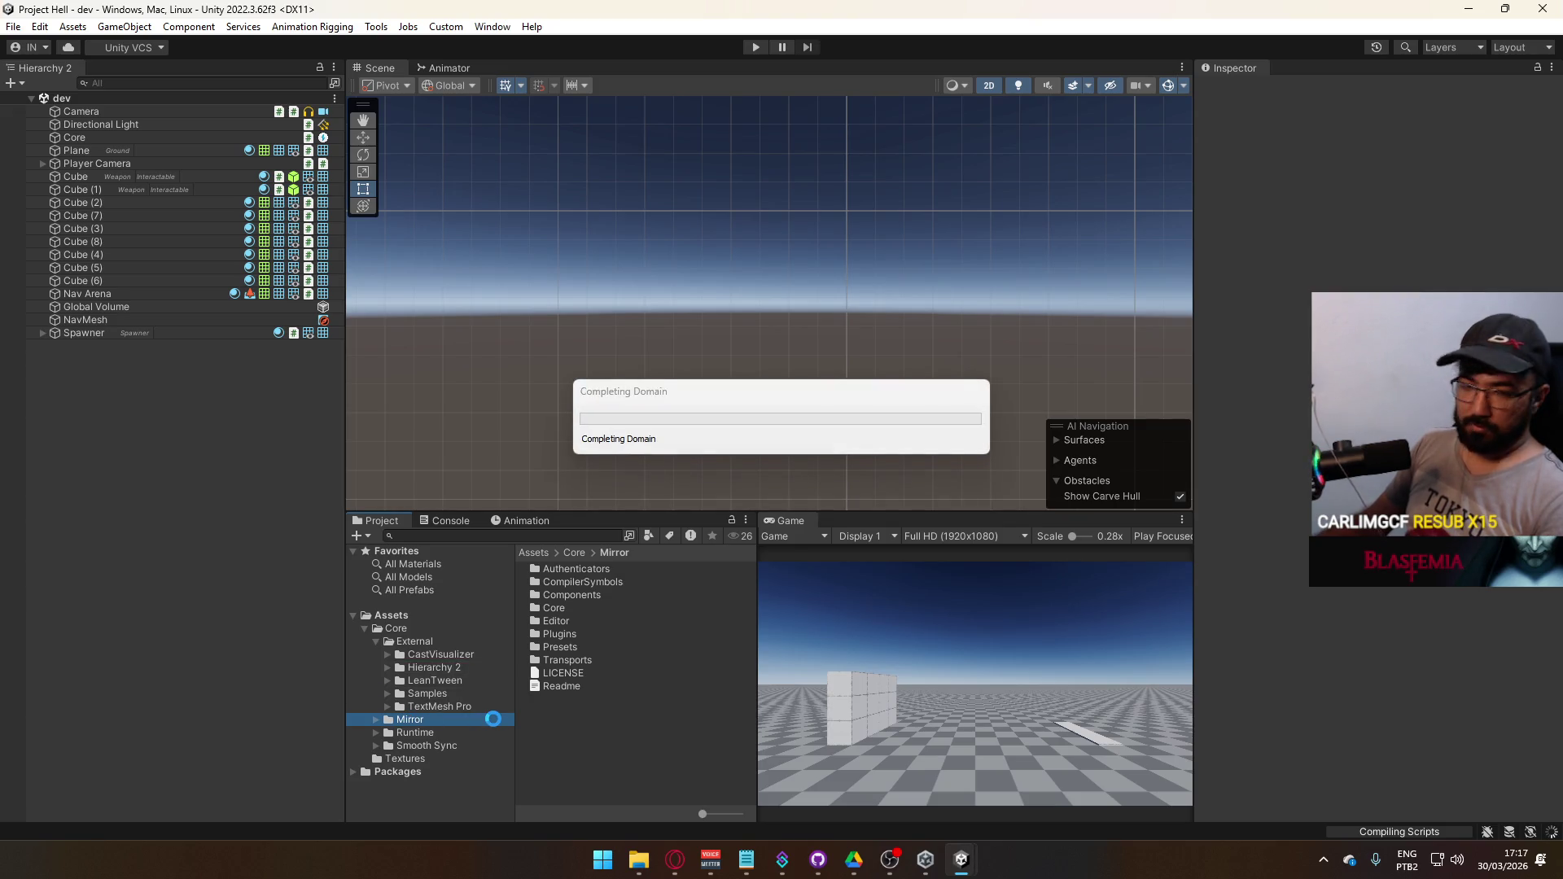
left_click_drag(412, 724, 472, 662)
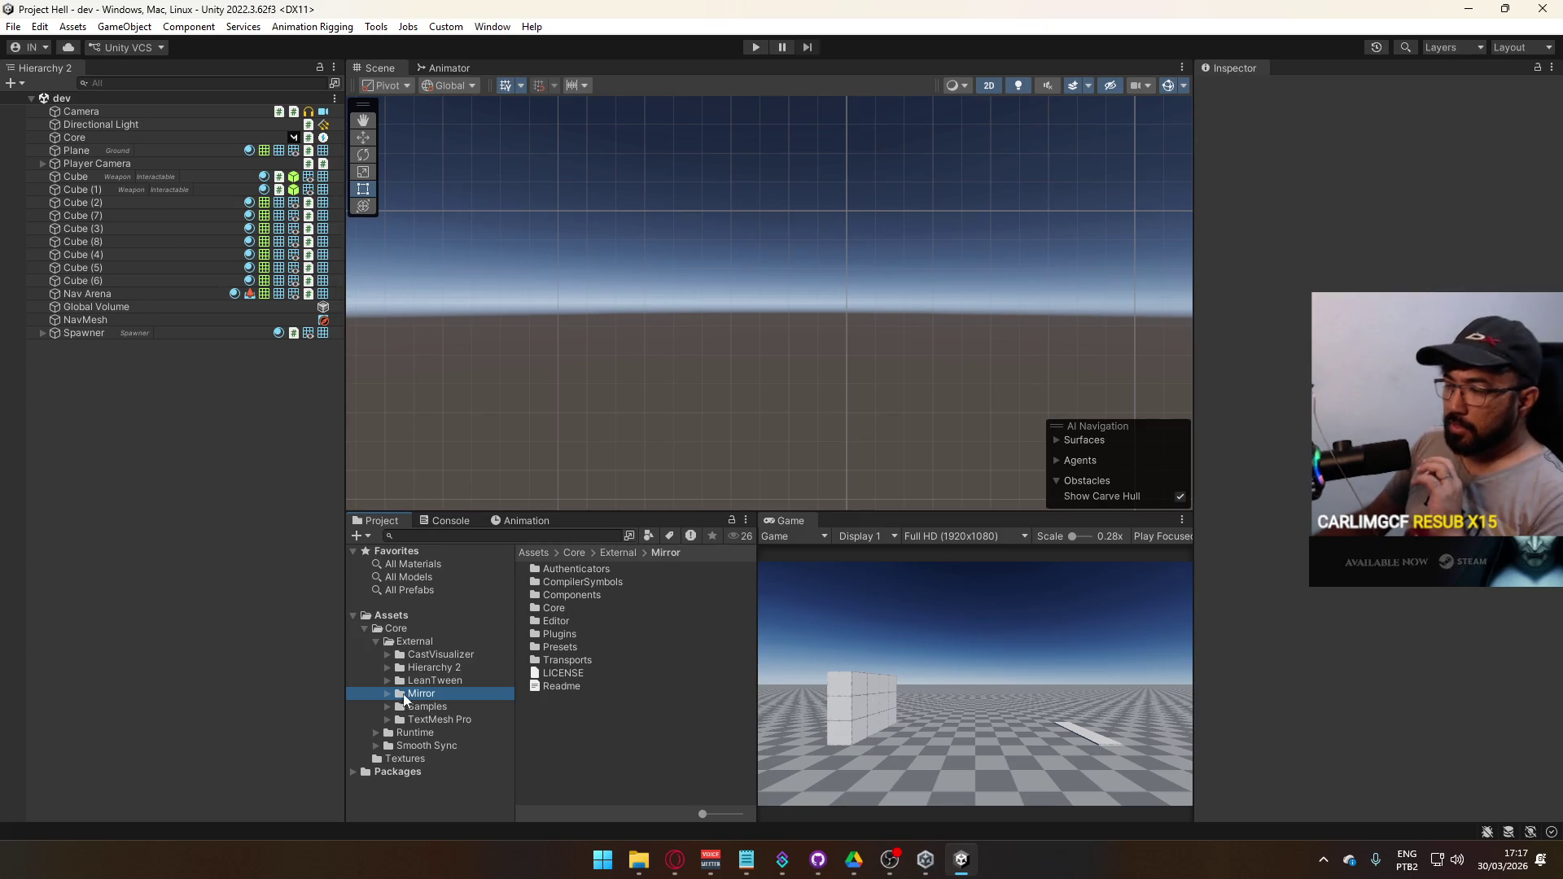
- Browse to Core/Runtime/Scenes and open the ui scene
left_click(449, 633)
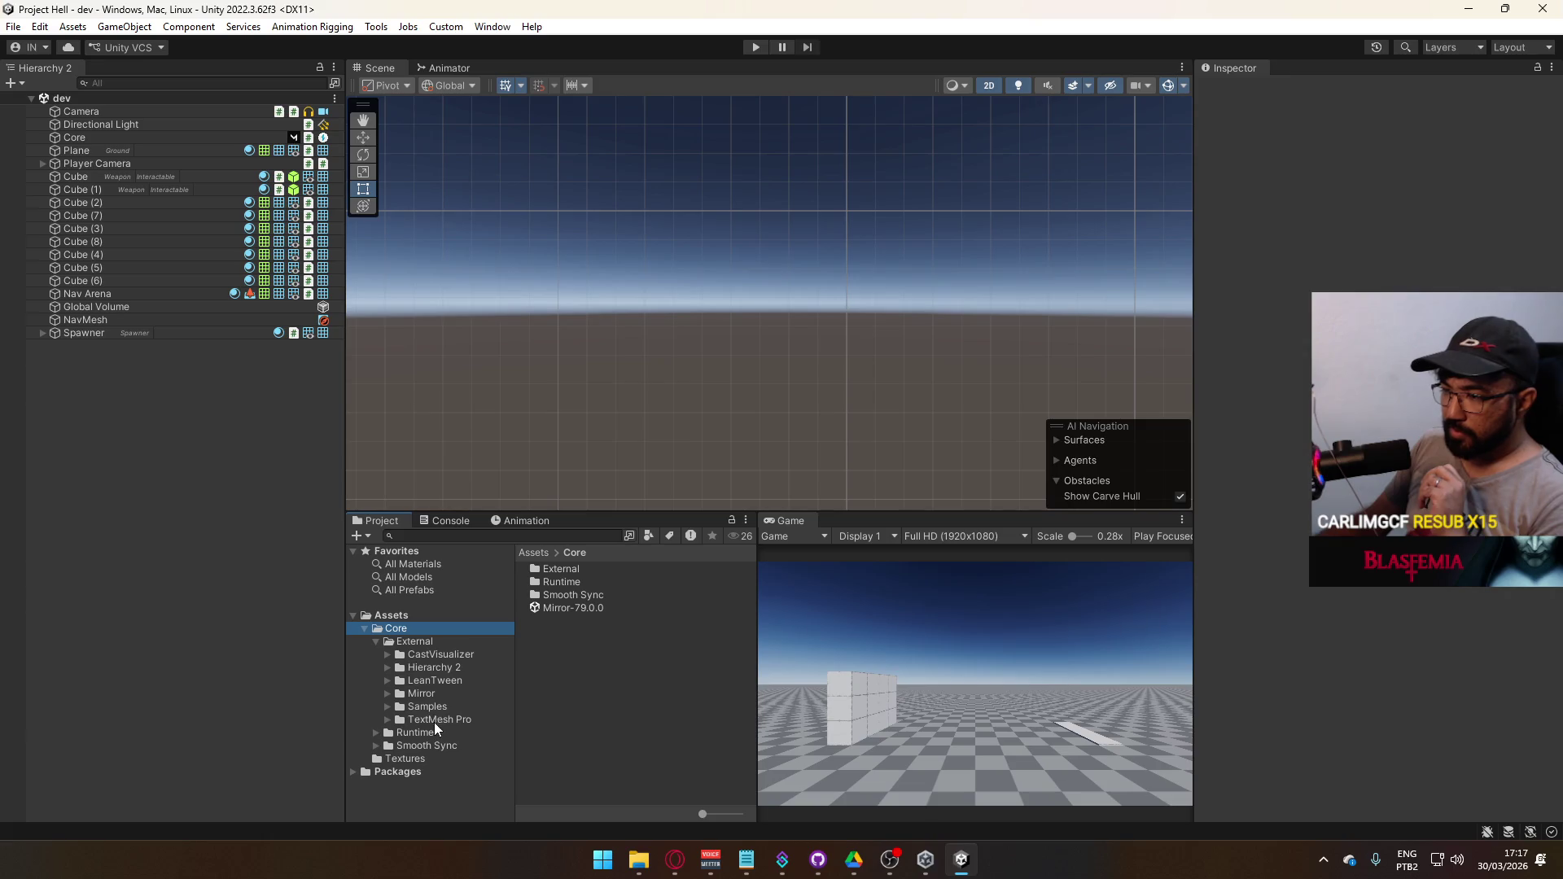
left_click(416, 734)
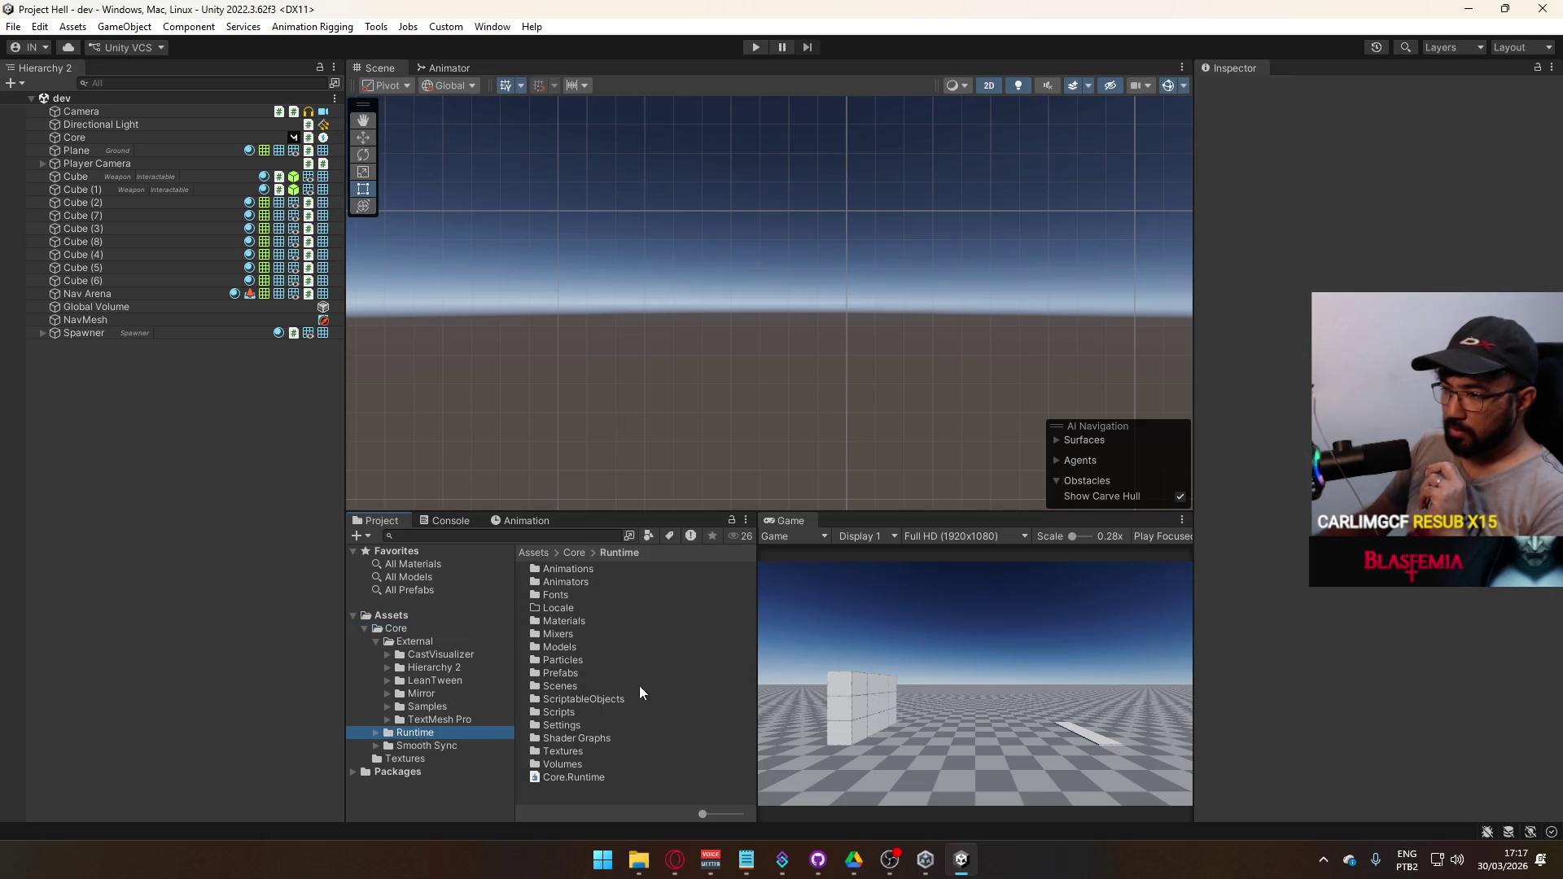
double_click(573, 689)
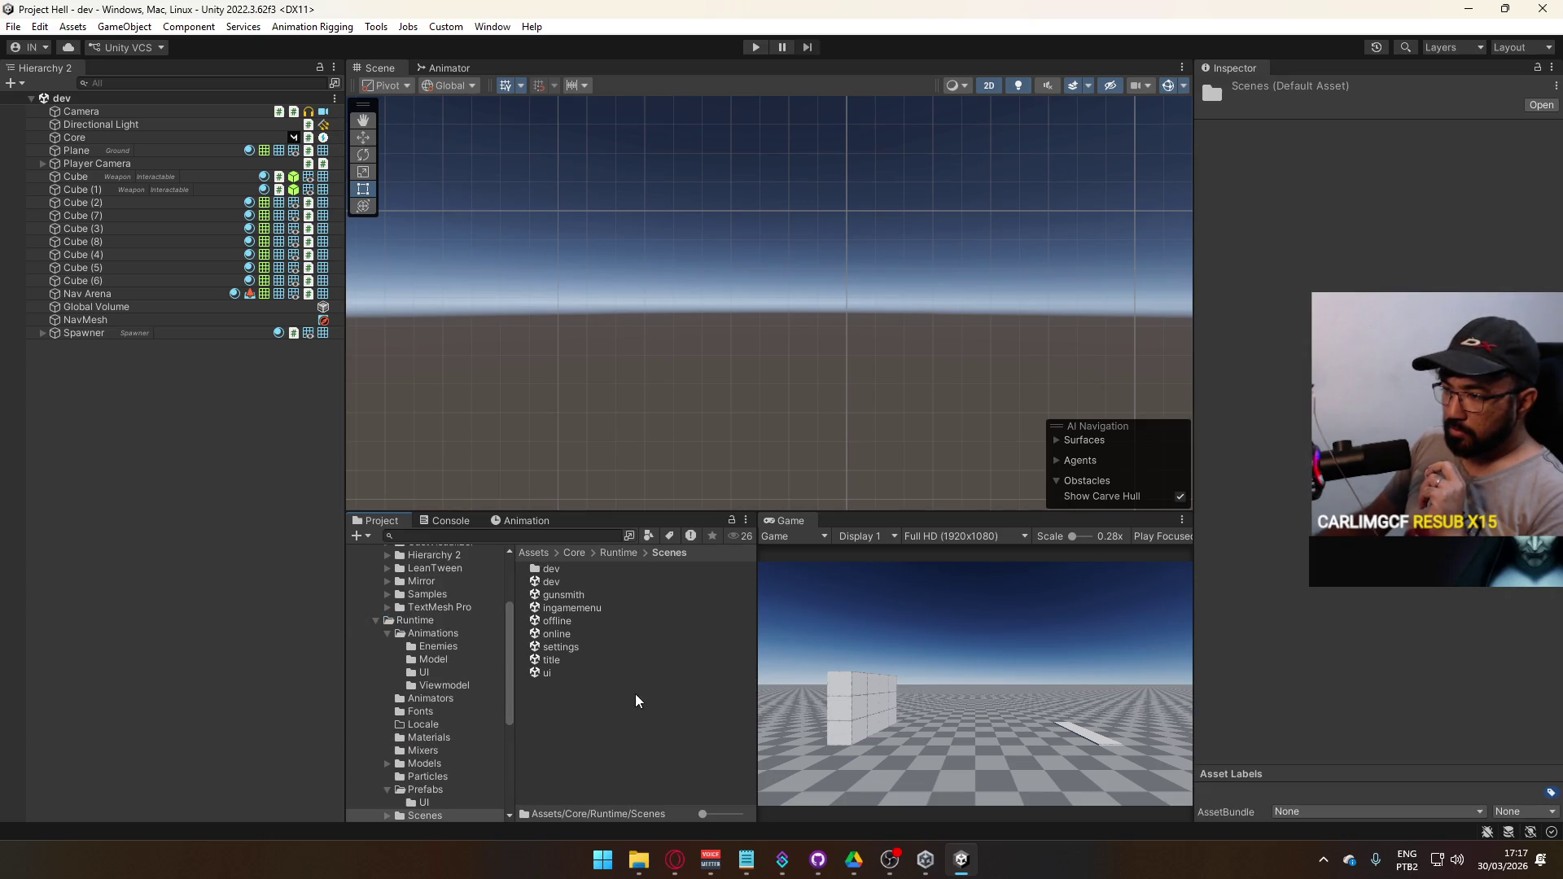
double_click(567, 671)
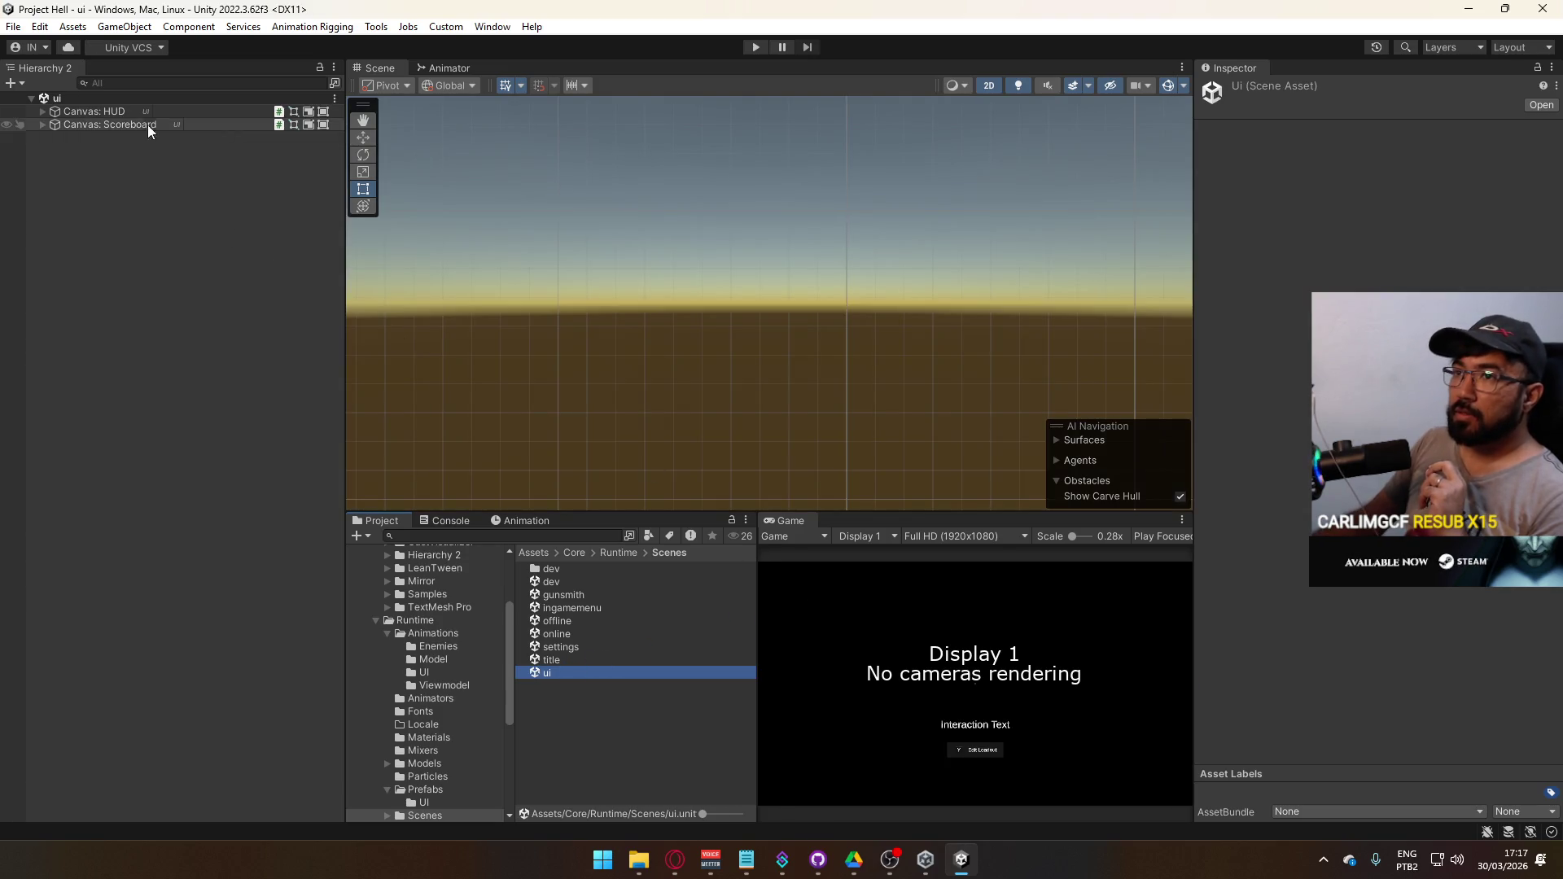
- Expand Canvas: HUD and its Main Container, framing the HUD elements in the Scene view
left_click(43, 111)
left_click(90, 125)
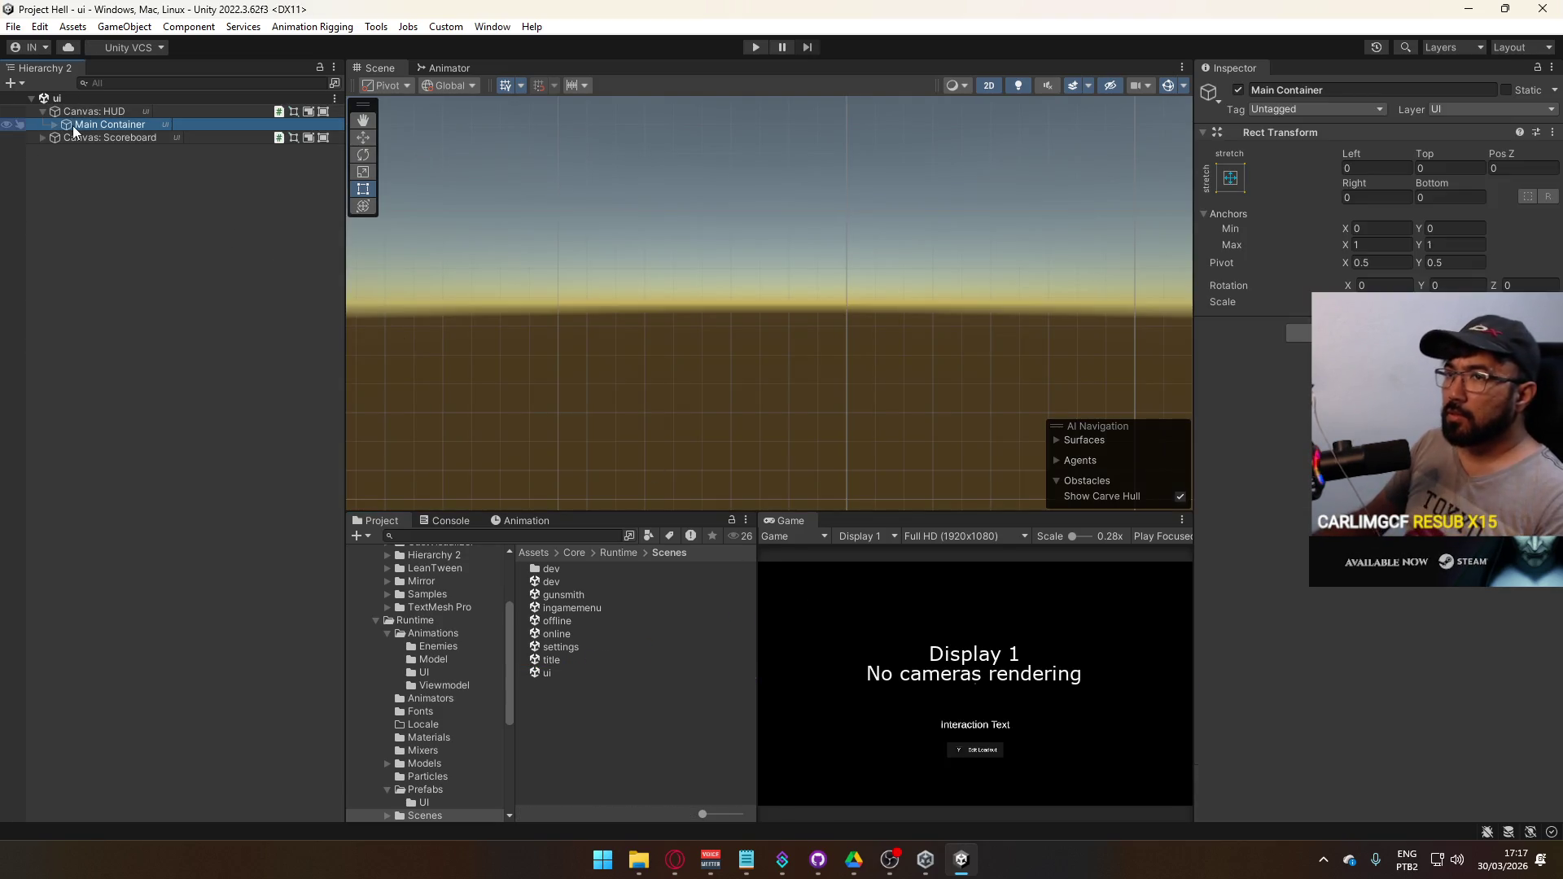
key("f")
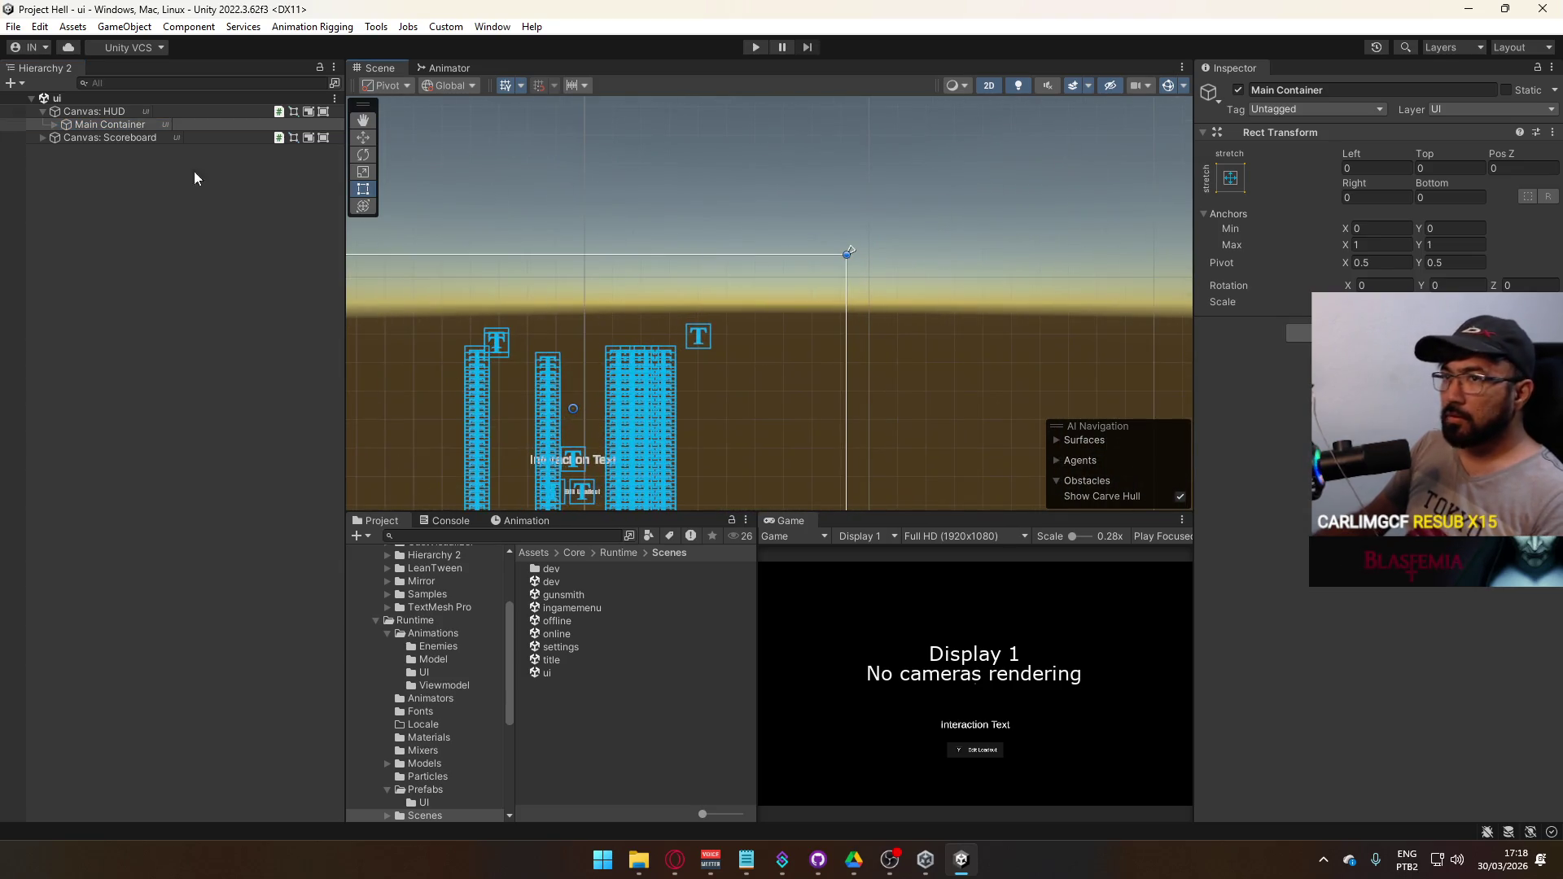
left_click(55, 125)
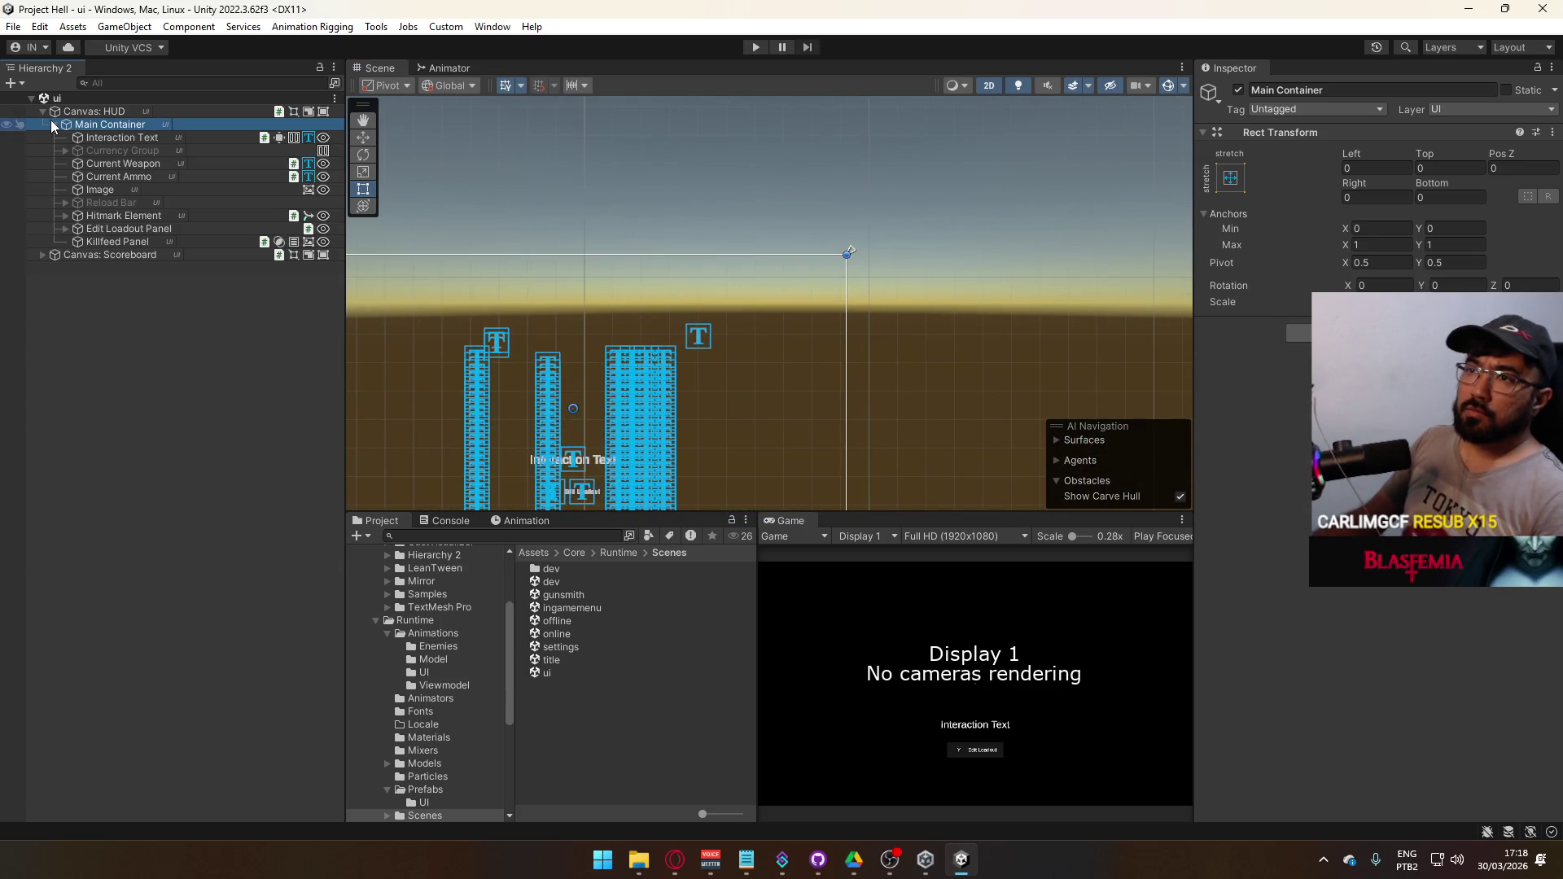
left_click(158, 176)
left_click(165, 163)
key("f")
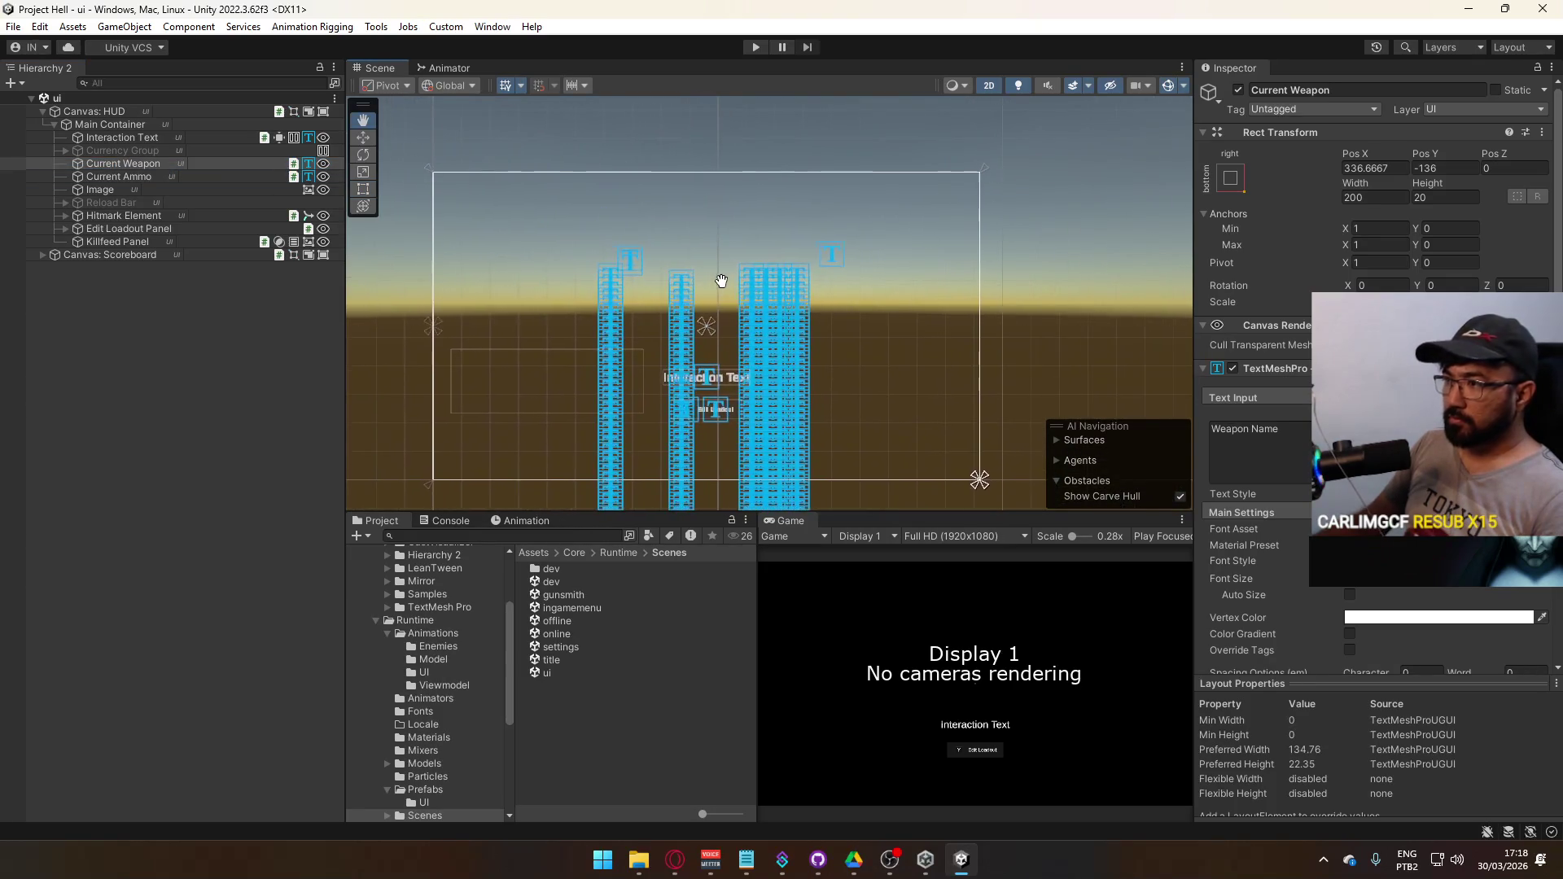
left_click(100, 189)
mouse_move(757, 262)
left_mouse_down()
mouse_move(738, 190)
mouse_move(730, 272)
mouse_move(749, 255)
mouse_move(854, 246)
left_mouse_up()
- Rename the HUD's Image element under Main Container to 'Crosshair'
left_click(99, 190)
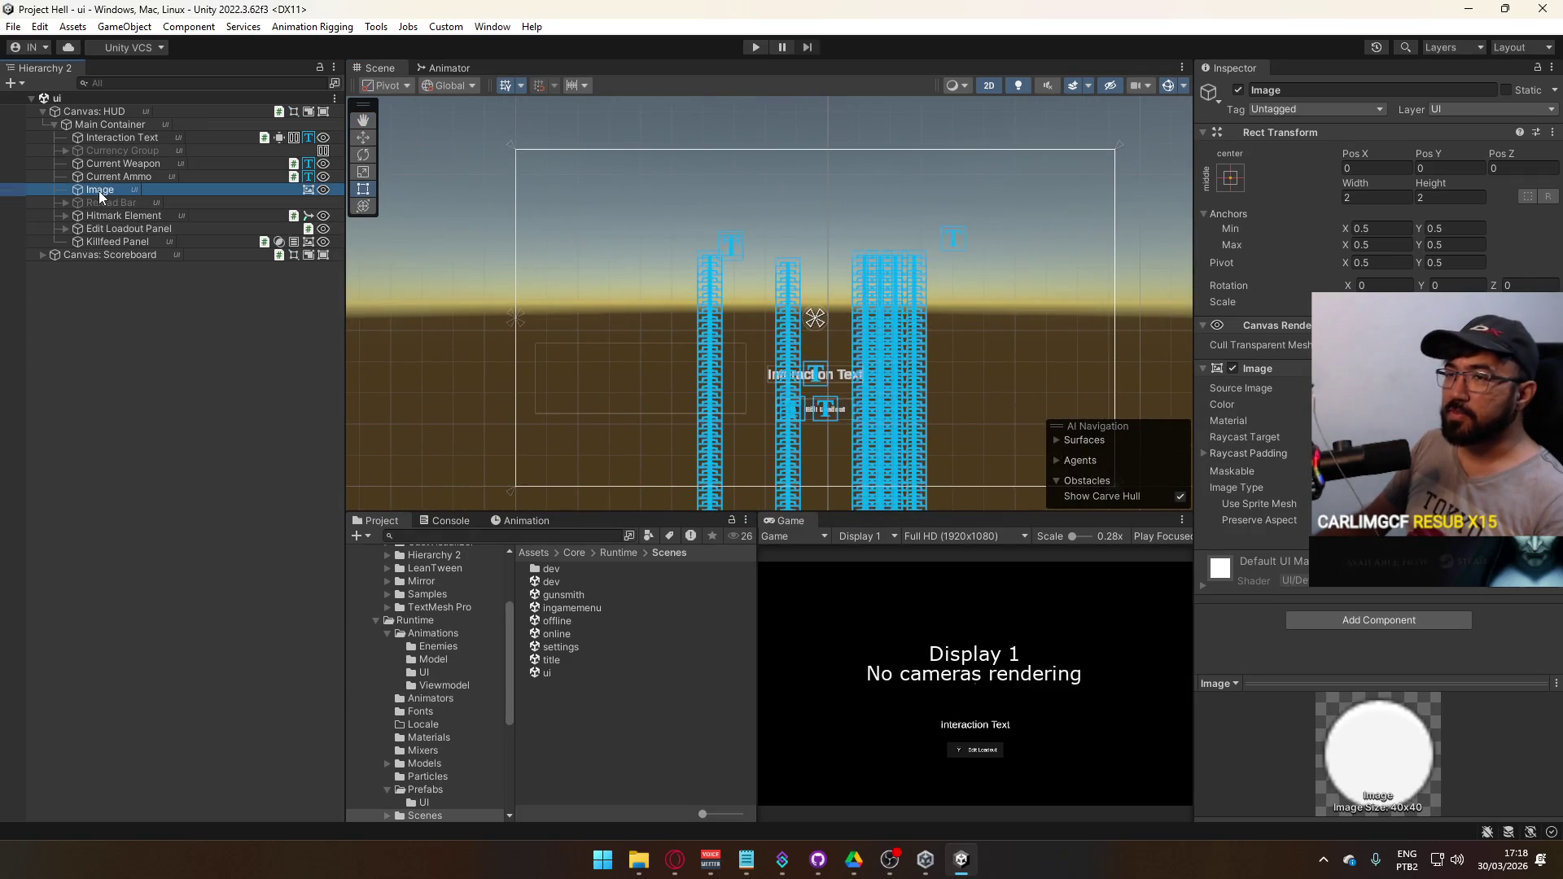
key("F2")
type("Crosshair")
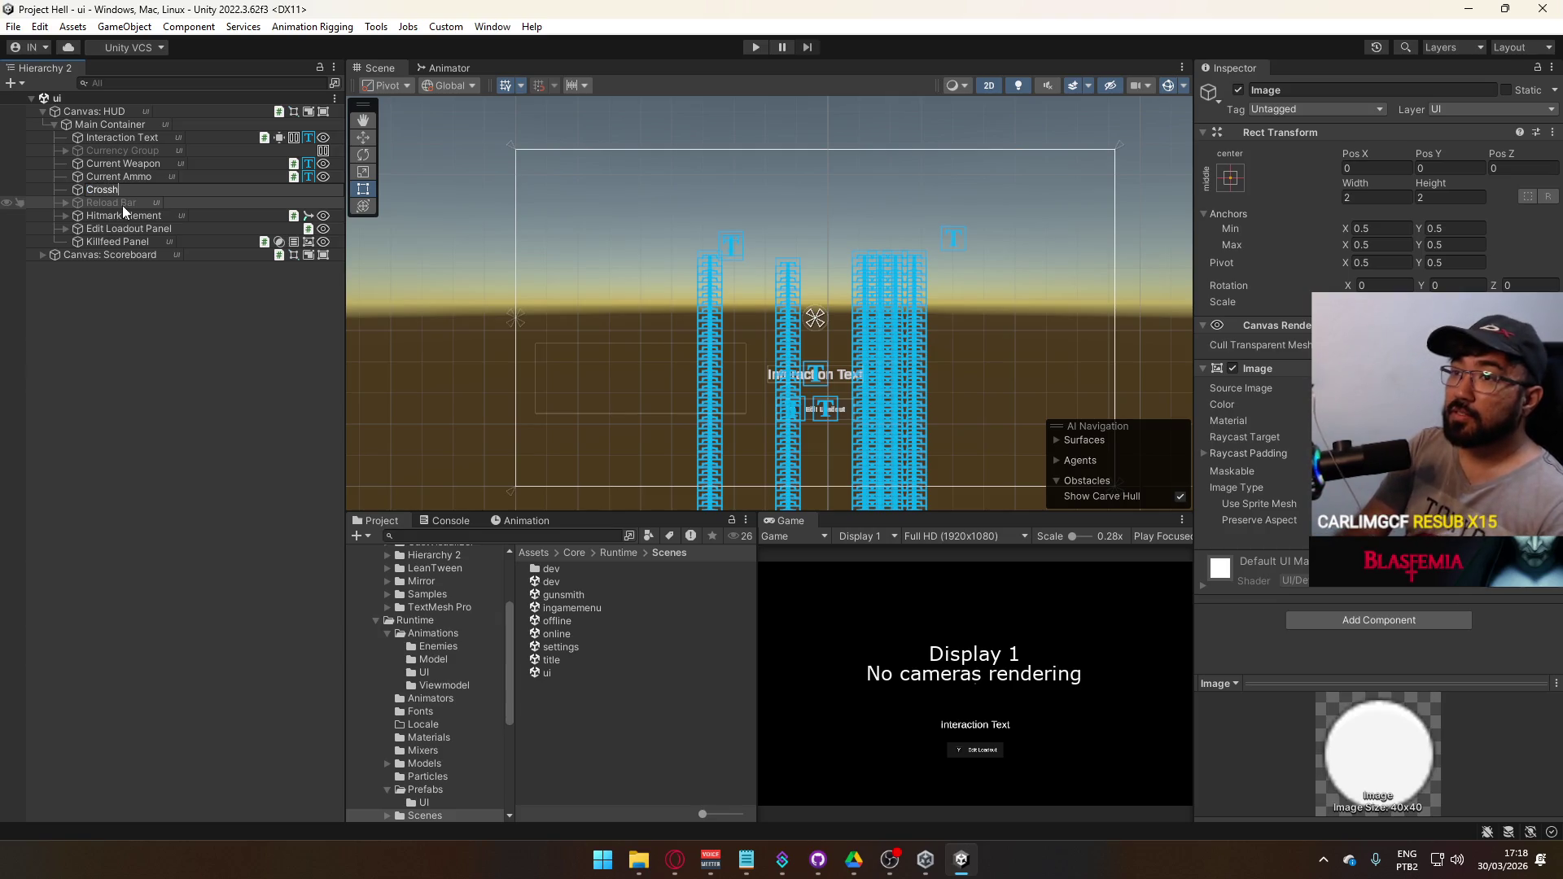
key("Return")
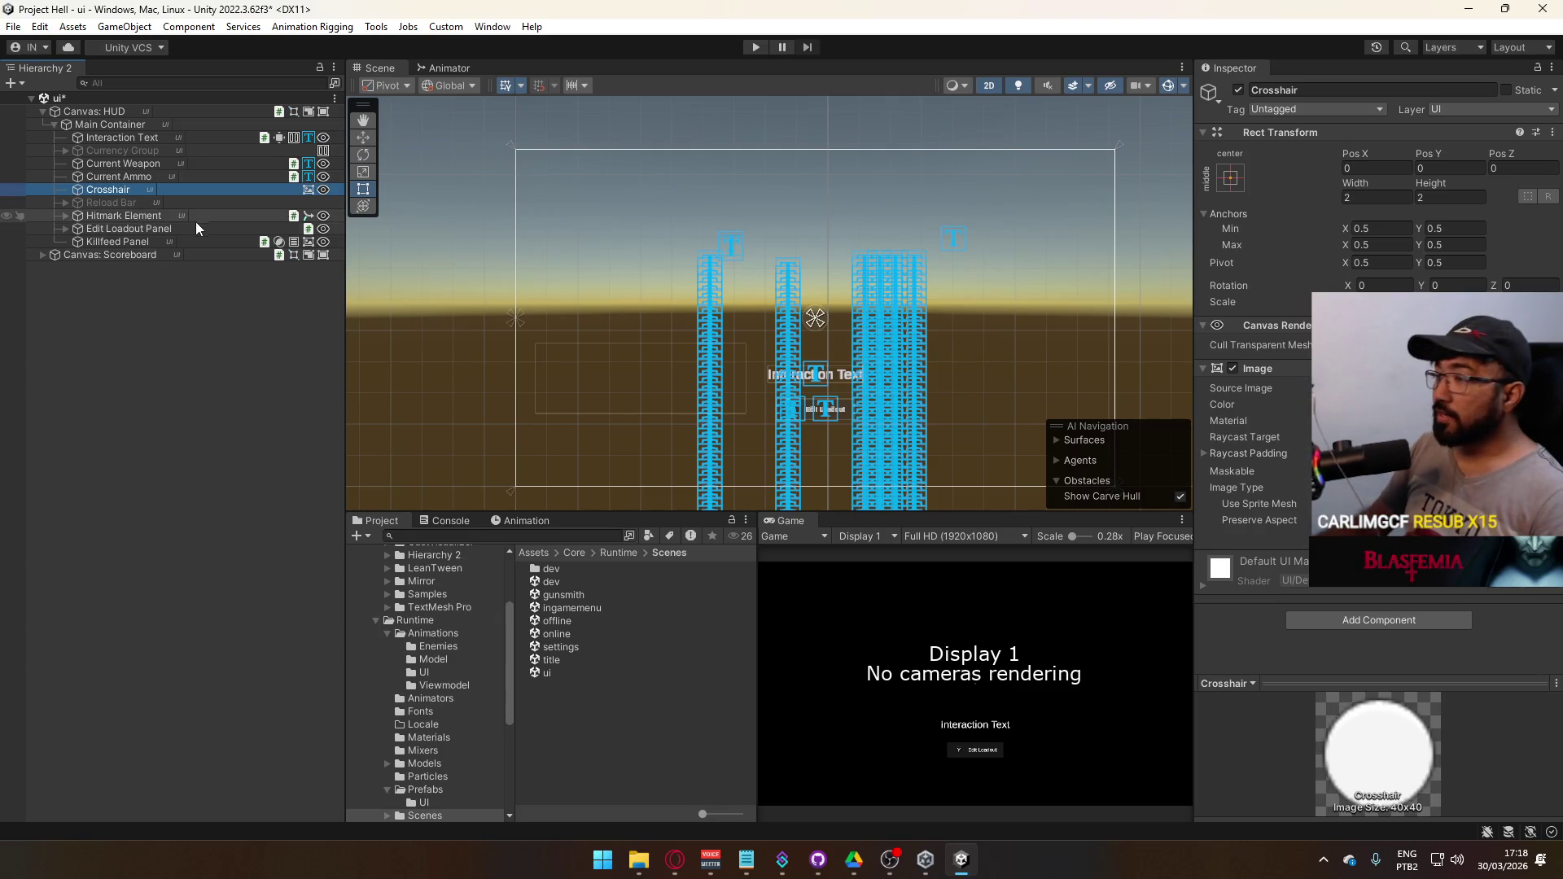
- Hide the Scoreboard canvas from the Scene view
scroll(706, 393, "up", 2)
scroll(706, 392, "up", 2)
left_click(771, 338)
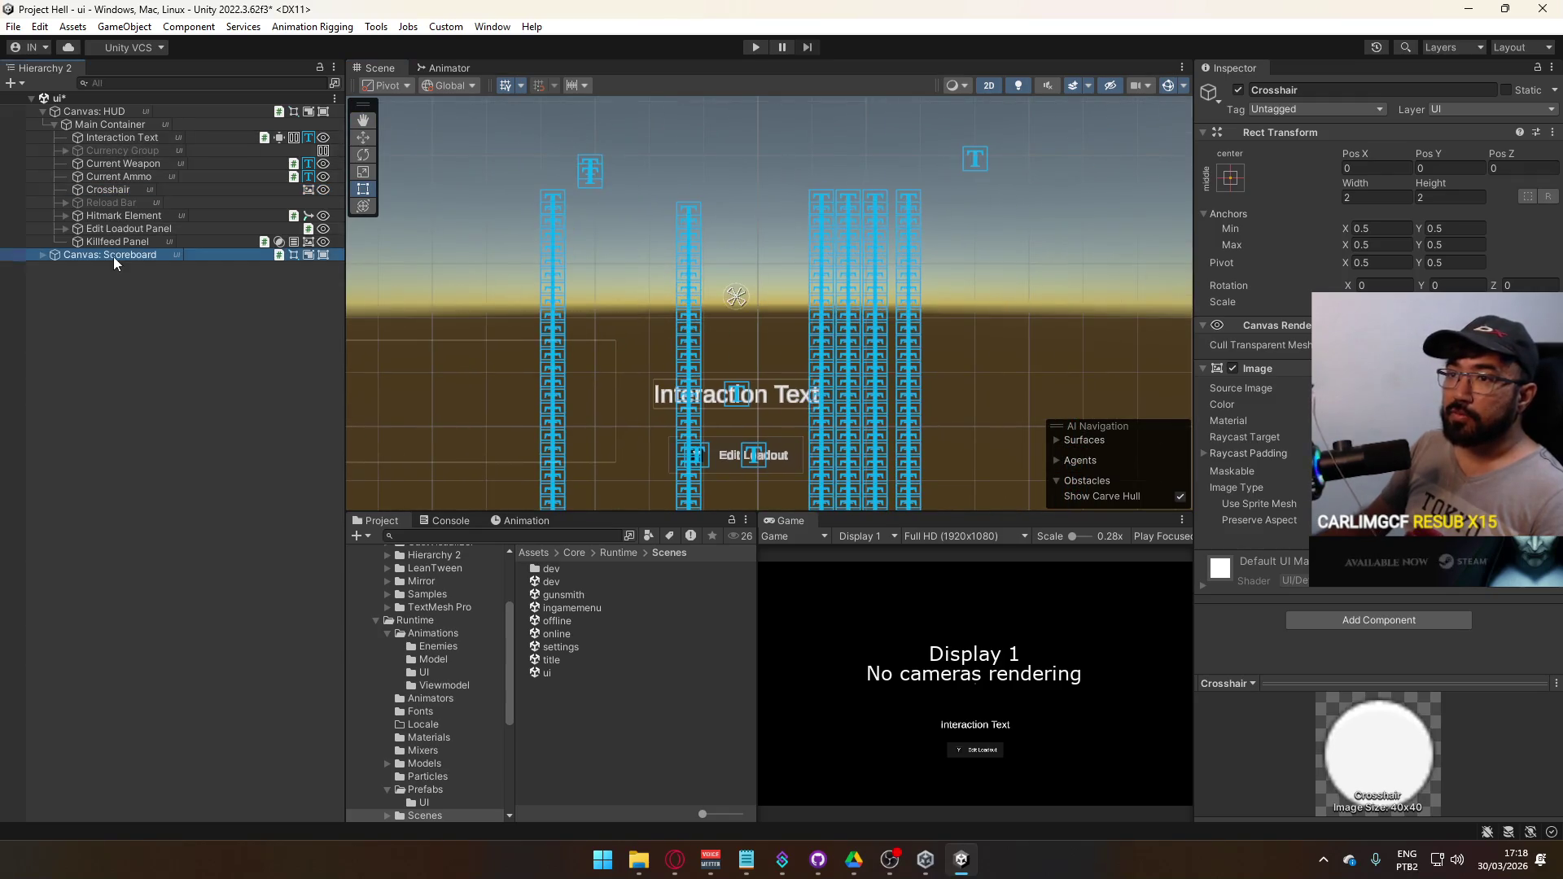
left_click(8, 256)
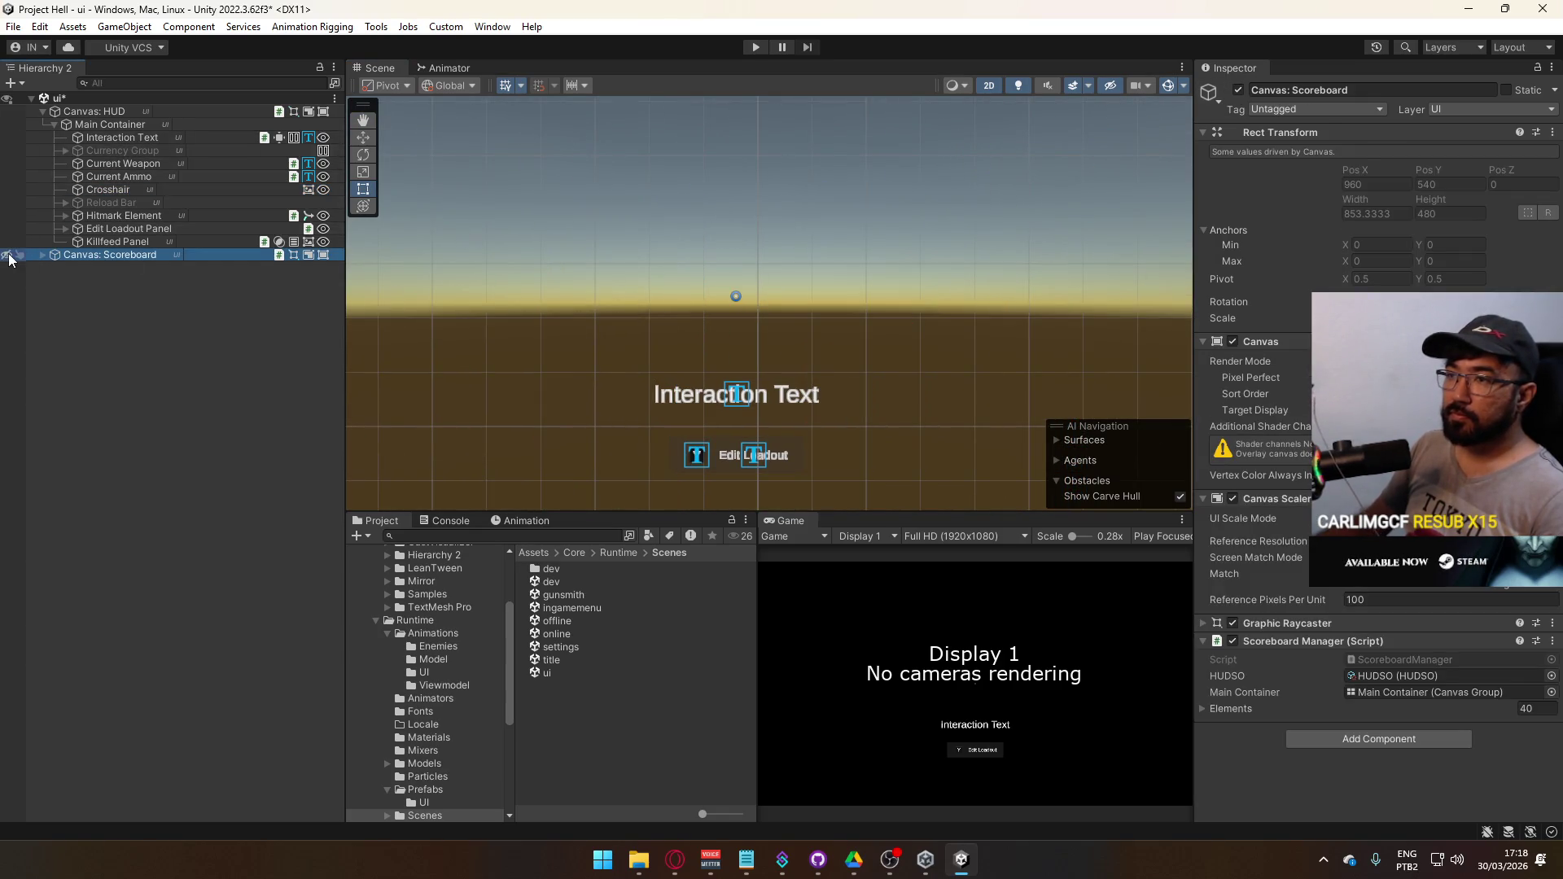
right_click(135, 193)
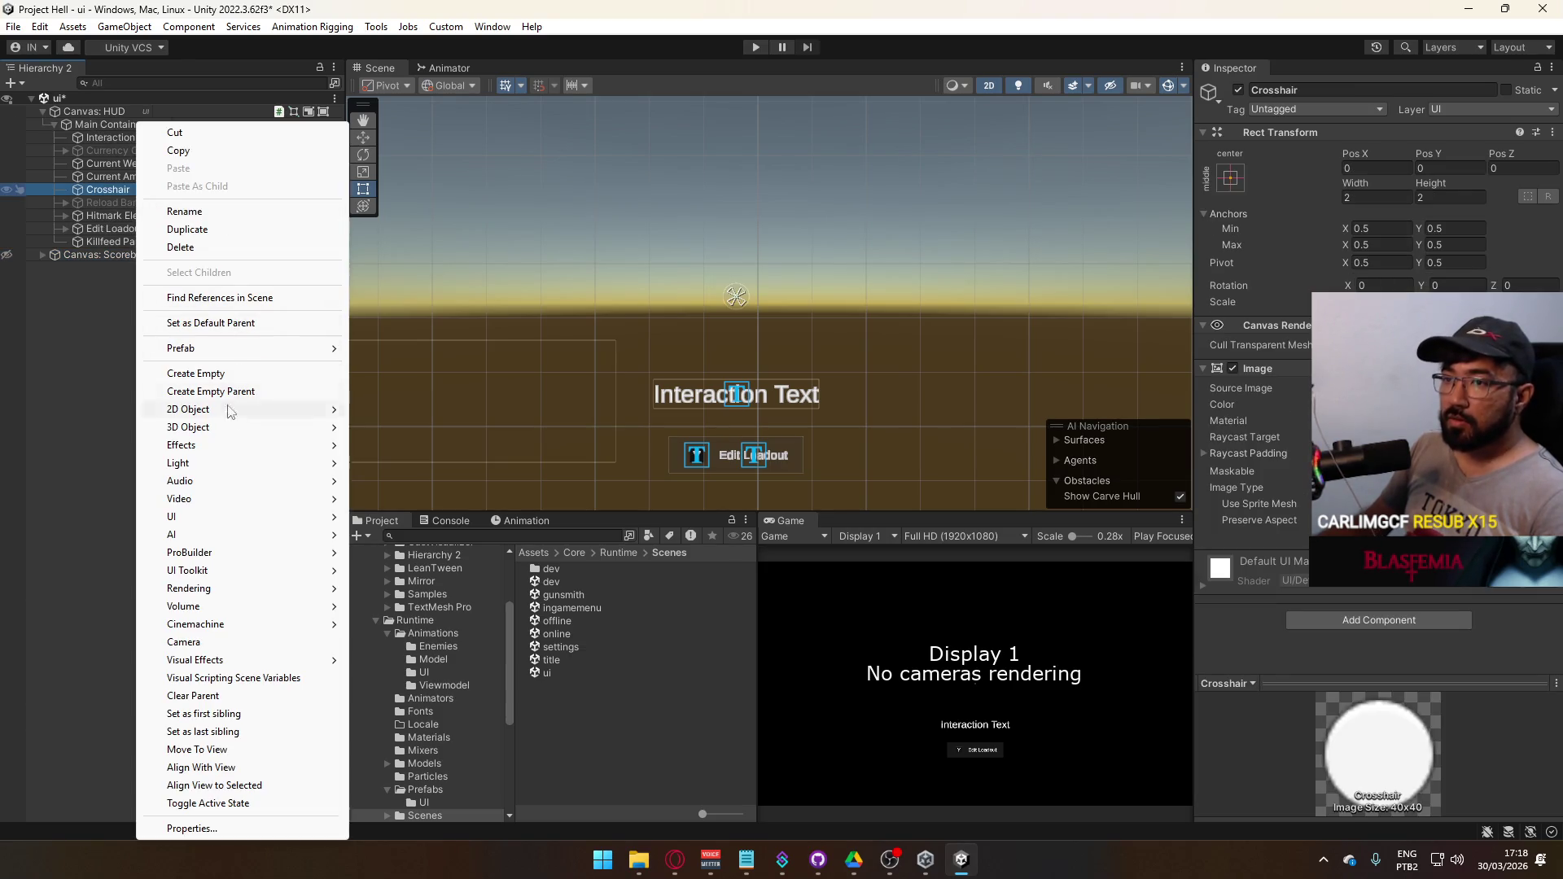
- Add a child UI Image under Crosshair with the Simple Border sprite as its Source Image
mouse_move(236, 517)
left_click(382, 518)
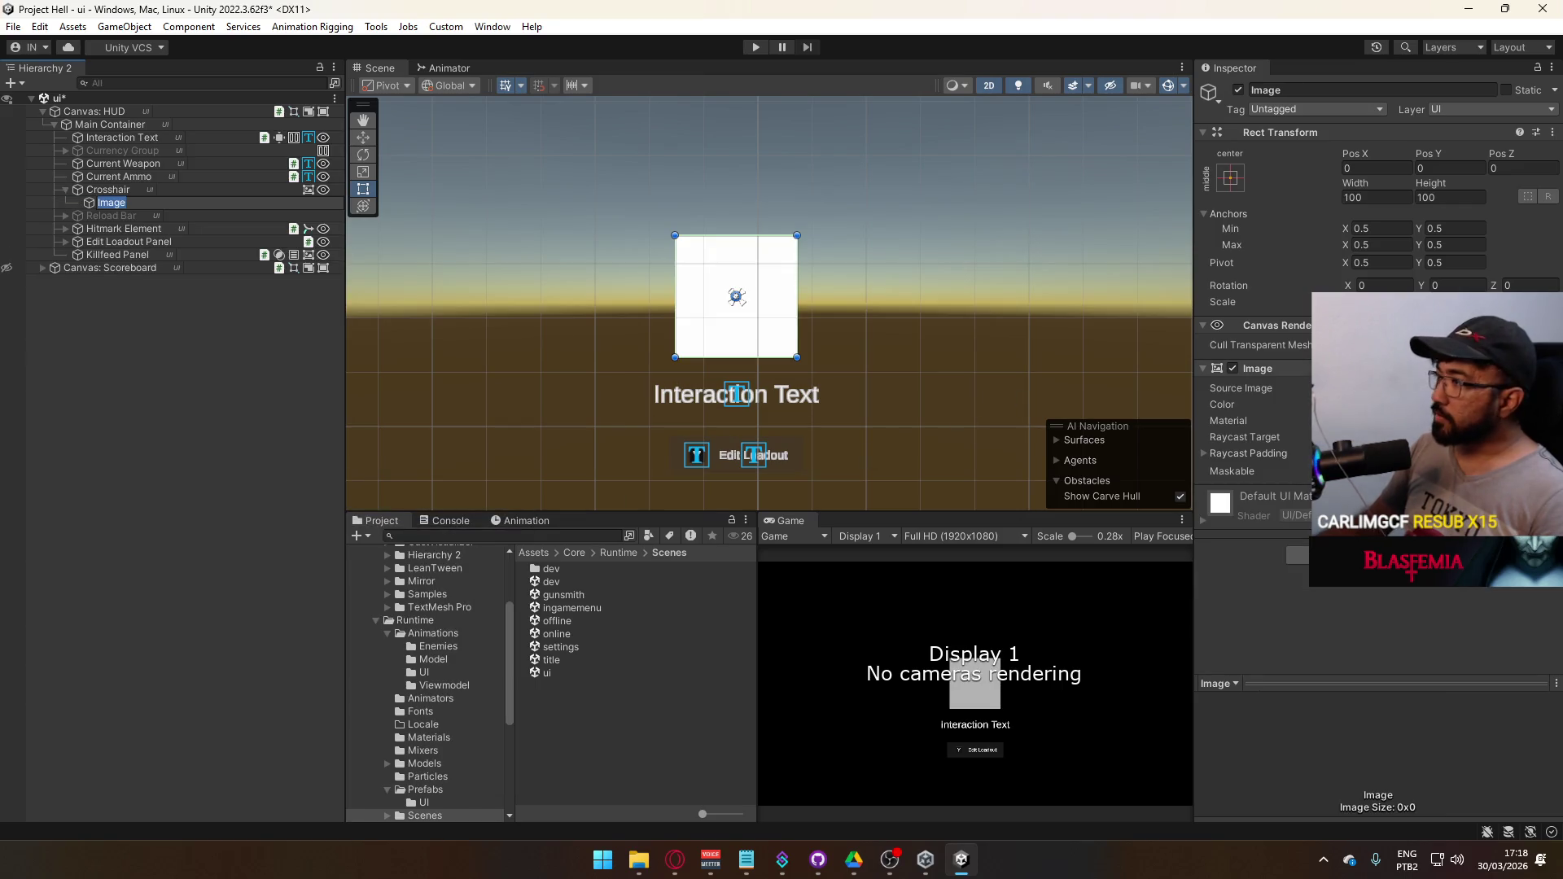
left_click(1541, 388)
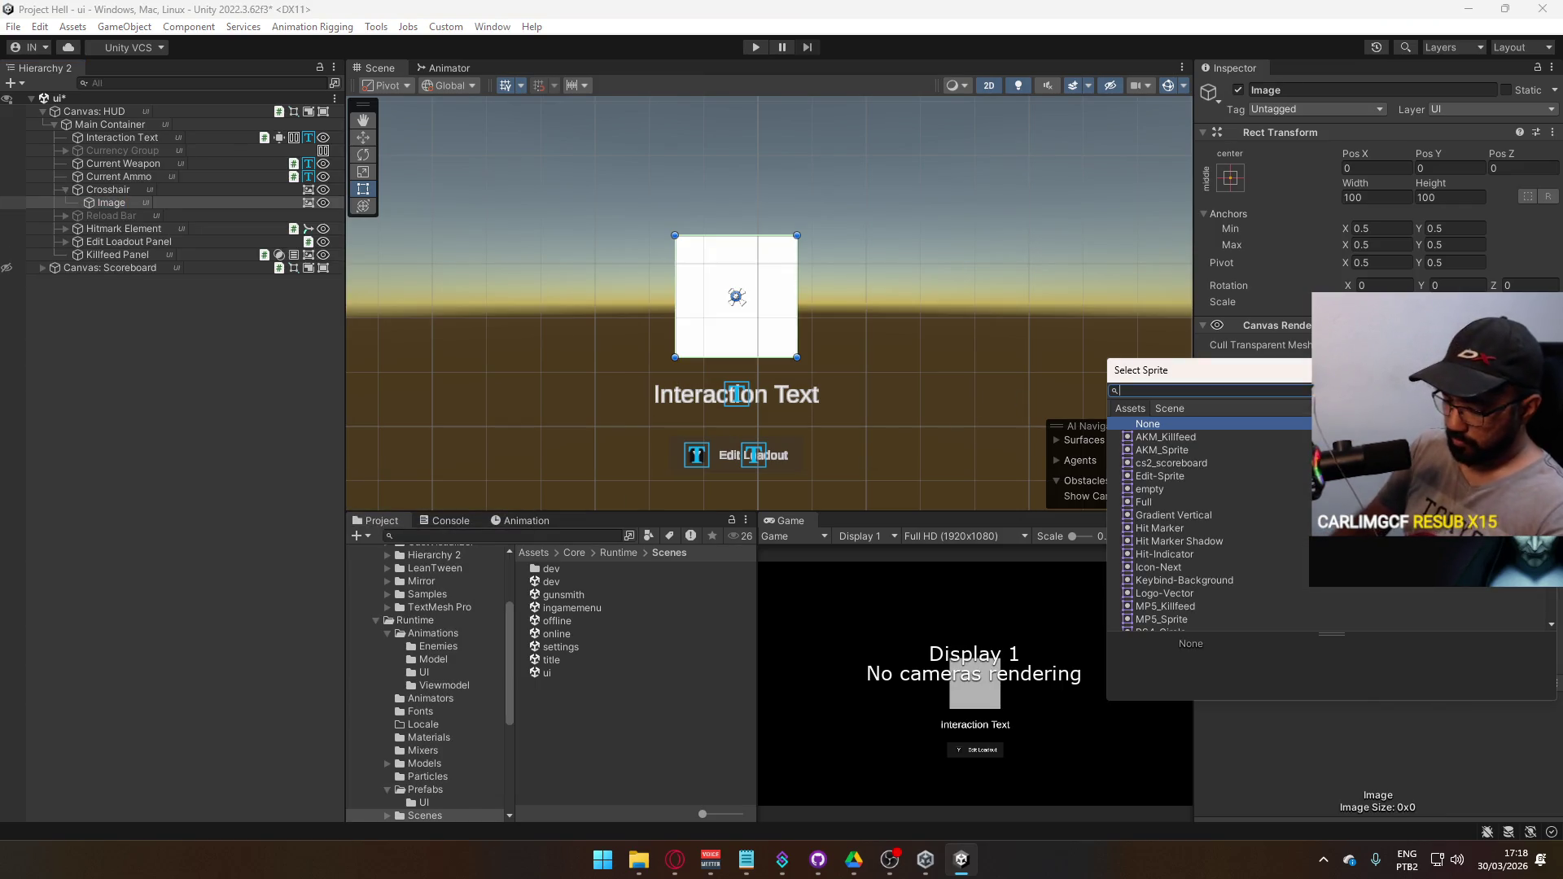
type("circ")
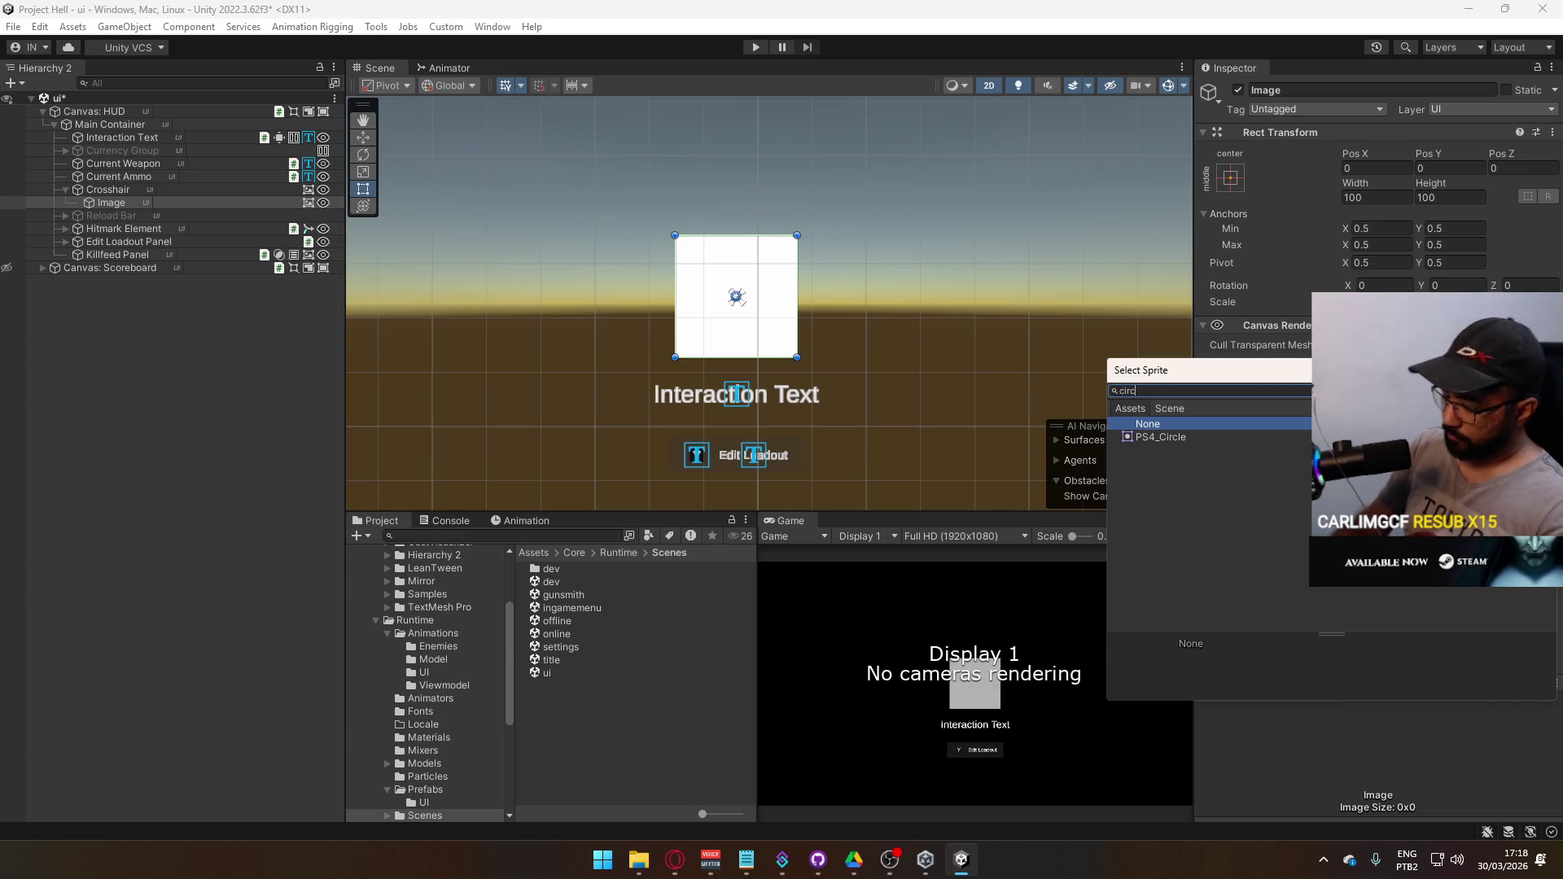
key("BackSpace")
key("BackSpace")
key("BackSpace")
type("b")
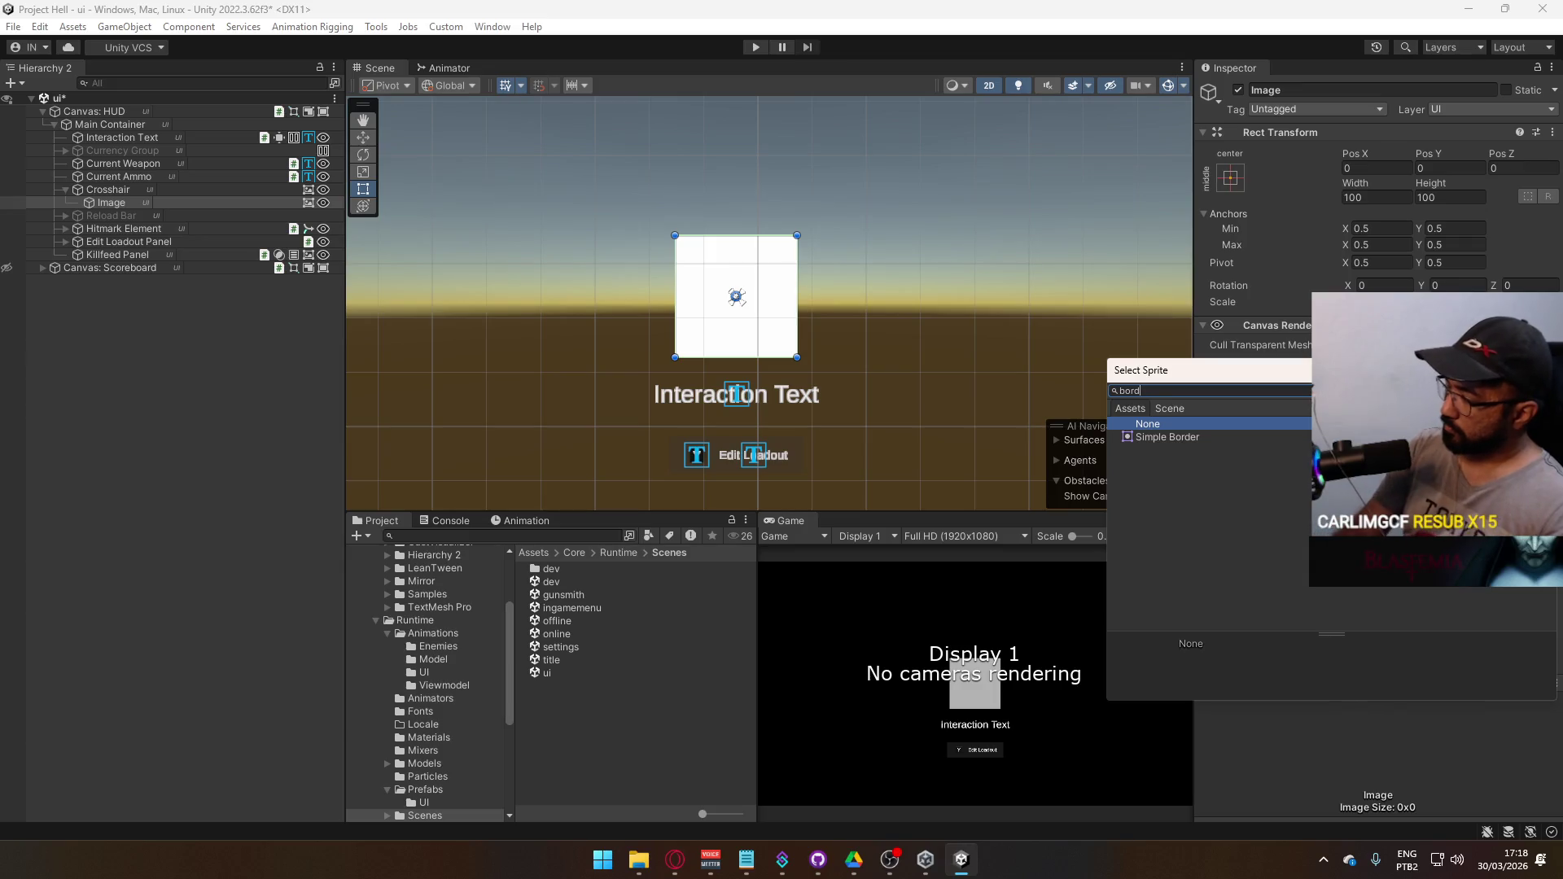
key("BackSpace")
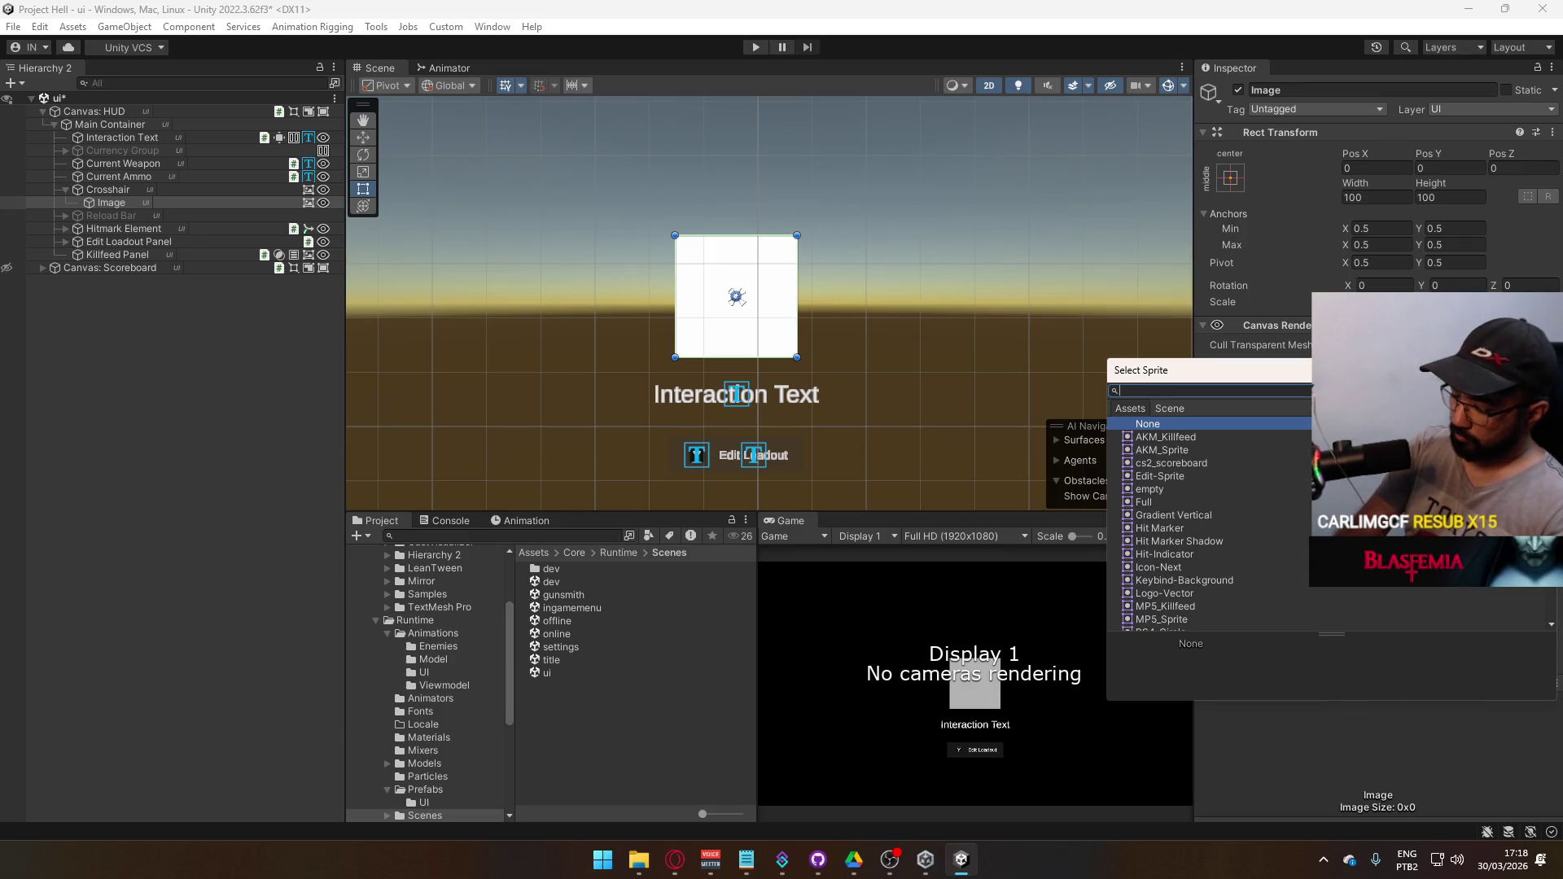
type("outb")
double_click(1155, 438)
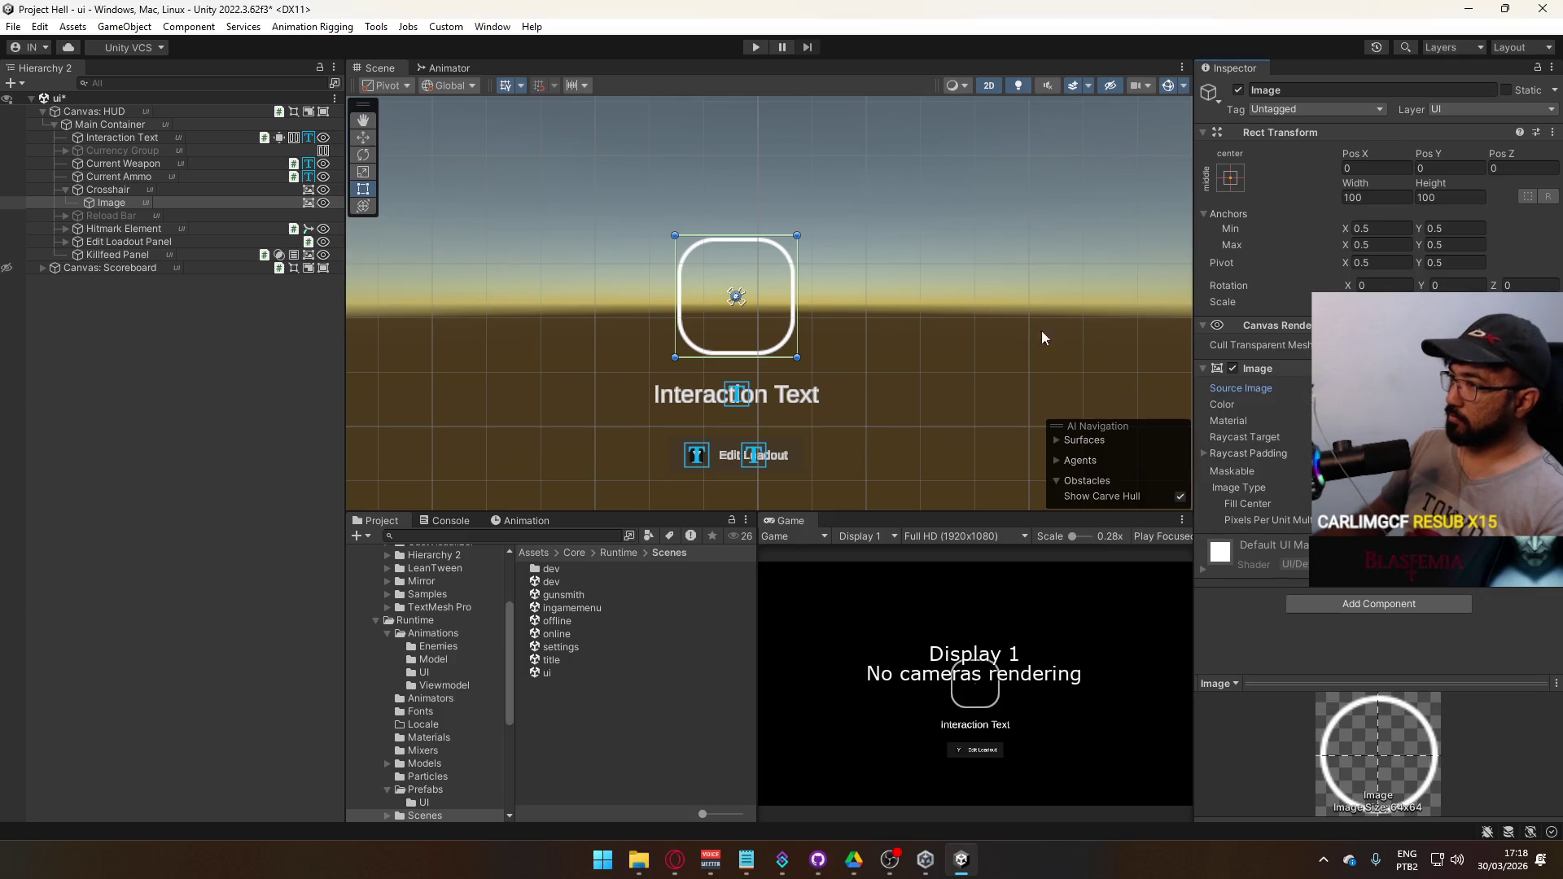
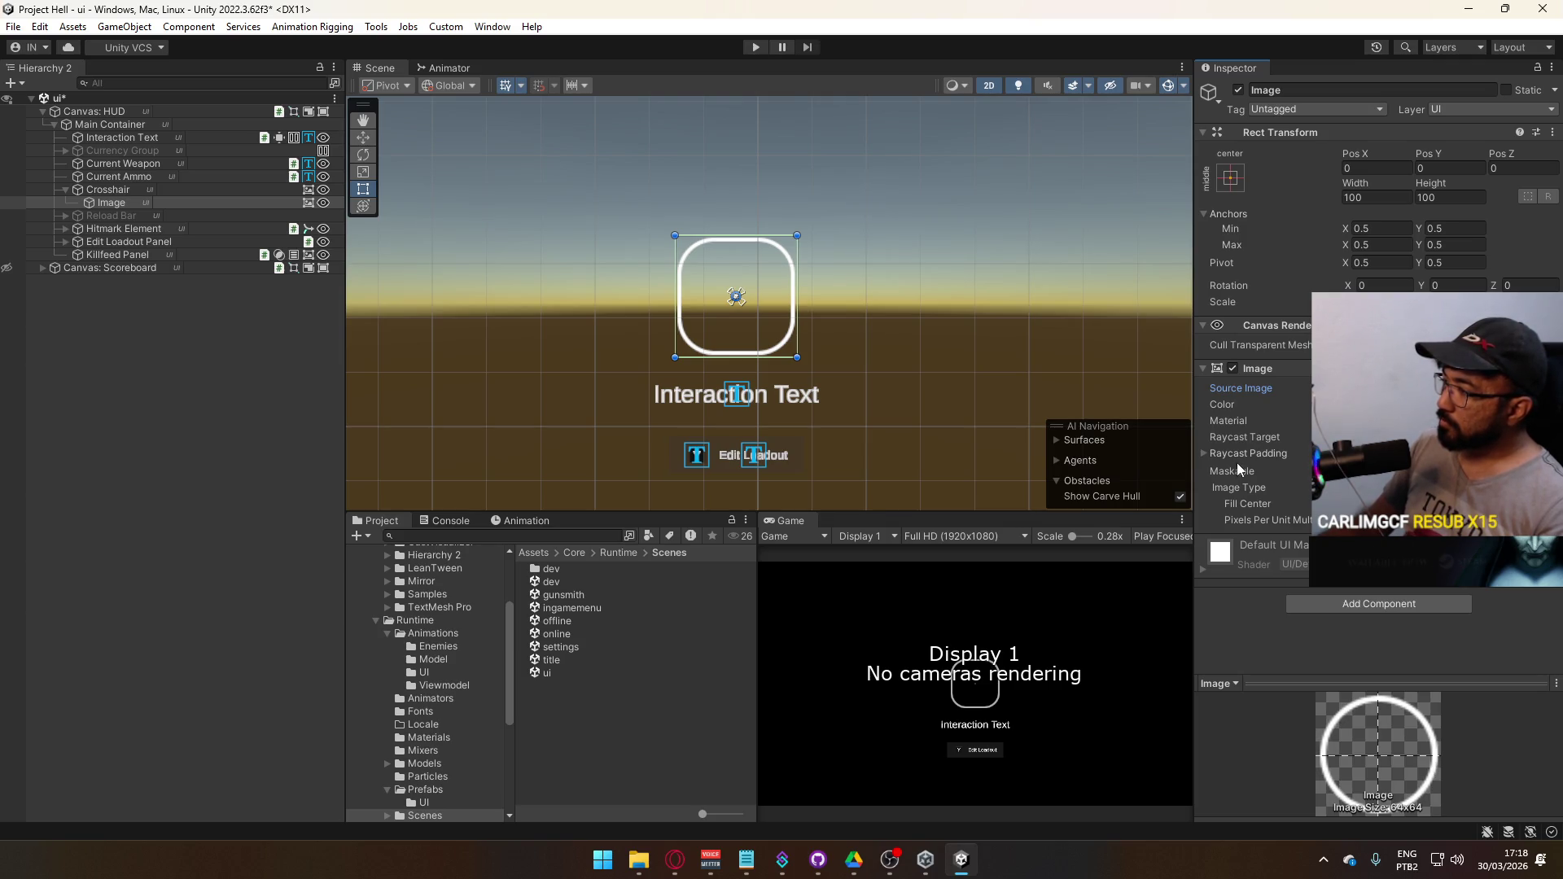
- Resize the Crosshair's Image to 128 × 128
left_click(1376, 198)
type("64")
left_click(1438, 198)
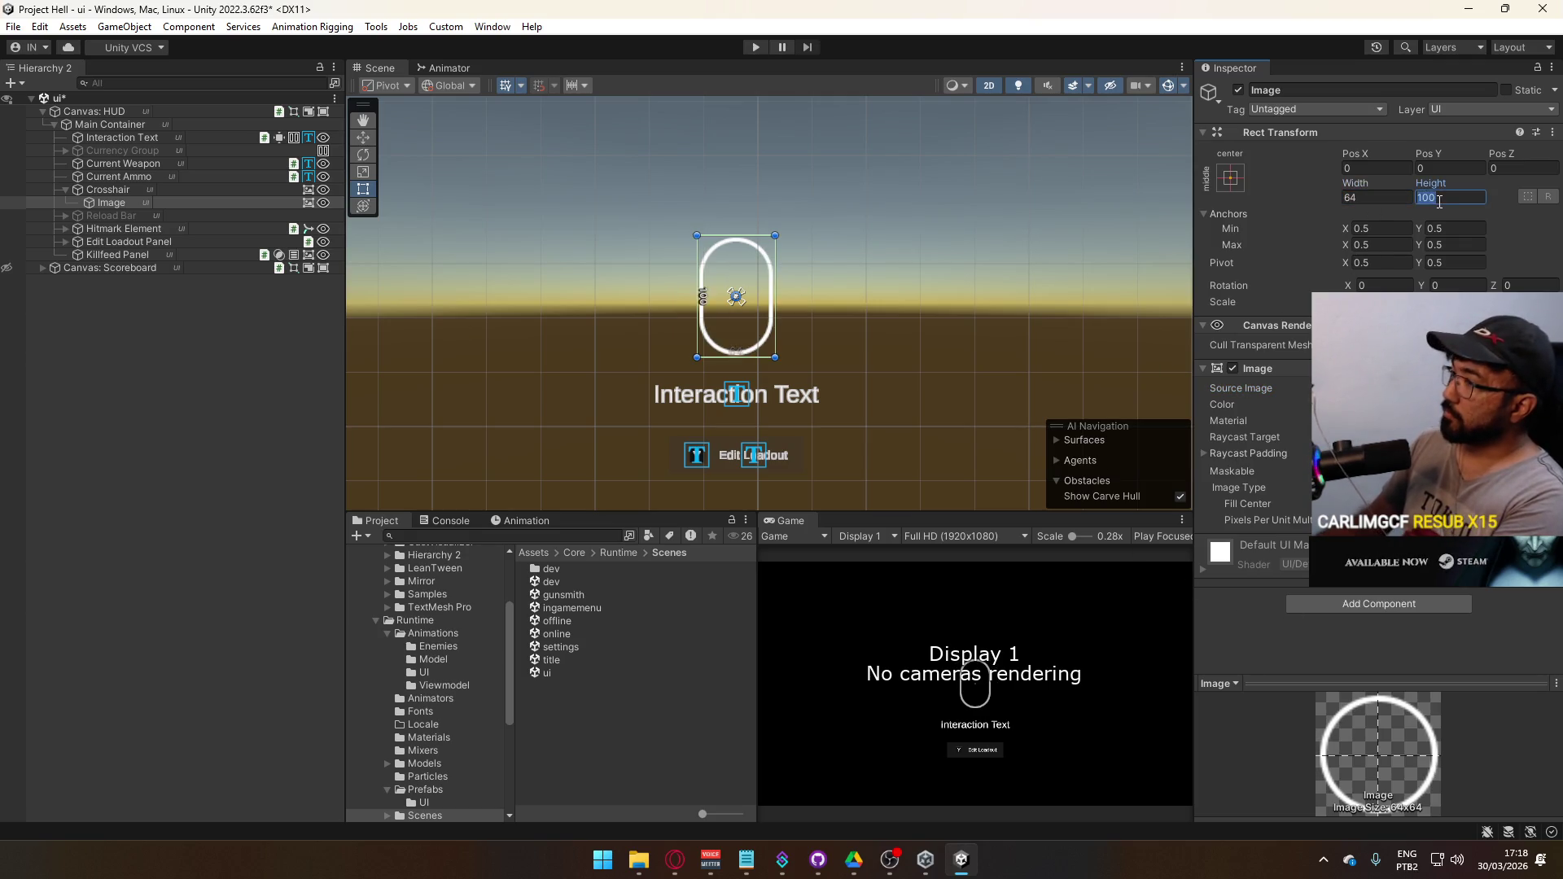
type("64")
left_click(1384, 198)
type("128")
key("Tab")
type("128")
- Thin the ring outline with Pixels Per Unit Multiplier, then delete the Crosshair's Image
mouse_move(1267, 520)
left_mouse_down()
mouse_move(1335, 520)
mouse_move(1303, 520)
left_mouse_up()
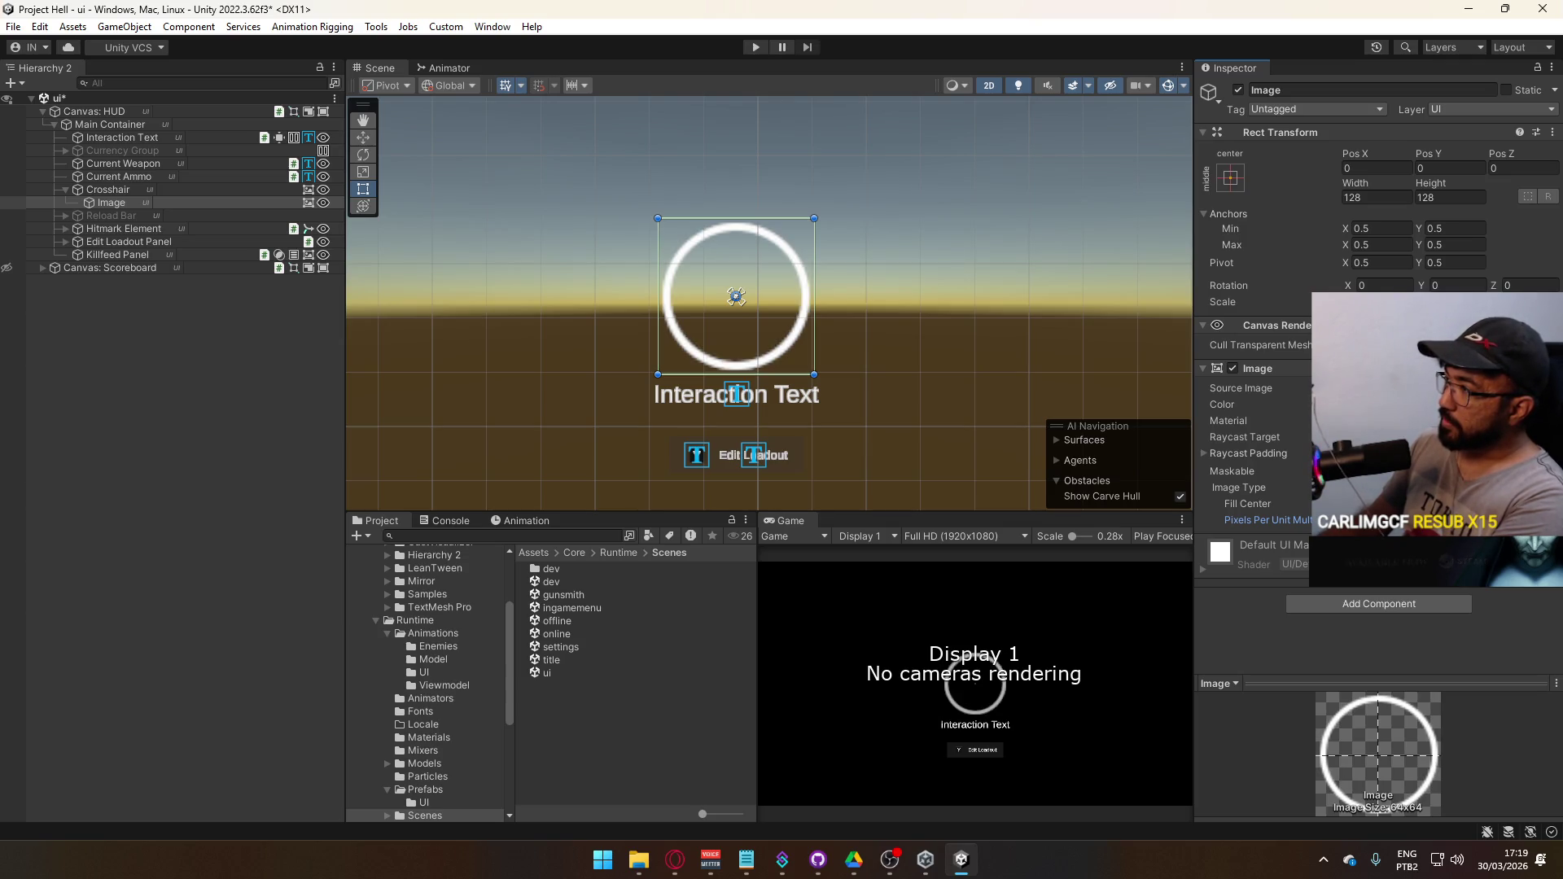
left_click_drag(1302, 520, 1318, 520)
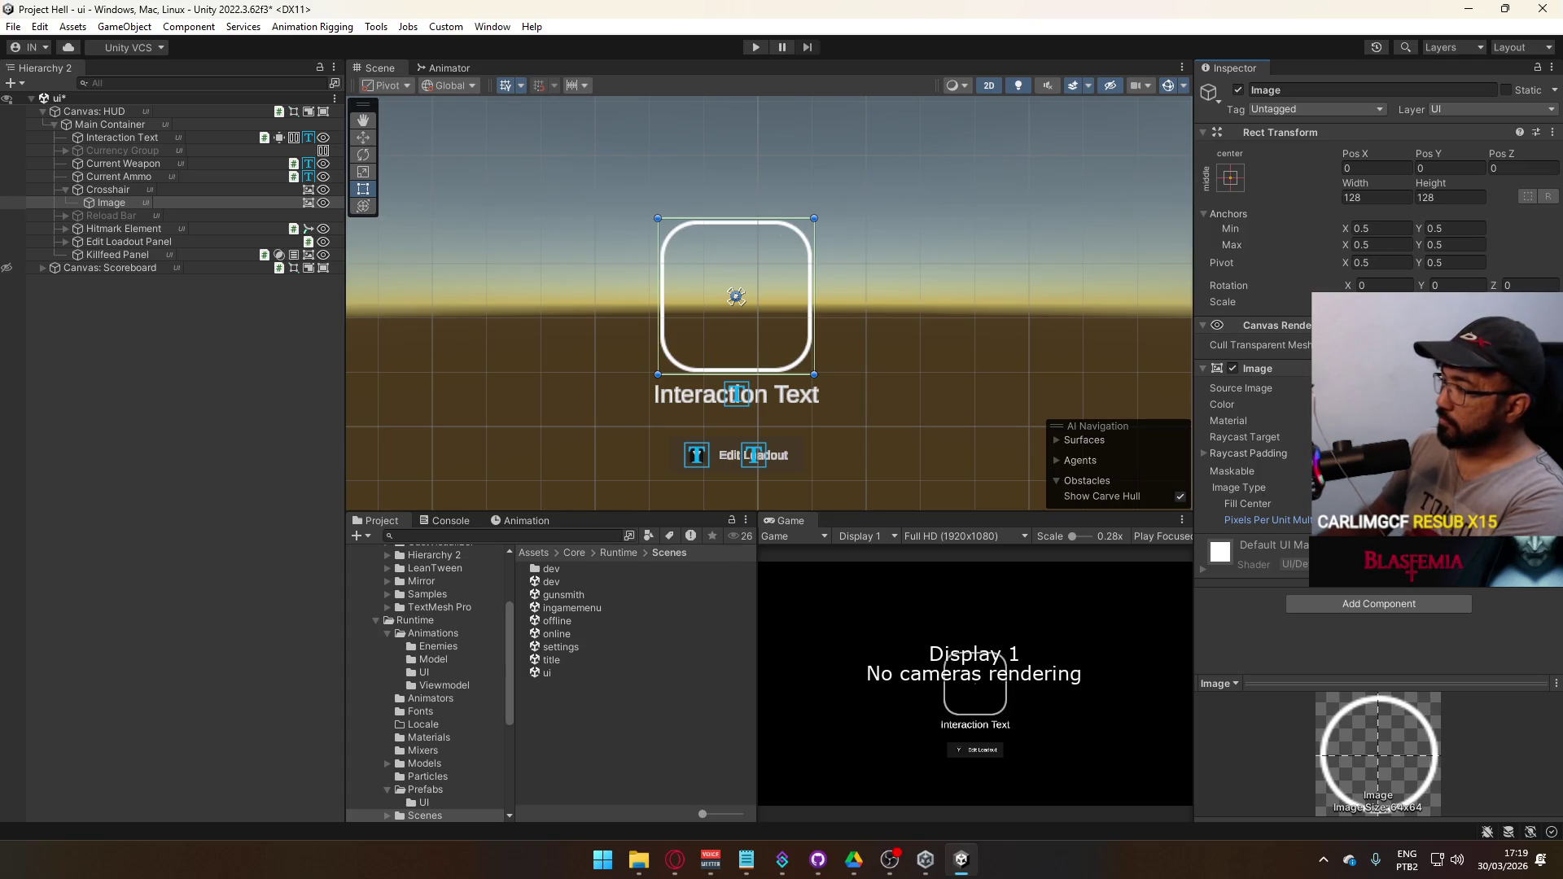
mouse_move(1335, 520)
left_mouse_down()
mouse_move(1376, 520)
mouse_move(1193, 495)
left_mouse_up()
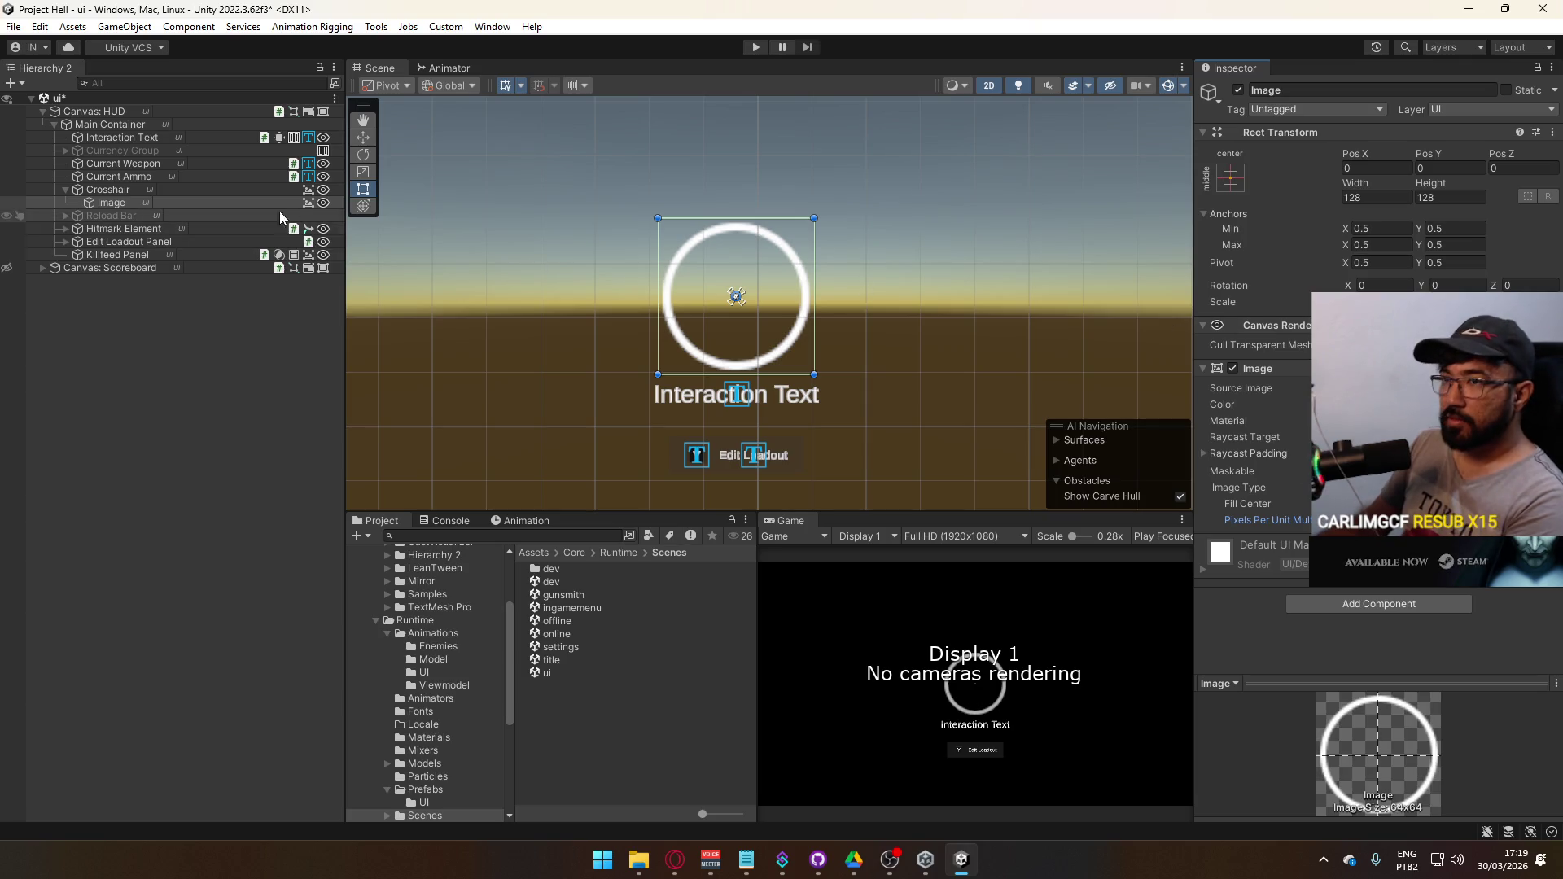
left_click(128, 203)
key("Delete")
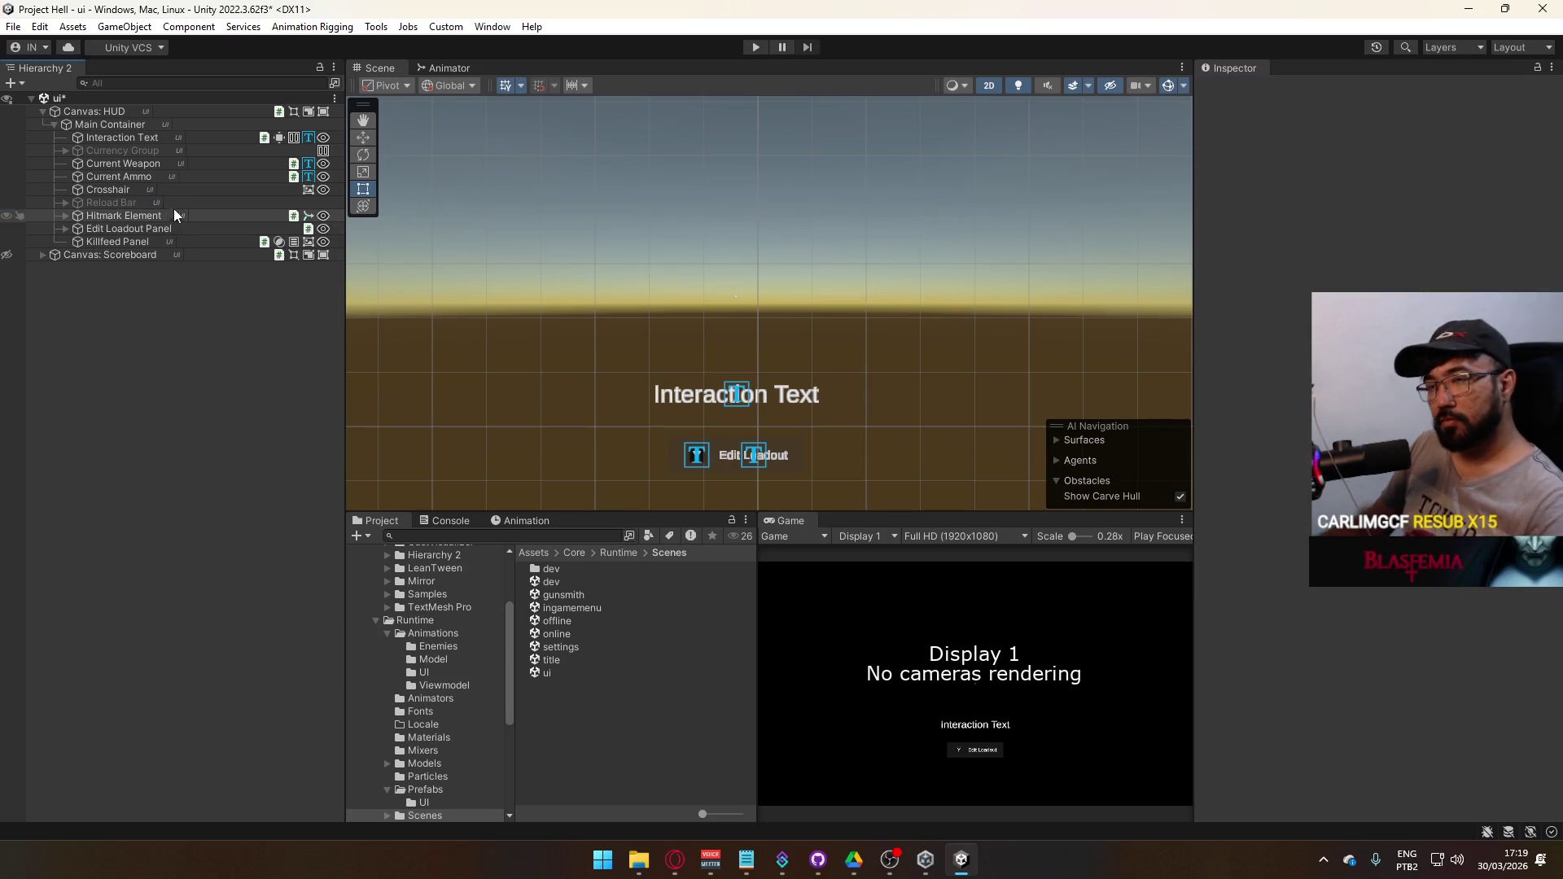
- Give the Edit Loadout label the Oxanium-Medium SDF font asset
scroll(807, 292, "down", 3)
left_click_drag(908, 314, 926, 242)
scroll(876, 355, "up", 8)
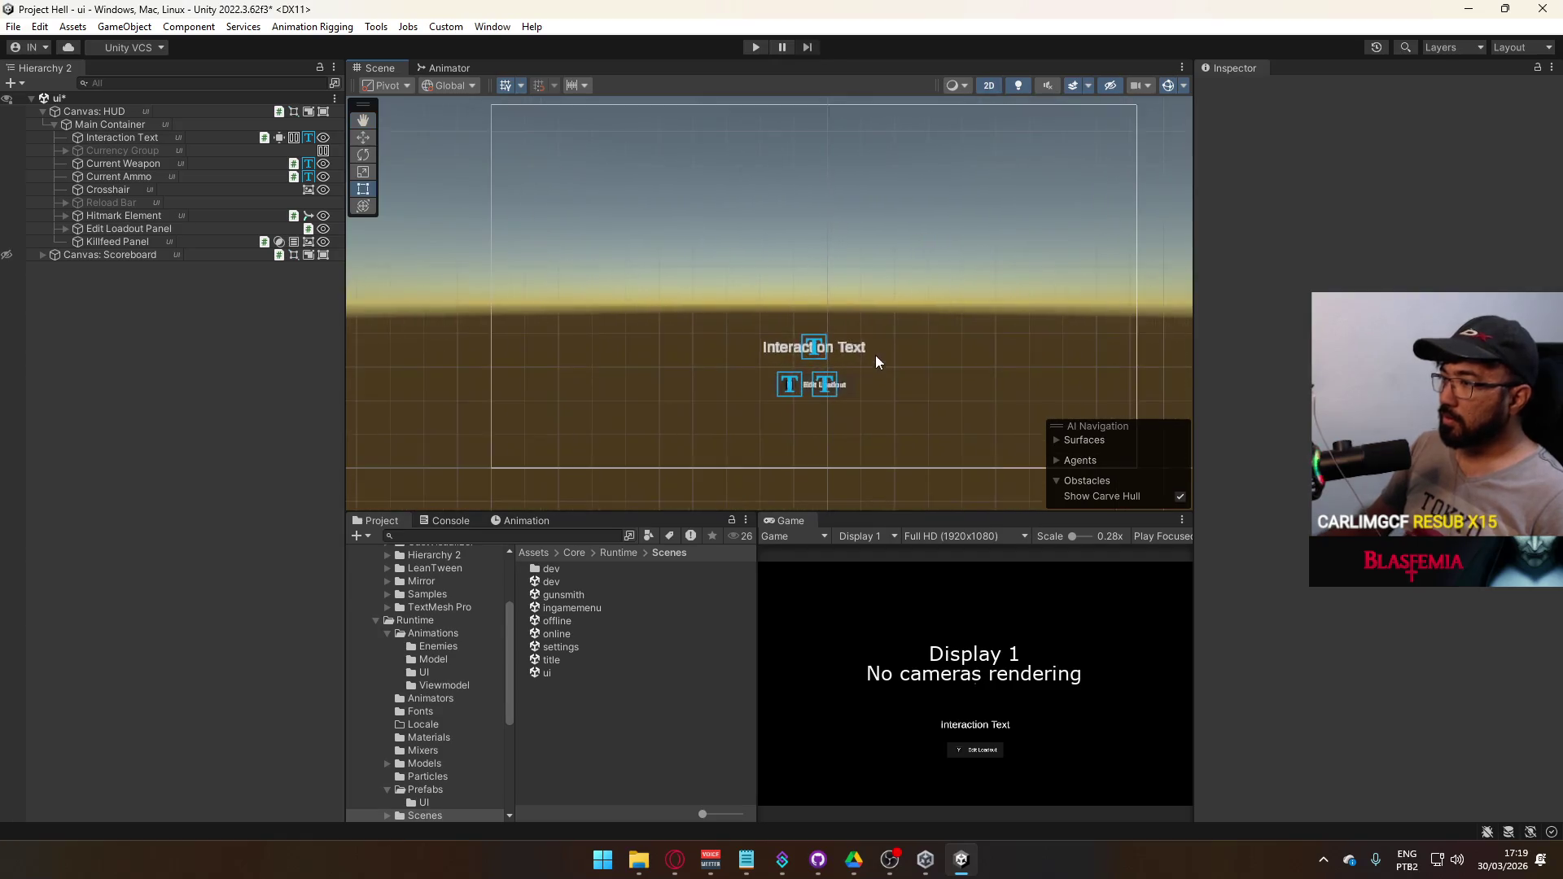
left_click(754, 416)
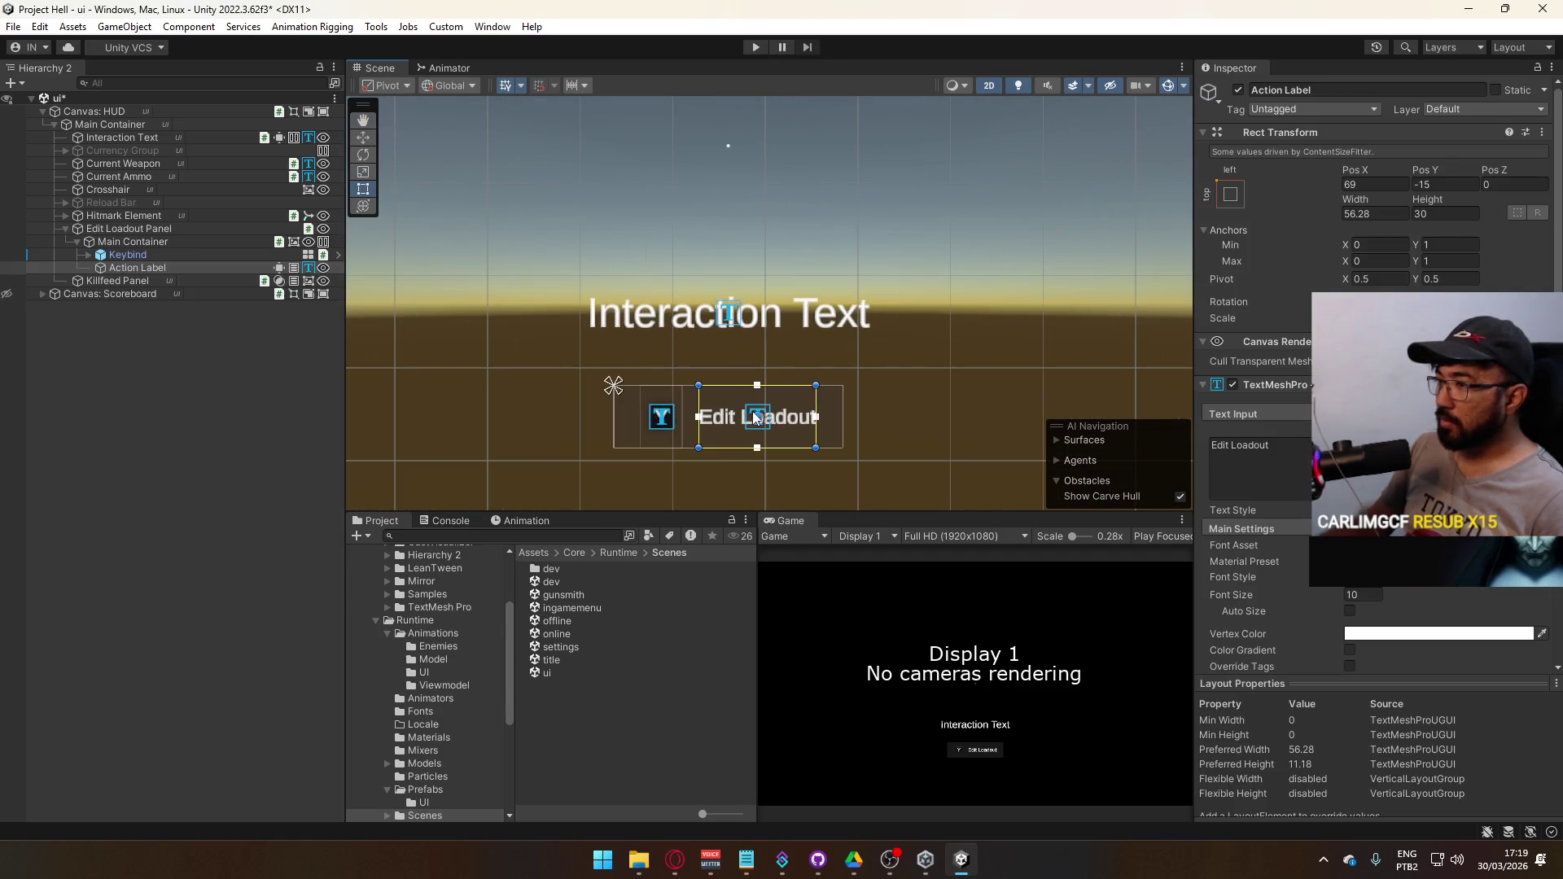
left_click(1540, 544)
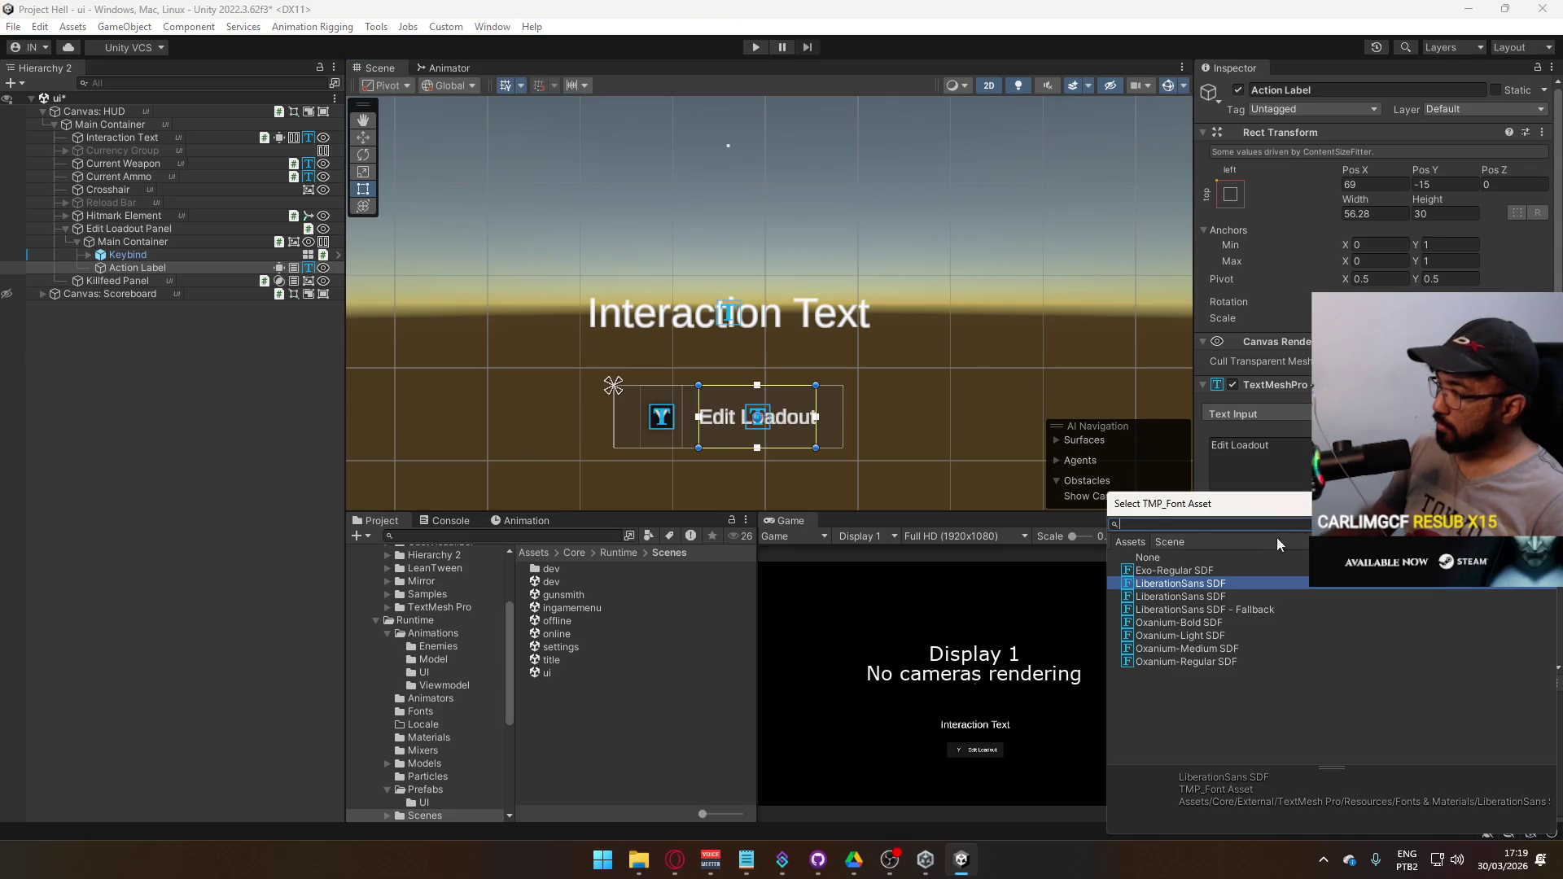
double_click(1189, 648)
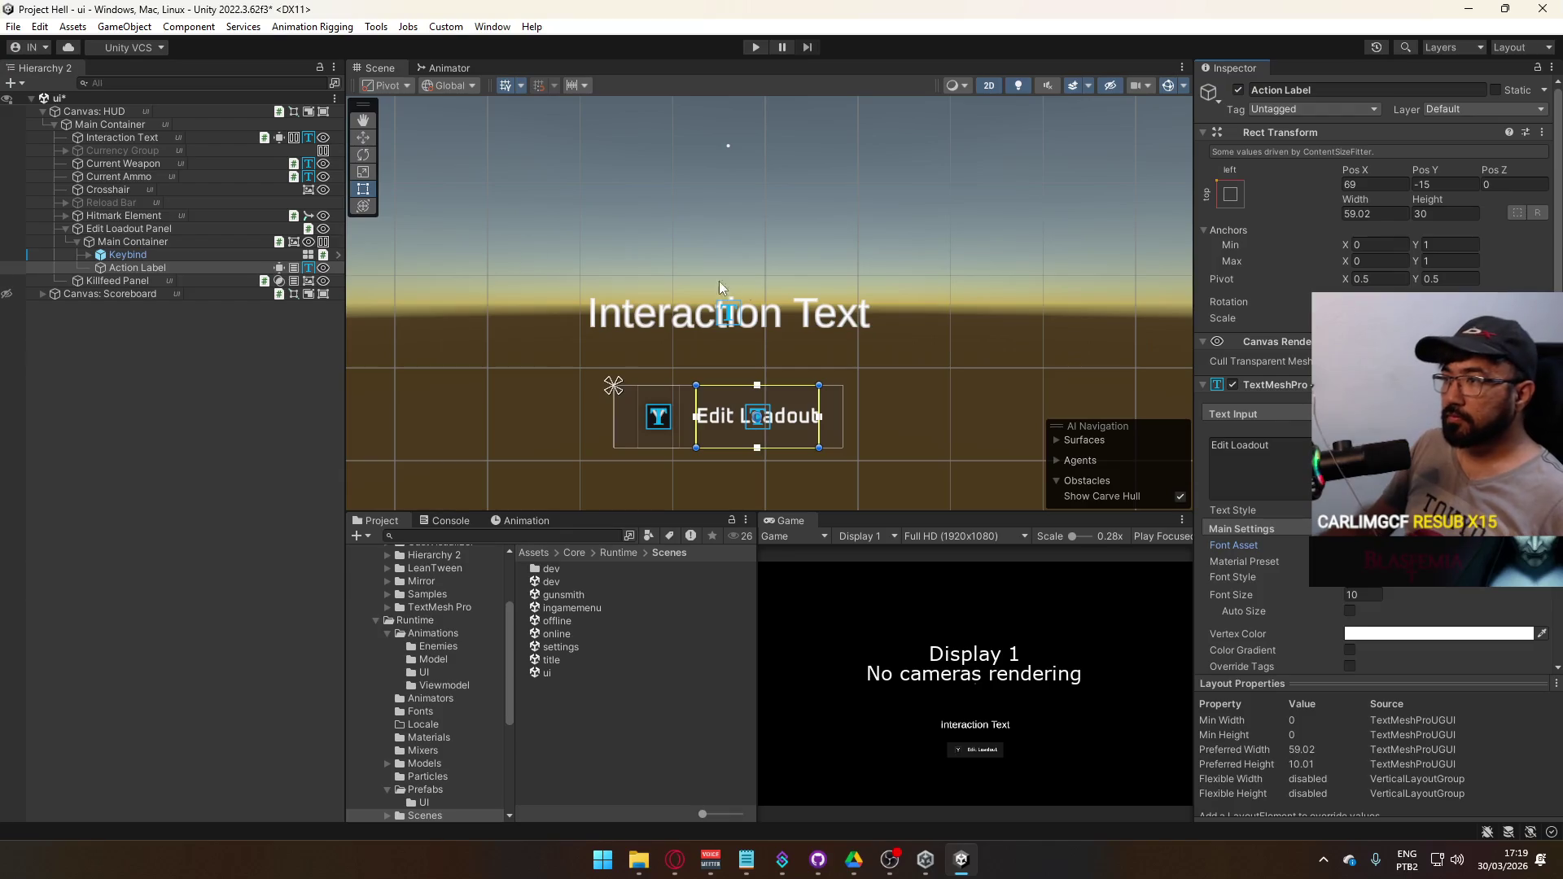
- Compare Oxanium Medium, Light and Bold on Interaction Text, then apply Oxanium-Regular SDF
left_click(729, 323)
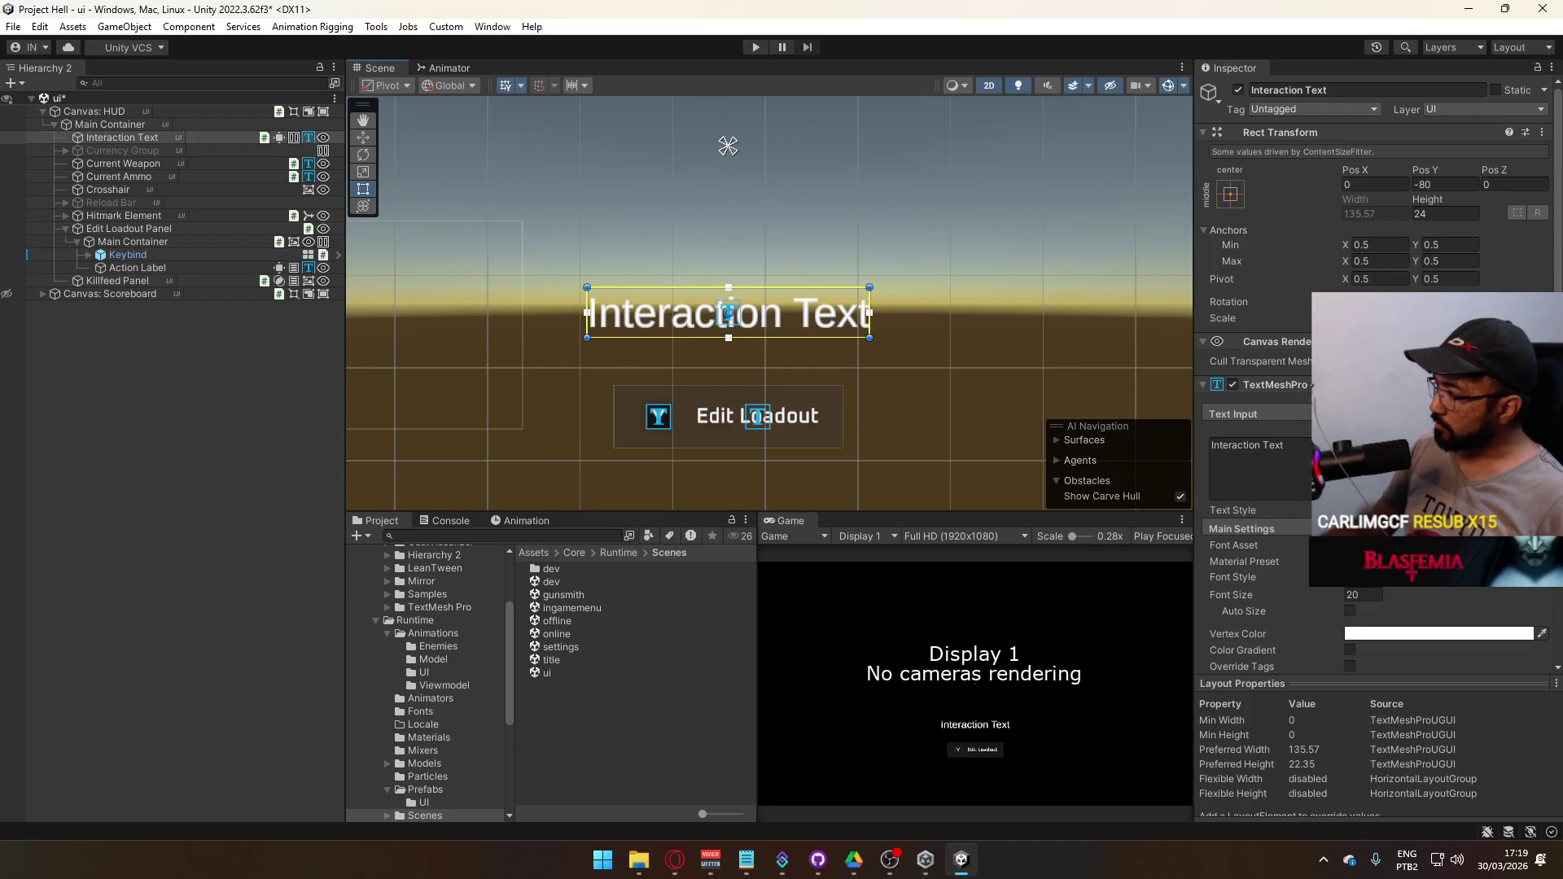
left_click(1543, 545)
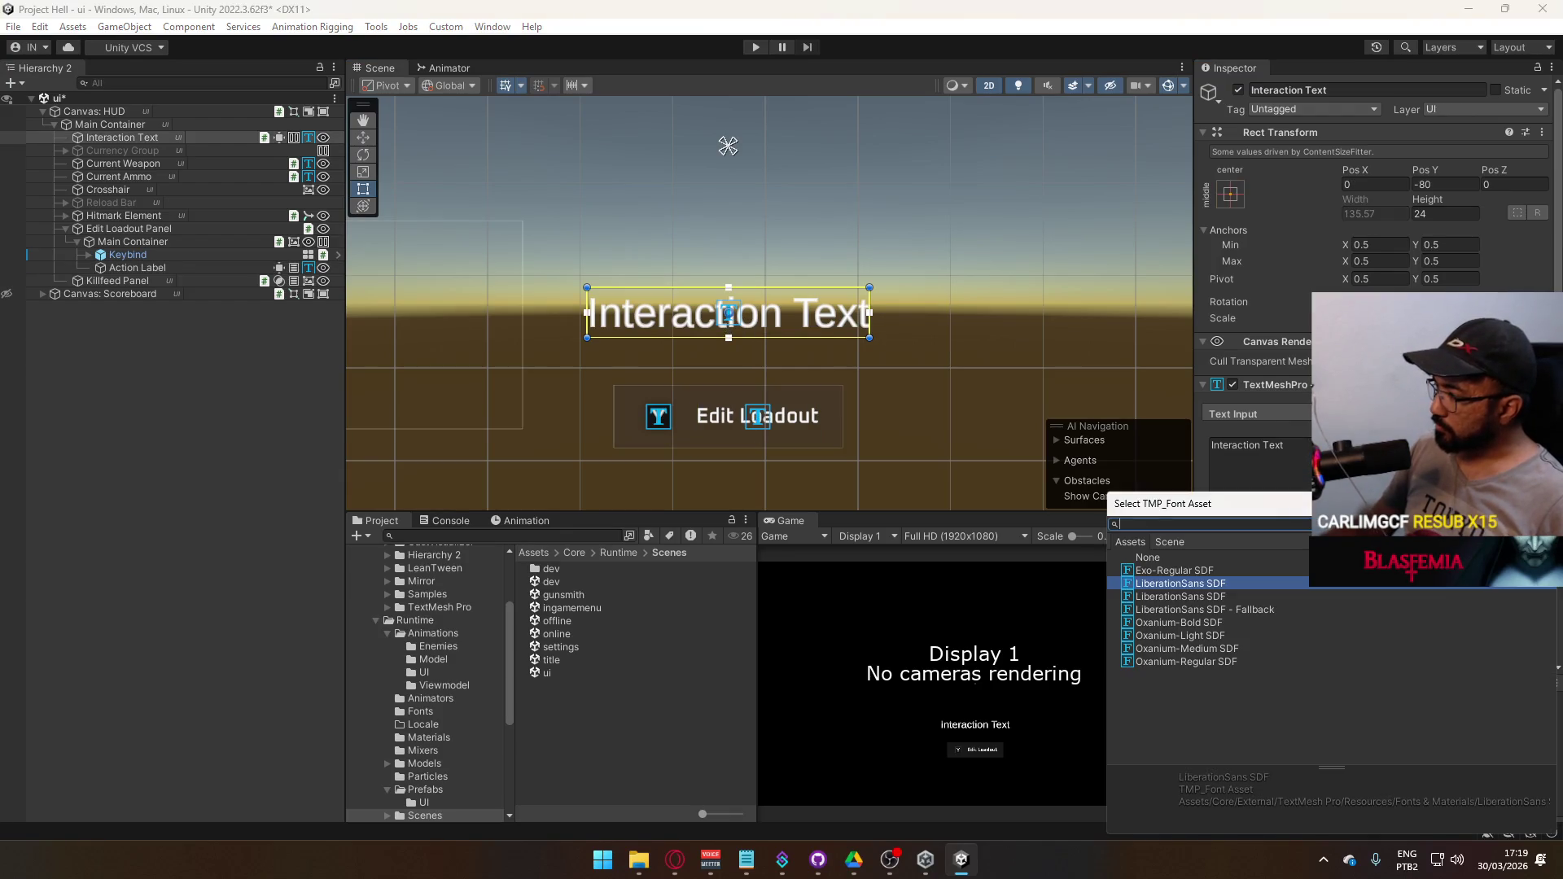
left_click(1190, 649)
left_click(1204, 640)
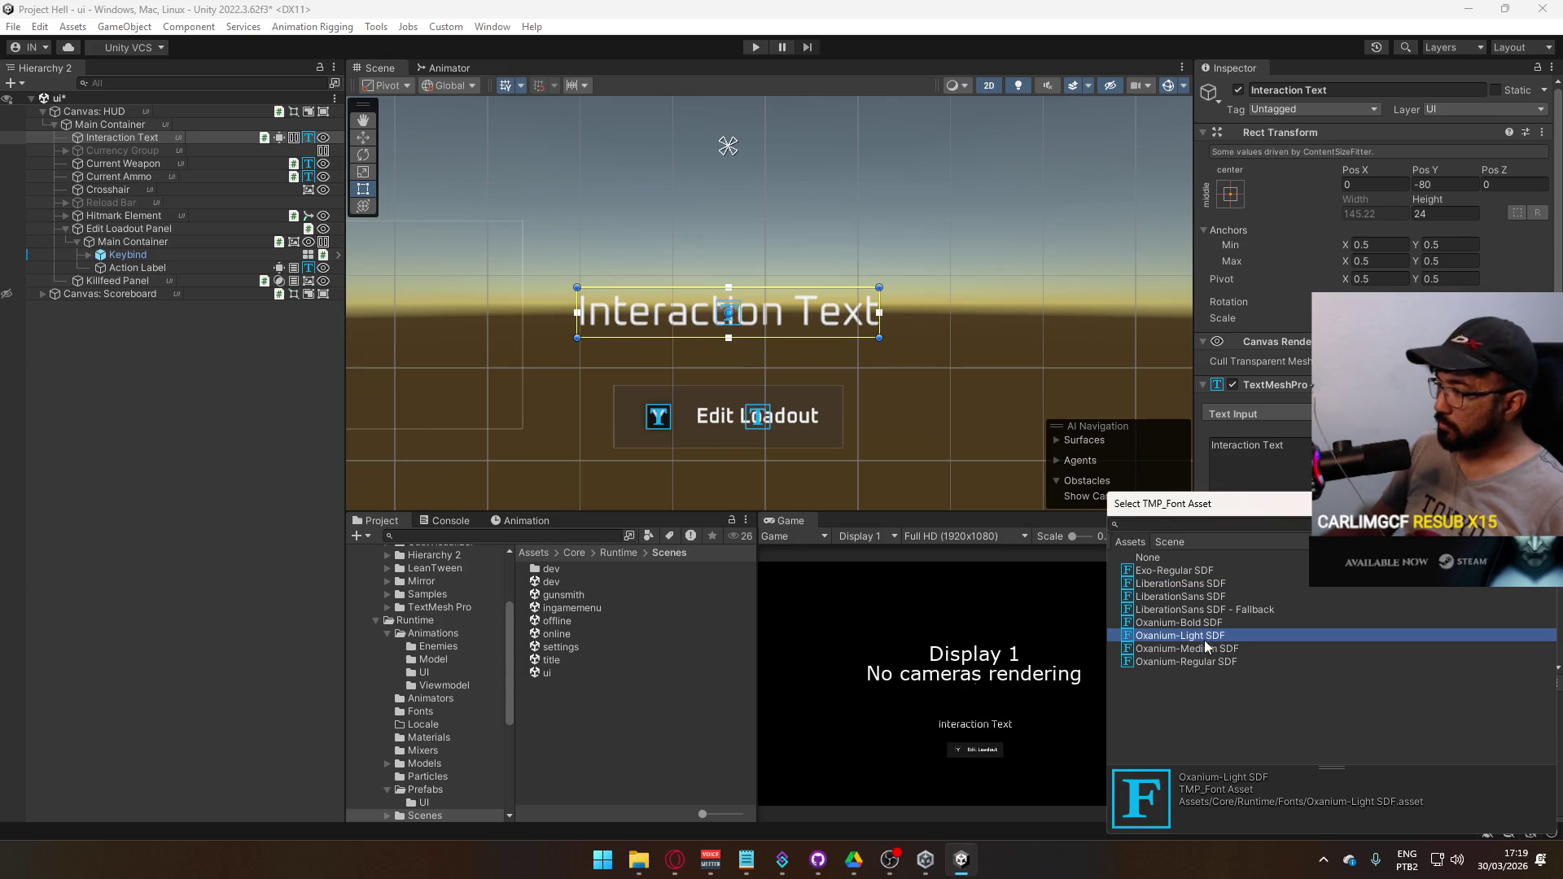
left_click(1203, 624)
left_click(1195, 635)
left_click(1200, 650)
left_click(1200, 661)
double_click(1200, 661)
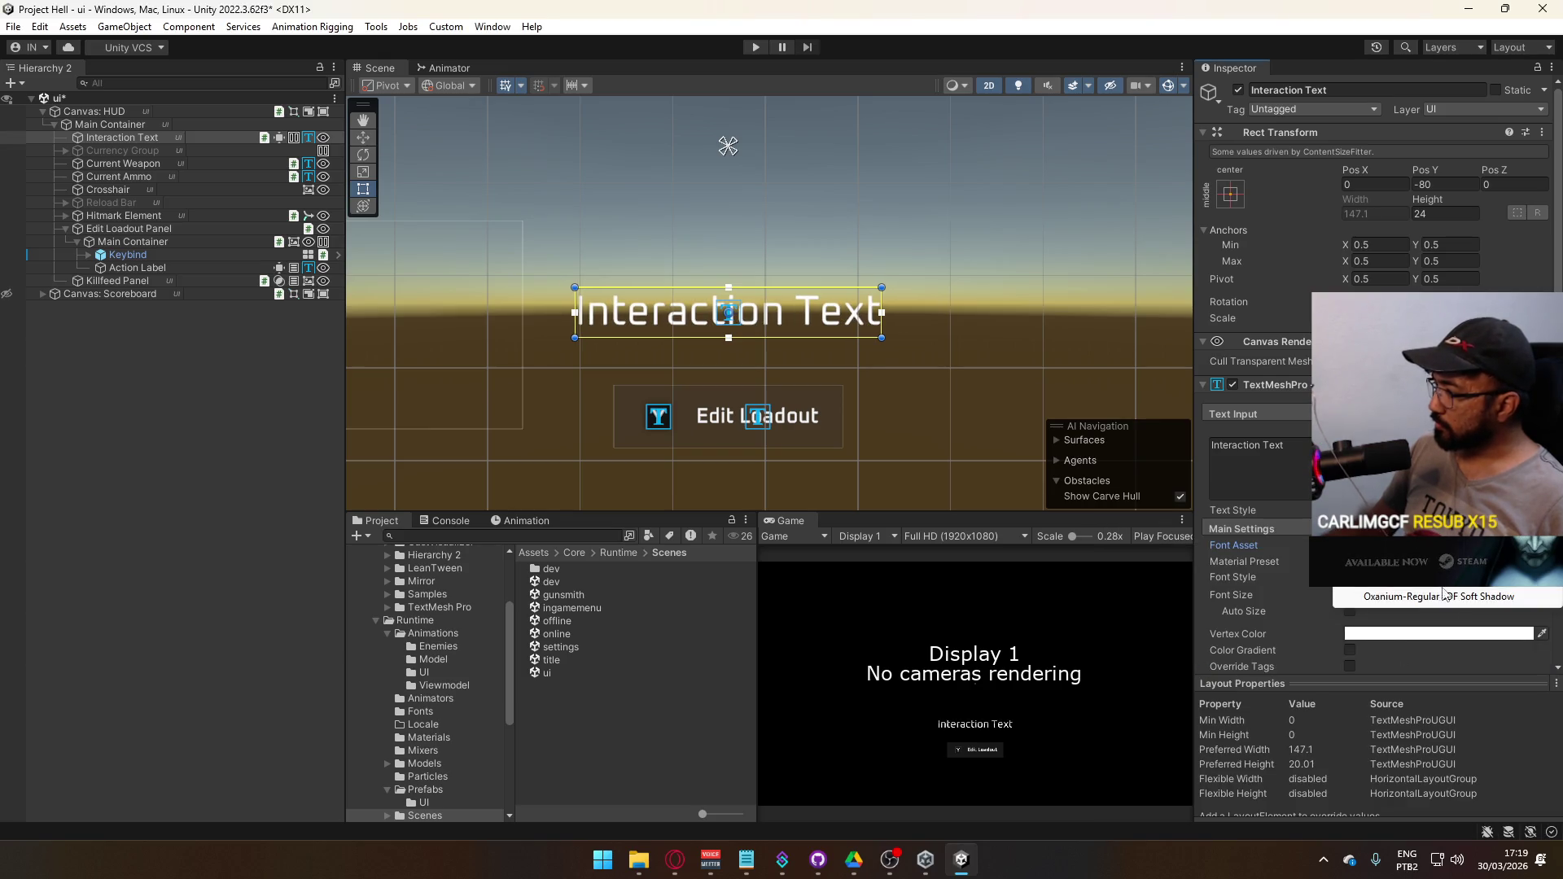
scroll(1420, 594, "down", 3)
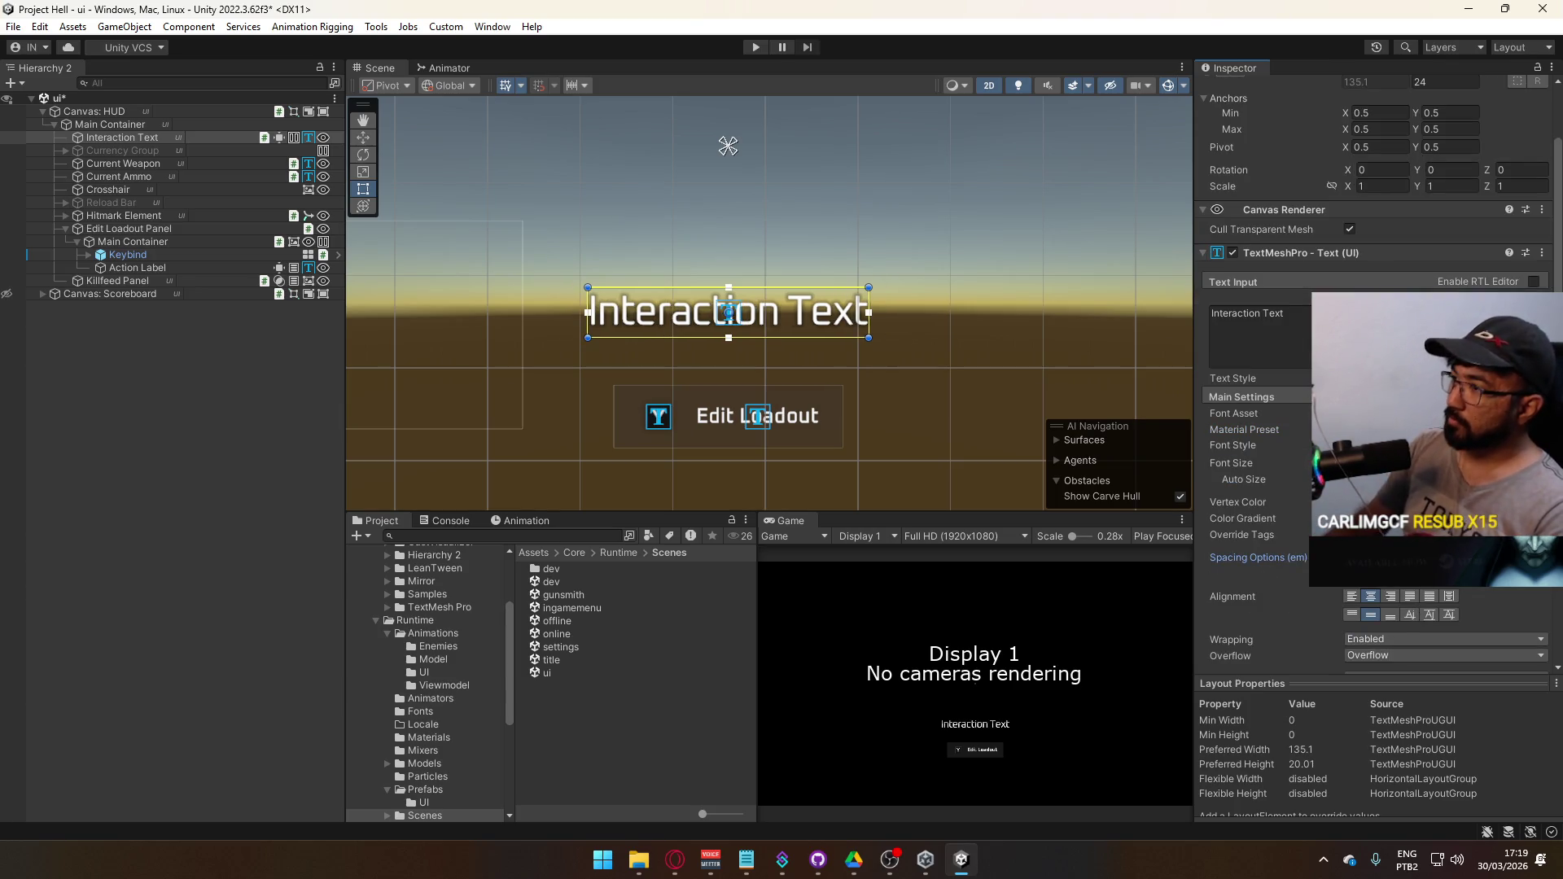
left_click(325, 383)
scroll(757, 295, "down", 2)
scroll(822, 335, "up", 2)
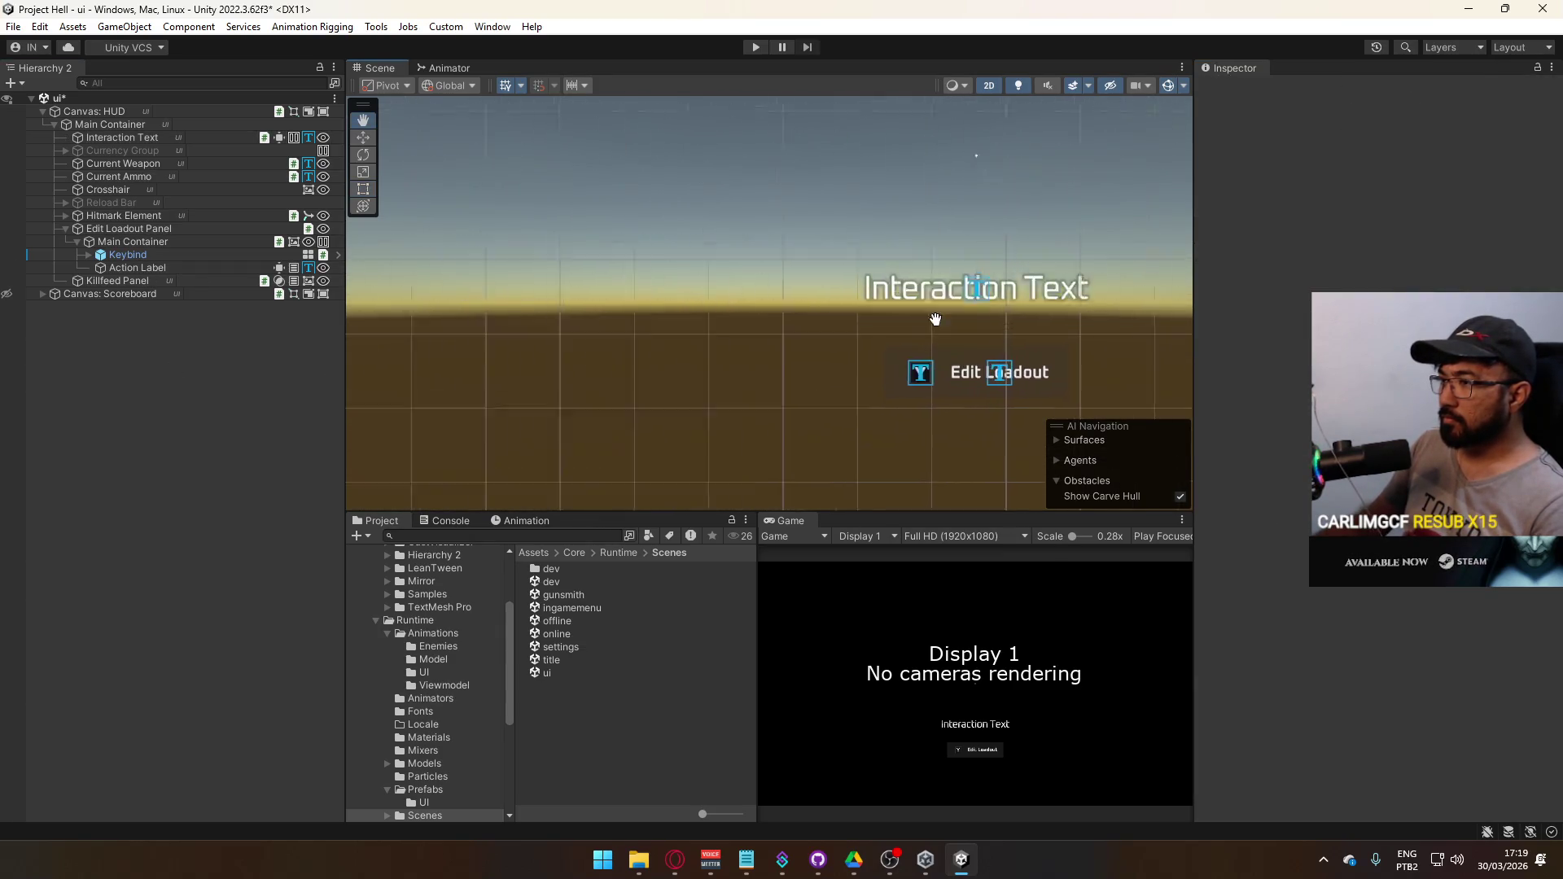
- Reframe the HUD in the scene view and save the scene
scroll(867, 316, "down", 4)
scroll(867, 316, "down", 1)
mouse_move(867, 316)
left_mouse_down()
mouse_move(803, 374)
mouse_move(826, 345)
left_mouse_up()
key("ctrl+s")
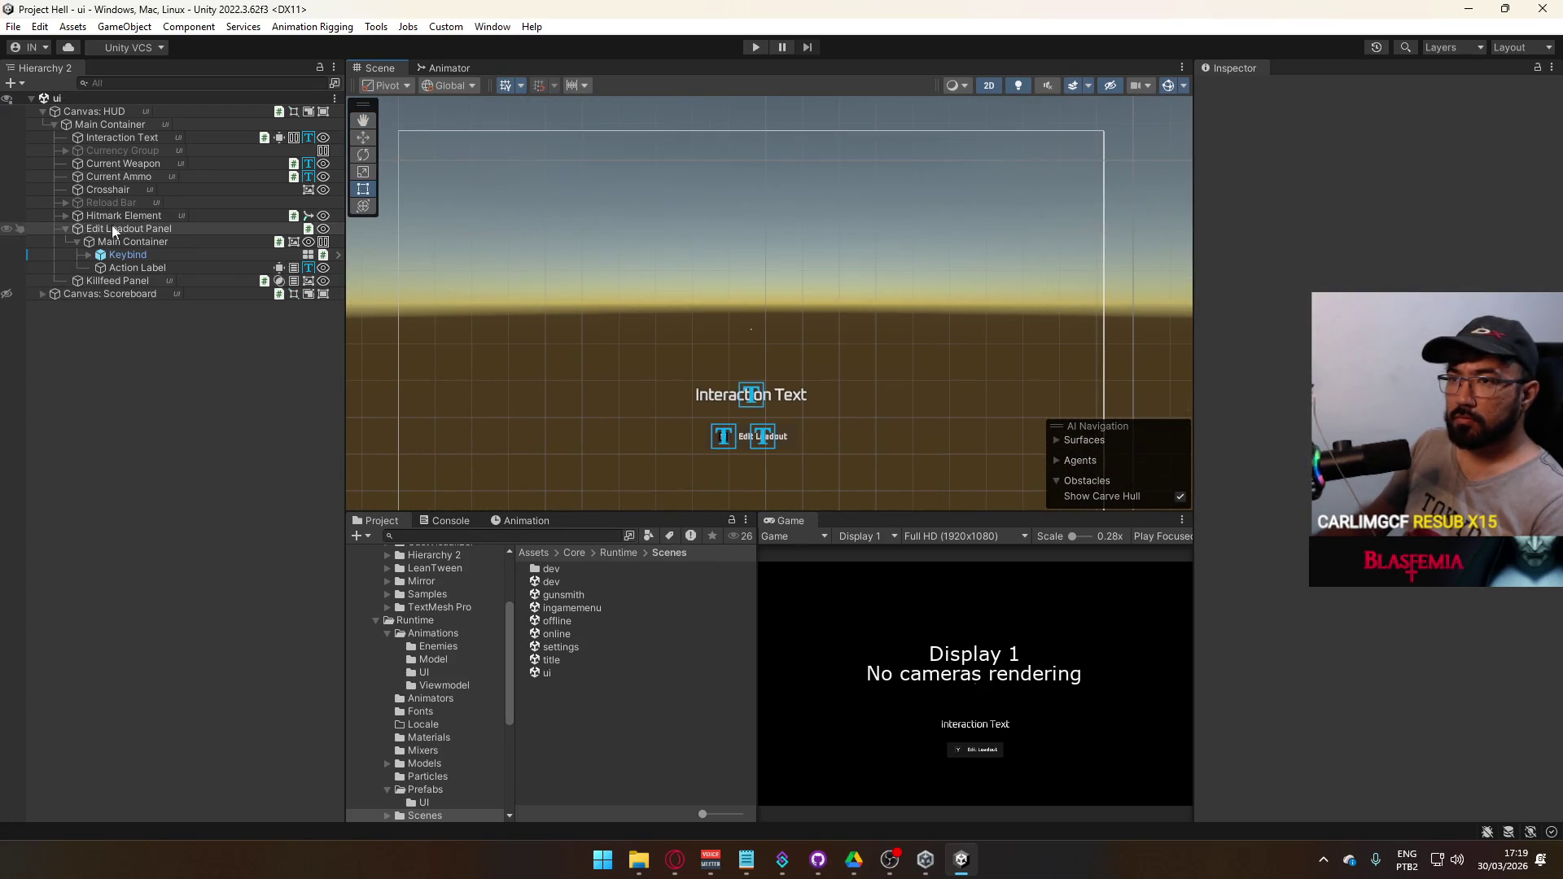
- Check the Canvas: HUD and Main Container settings against Current Ammo's position
left_click(67, 229)
left_click(122, 176)
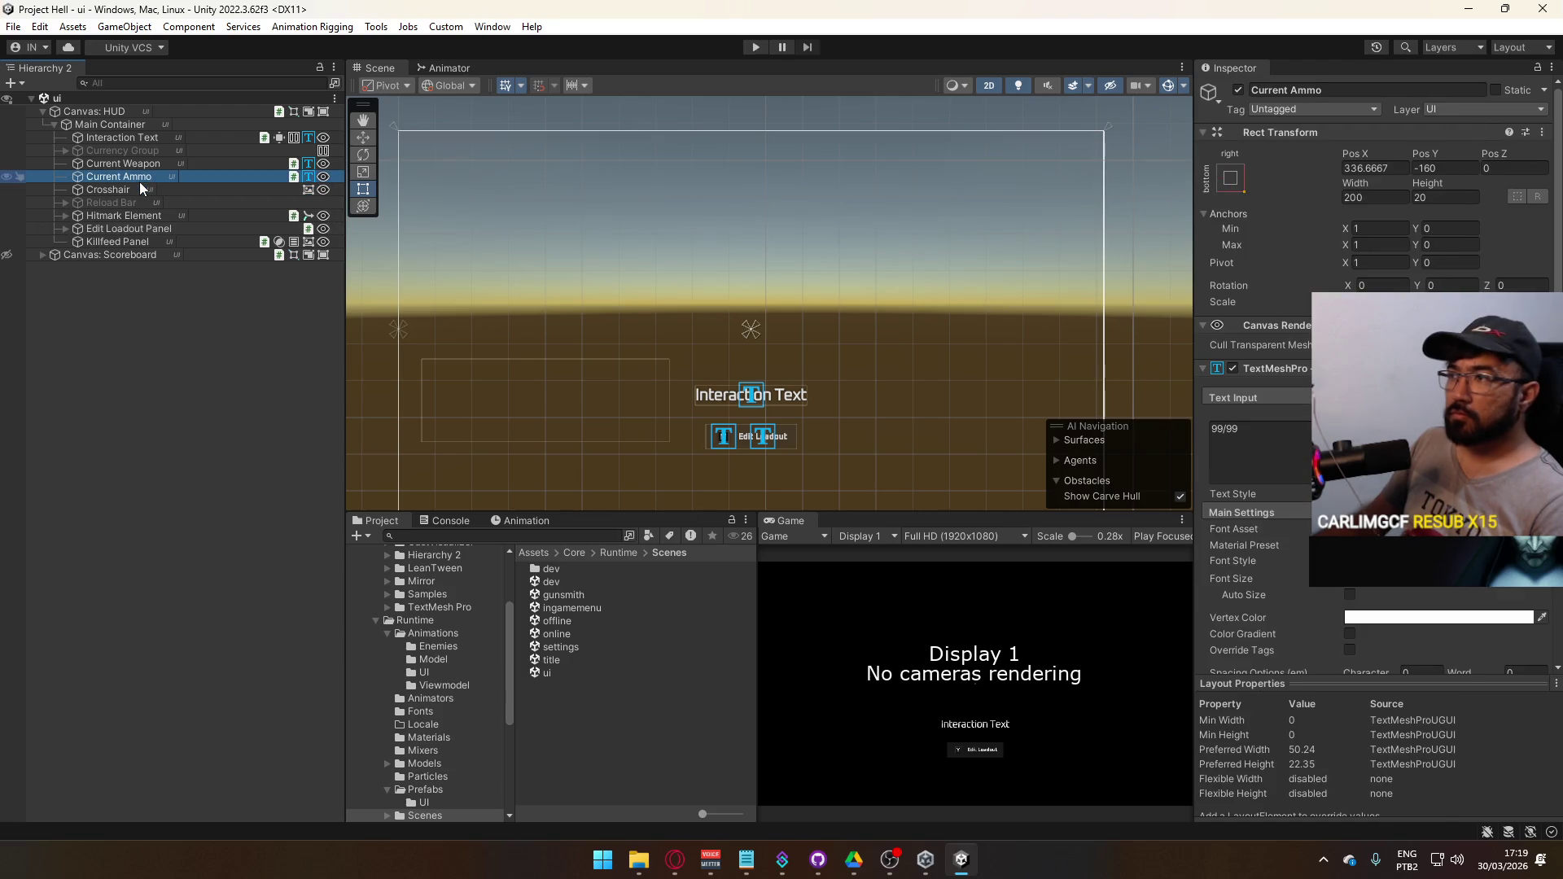
mouse_move(792, 326)
left_mouse_down()
mouse_move(722, 178)
mouse_move(952, 279)
mouse_move(853, 290)
mouse_move(942, 276)
mouse_move(792, 265)
mouse_move(938, 373)
left_mouse_up()
double_click(119, 177)
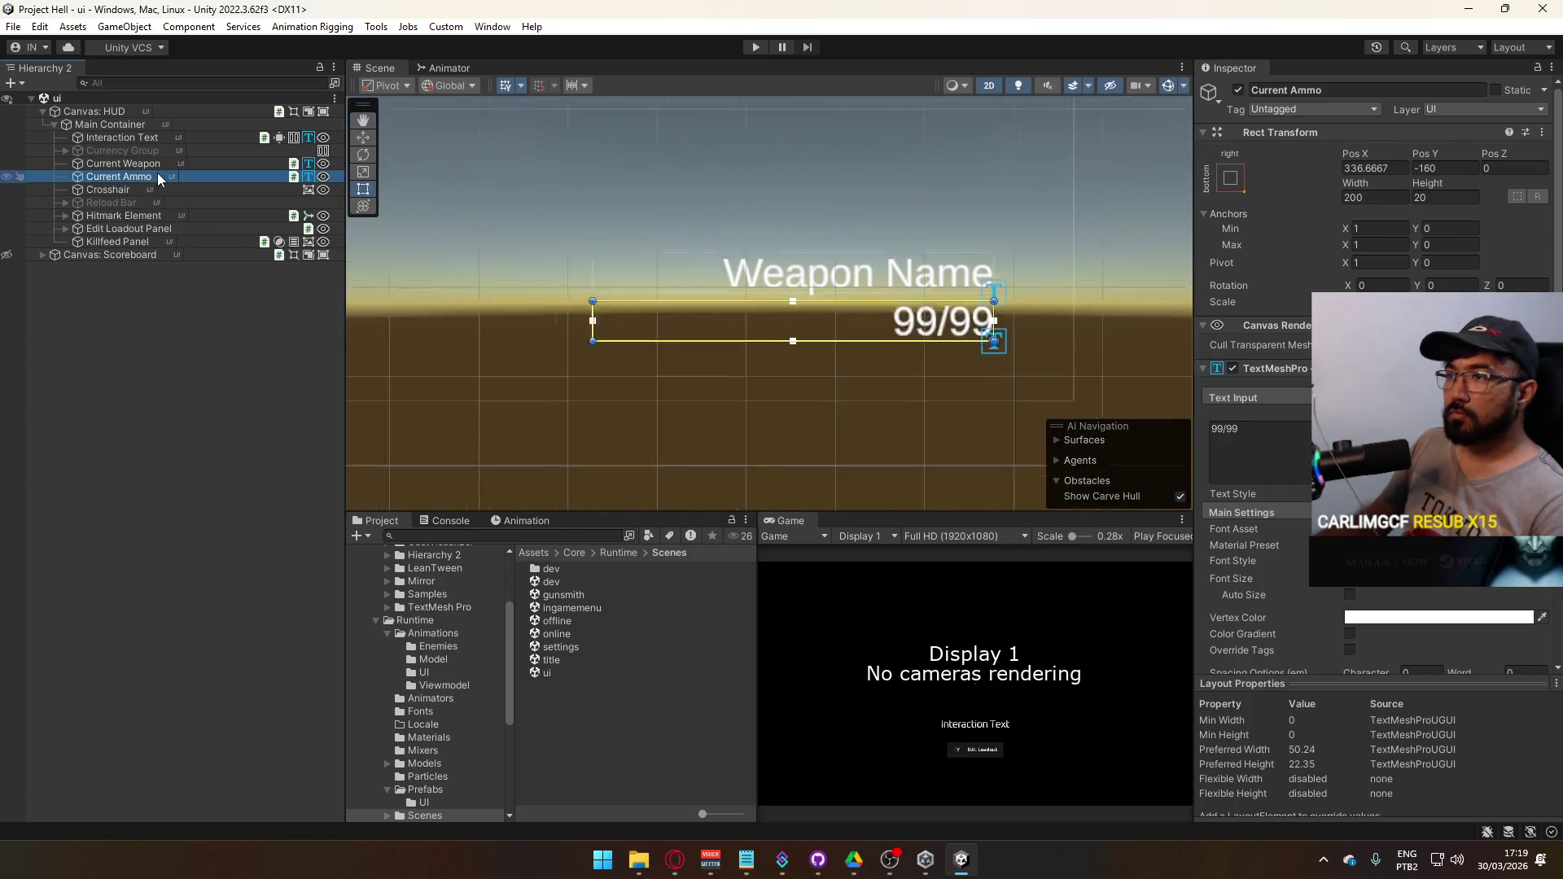
scroll(843, 349, "down", 6)
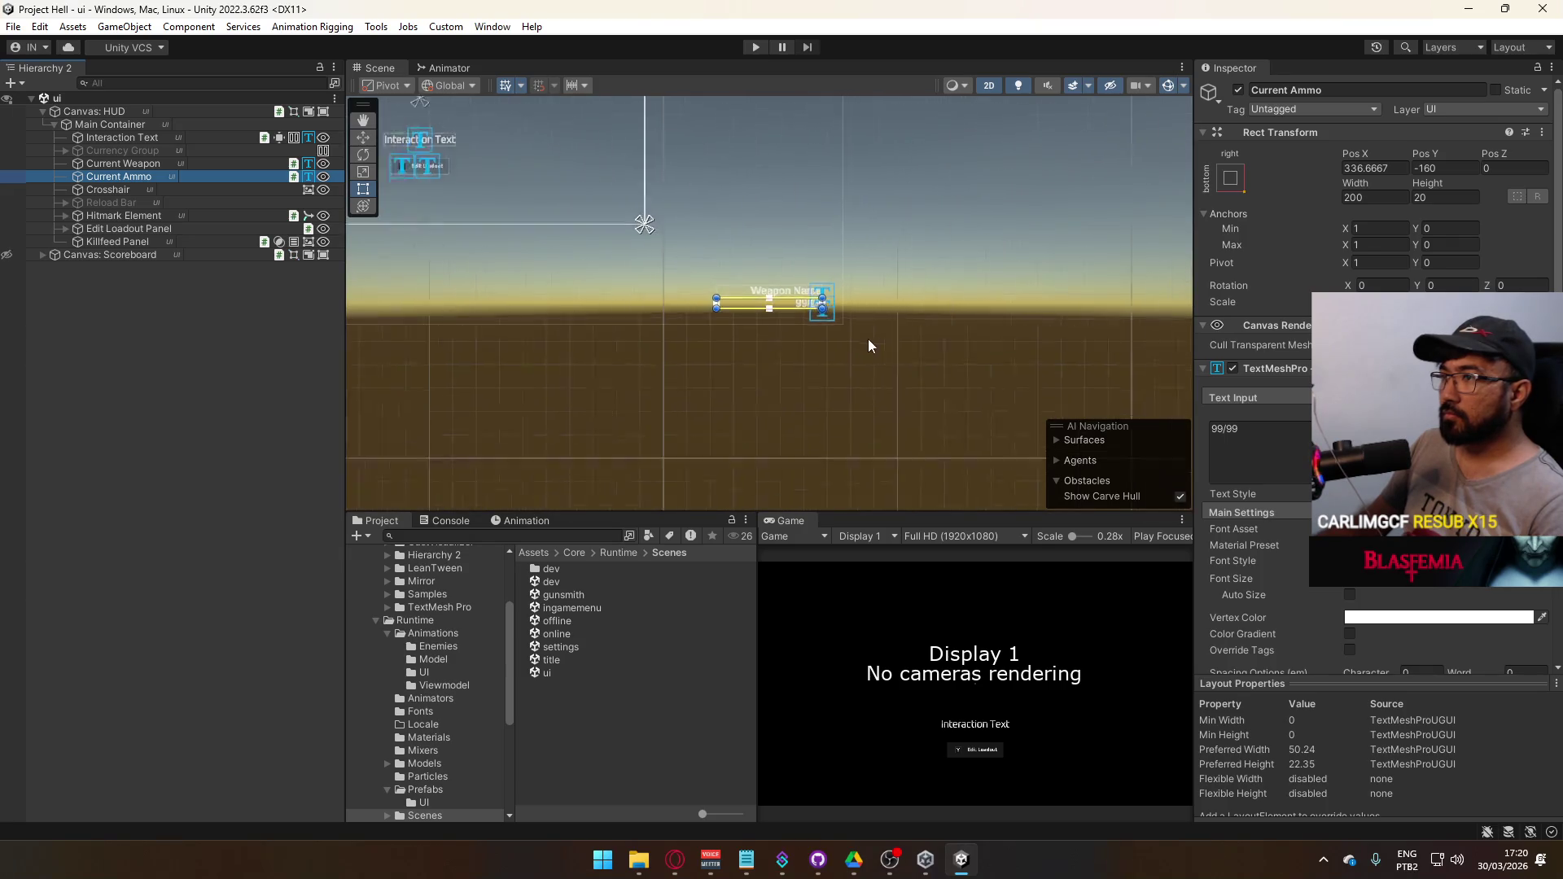
left_click_drag(776, 251, 975, 401)
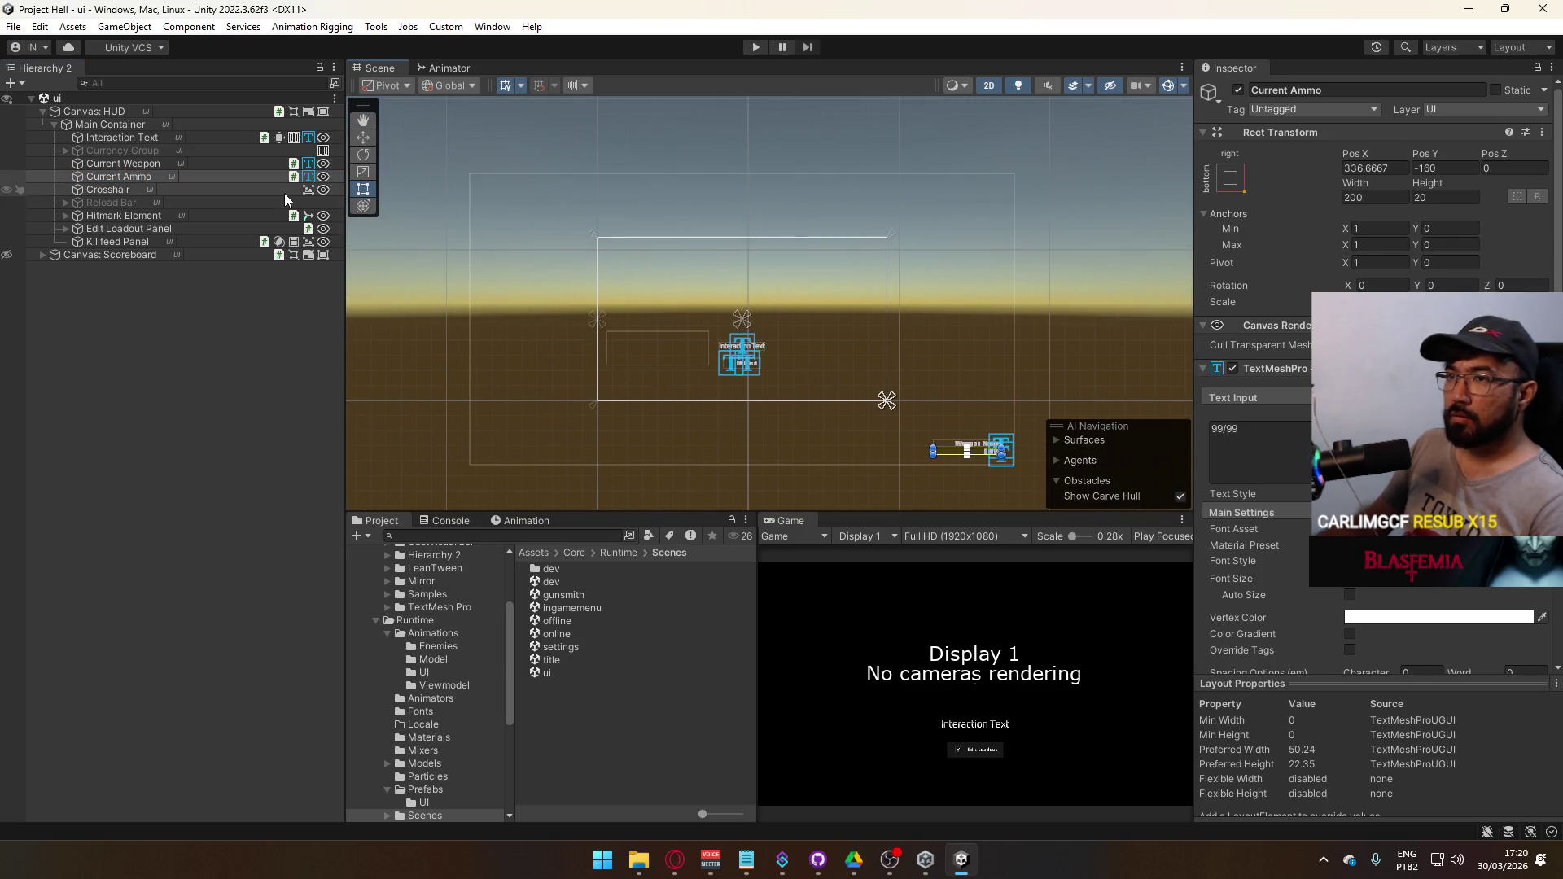
left_click(144, 124)
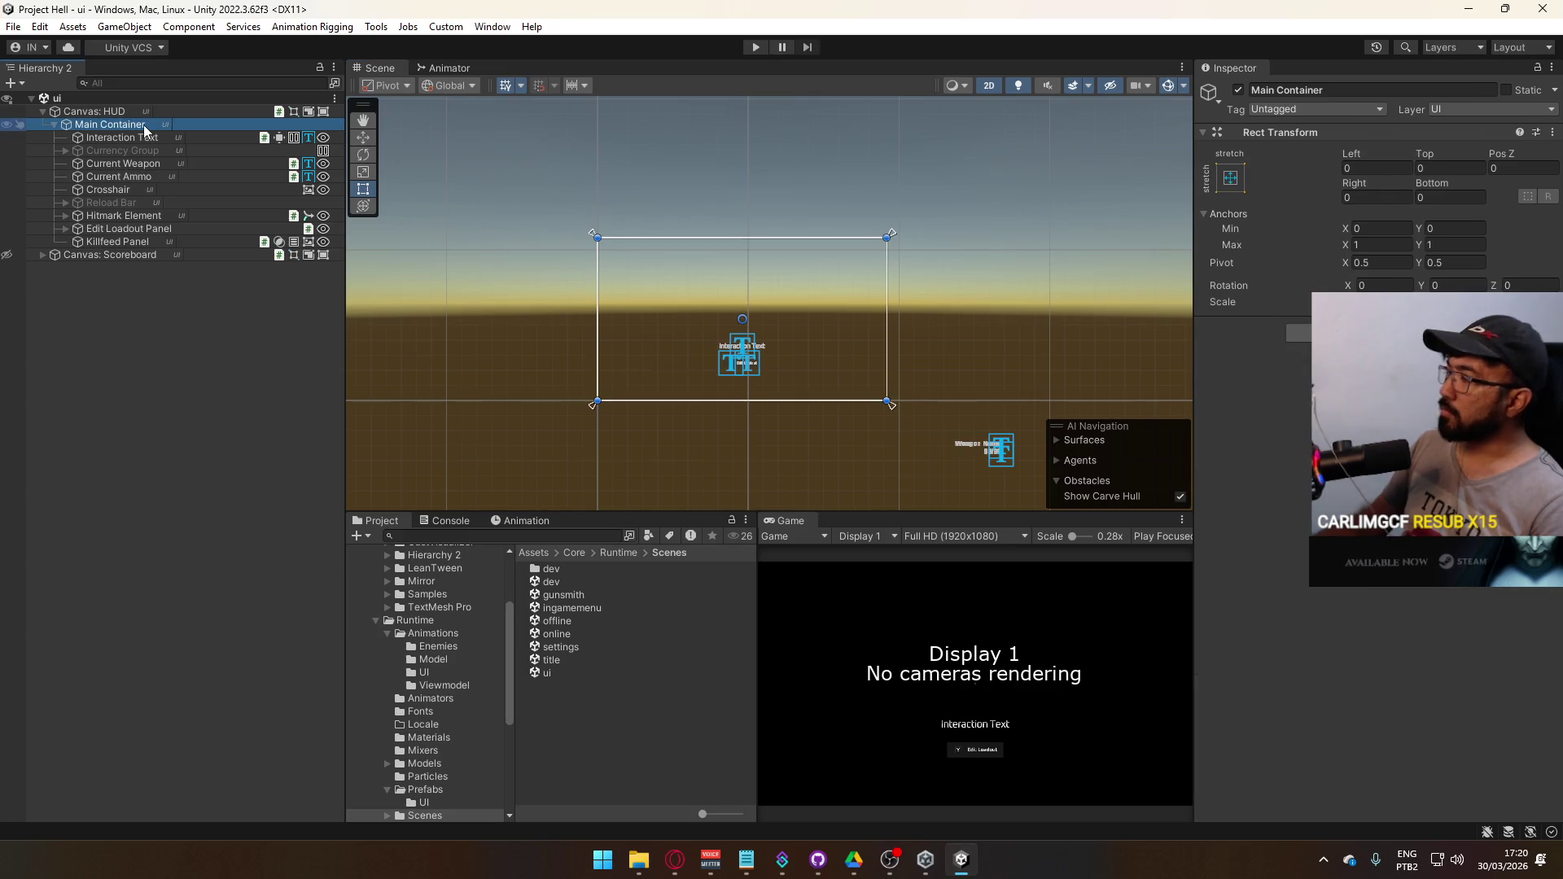
left_click(134, 111)
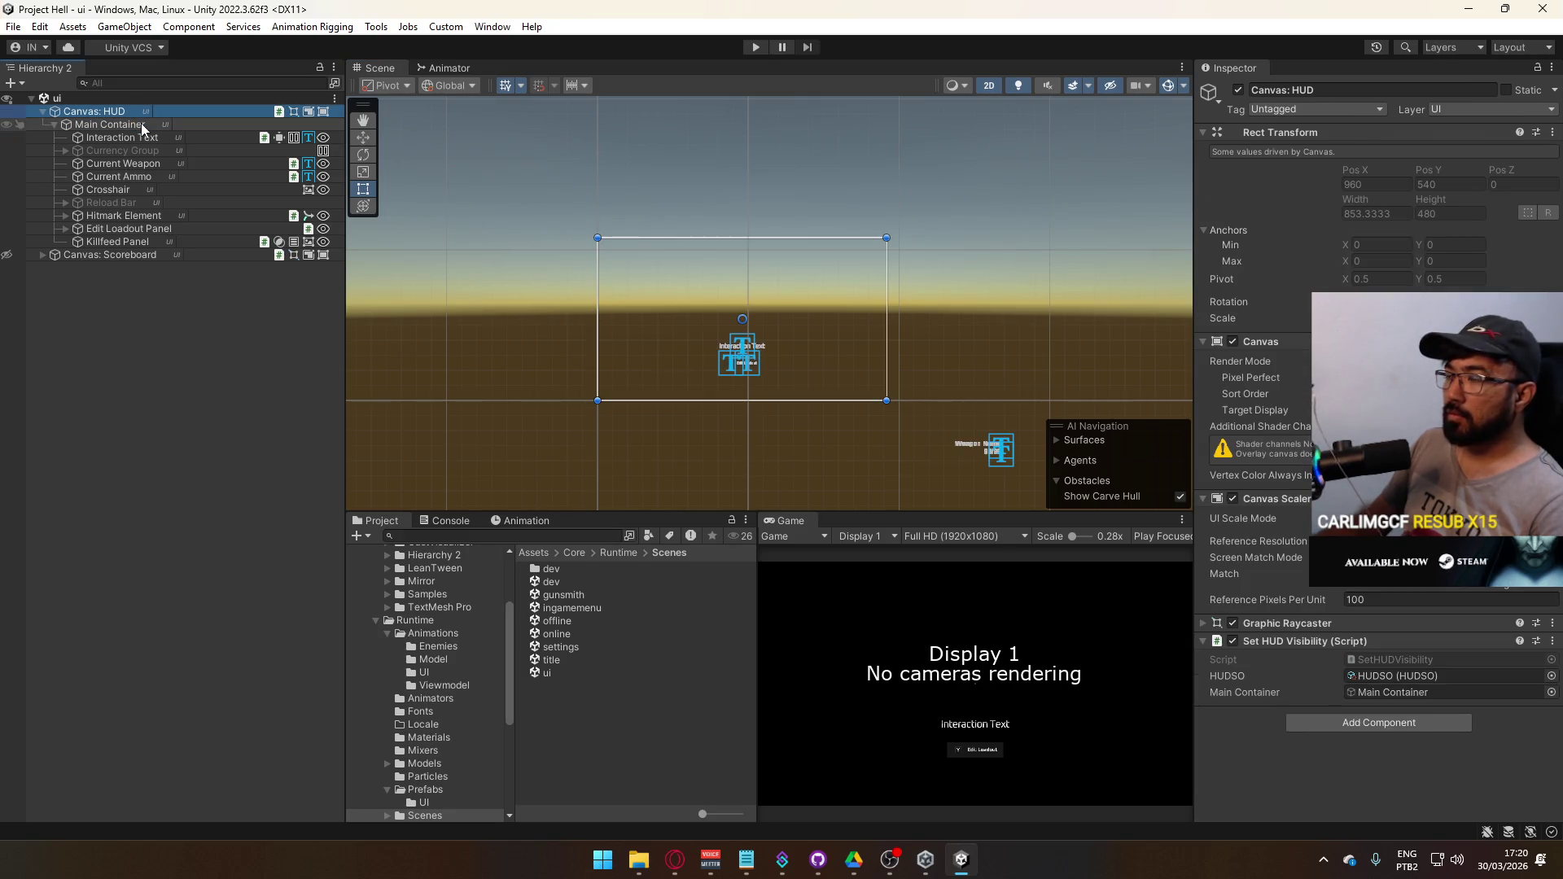
left_click(144, 177)
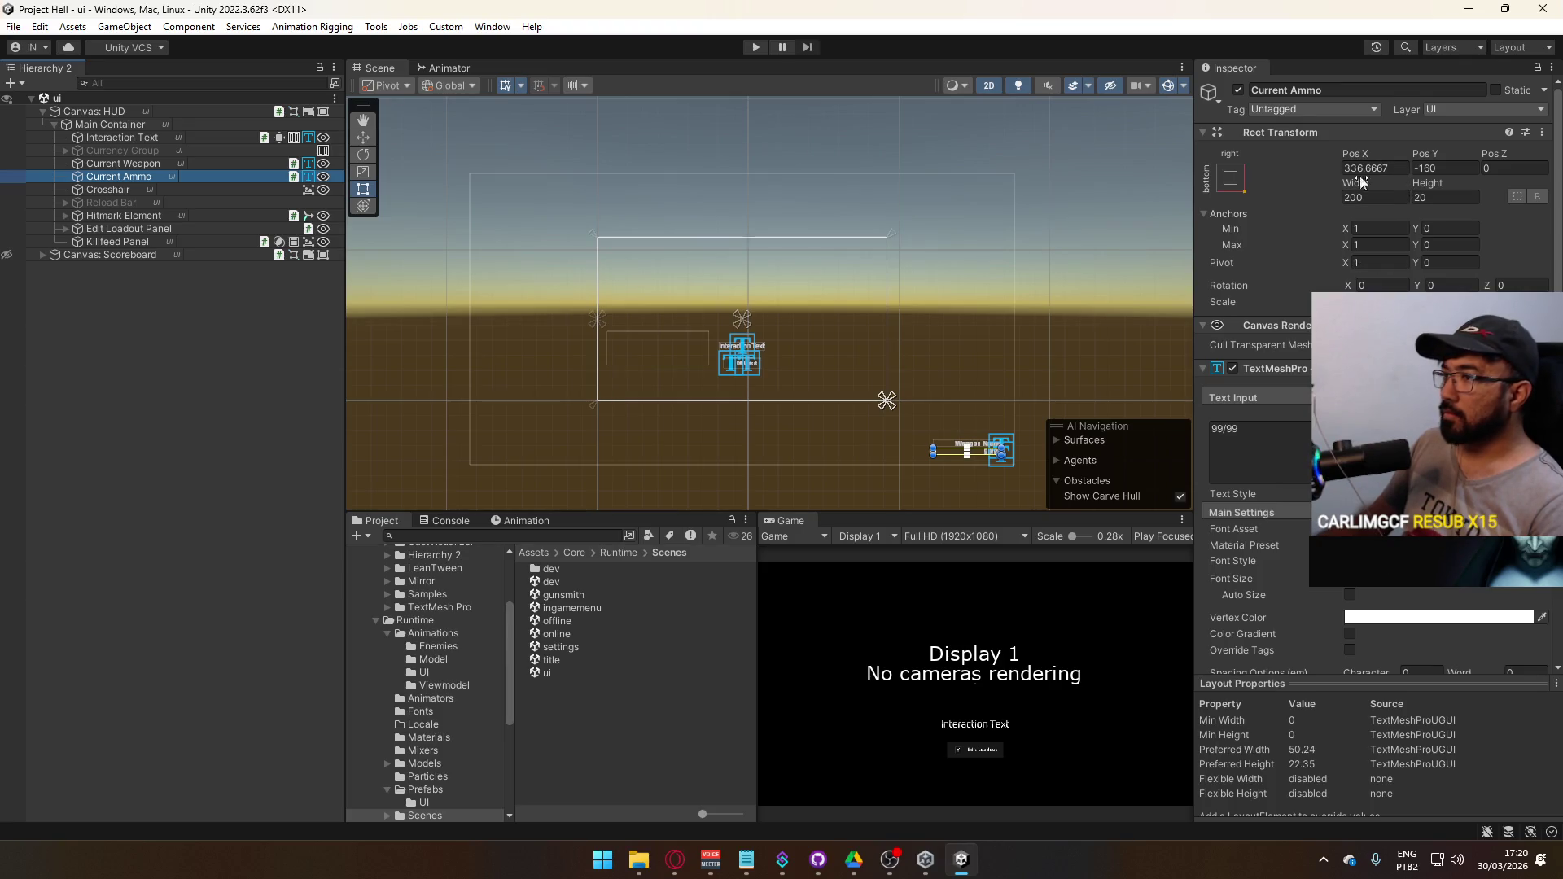
left_click(138, 112)
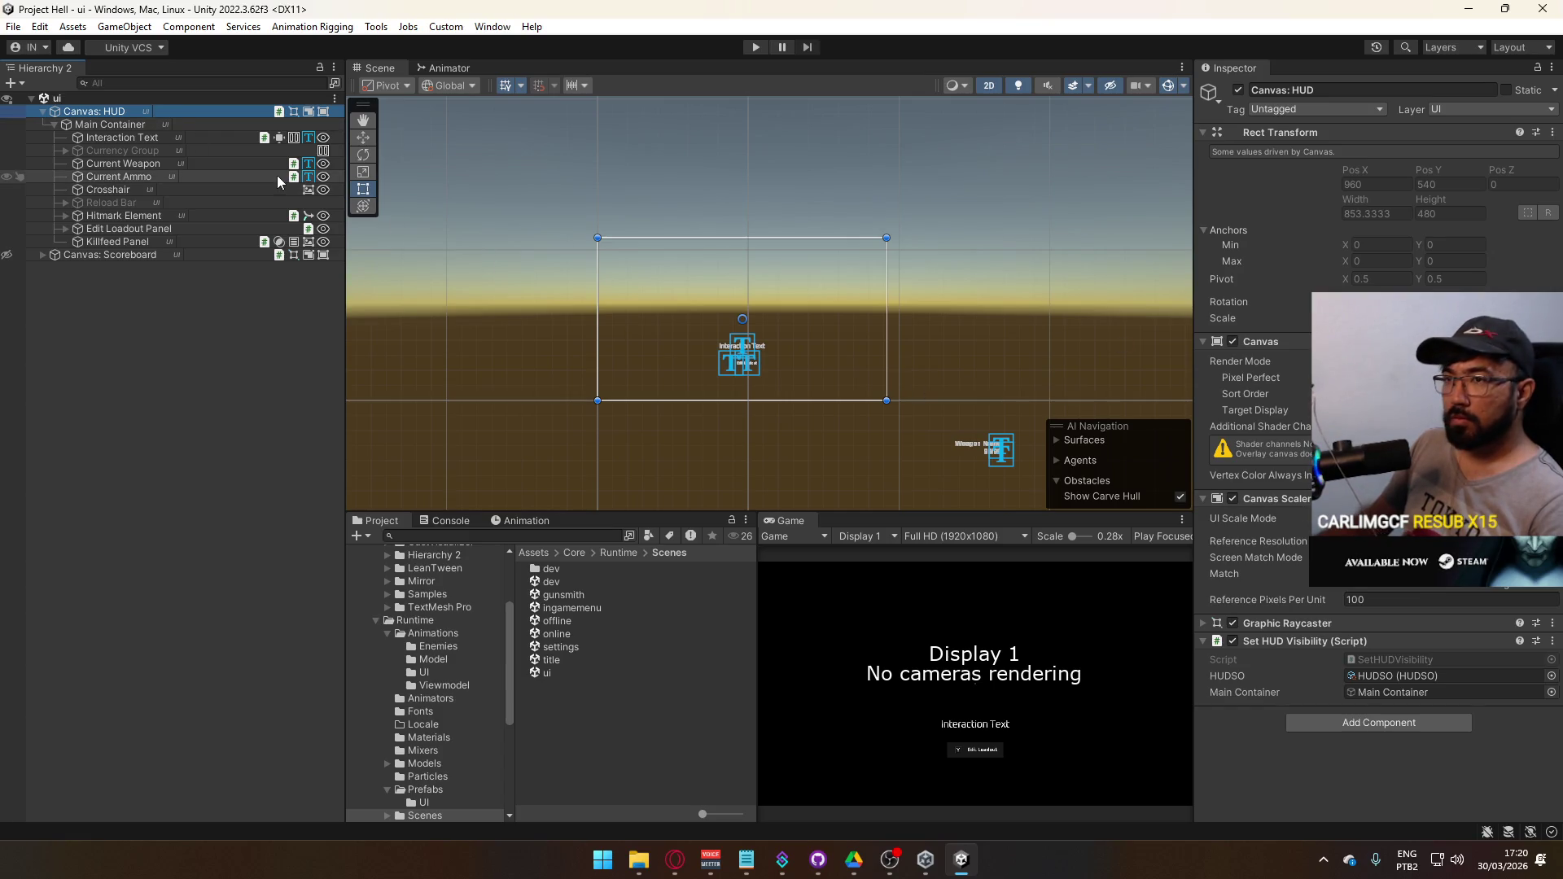
left_click(145, 175)
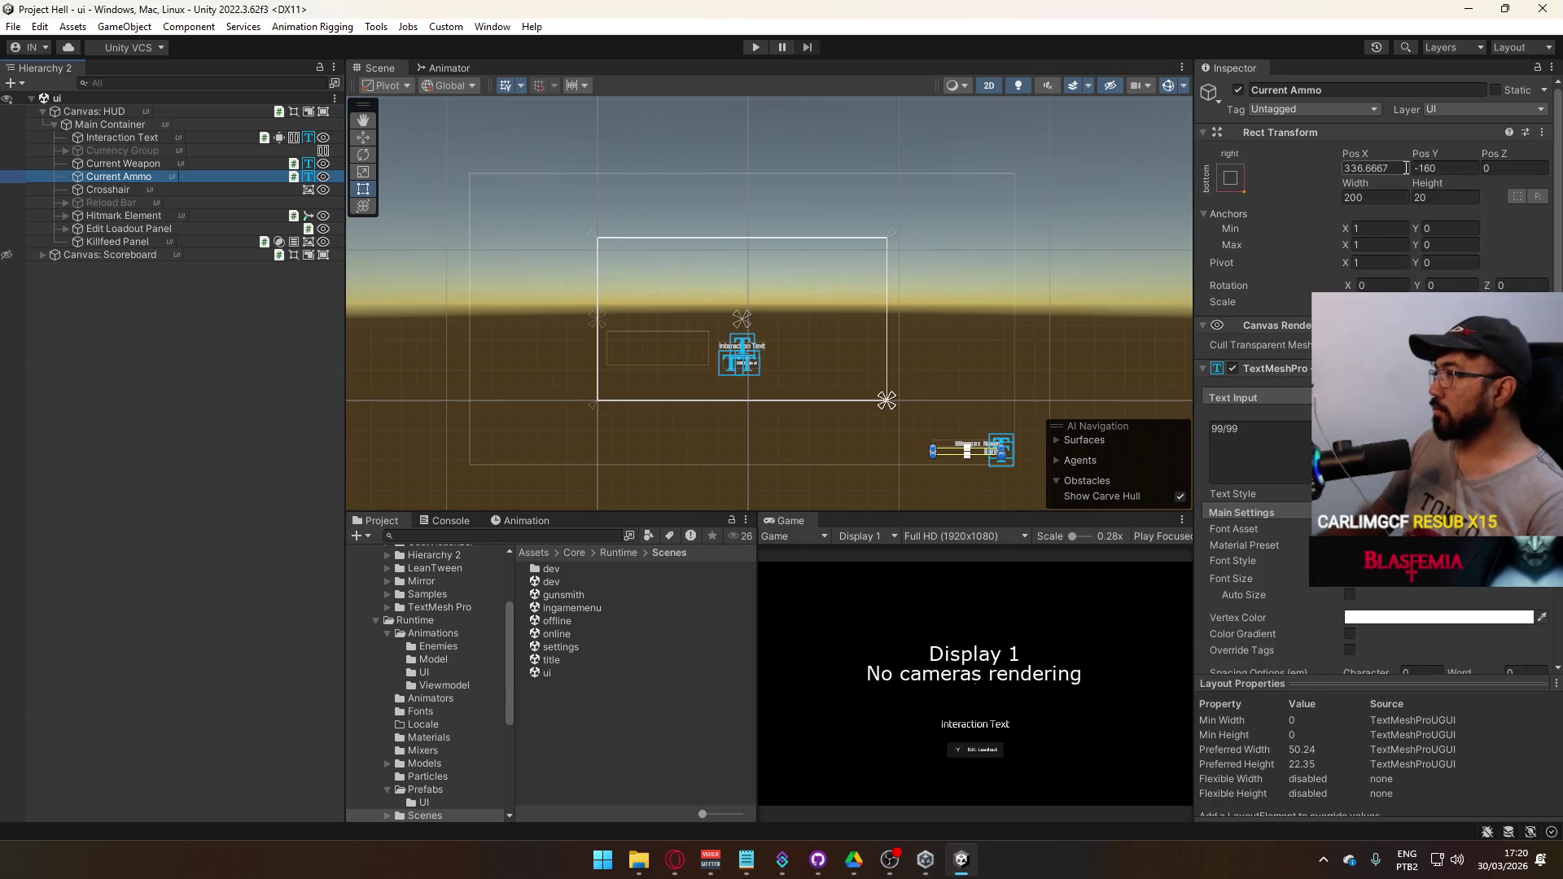
- Move the Current Ammo text to position X 0, Y 0
left_click(1406, 168)
type("0")
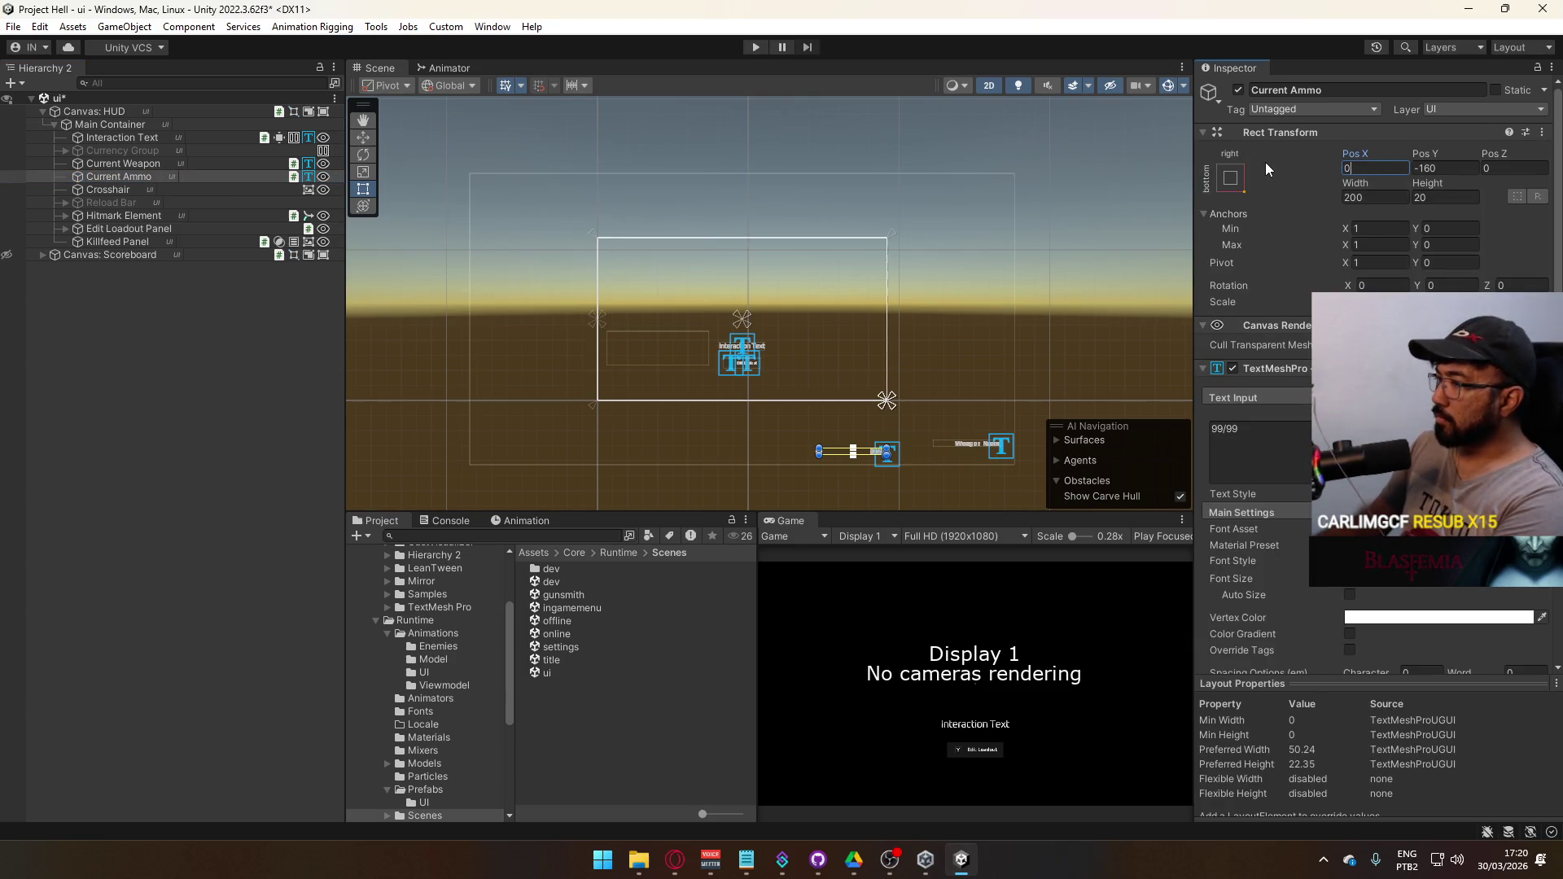
key("Tab")
type("0")
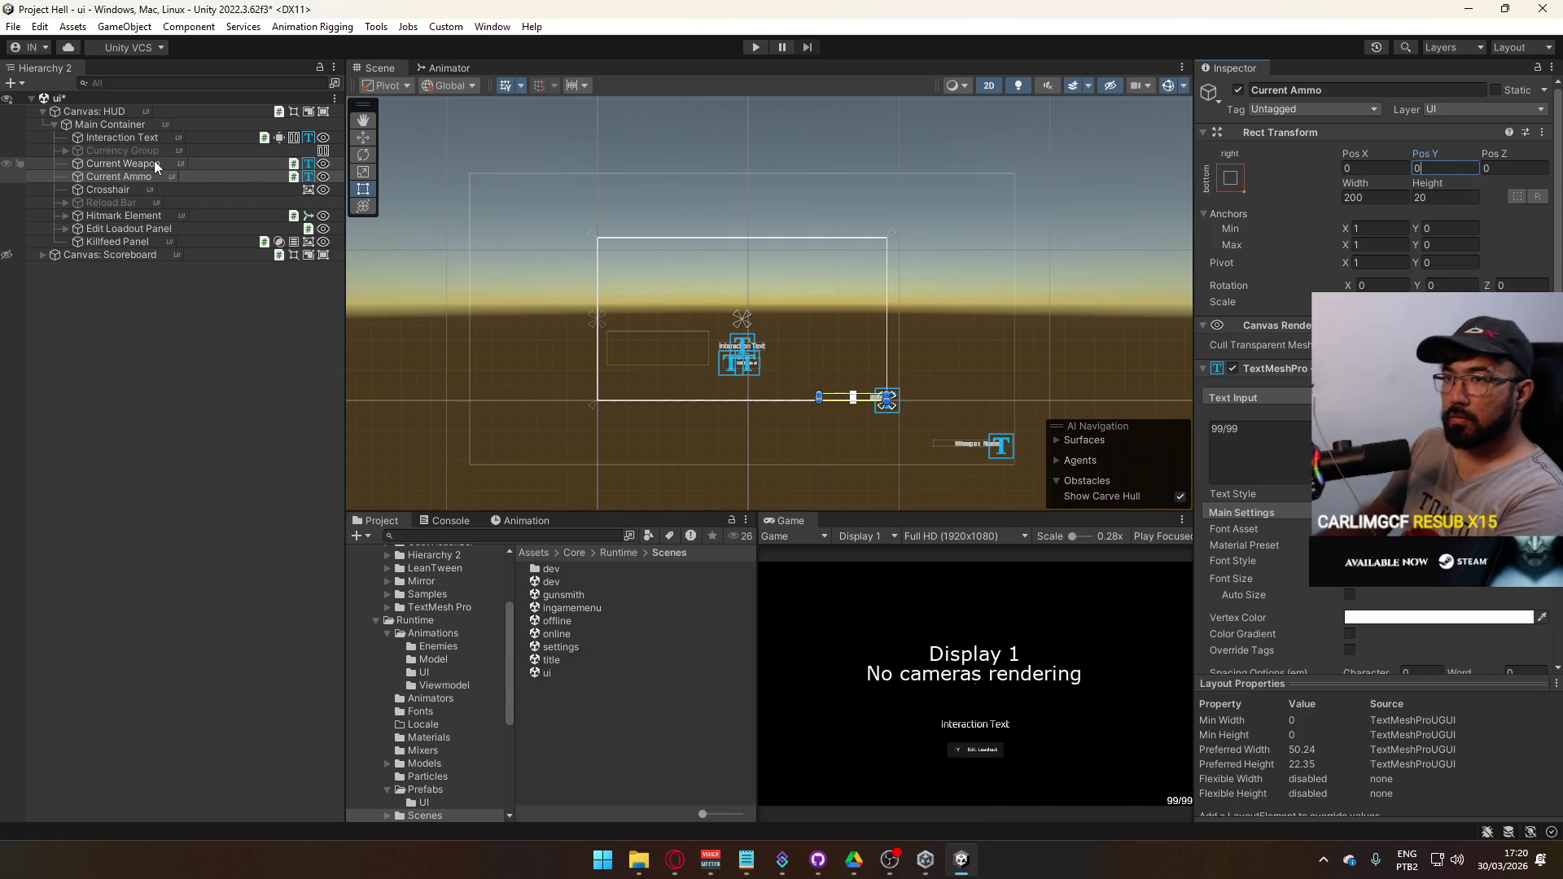
- Frame Current Ammo, select Current Weapon, then bring the Opera browser forward
double_click(228, 177)
mouse_move(939, 385)
left_mouse_down()
mouse_move(759, 331)
mouse_move(866, 386)
mouse_move(714, 225)
mouse_move(760, 264)
left_mouse_up()
scroll(759, 331, "up", 2)
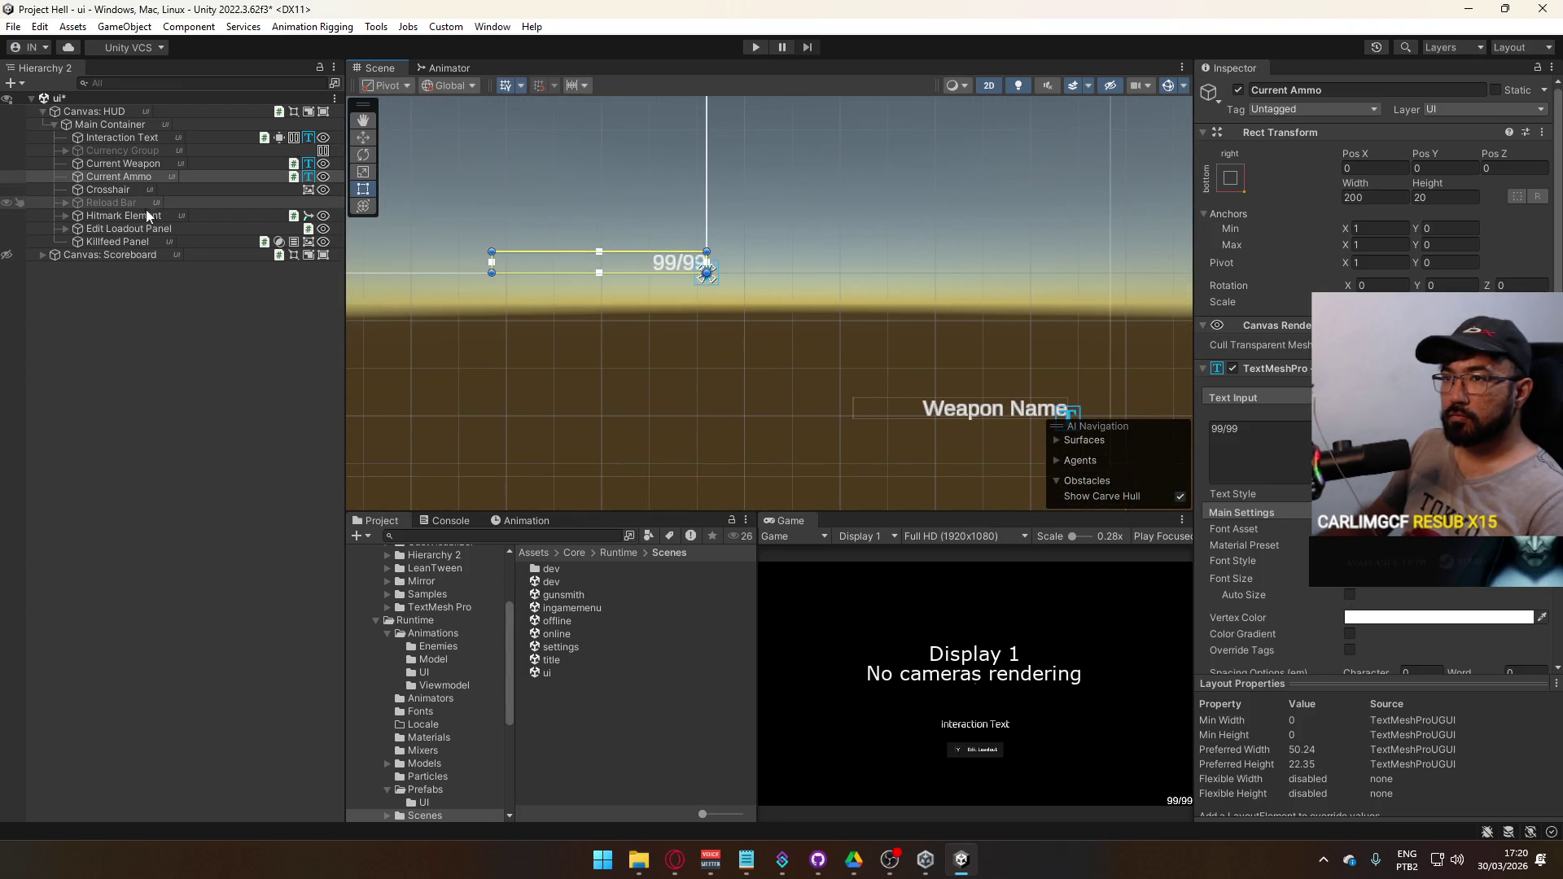
left_click(130, 163)
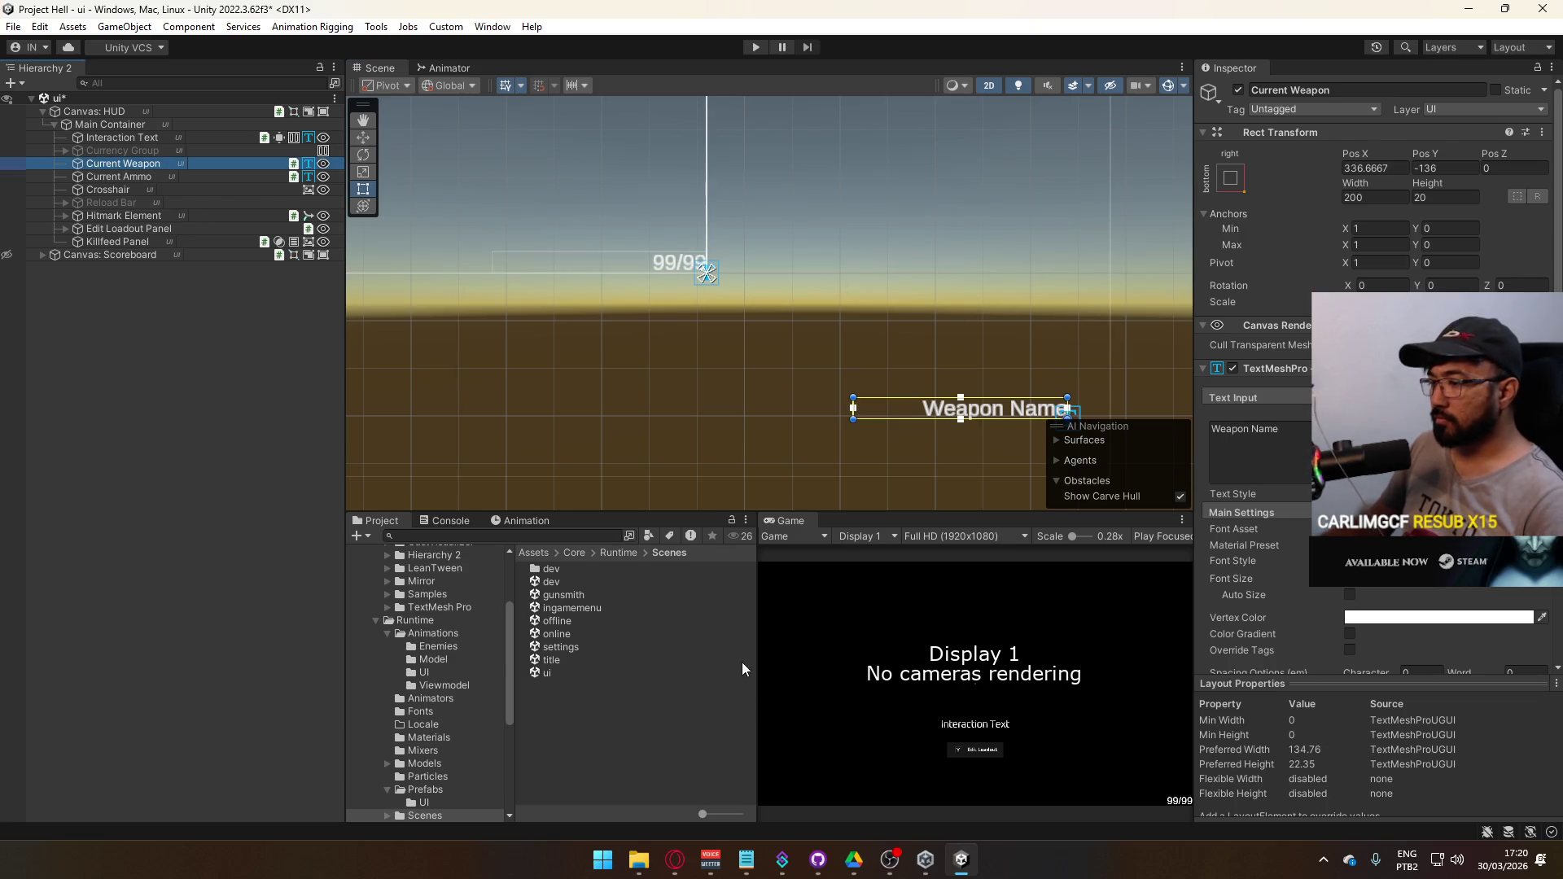
left_click(675, 860)
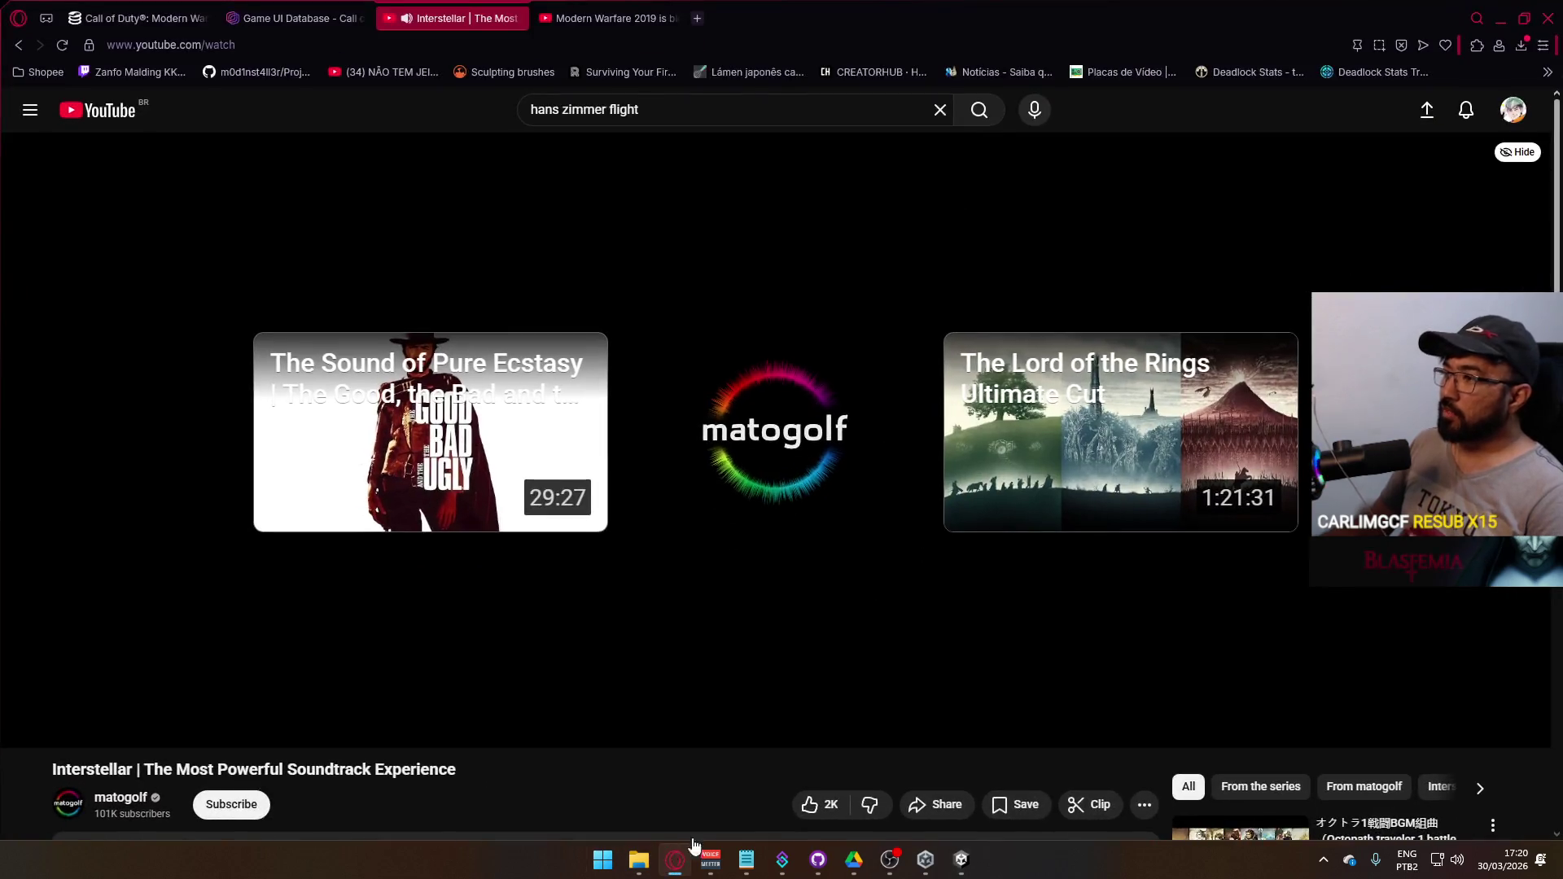
- Browse the Call of Duty: Warzone HUD & Gameplay screens on Game UI Database
left_click(297, 18)
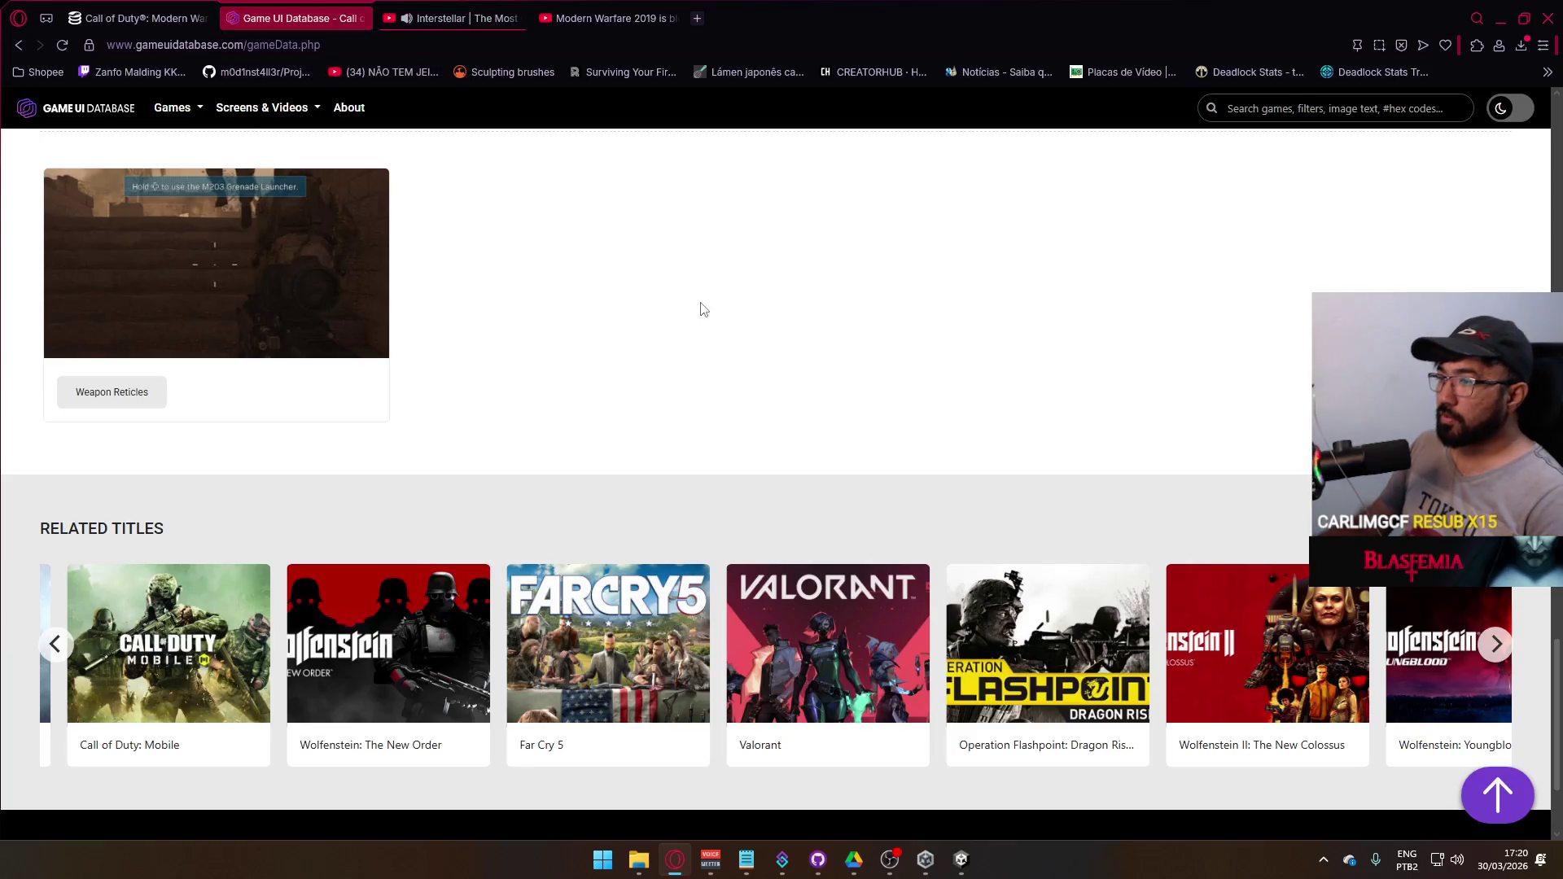
scroll(600, 348, "up", 7)
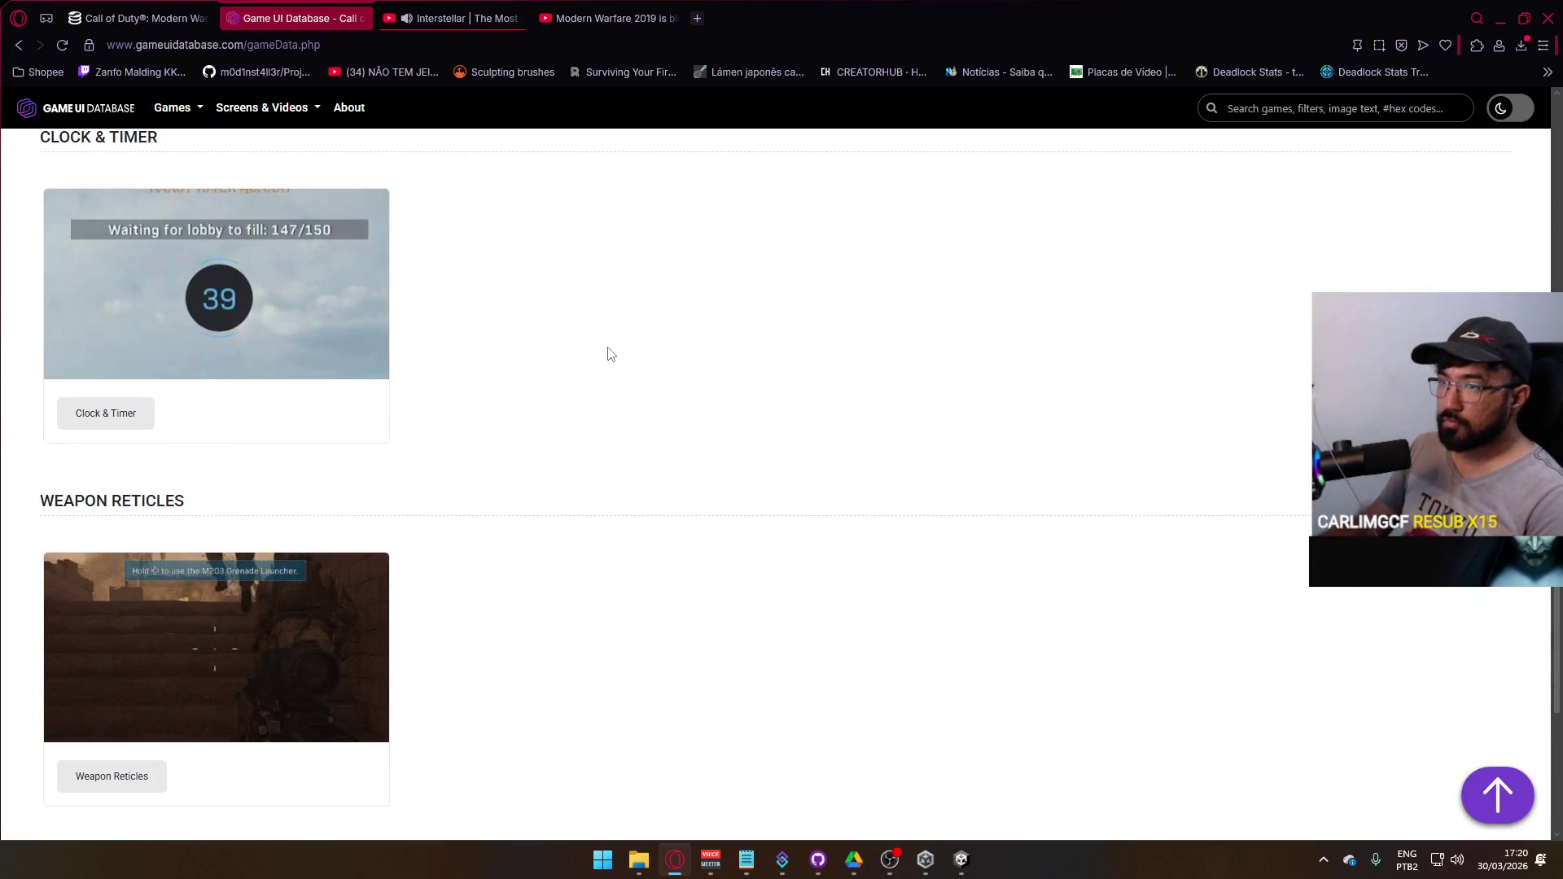
scroll(606, 371, "up", 7)
scroll(629, 395, "up", 10)
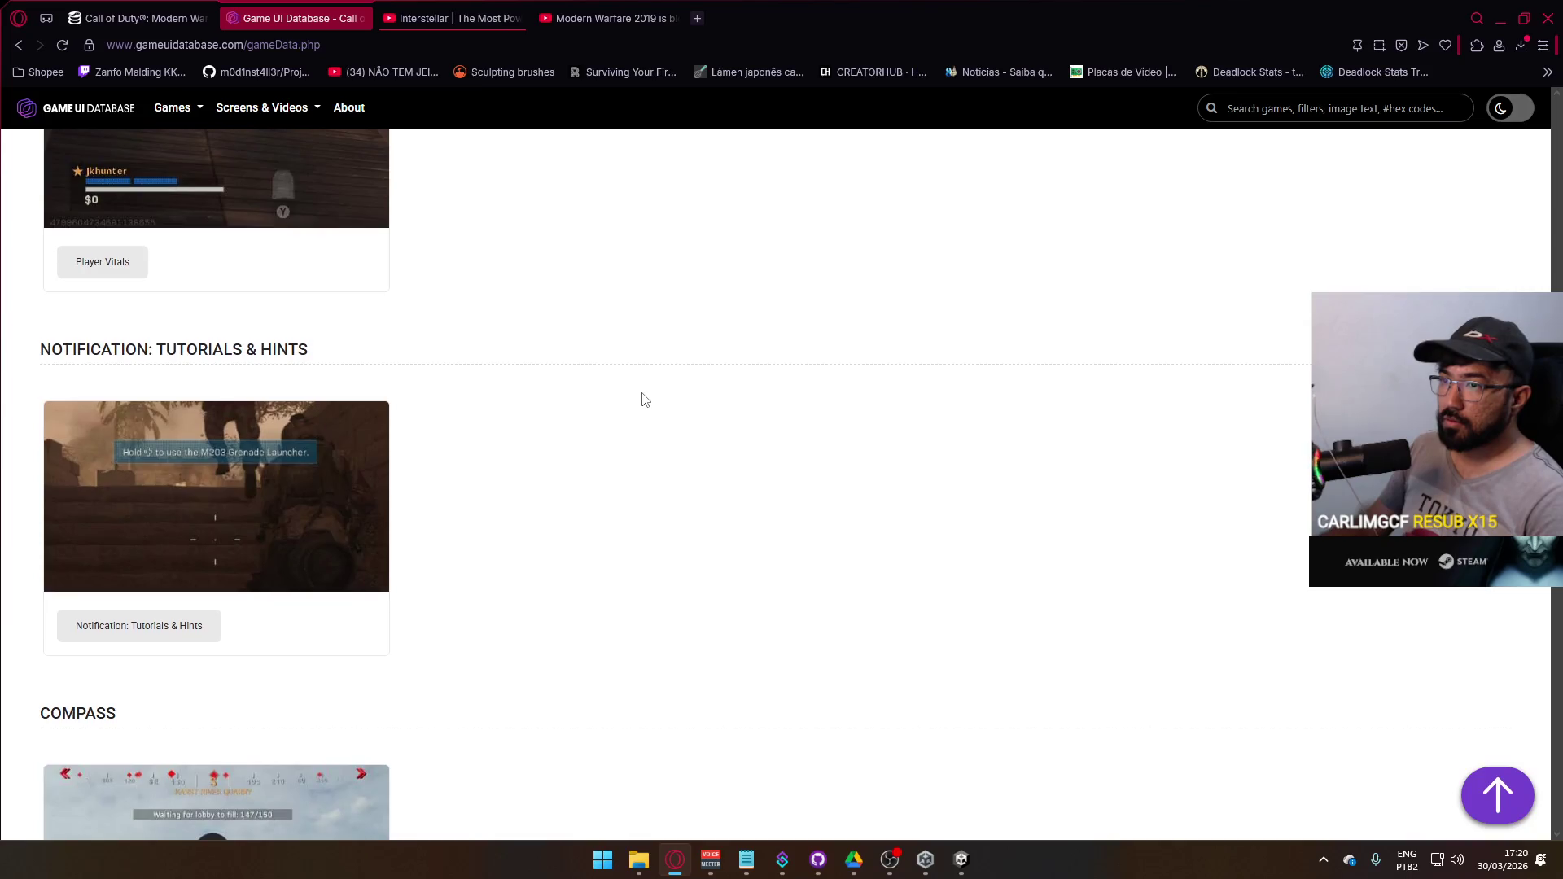
scroll(647, 400, "up", 1)
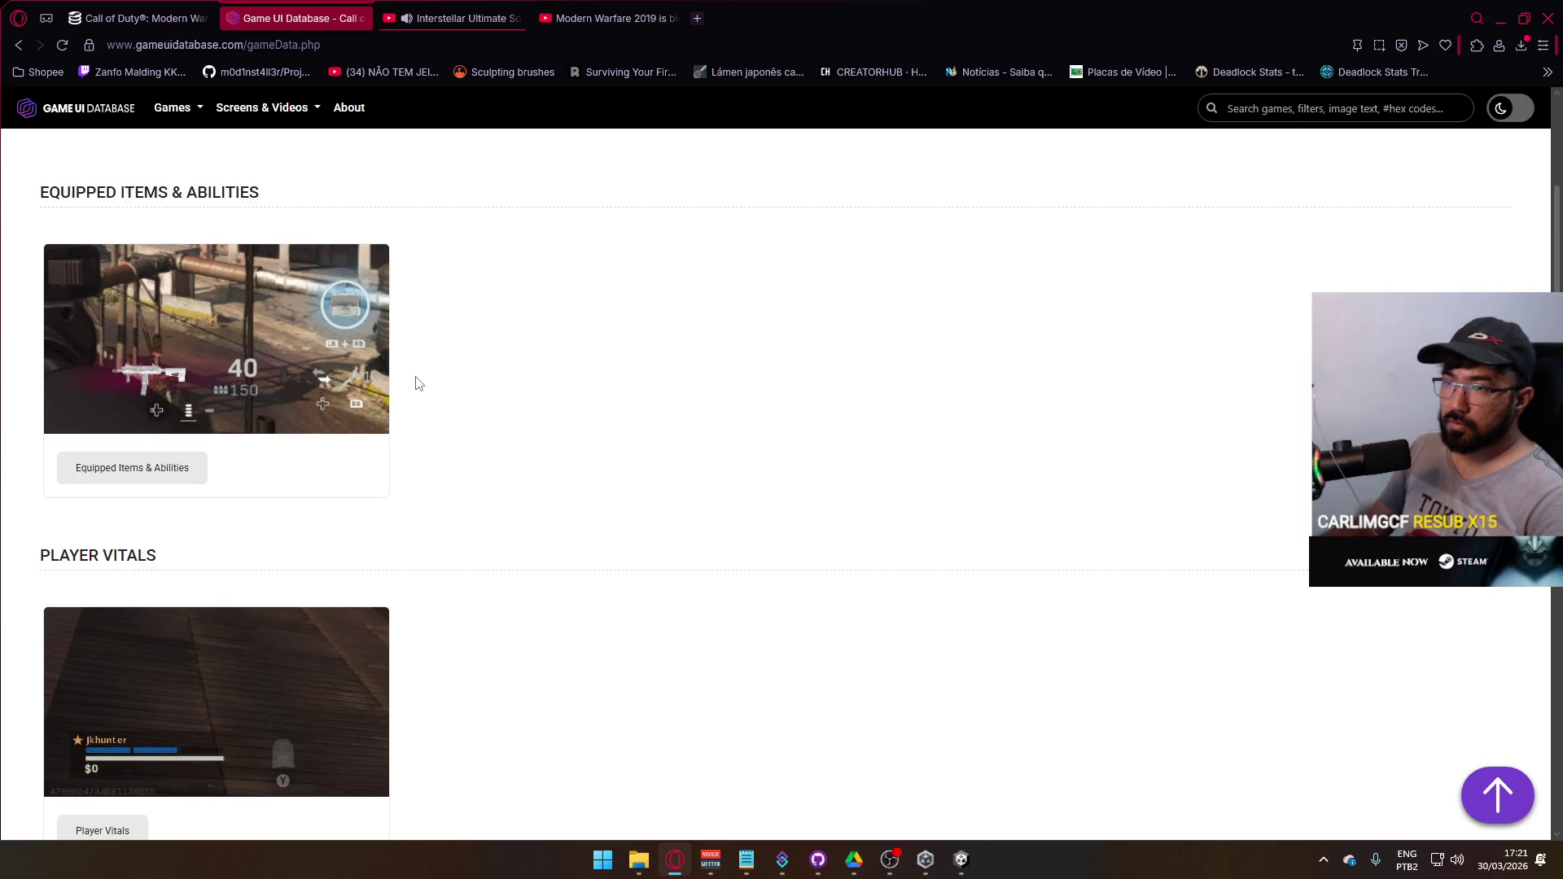
scroll(412, 383, "up", 5)
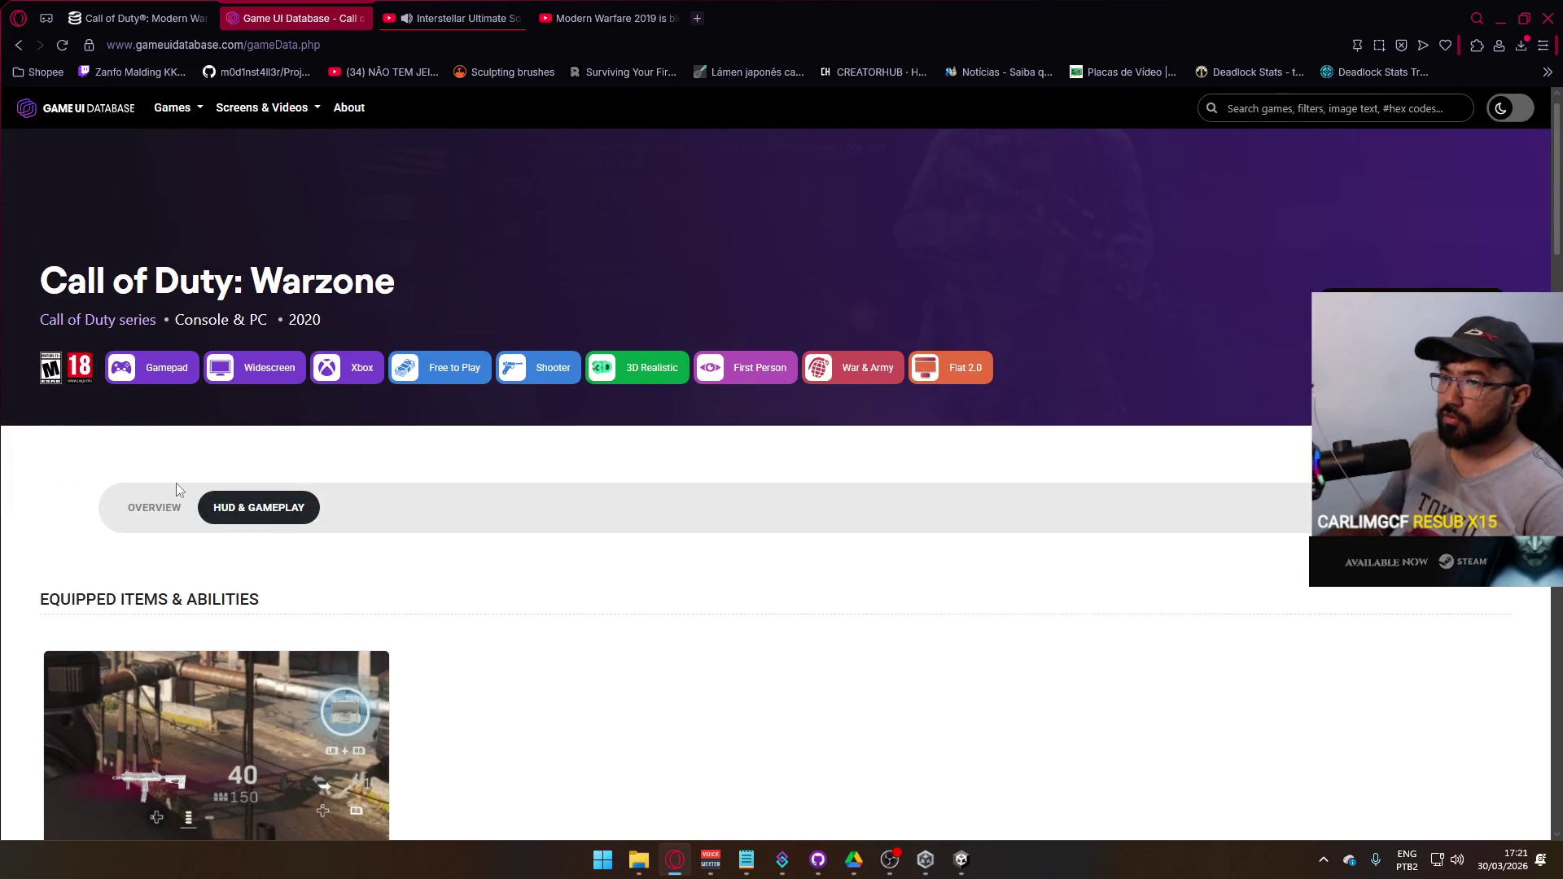
- View Warzone's Overview screens and open the site's home page in a new tab
left_click(167, 506)
scroll(716, 452, "down", 9)
scroll(737, 460, "down", 13)
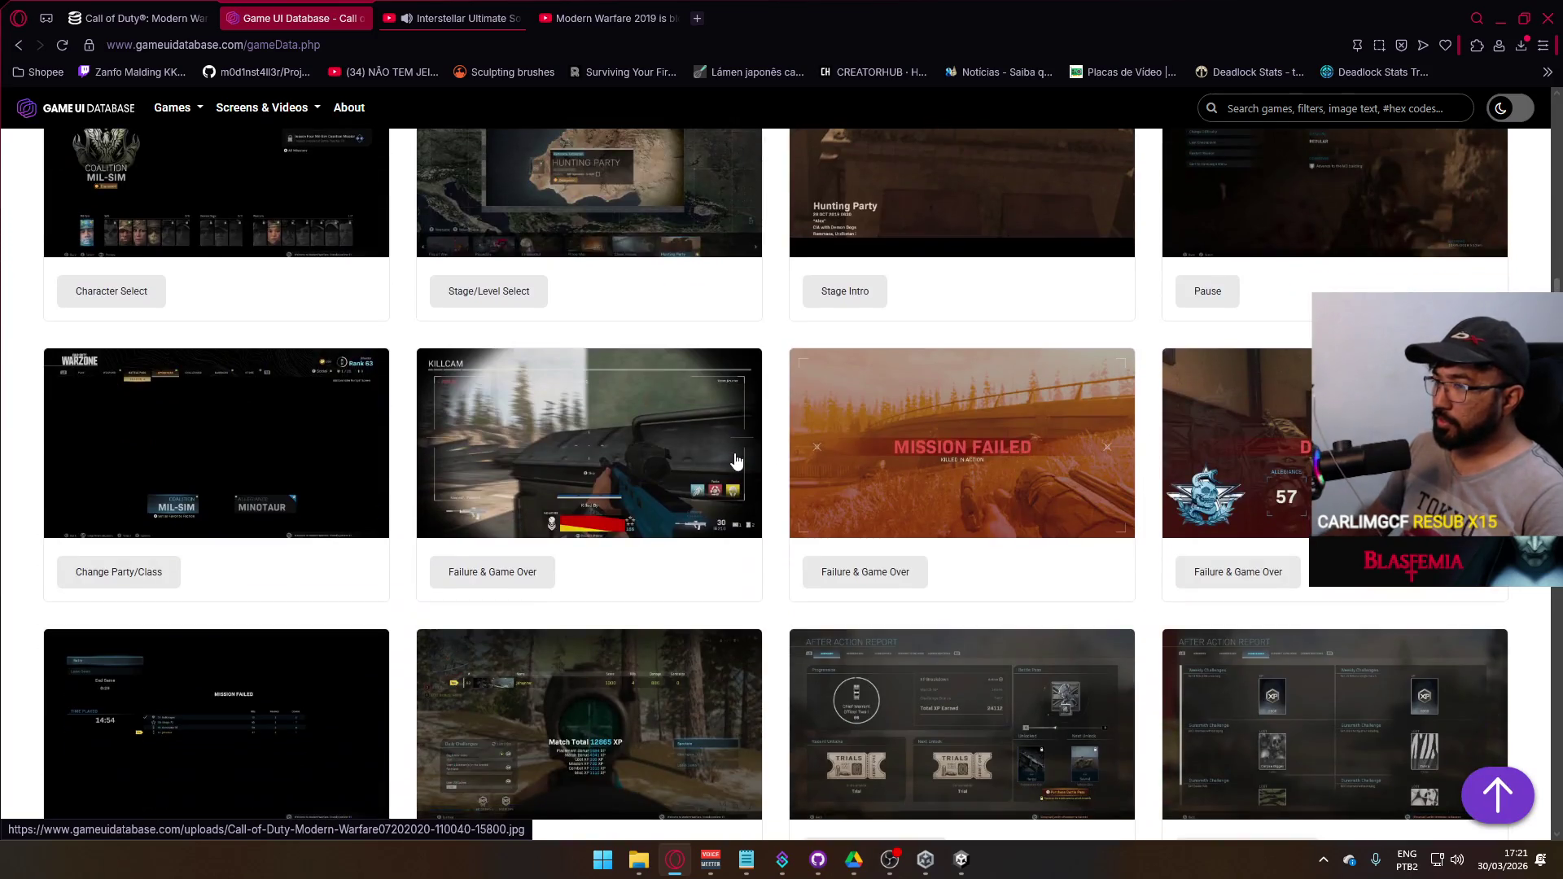
scroll(174, 112, "up", 2)
right_click(89, 108)
left_click(143, 127)
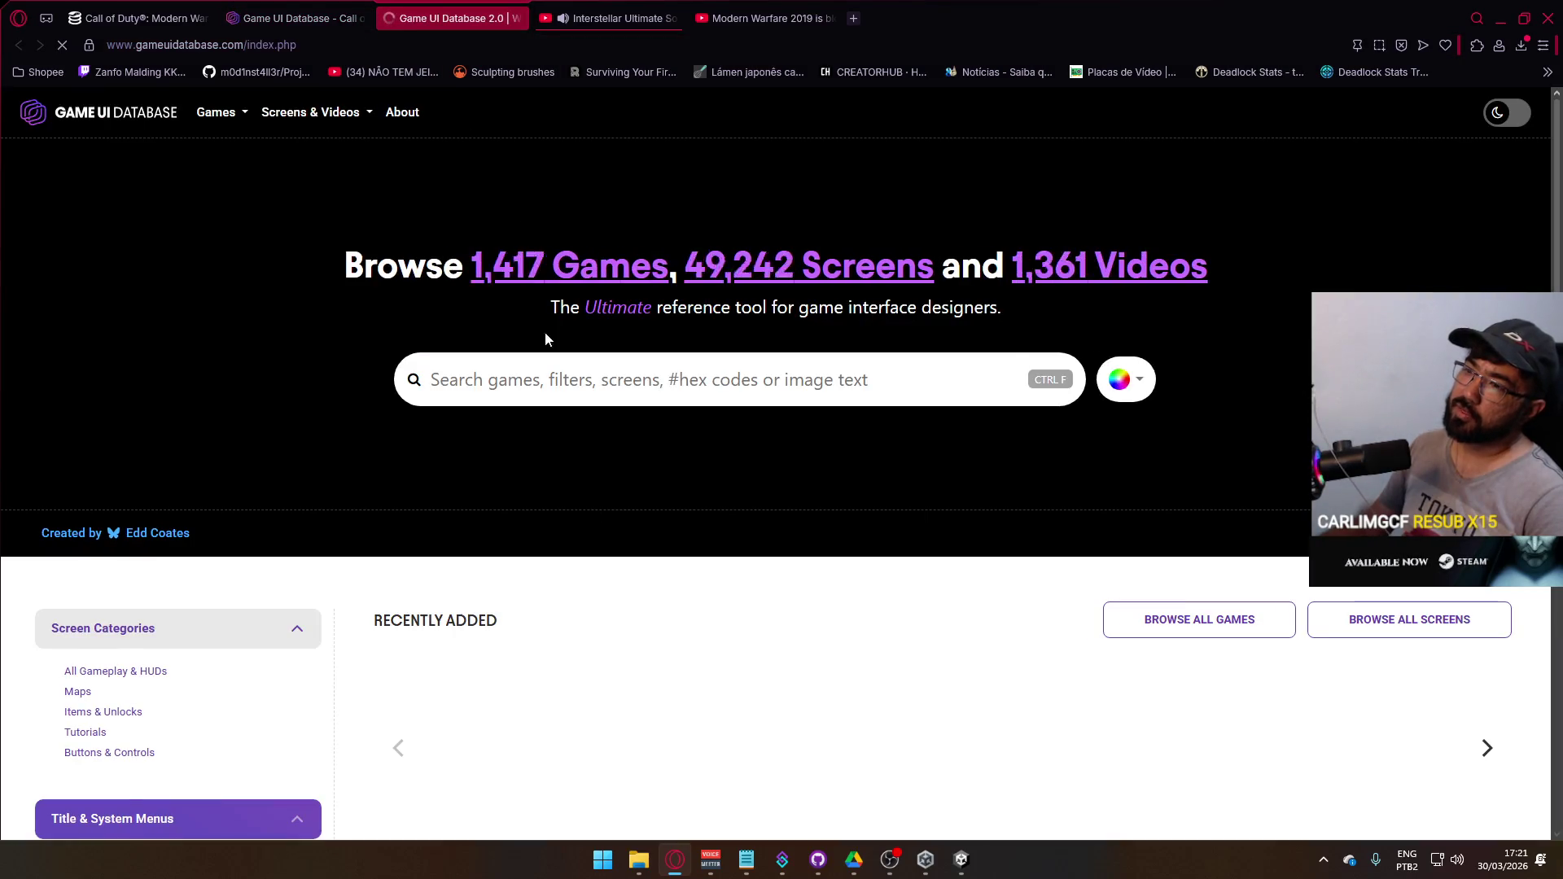
- Search Game UI Database for 'battlefield 6' and close the empty results
left_click(539, 380)
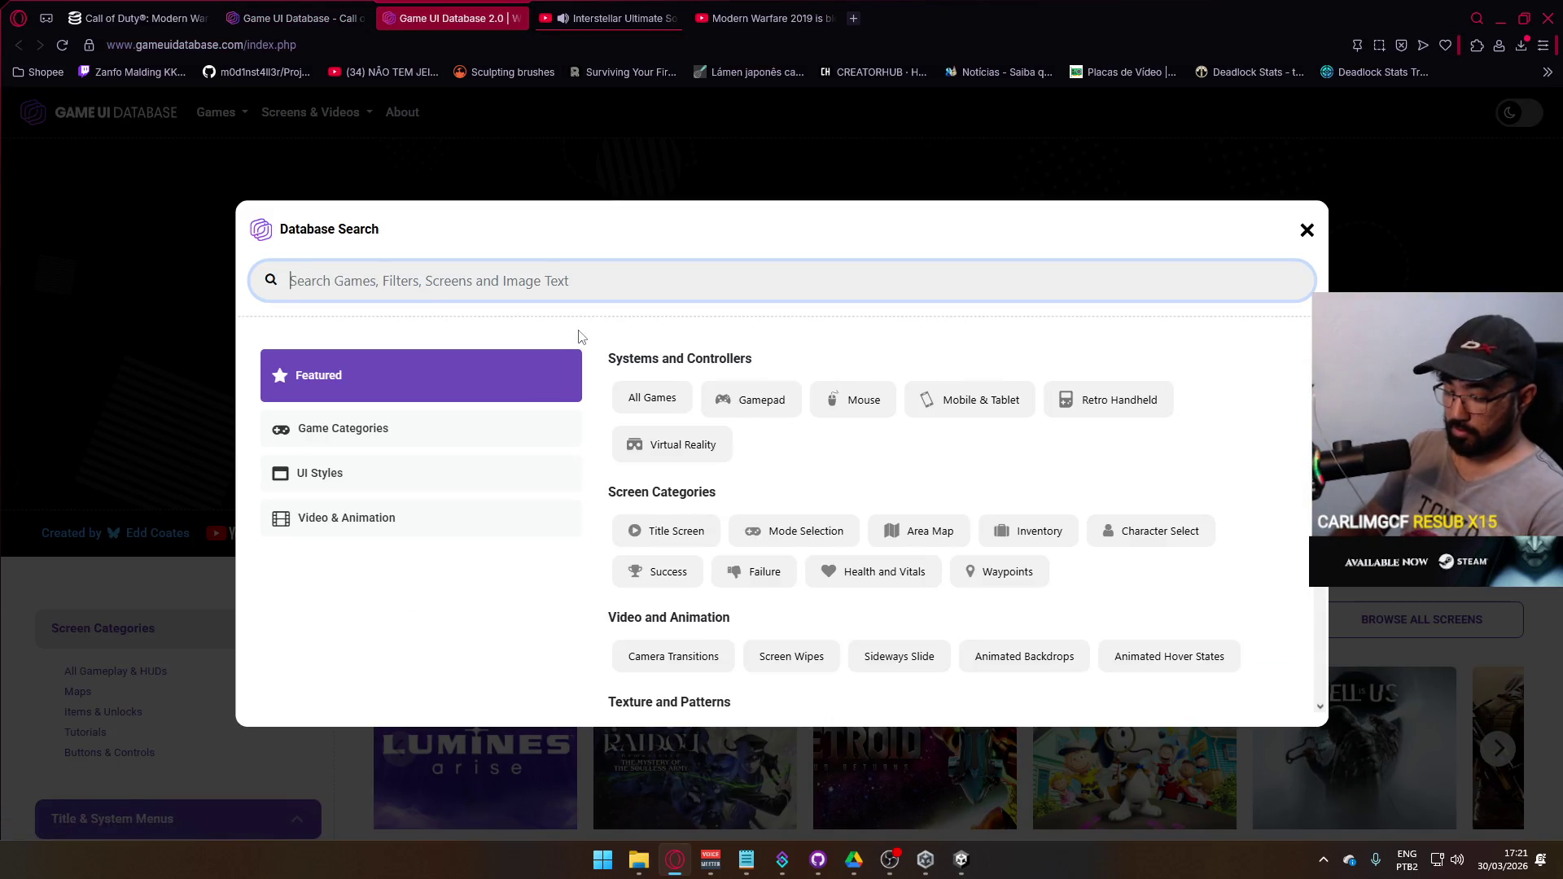
type("battlefield 6")
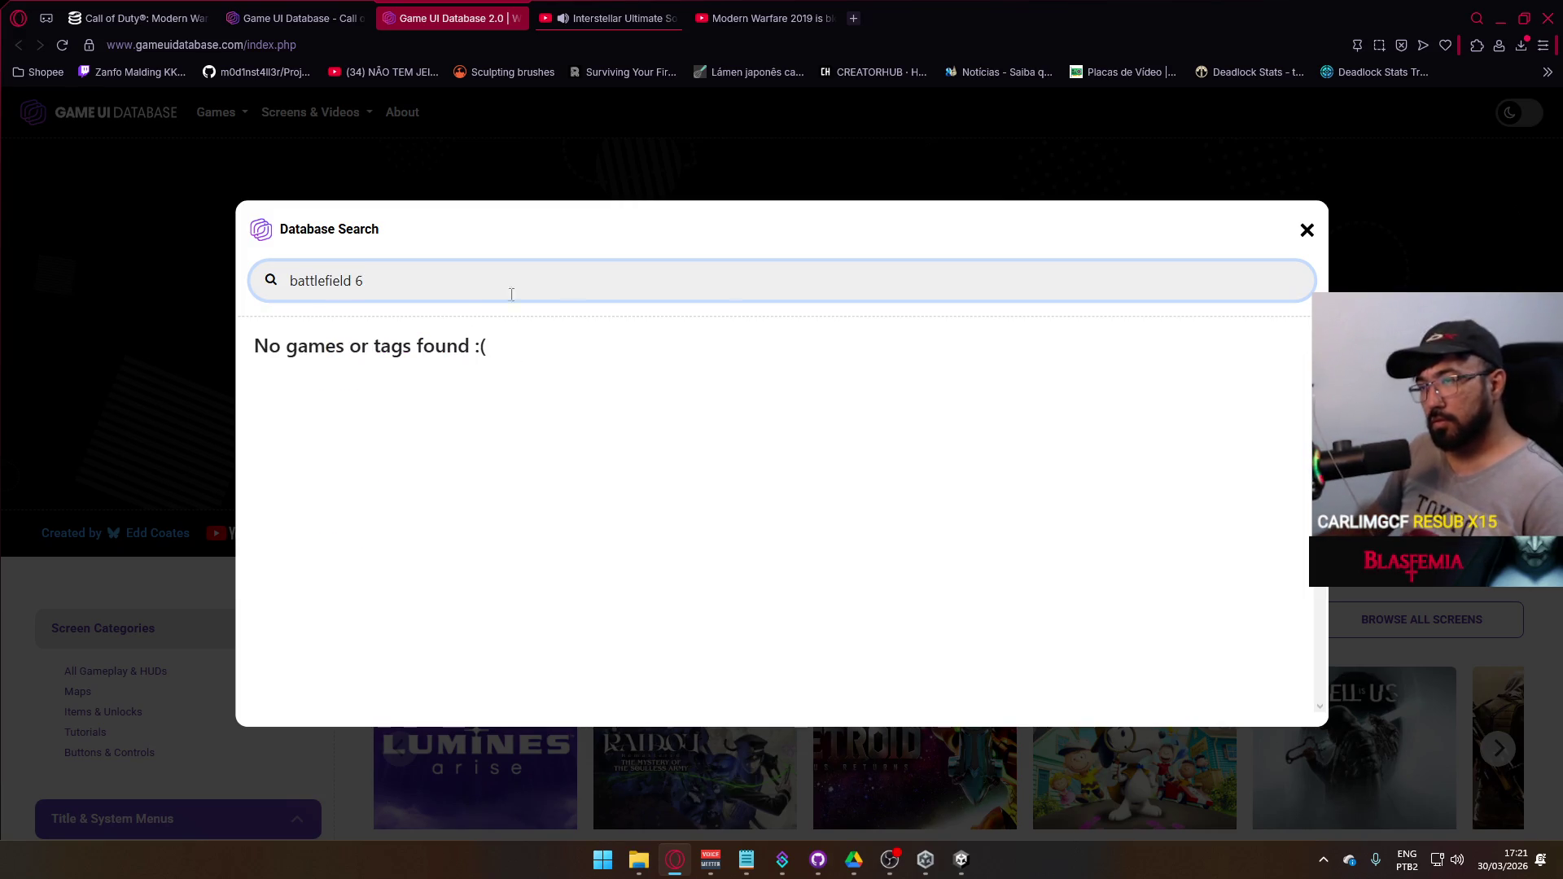
left_click(1307, 231)
scroll(807, 631, "down", 8)
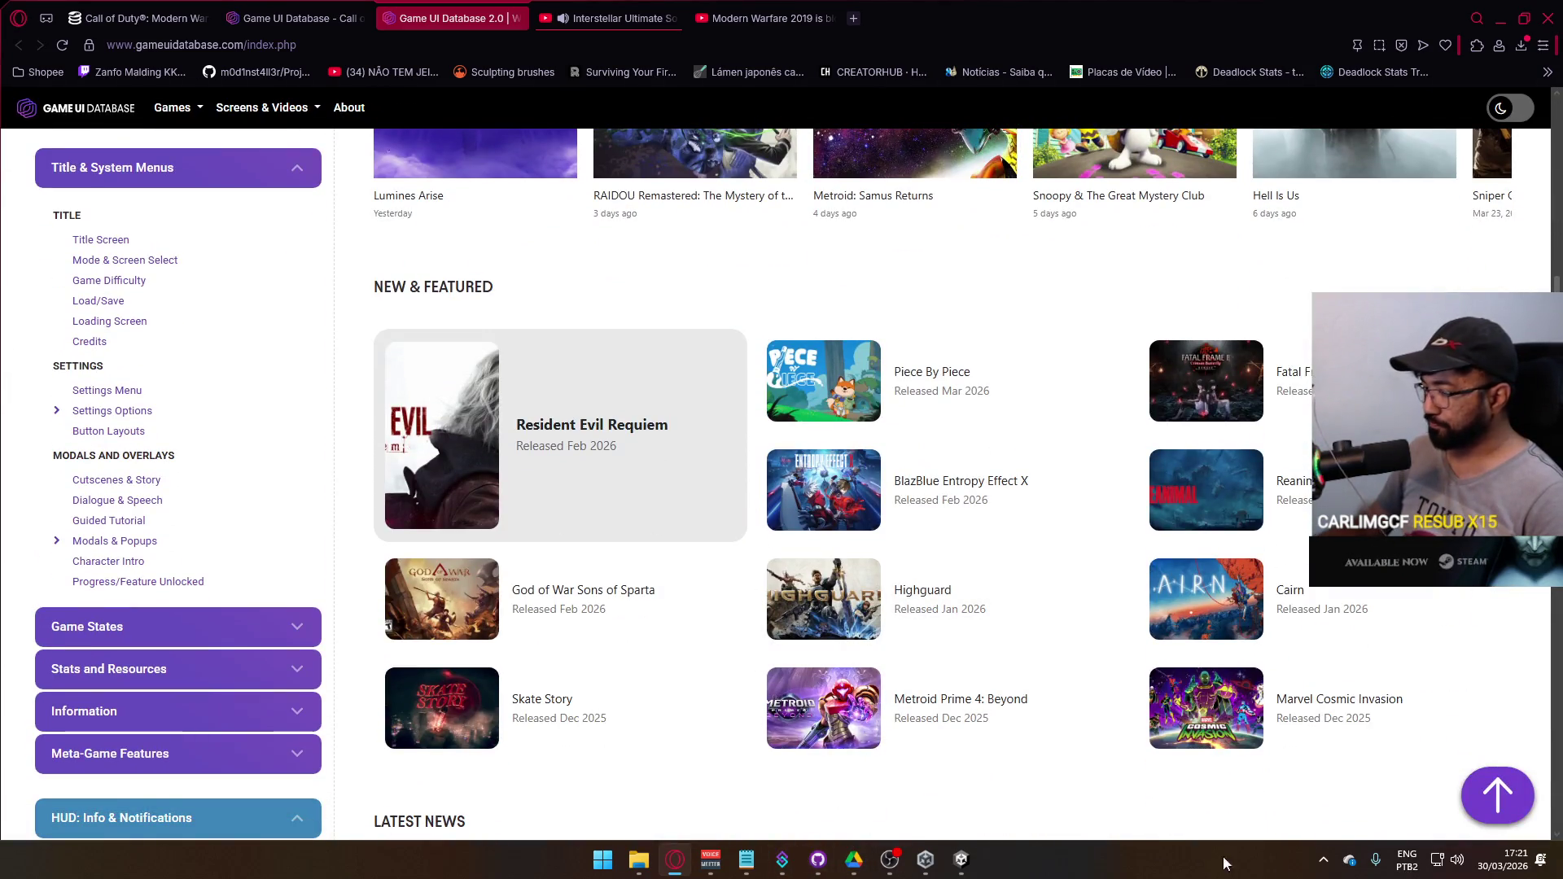
- Open Steam from the system tray and launch Battlefield 6
left_click(1323, 864)
left_click(1276, 785)
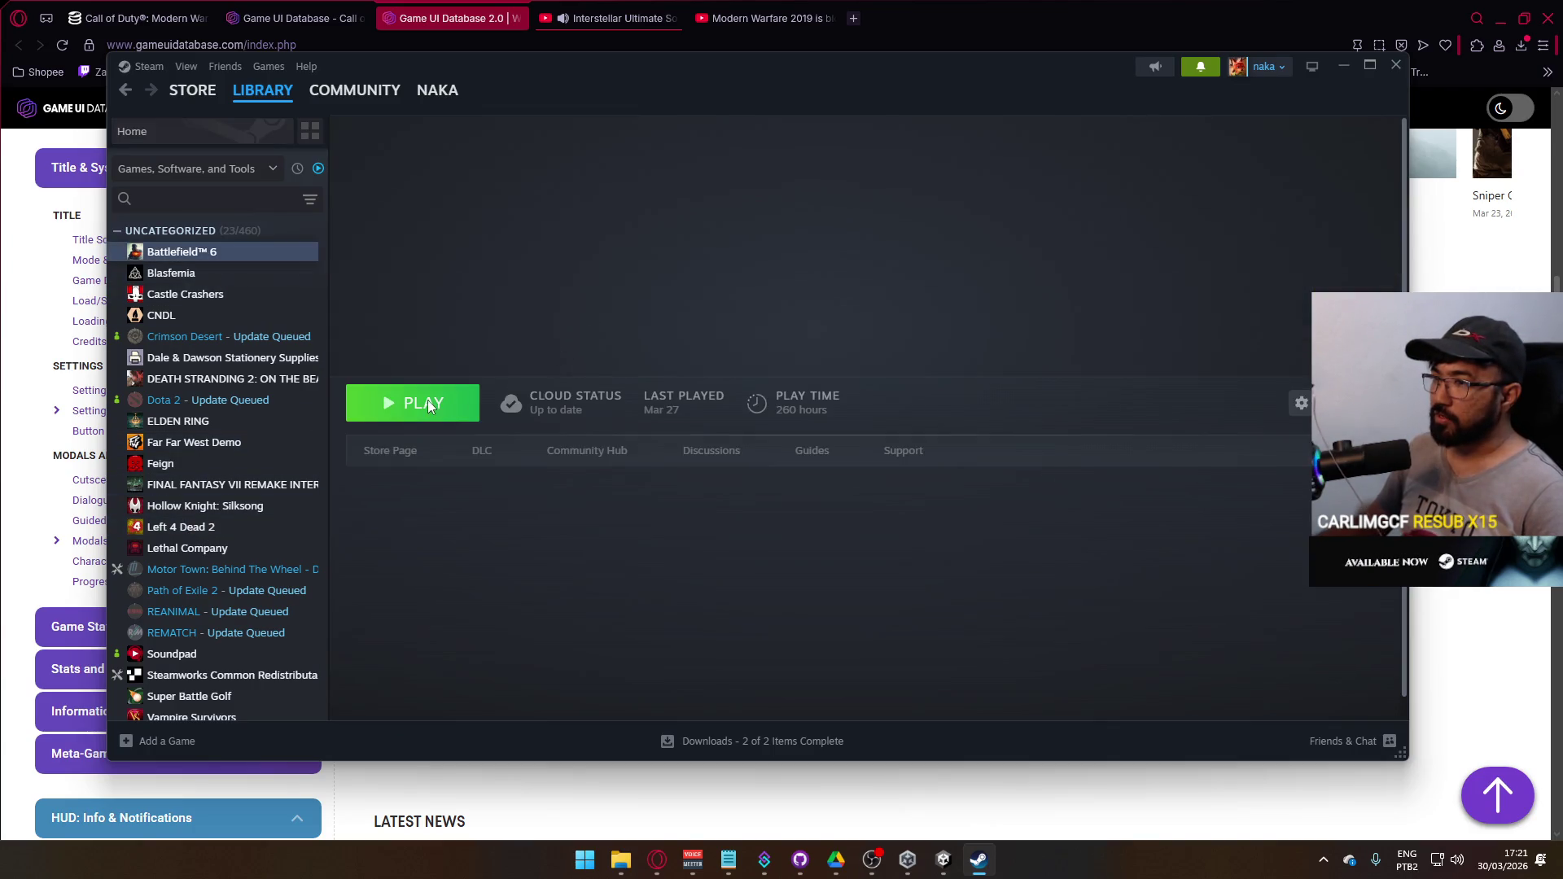
left_click(429, 401)
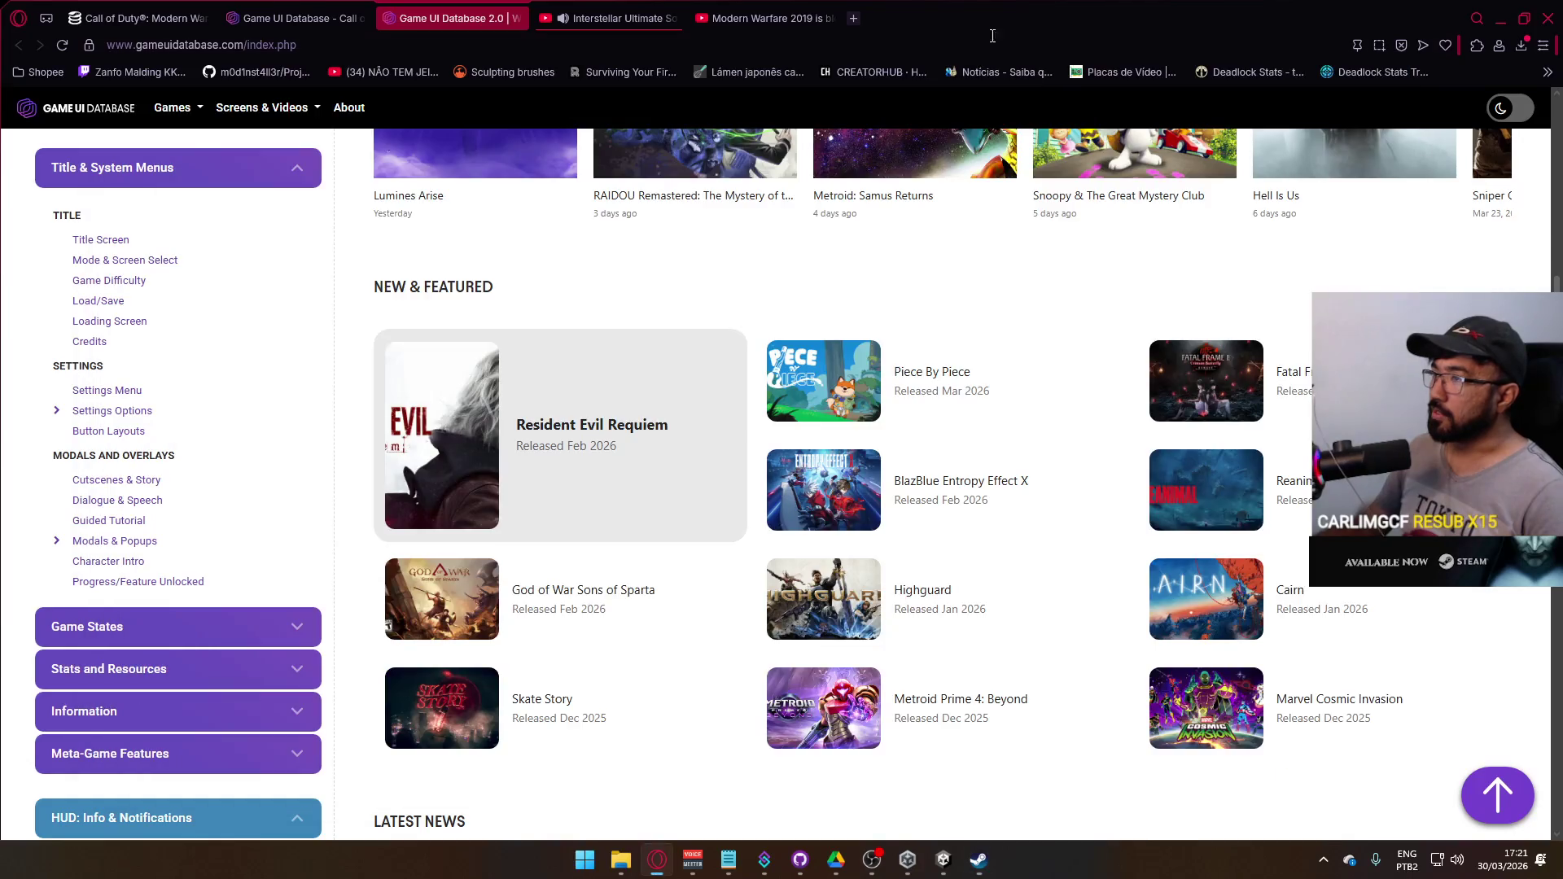
- Search the database for 'co' (Cold War), then close the search
scroll(690, 326, "up", 7)
left_click(663, 218)
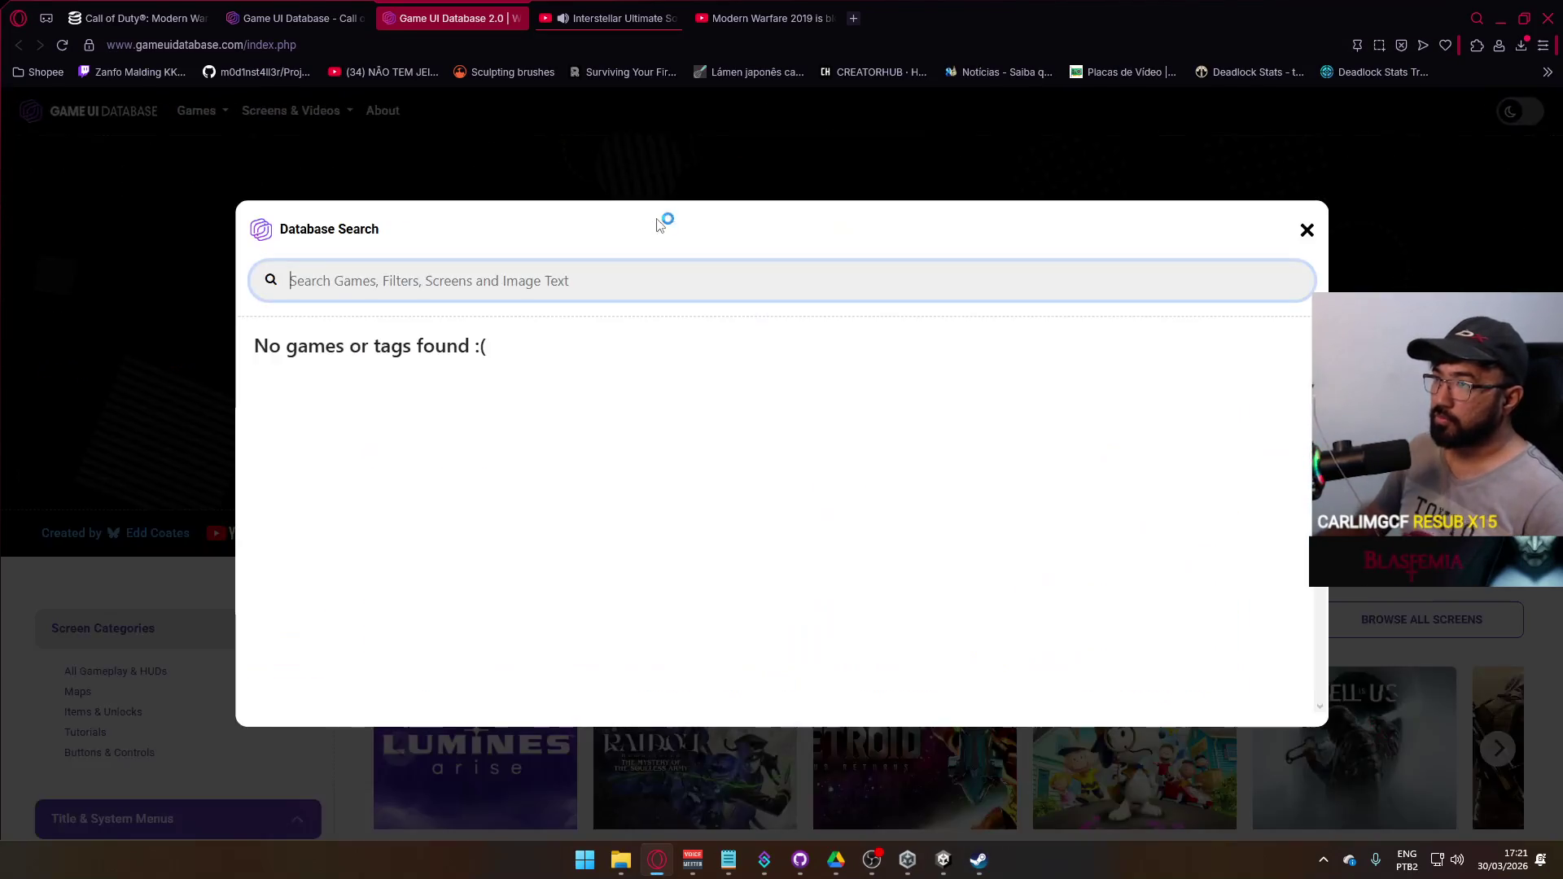
type("cold war")
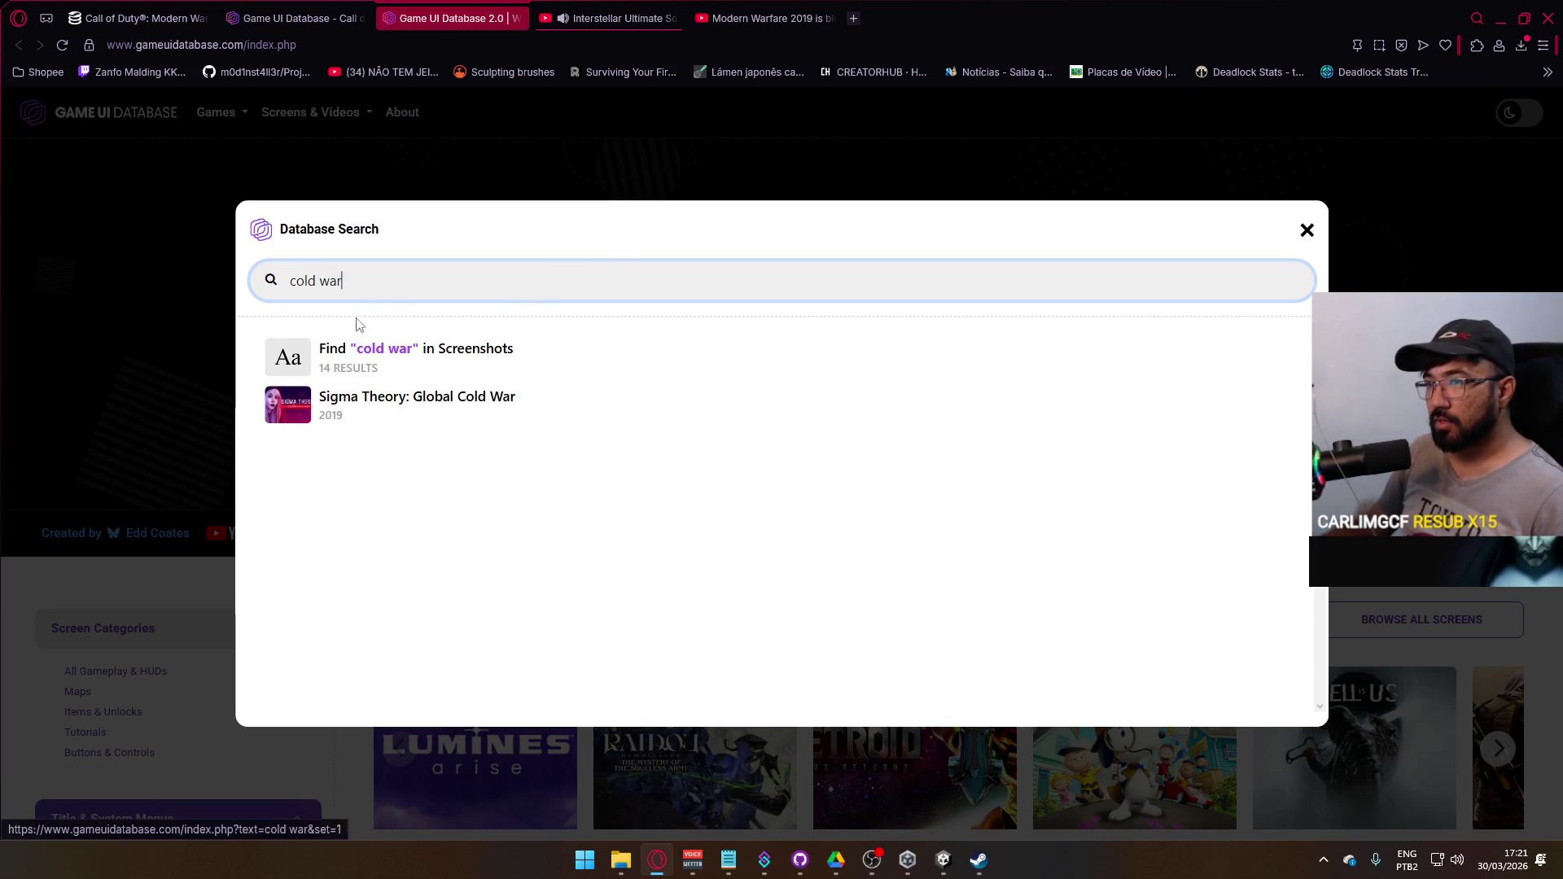
left_click(1305, 234)
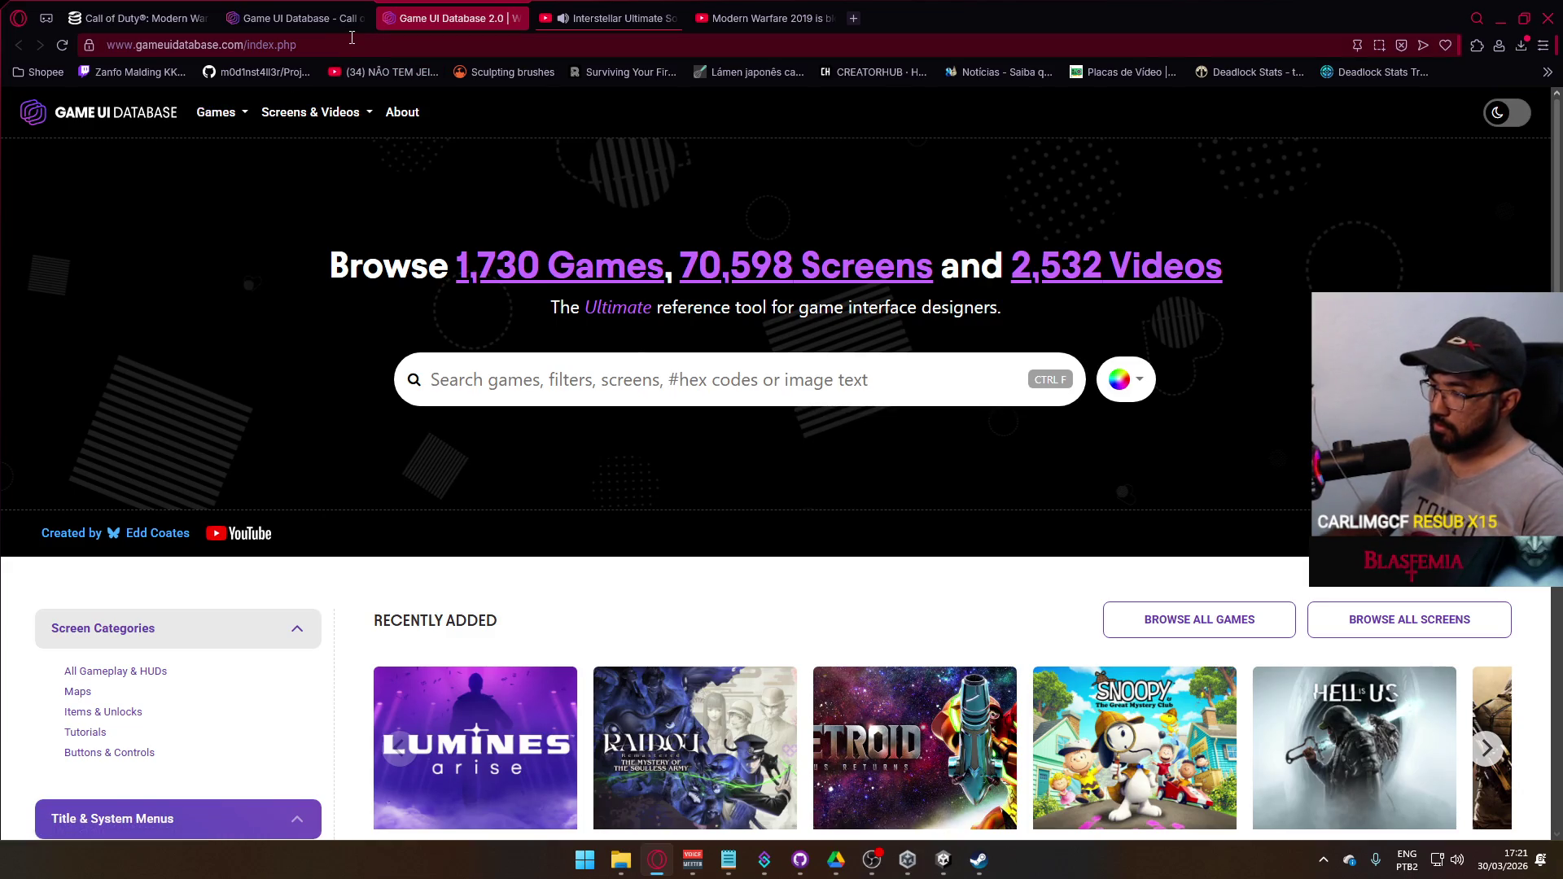
scroll(653, 505, "down", 8)
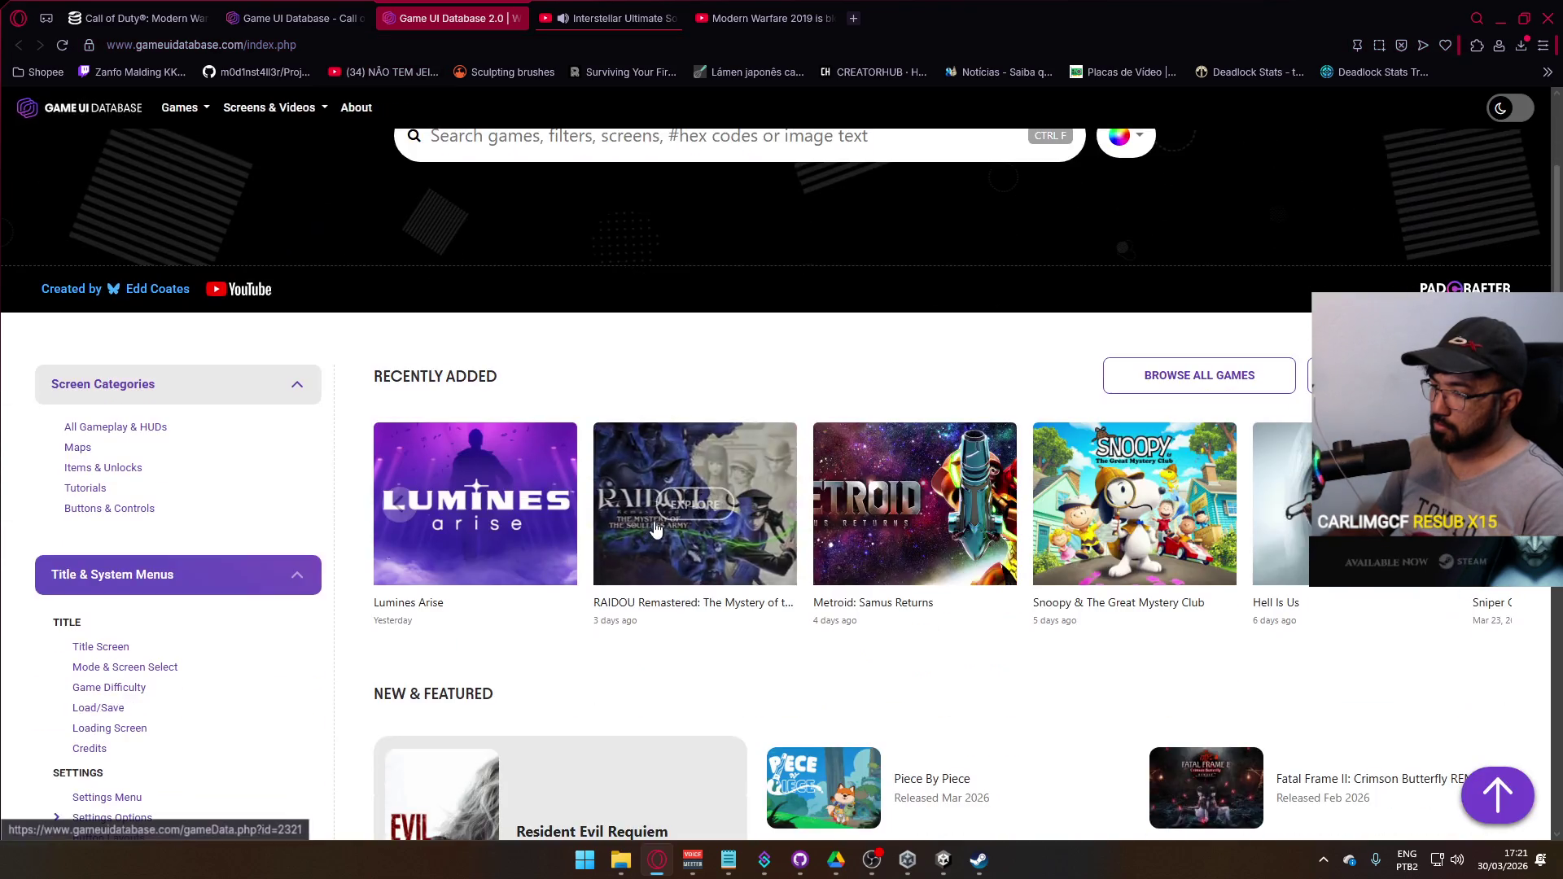
scroll(653, 505, "up", 10)
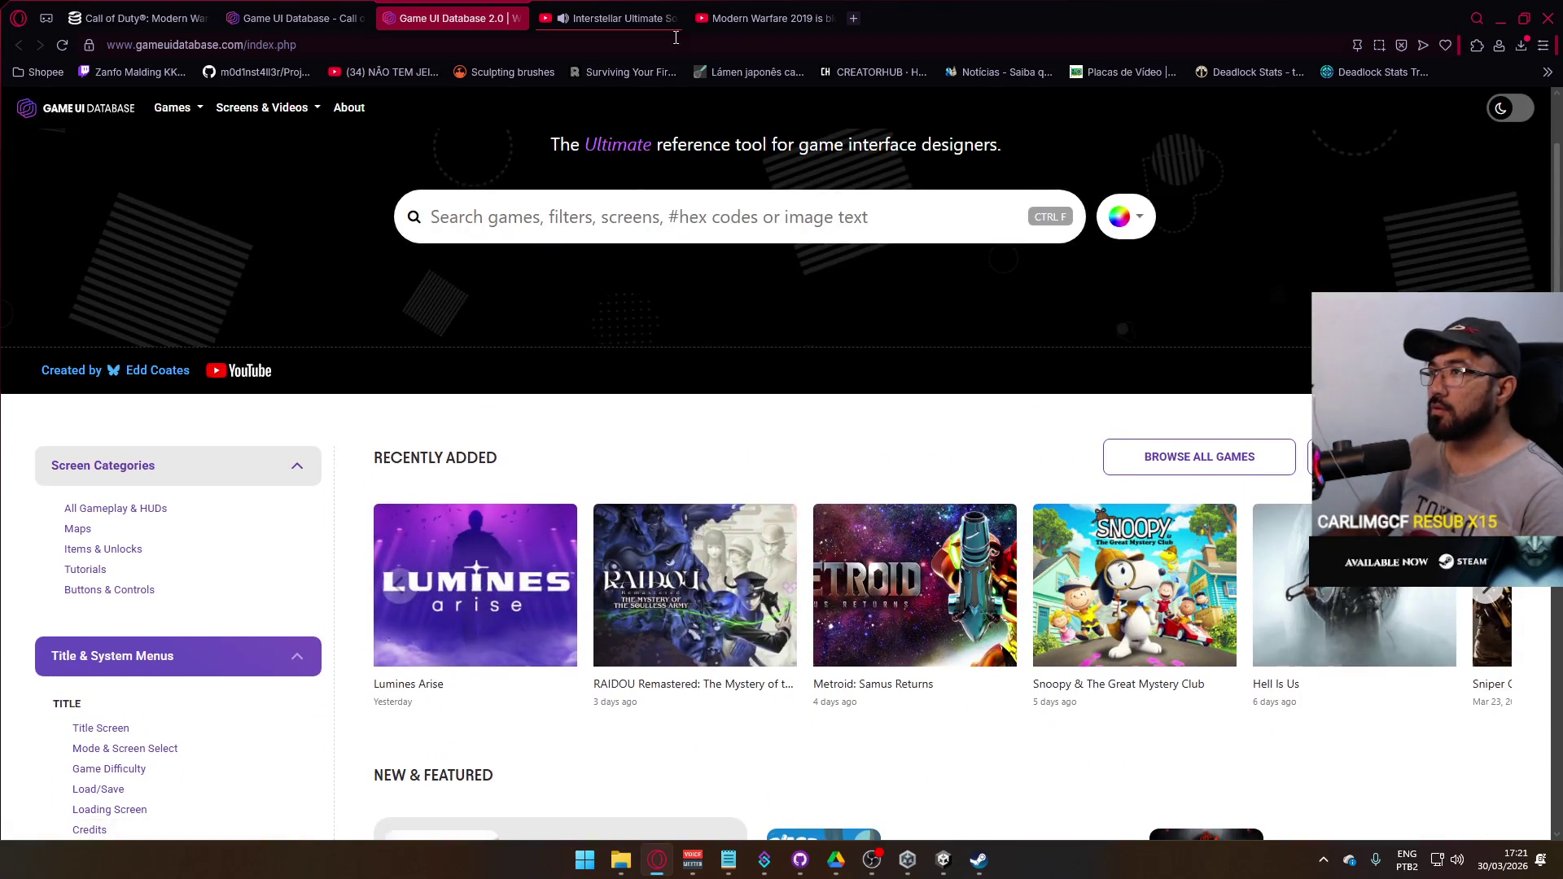
- From the Modern Warfare 2019 video tab, open YouTube's home page in a new tab
left_click(765, 18)
right_click(108, 96)
left_click(153, 111)
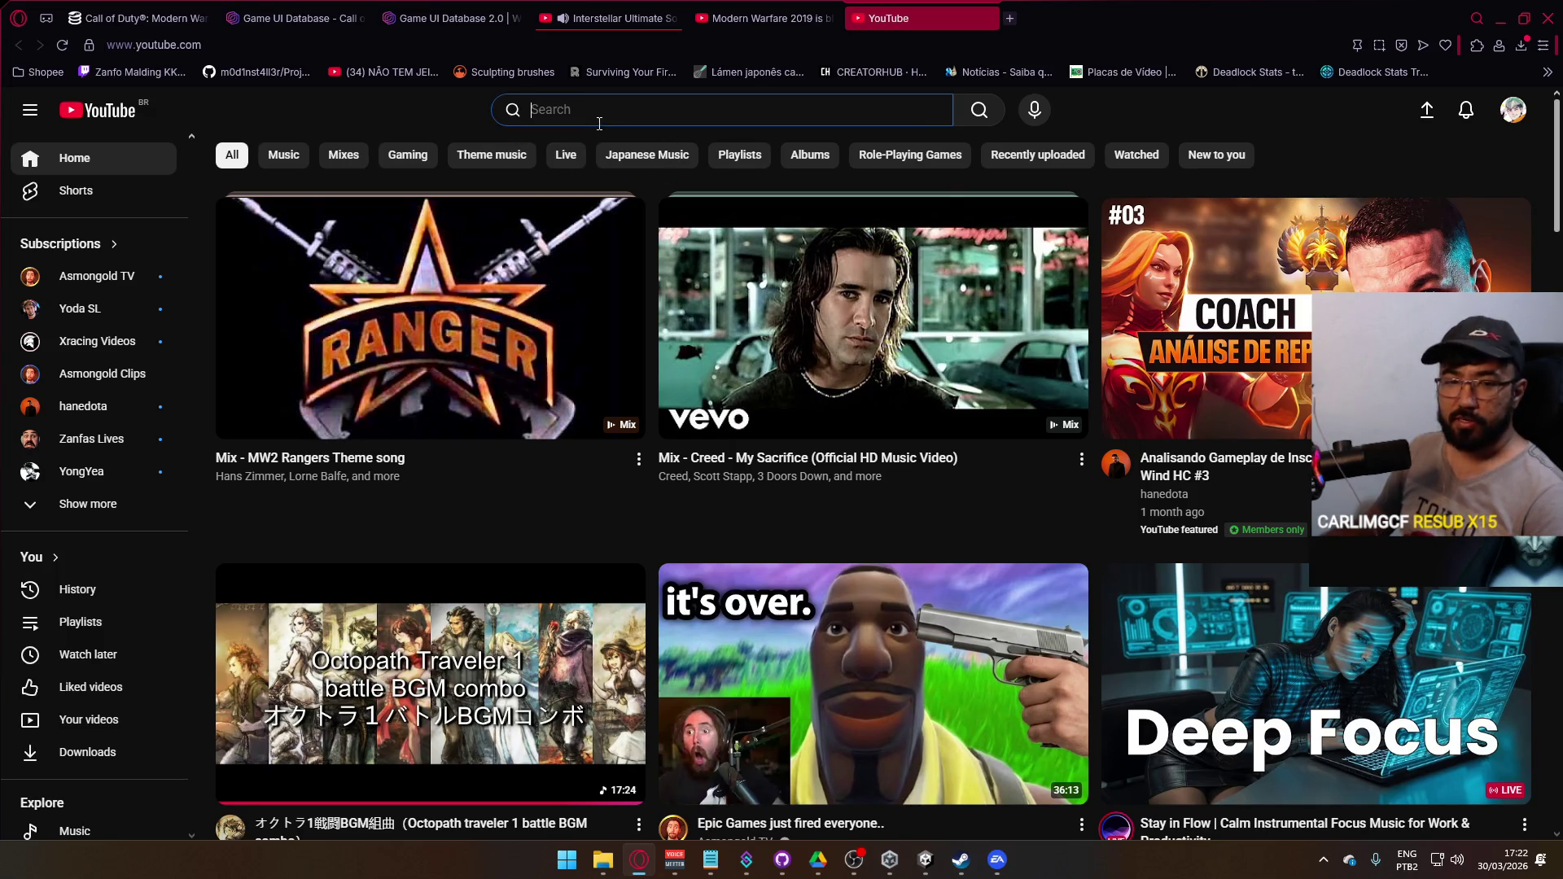
- Search YouTube for 'cold war gameplay' and open the Black Ops Cold War full-game video
type("cold war ")
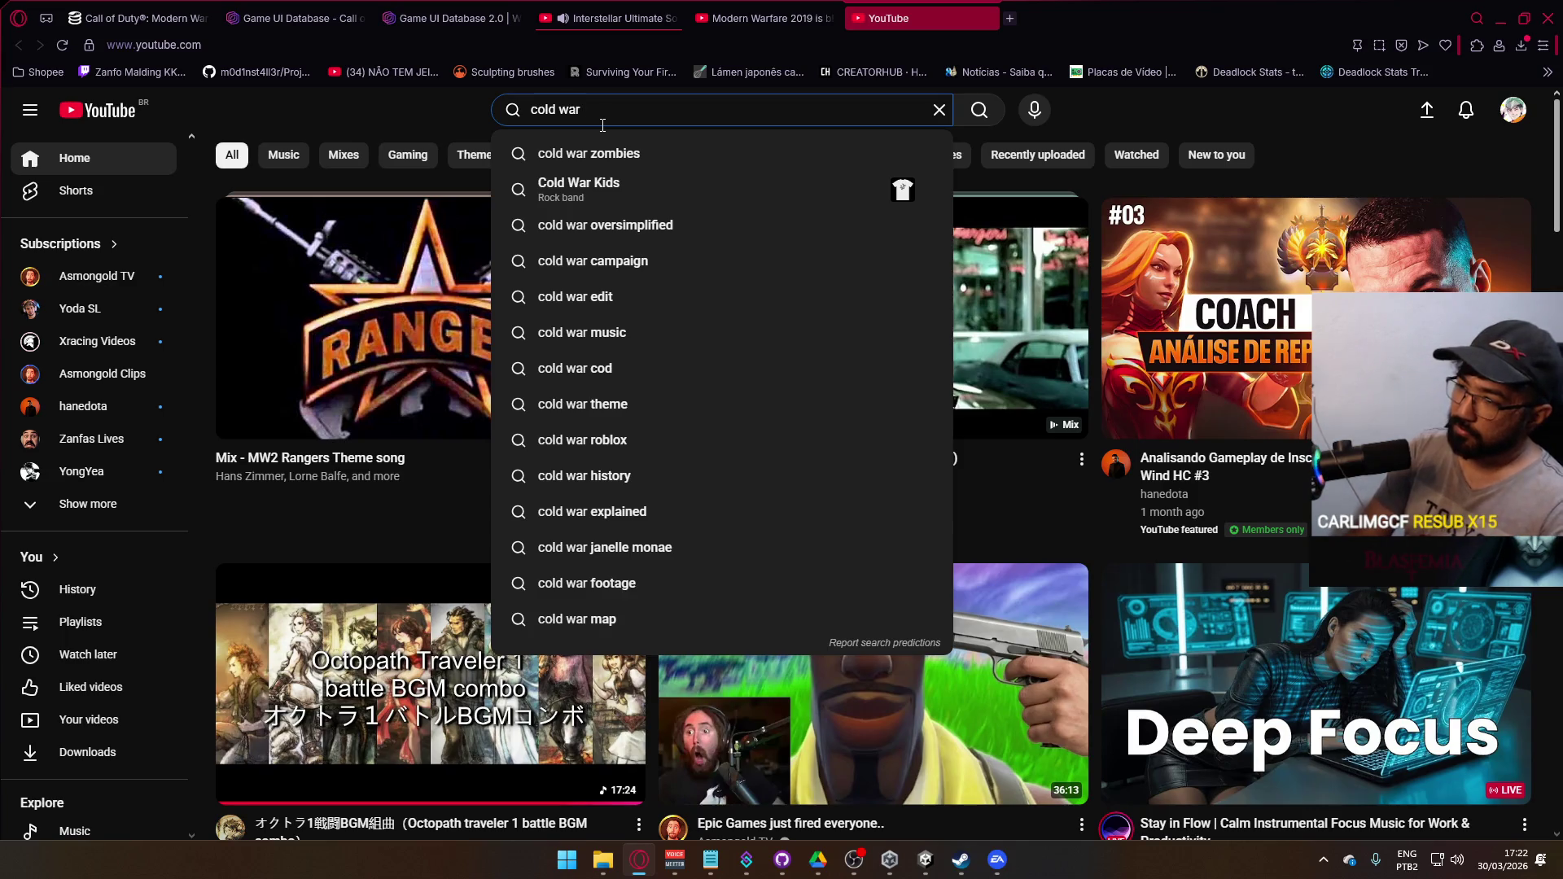
type("gameplay")
key("Return")
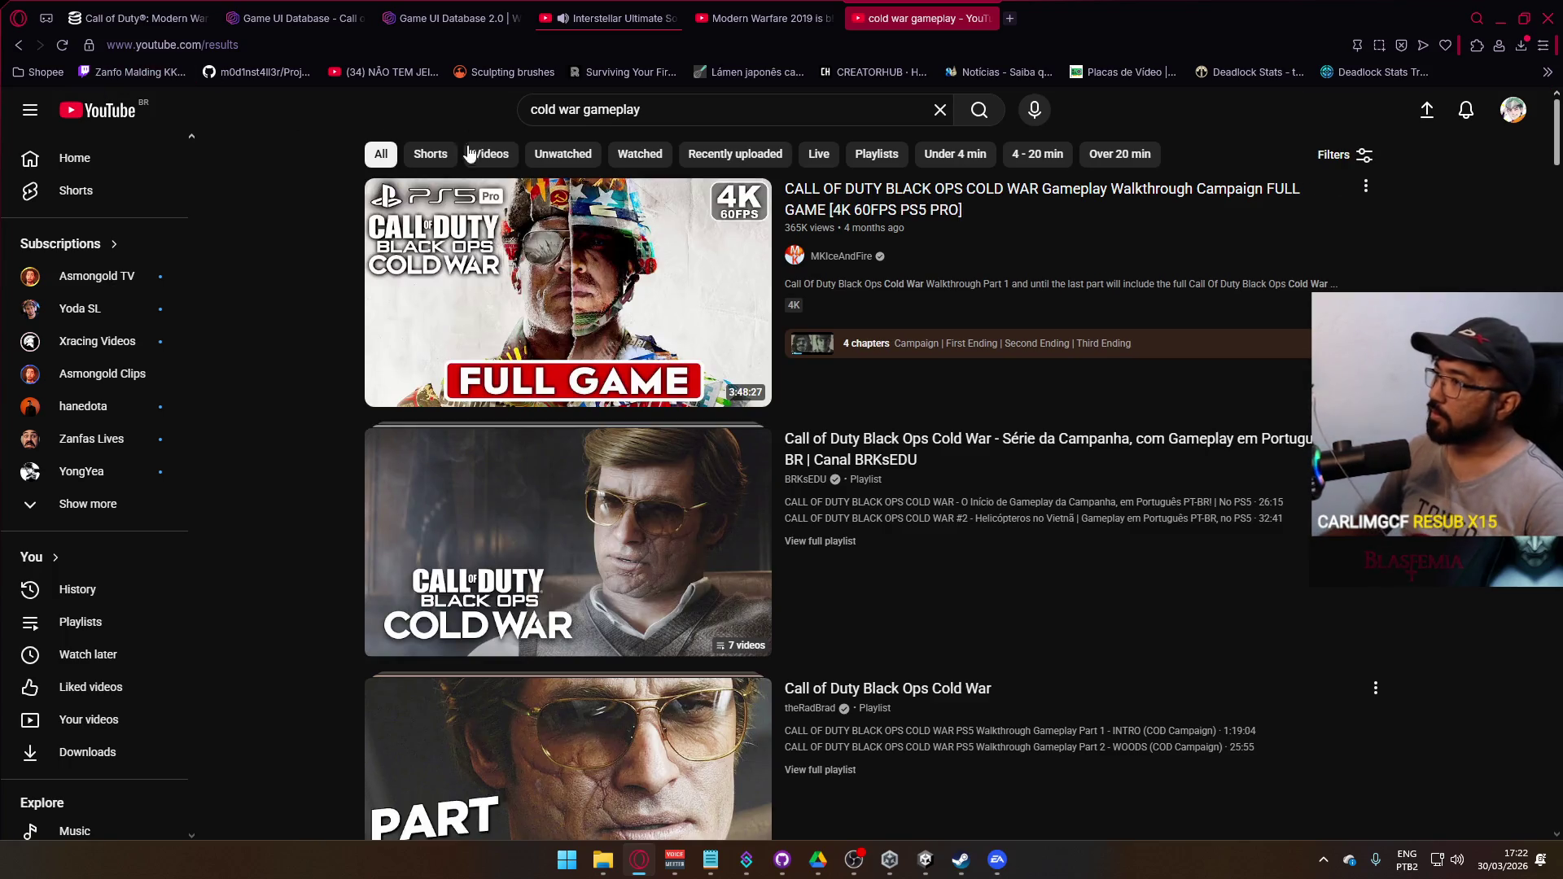
scroll(763, 385, "down", 7)
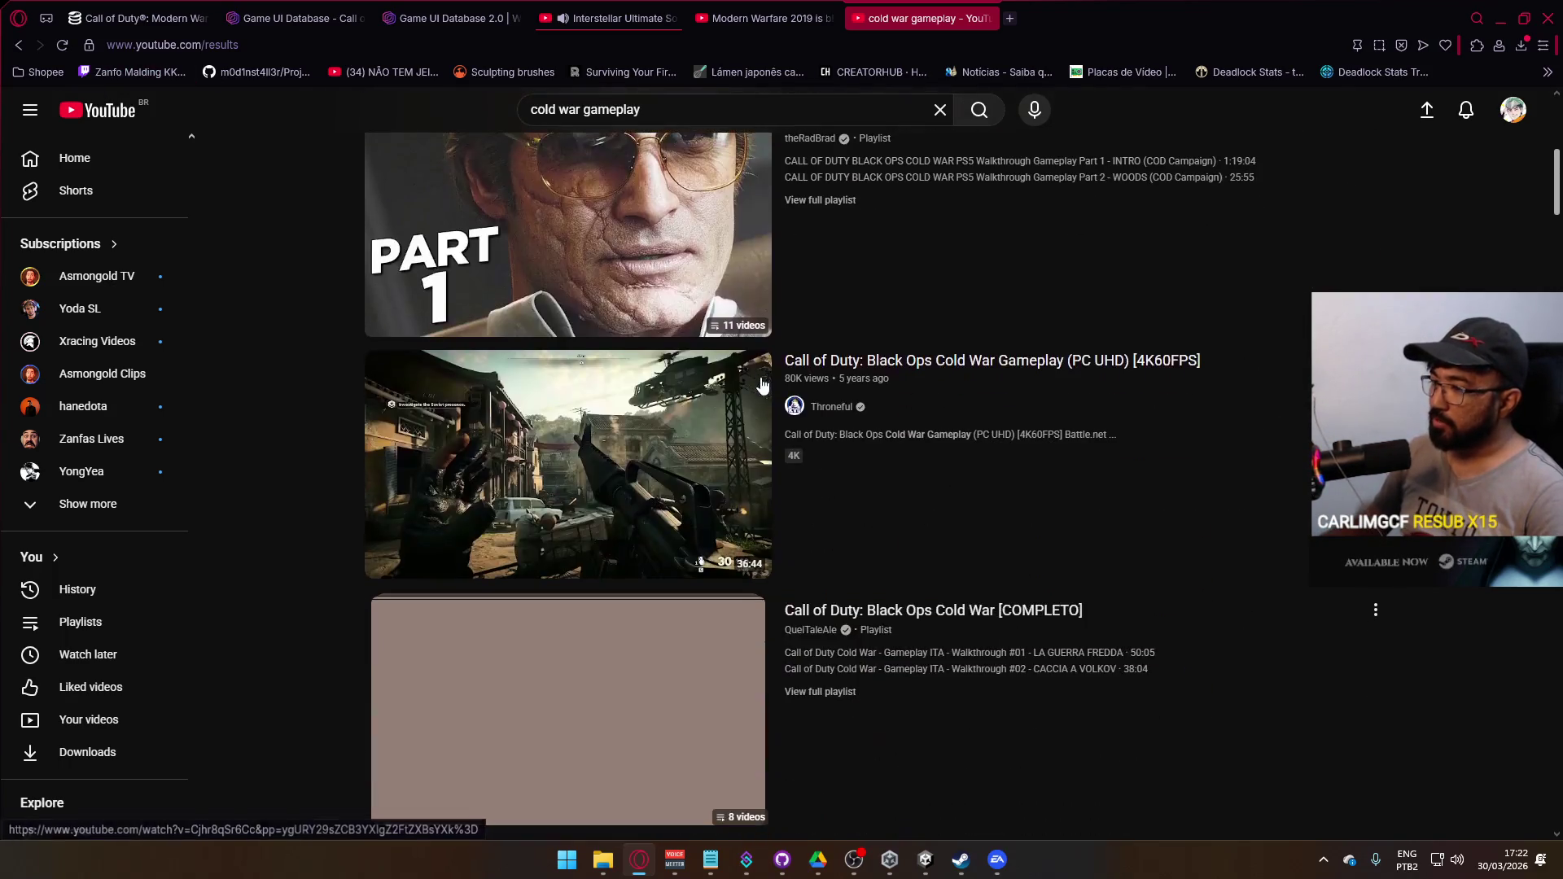
scroll(902, 438, "up", 4)
scroll(901, 438, "up", 3)
left_click(924, 480)
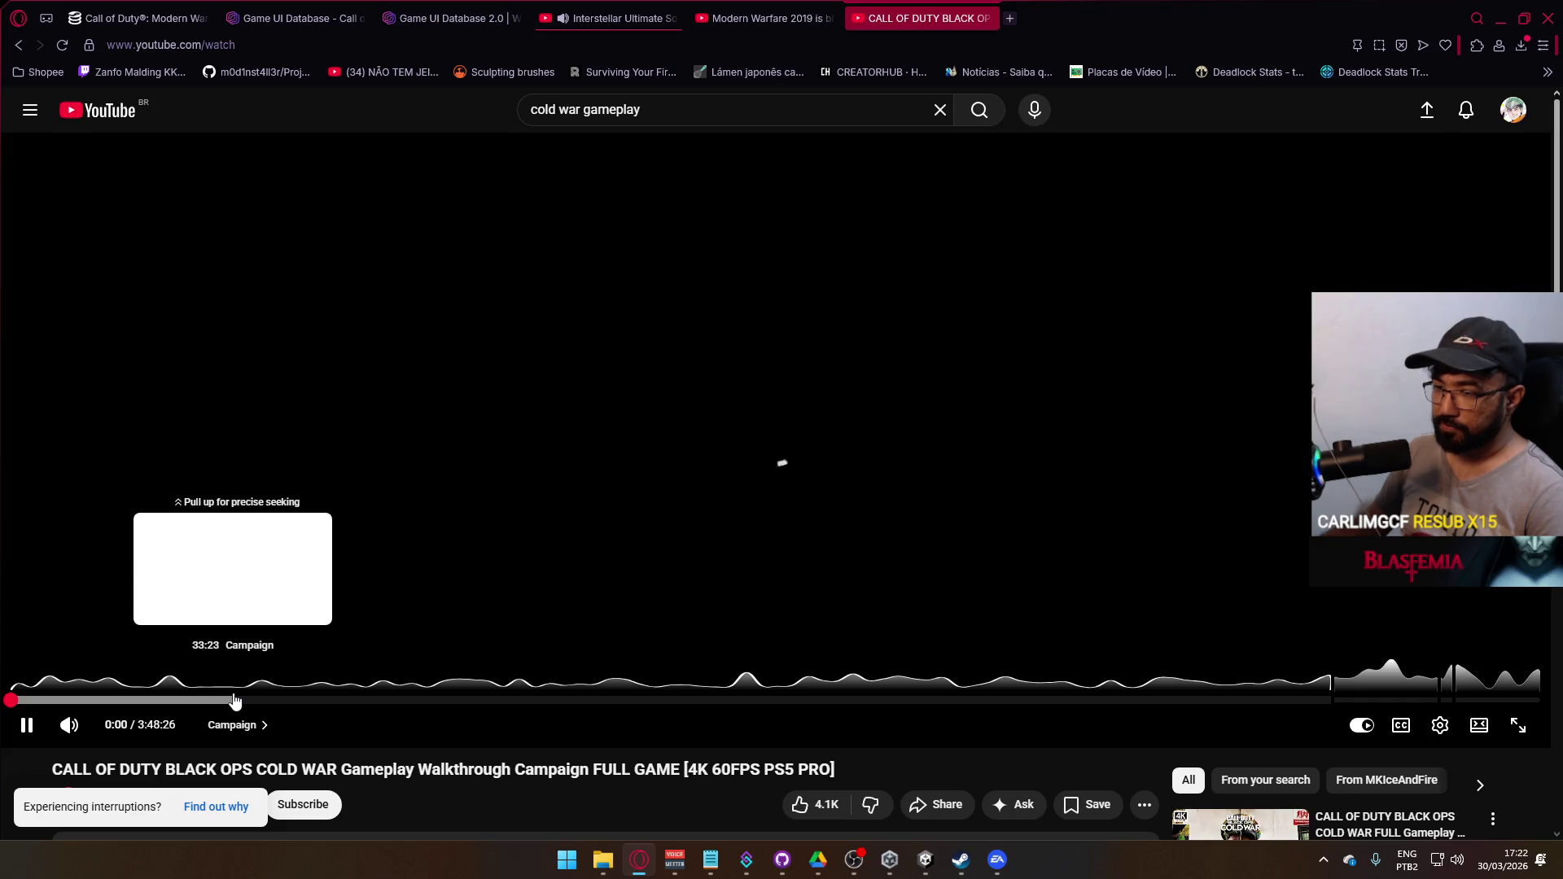
- Skip the video ahead to about 50 minutes, mute it, and pause at 50:47
left_click(266, 702)
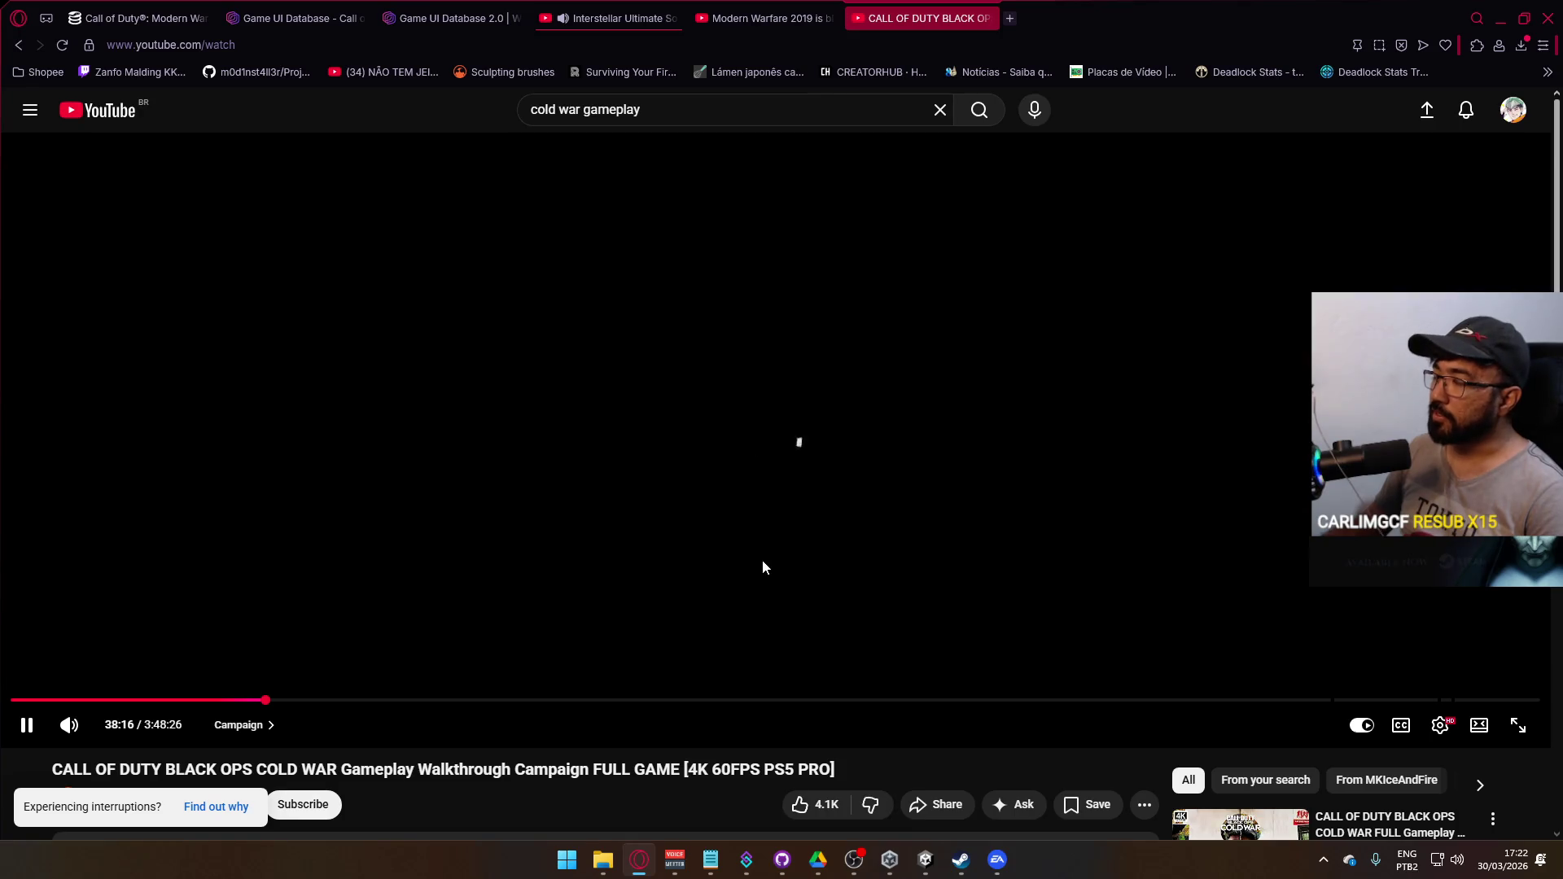
left_click(755, 23)
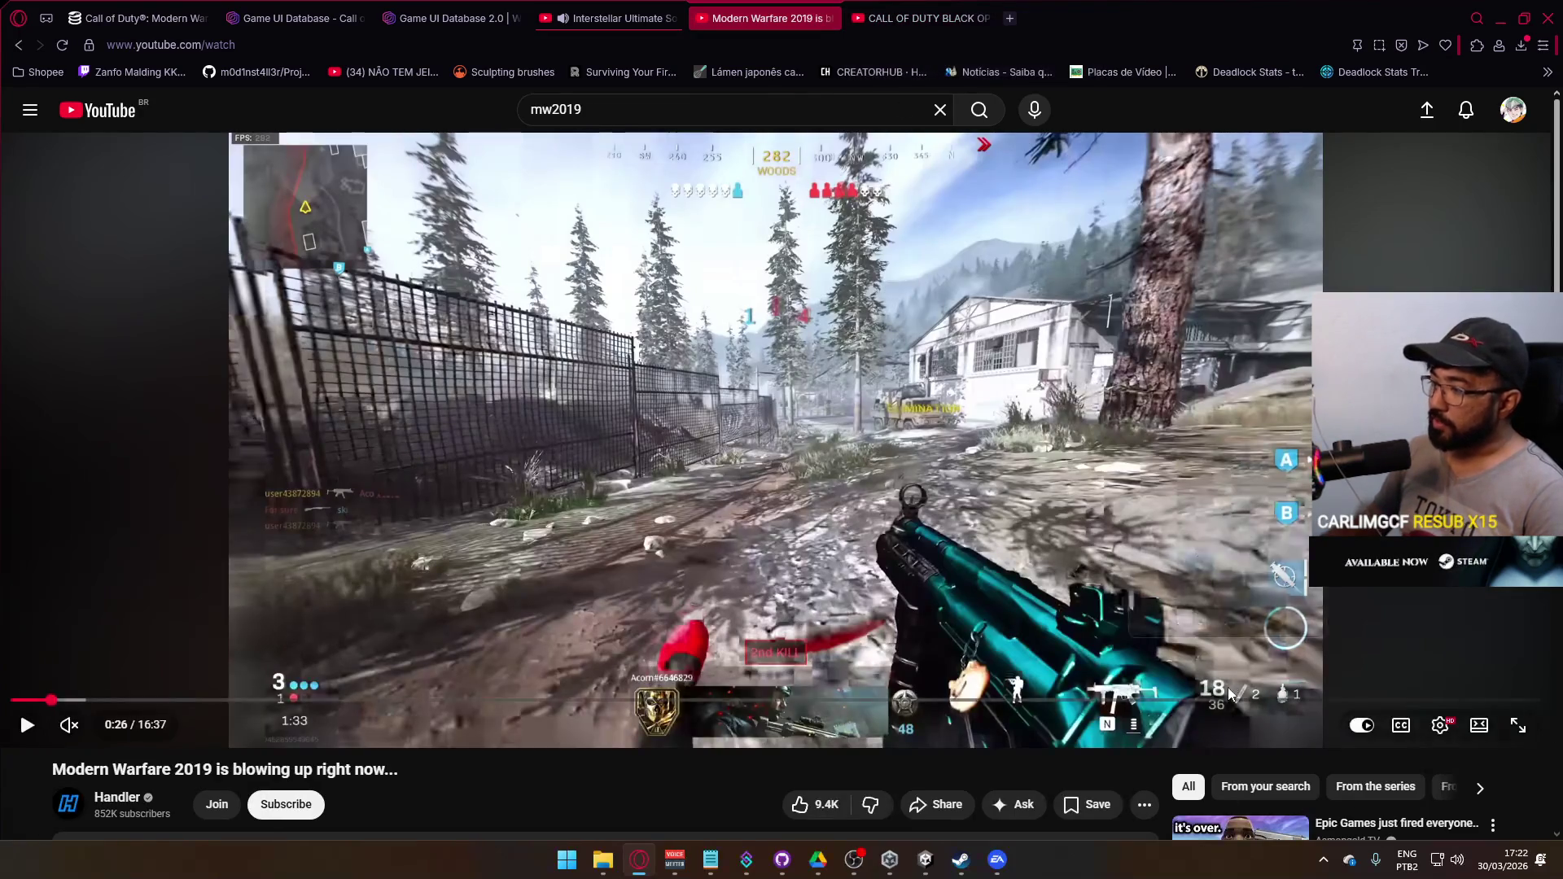
left_click(920, 17)
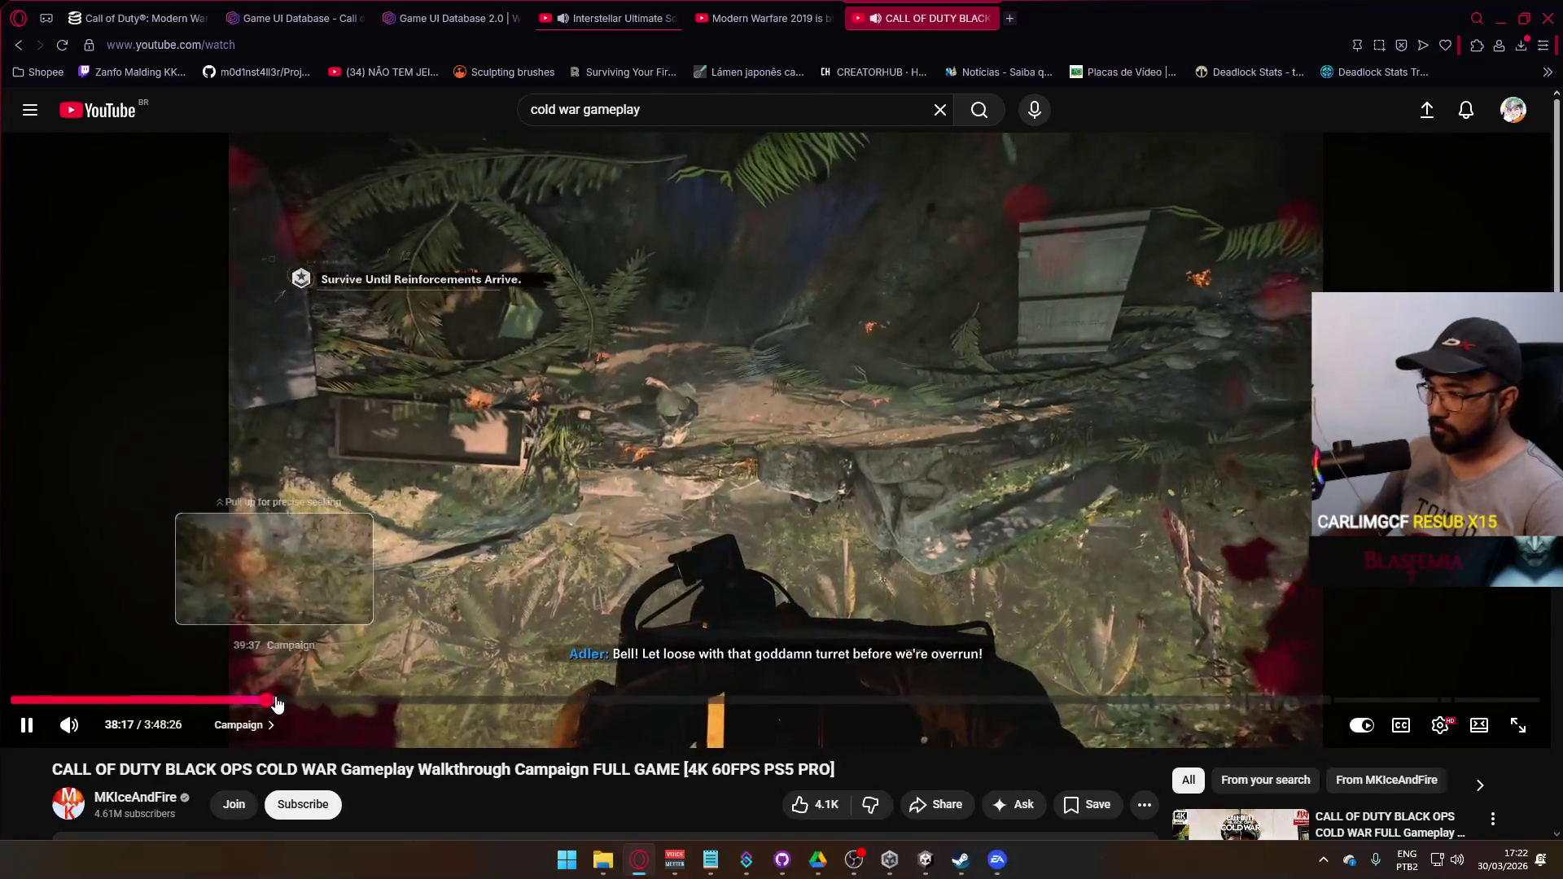
left_click(279, 705)
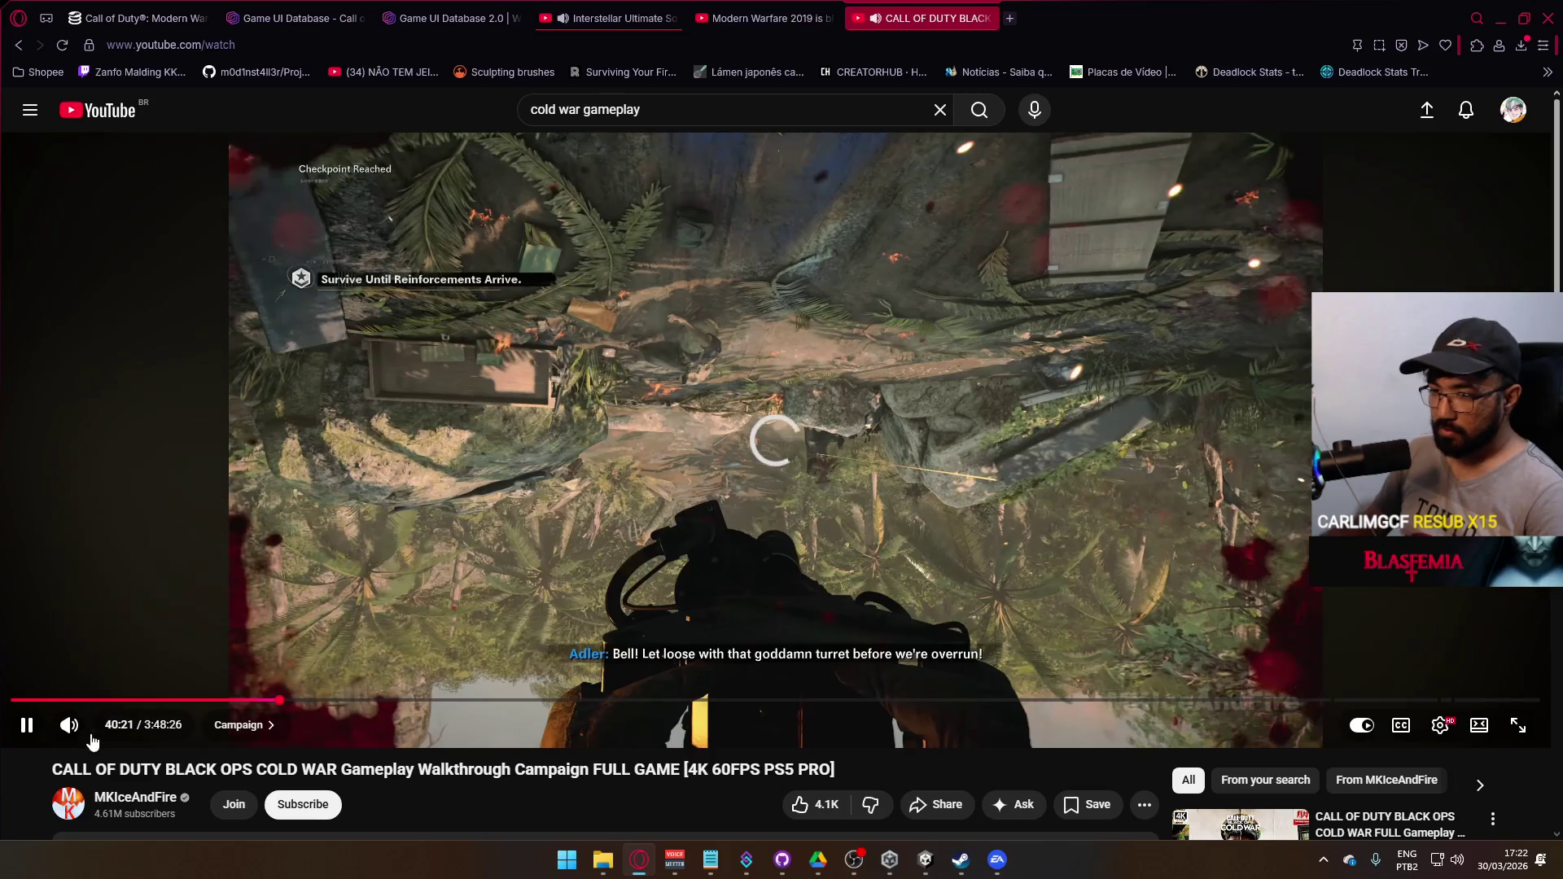
left_click(62, 727)
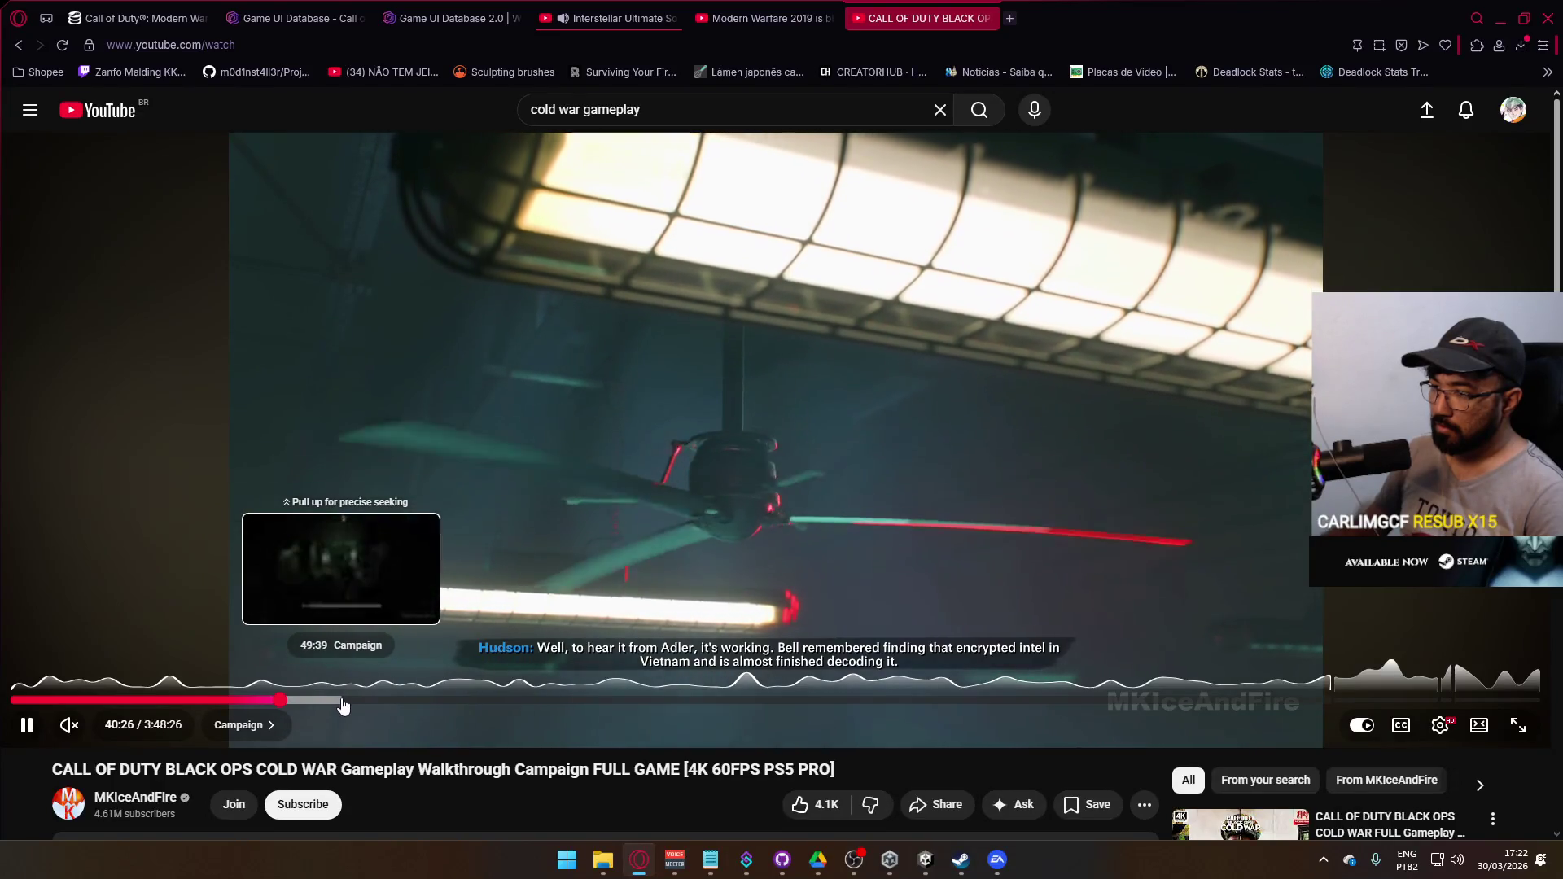
left_click(345, 699)
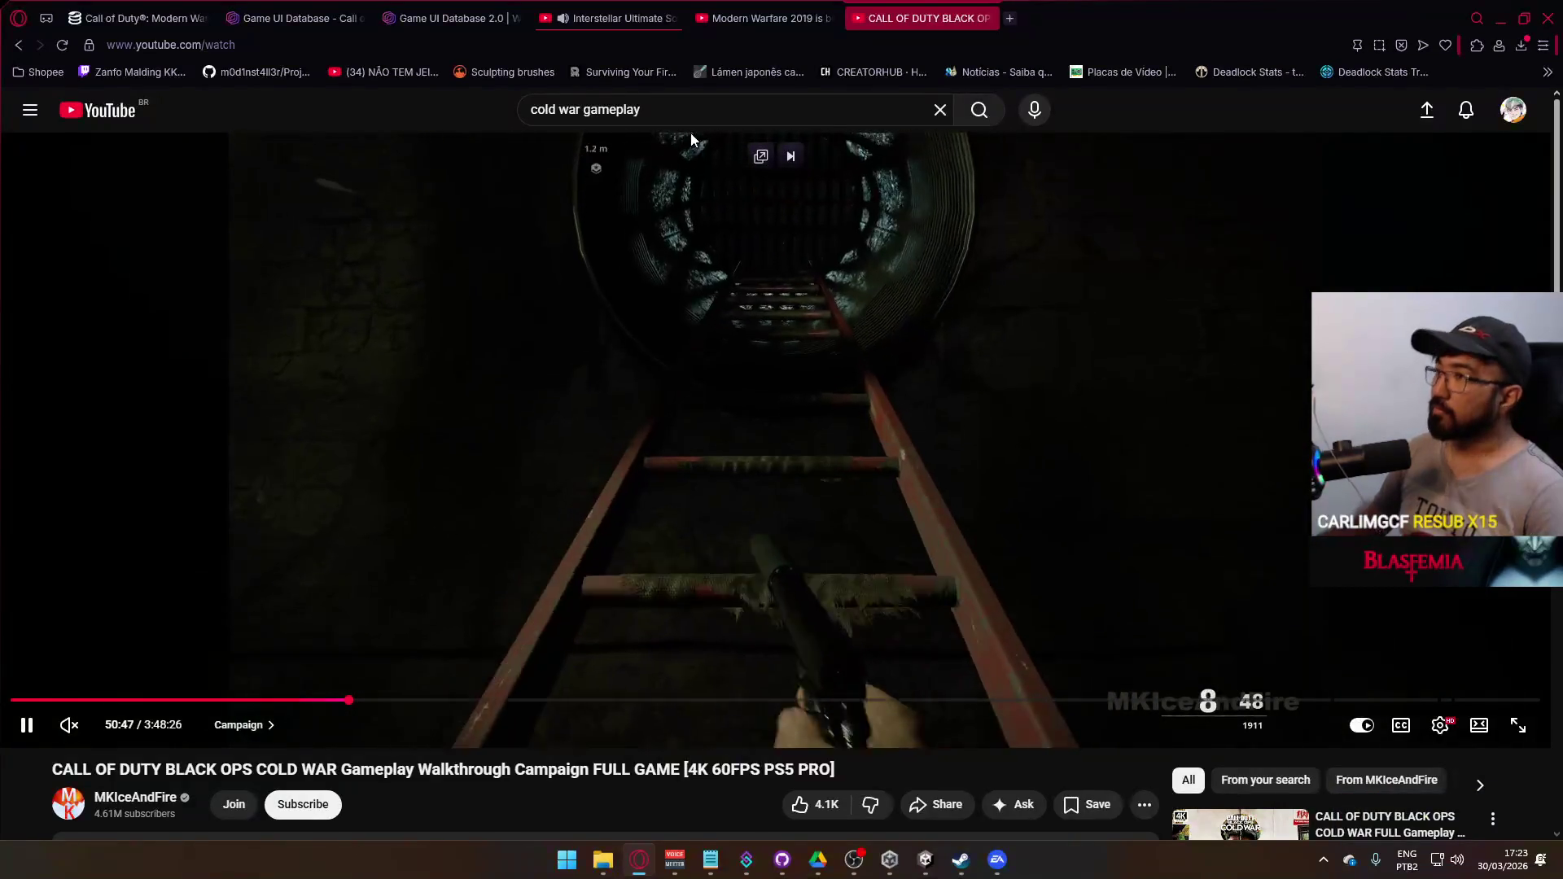
key("space")
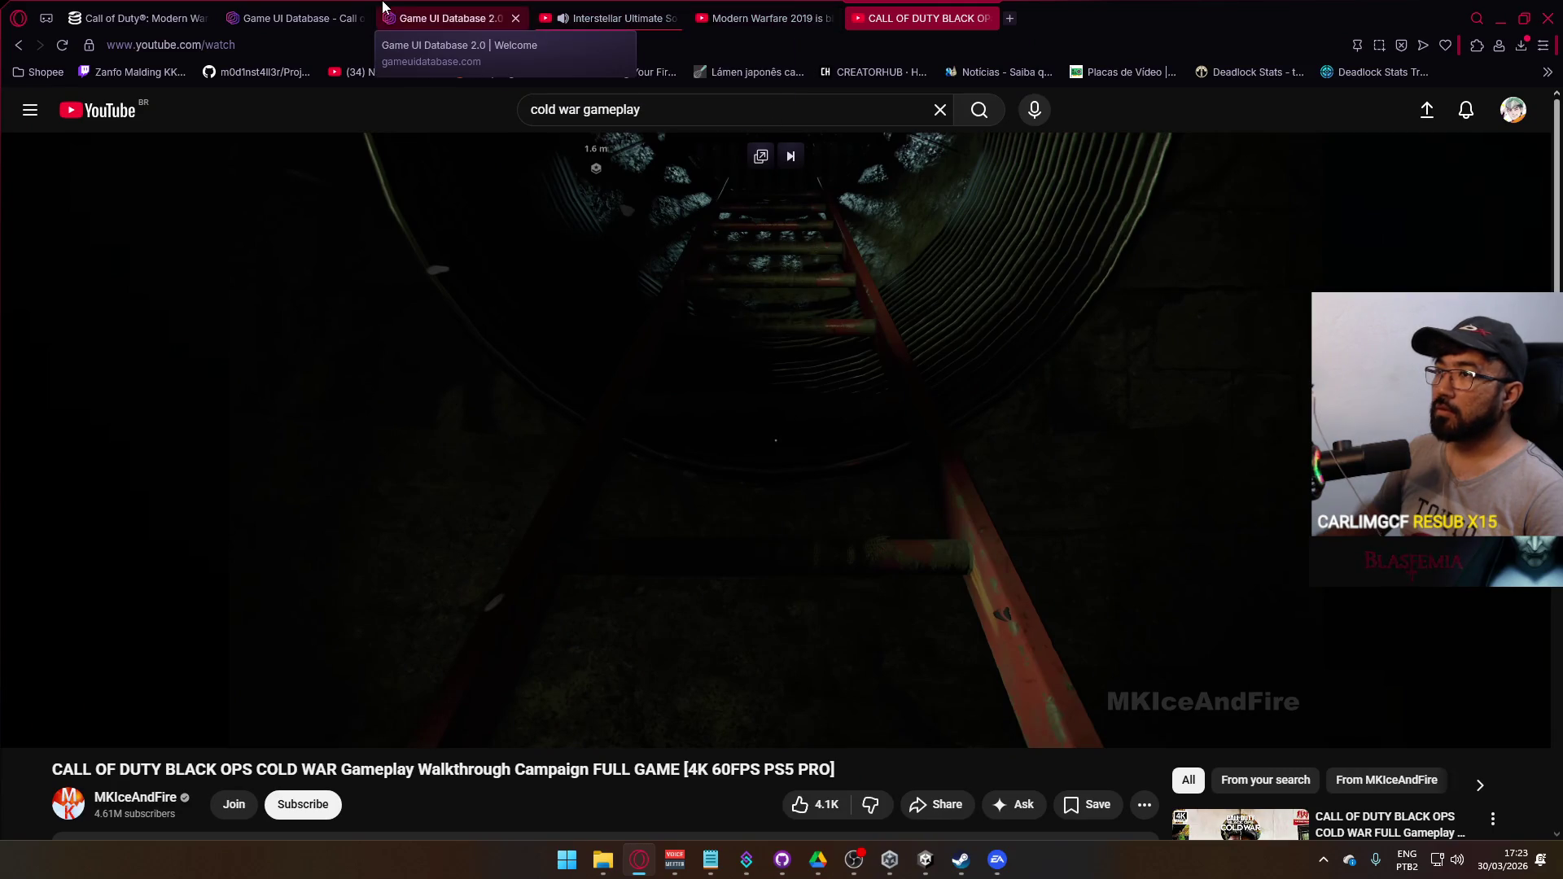
- Open Game UI Database's search and dismiss the EA Javelin anticheat error
left_click(448, 18)
left_click(593, 219)
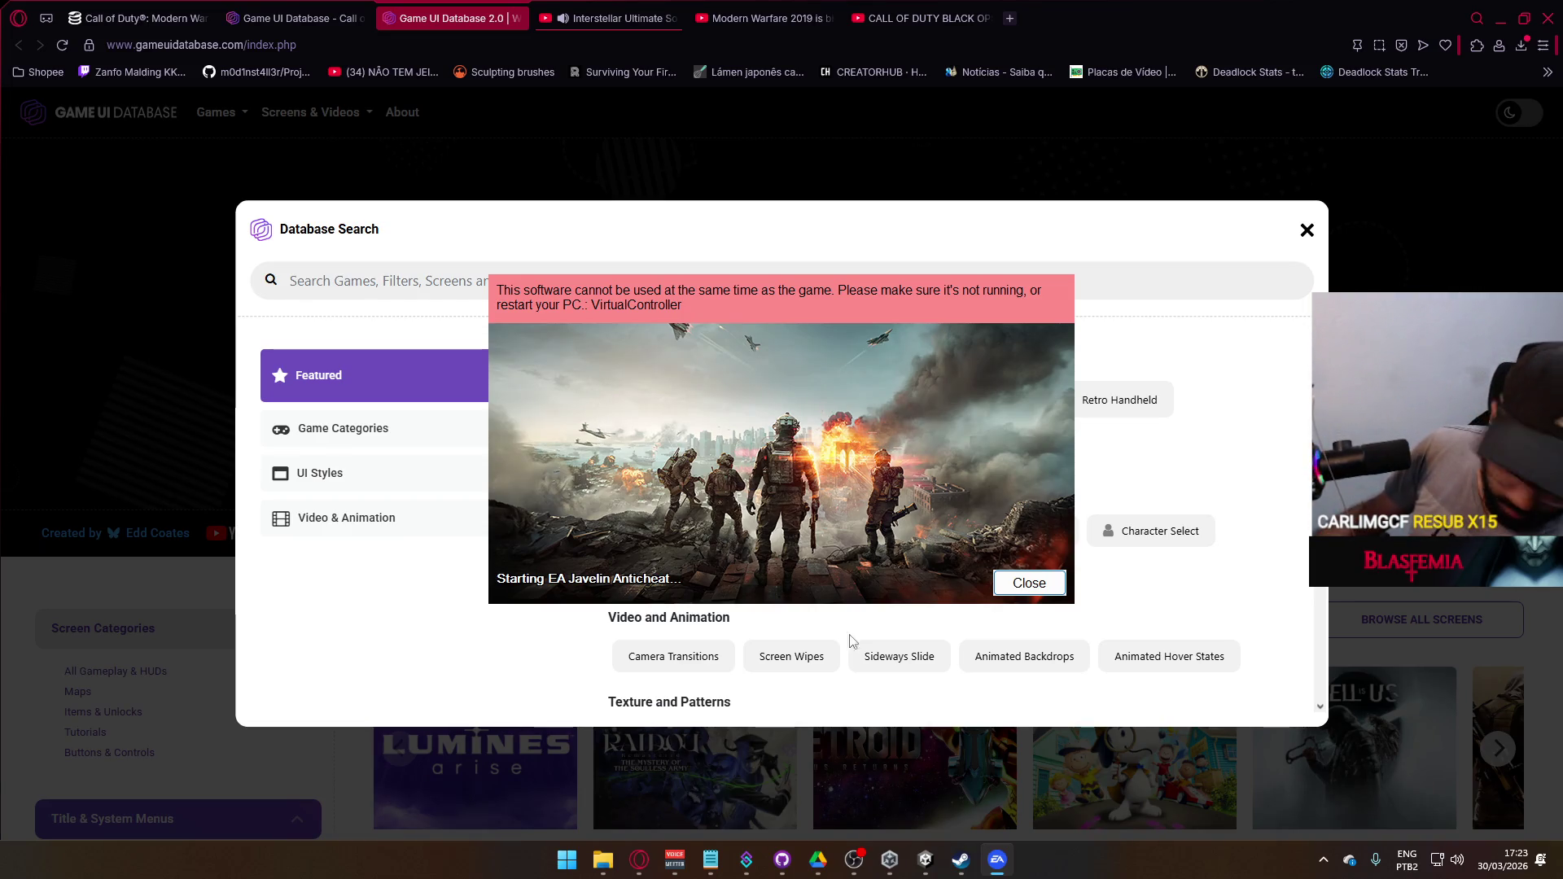
left_click(1029, 584)
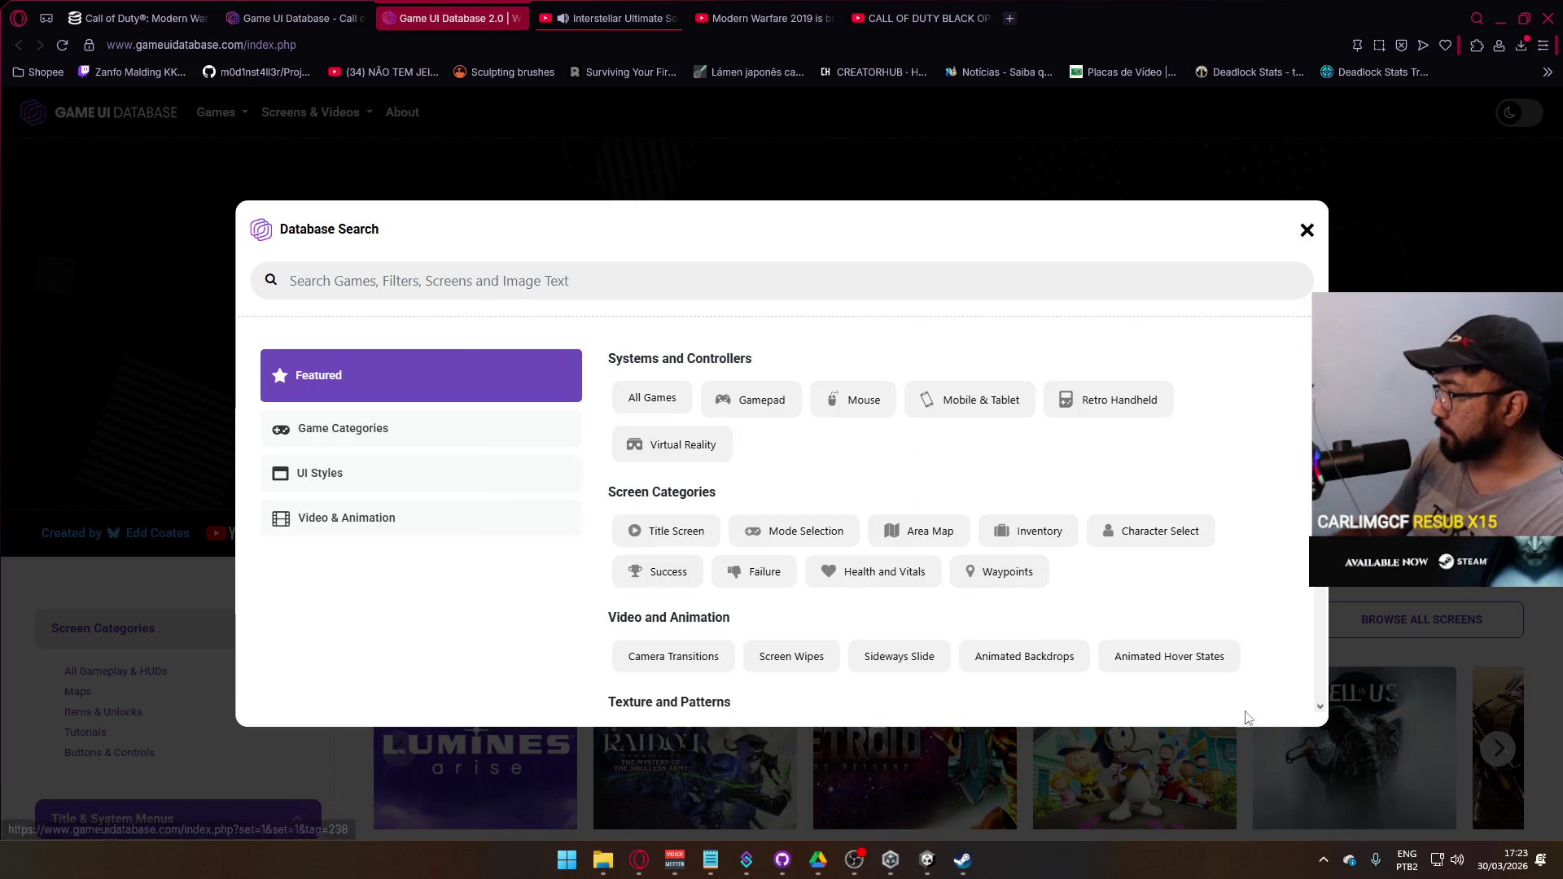
- Exit DS4Windows from the system tray and press Play on Battlefield 6 in Steam
left_click(1323, 859)
right_click(1260, 746)
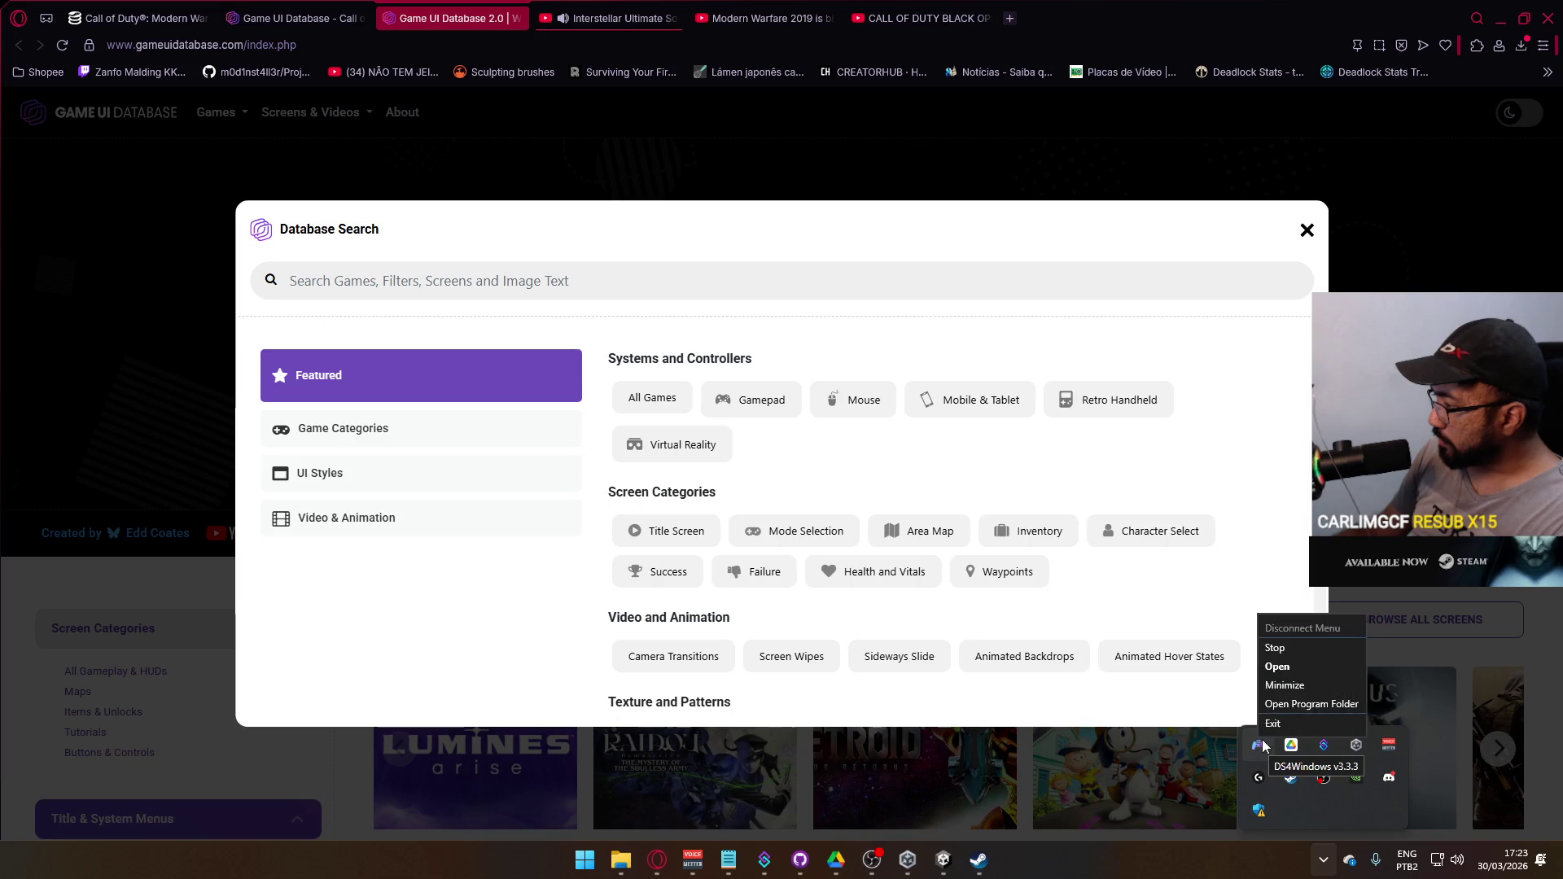
left_click(1286, 735)
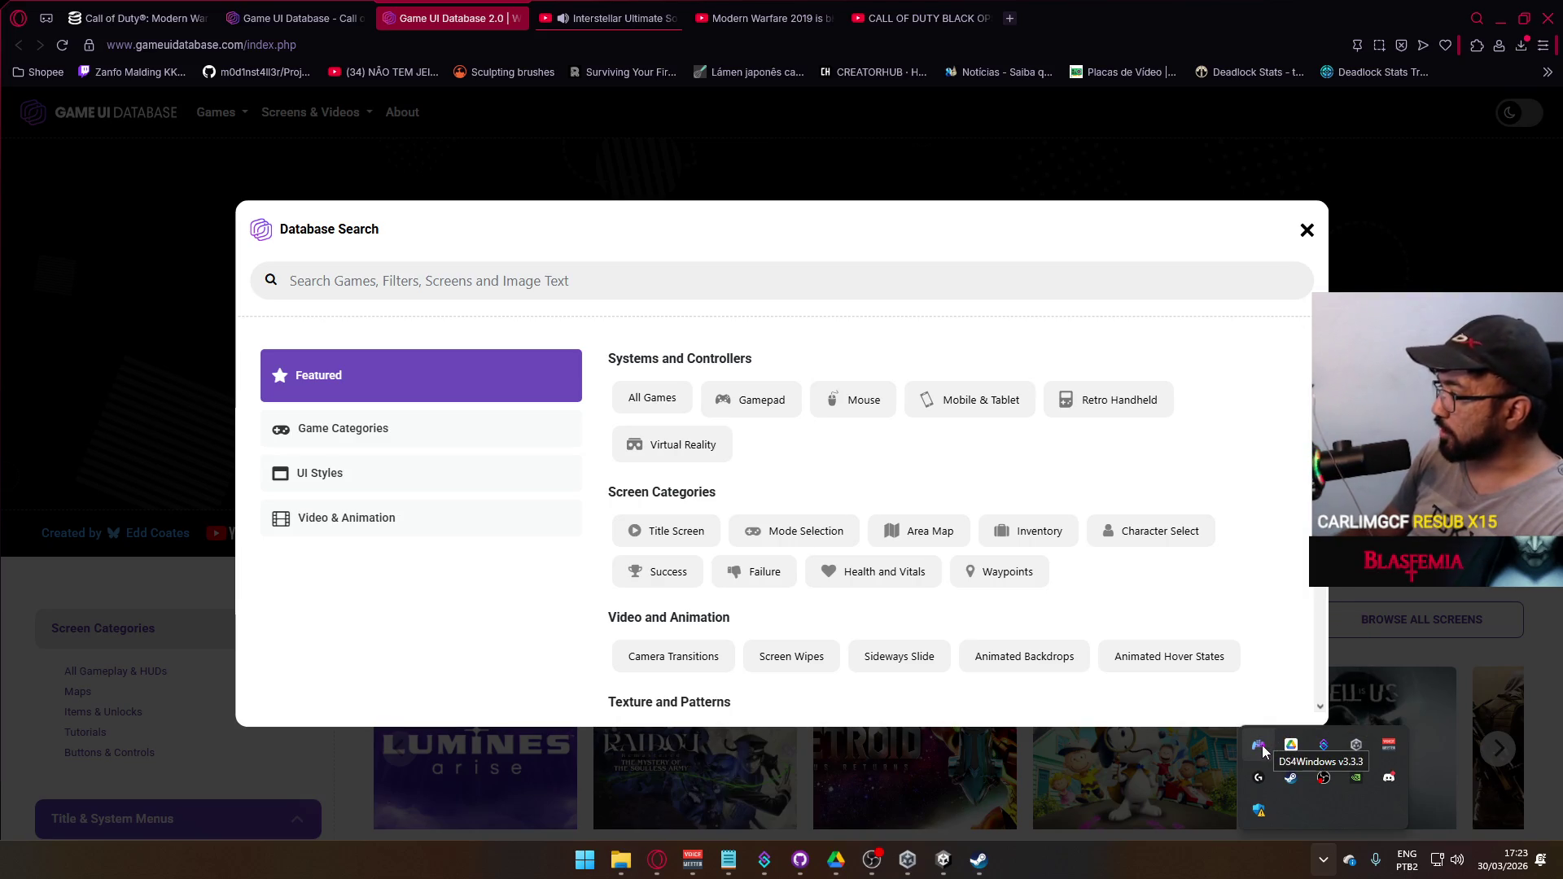
right_click(1259, 747)
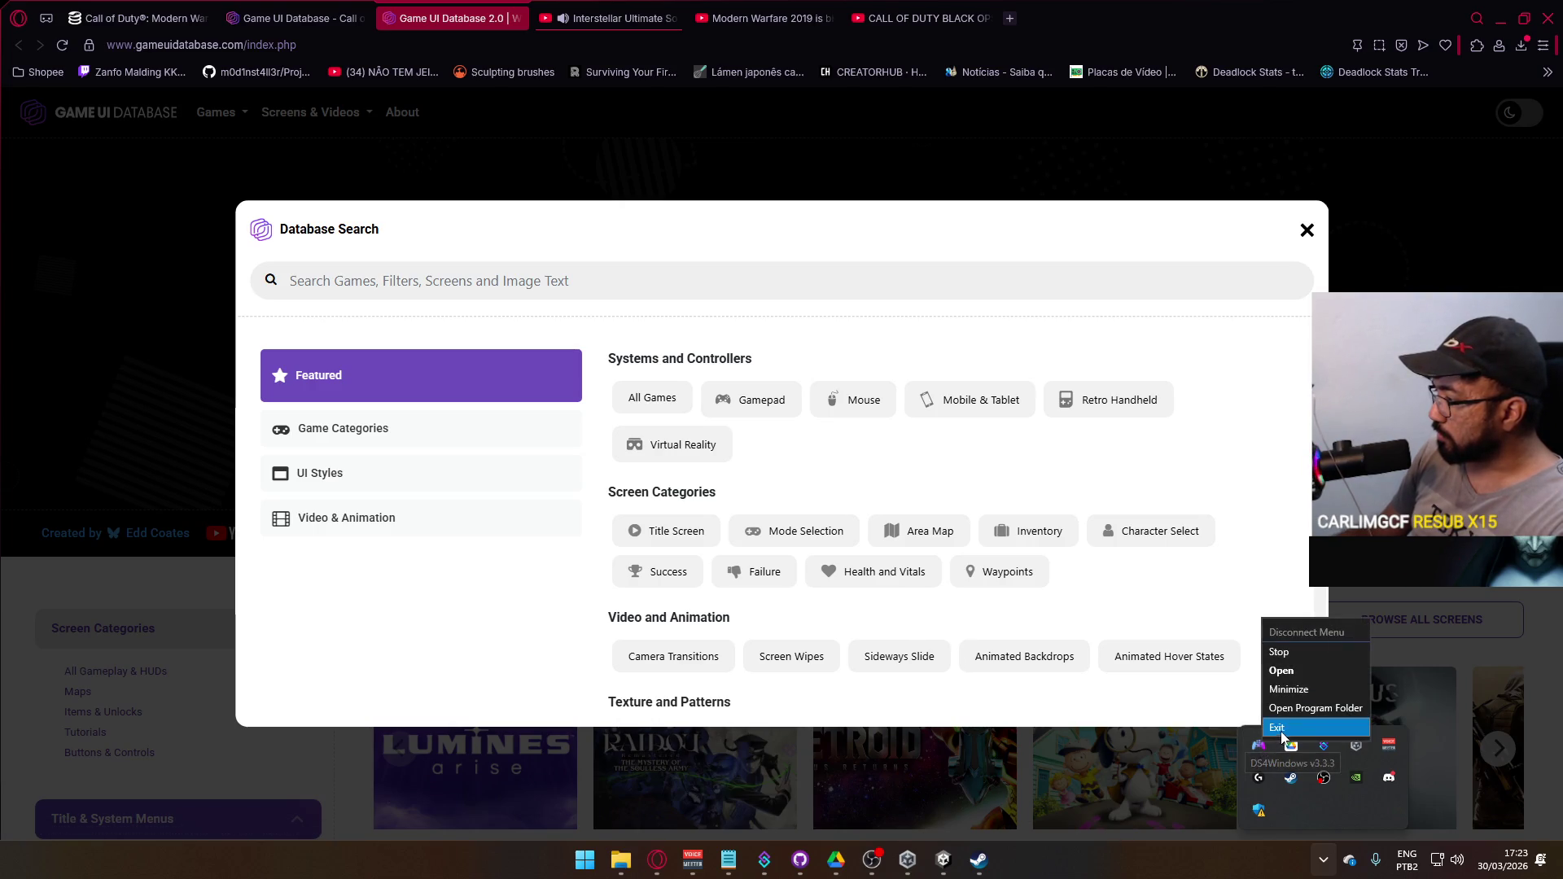
left_click(1283, 730)
left_click(981, 856)
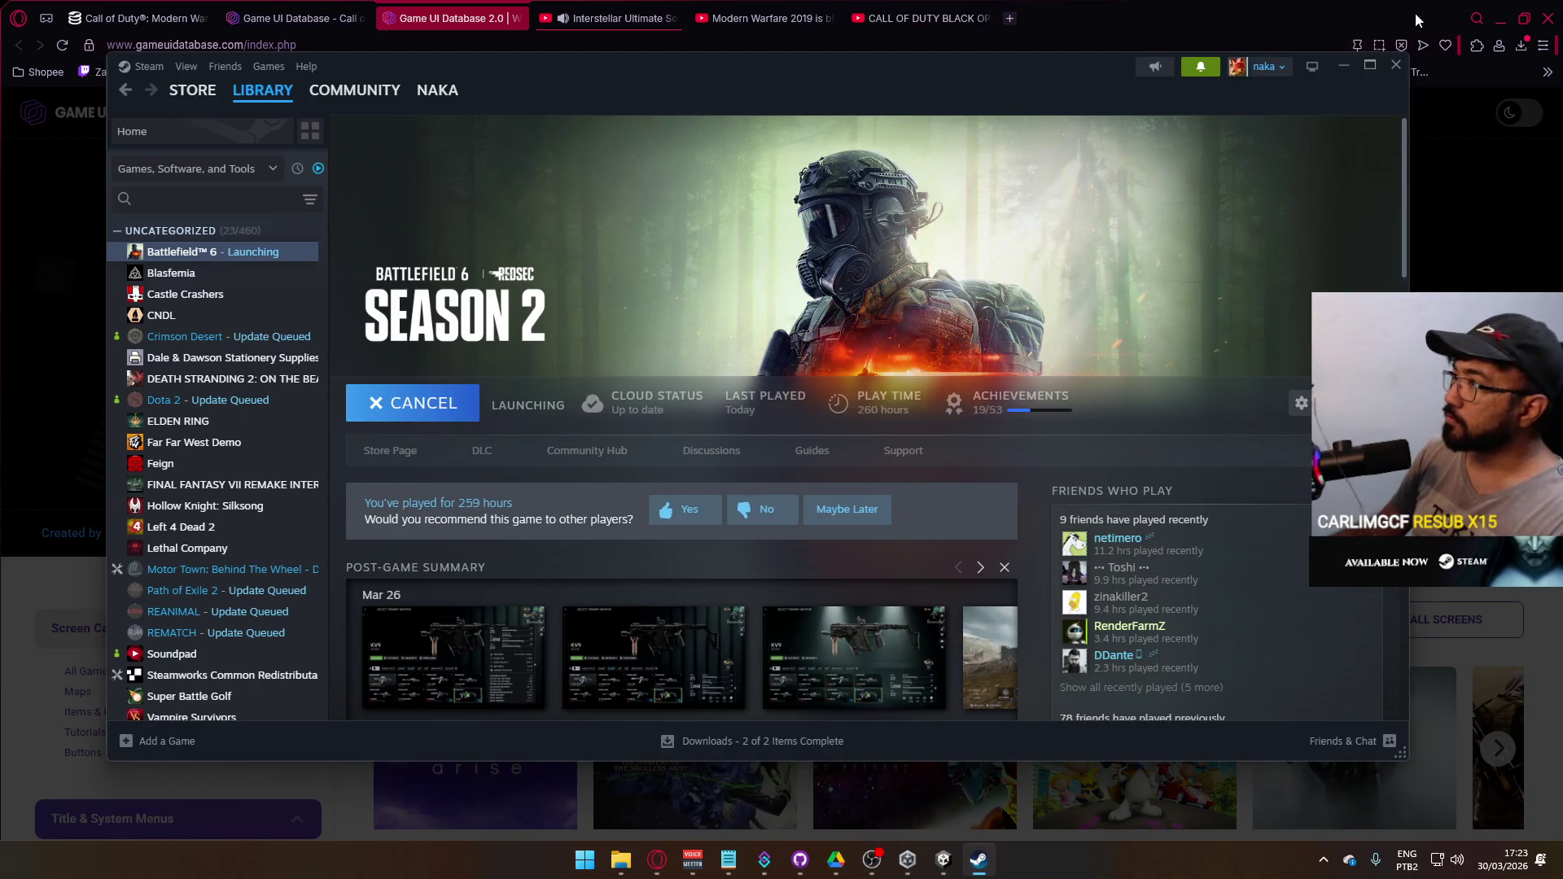
left_click(1343, 66)
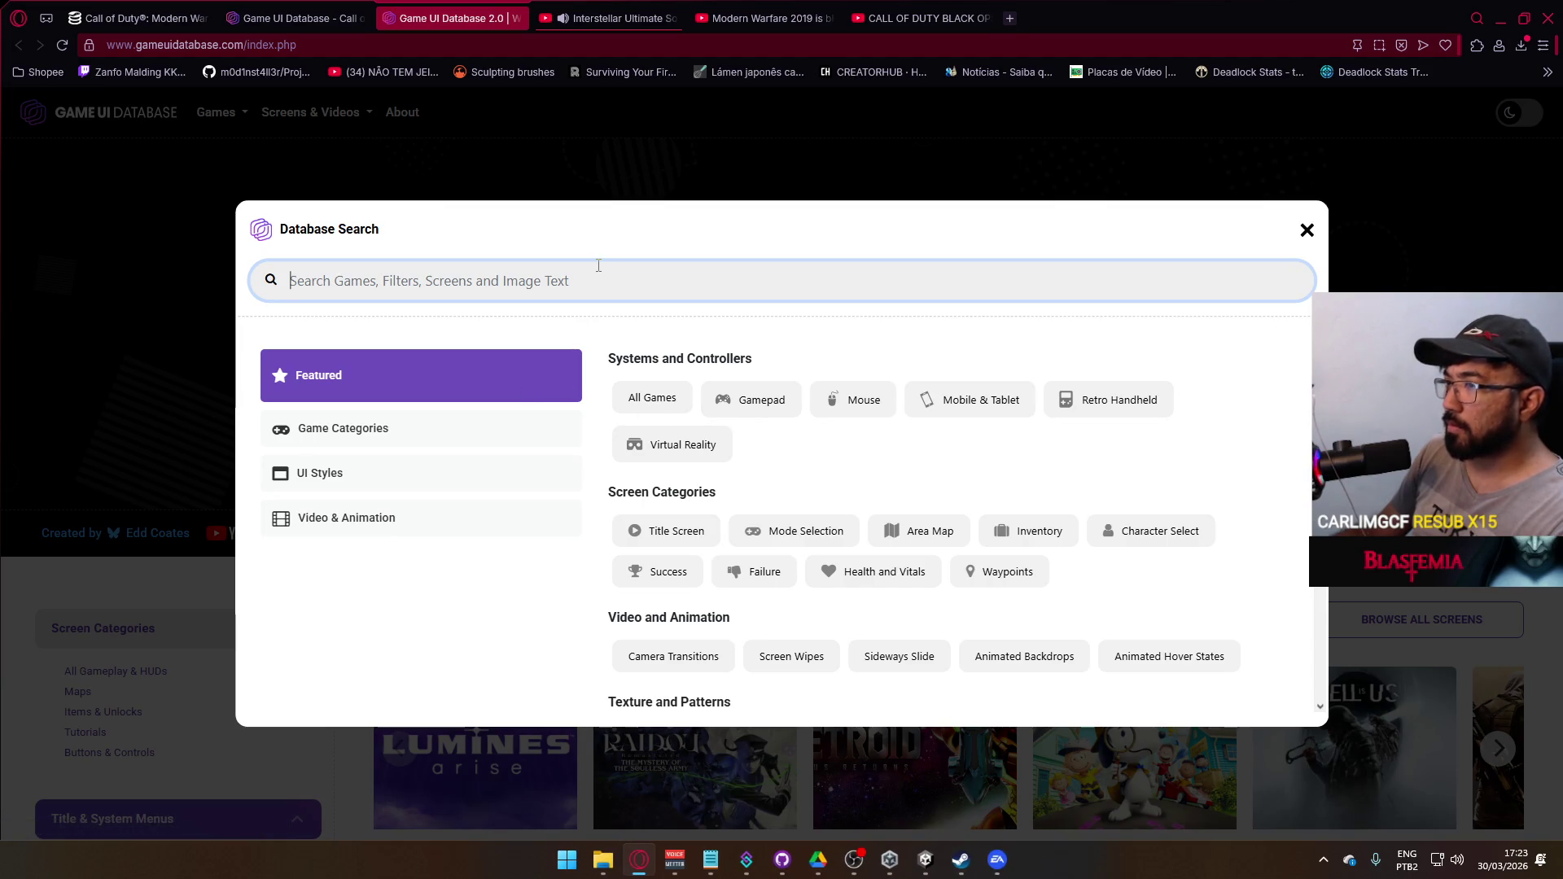
- Search 'ba' and scroll through the Battlefield V UI screens down to HUD and Overlays
type("battlefield")
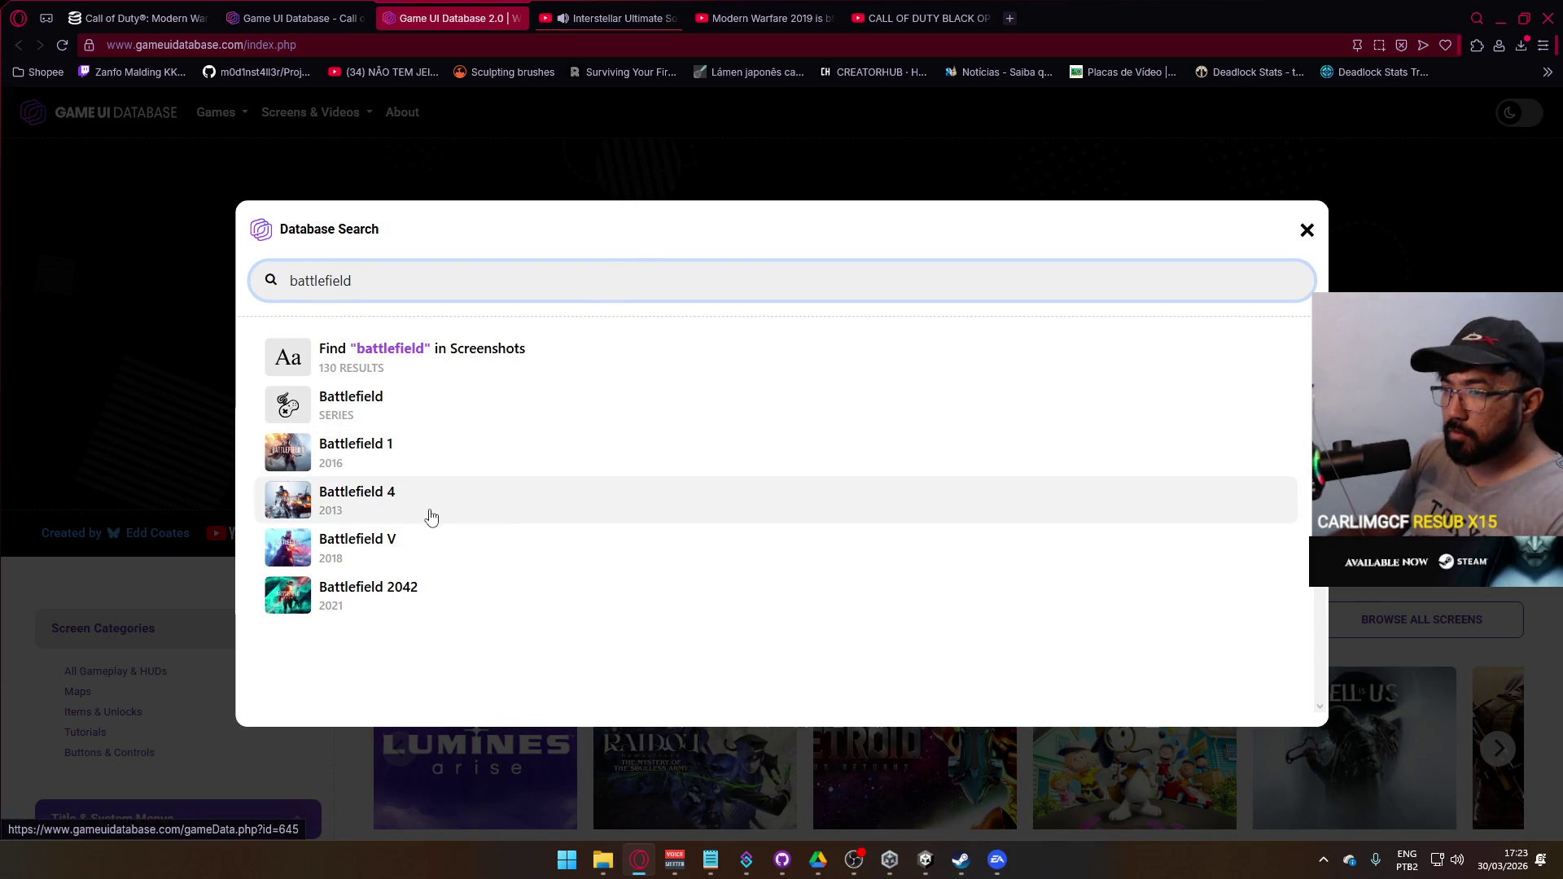
left_click(760, 540)
scroll(879, 530, "down", 3)
scroll(900, 529, "down", 13)
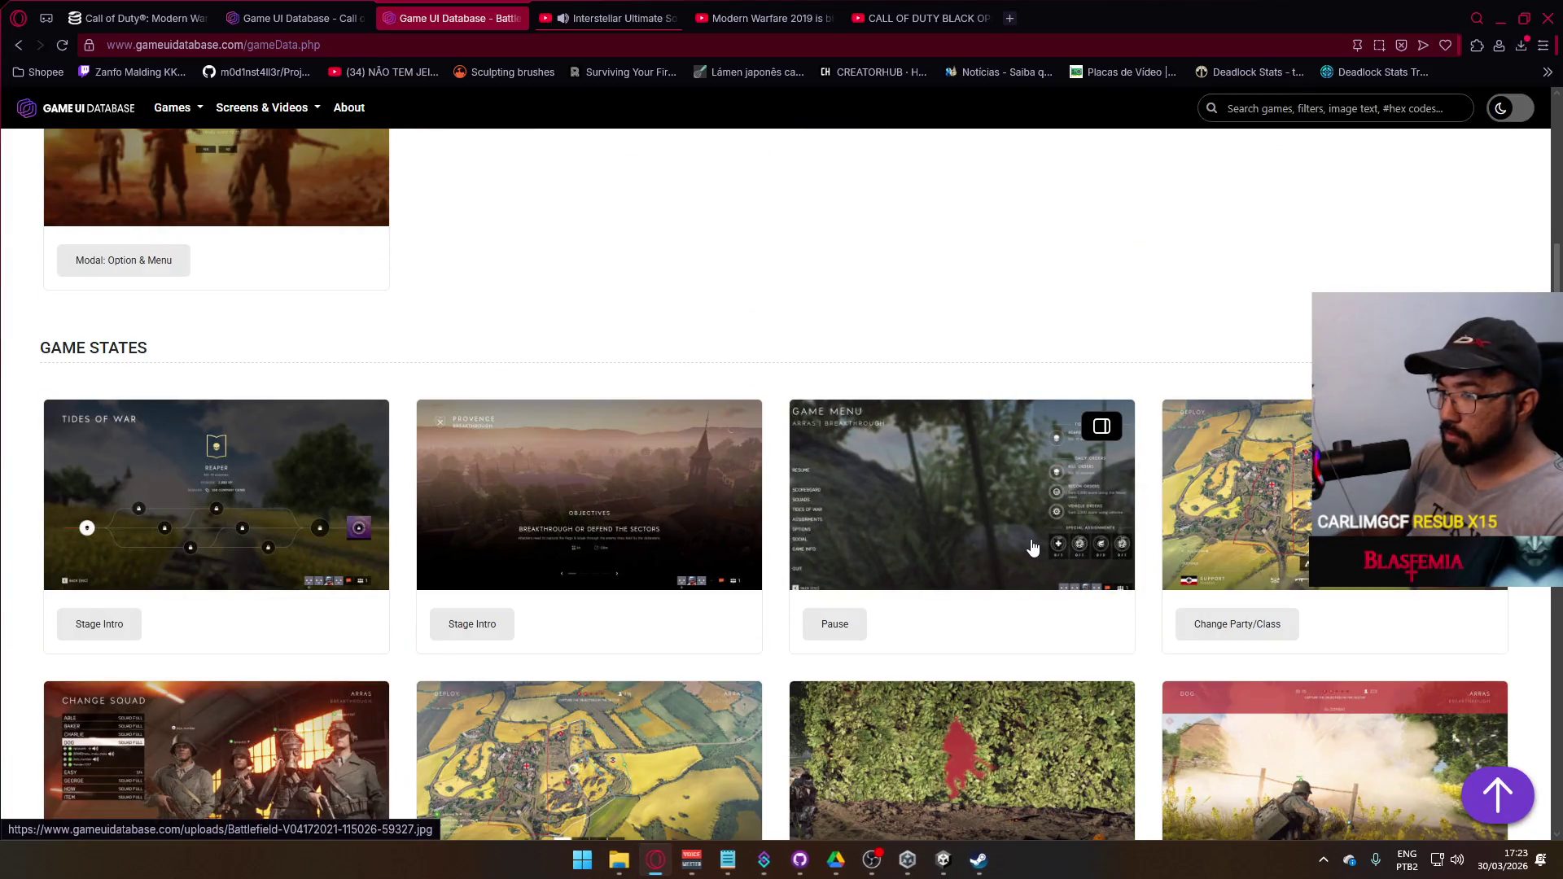
scroll(1030, 550, "down", 4)
scroll(1027, 552, "down", 3)
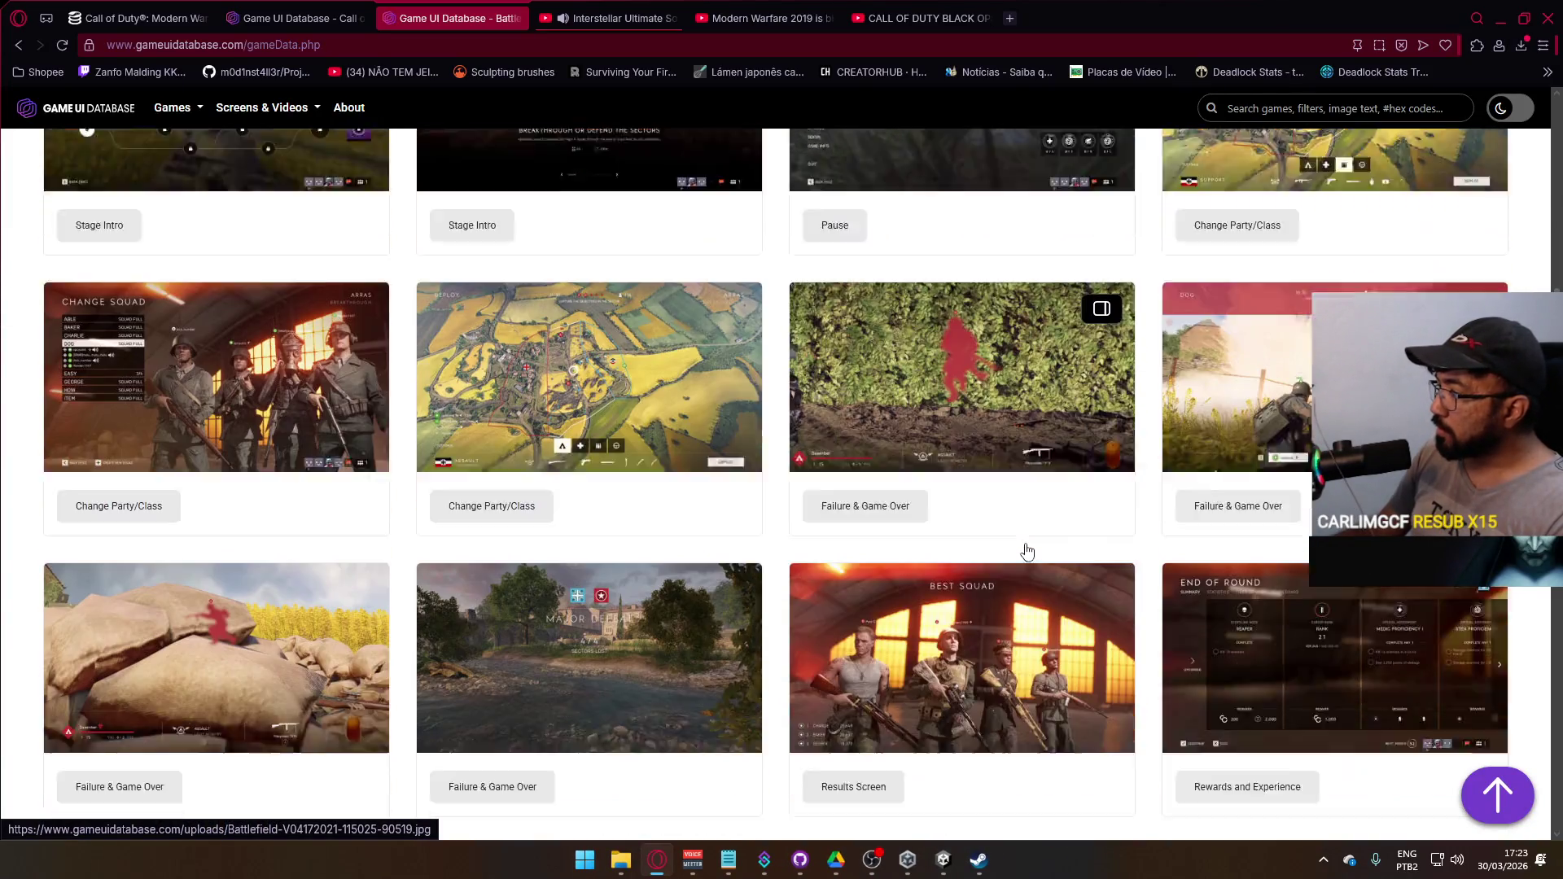
scroll(1018, 542, "down", 9)
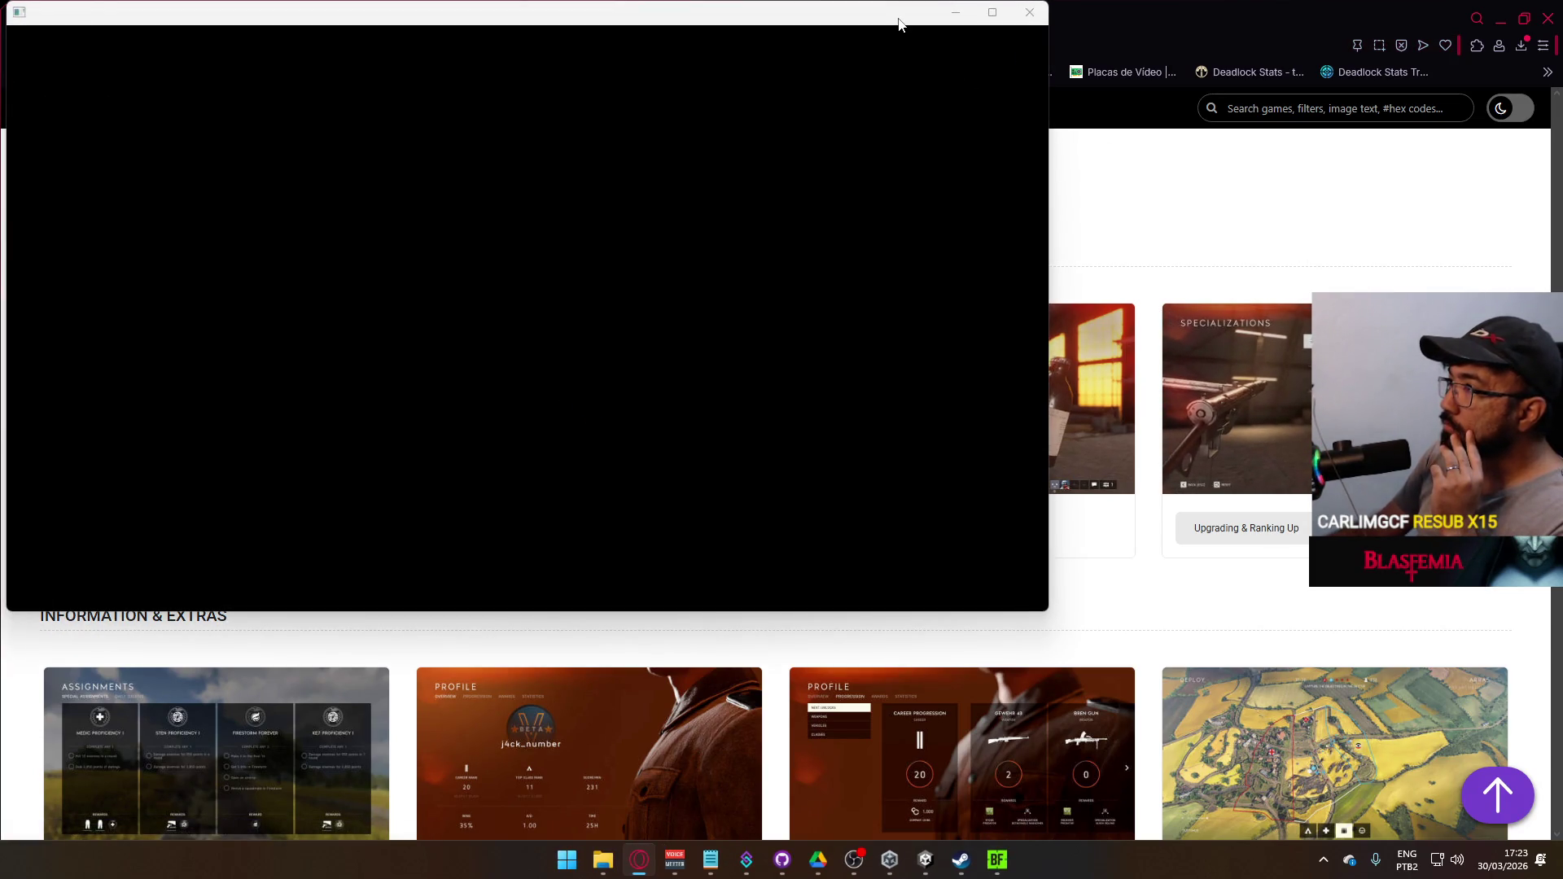
scroll(1274, 492, "down", 2)
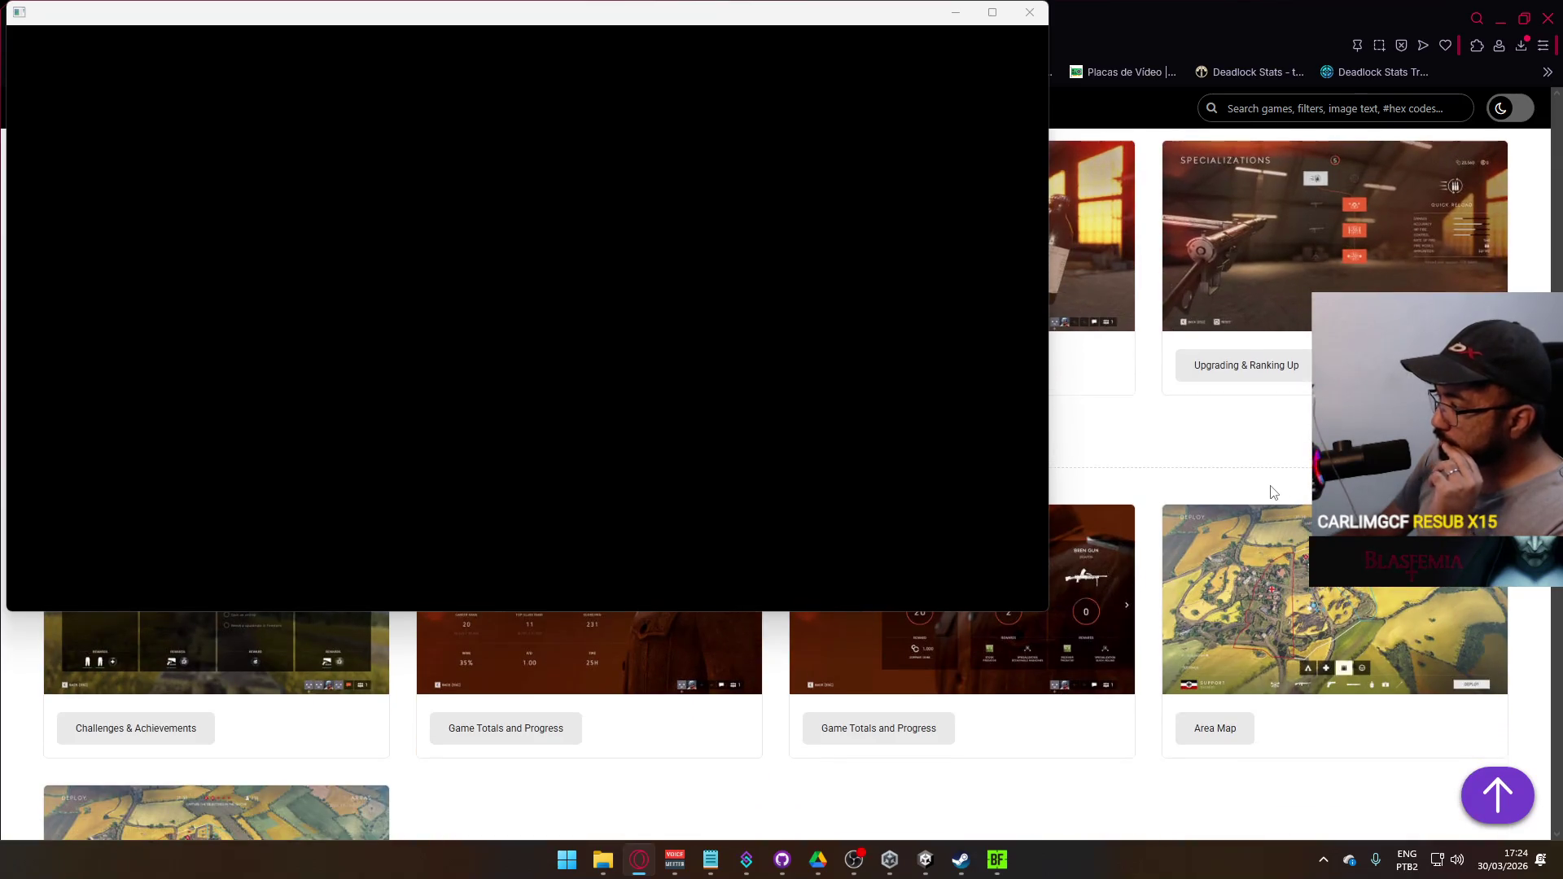
scroll(1274, 491, "down", 10)
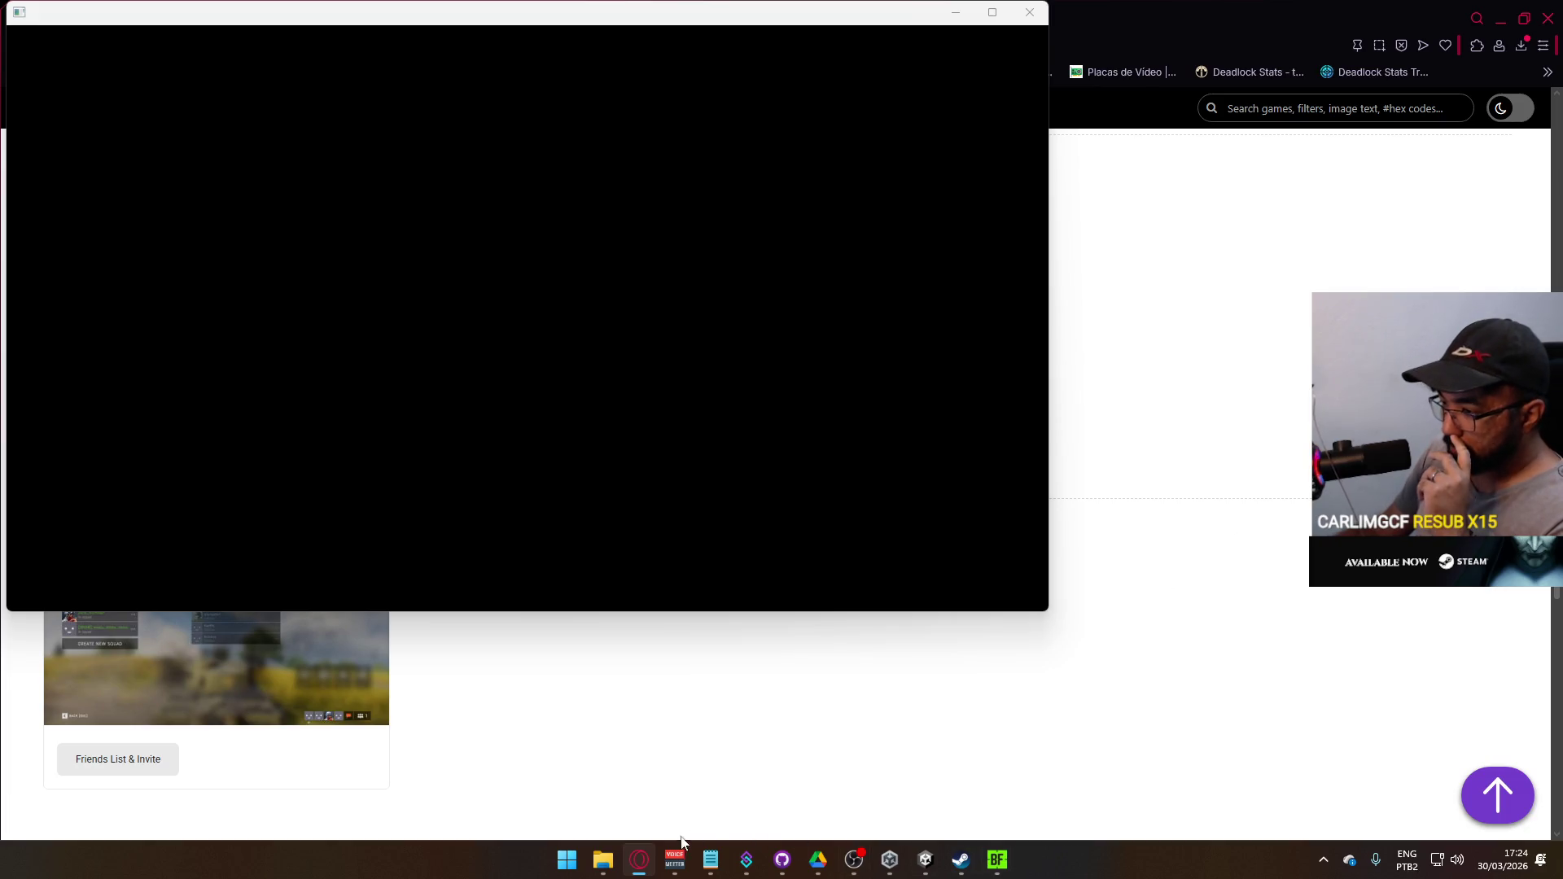
- Enlarge Battlefield V's Player Vitals HUD shot, then return to the Call of Duty page
mouse_move(635, 864)
left_click(651, 790)
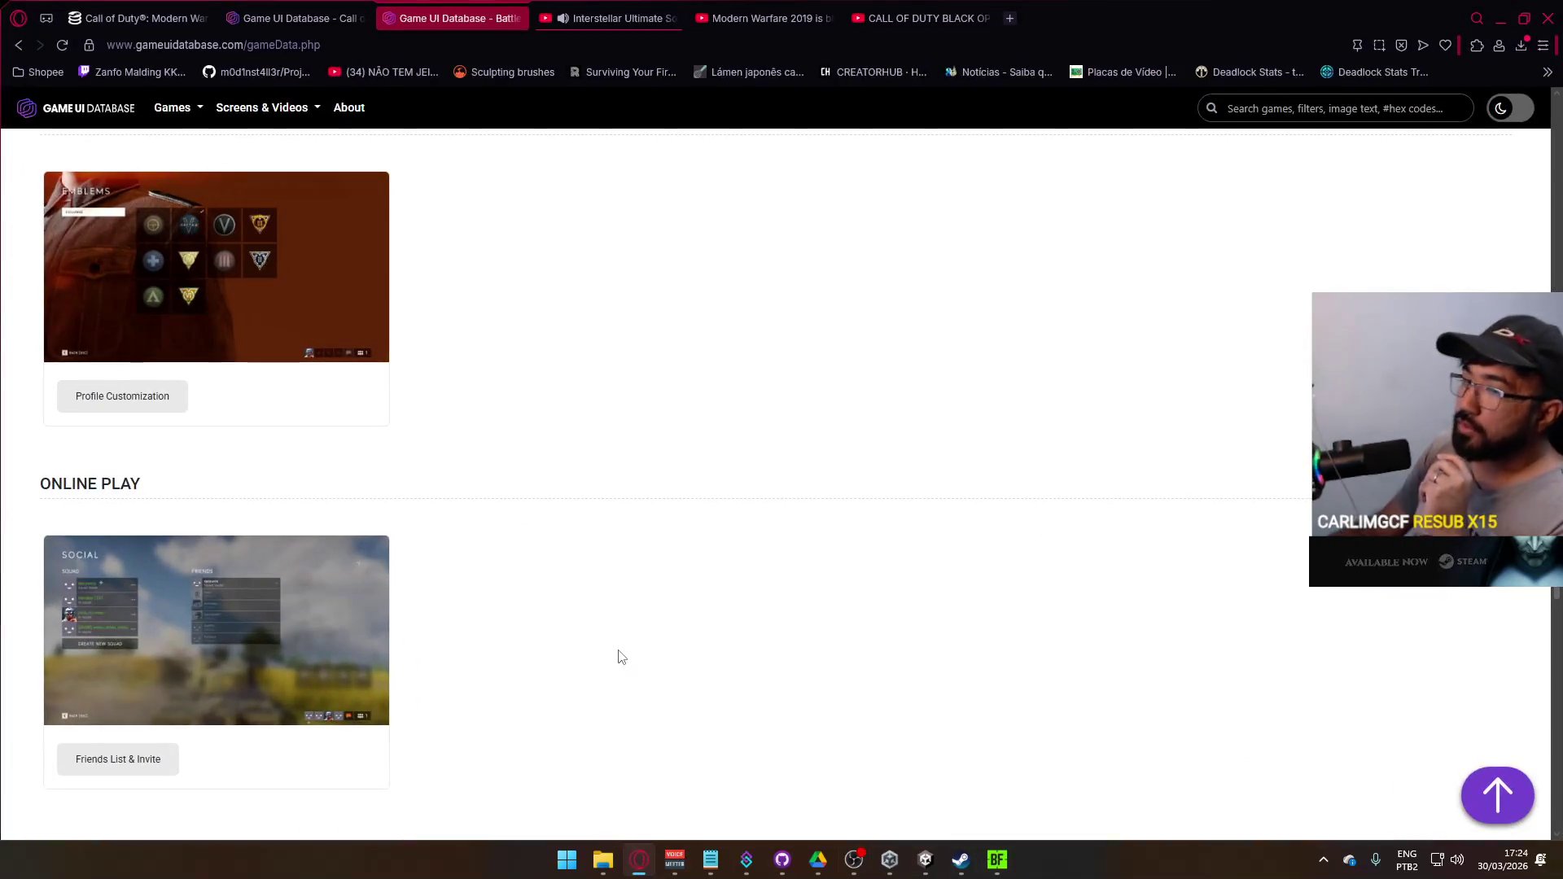
scroll(621, 658, "down", 5)
left_click(310, 521)
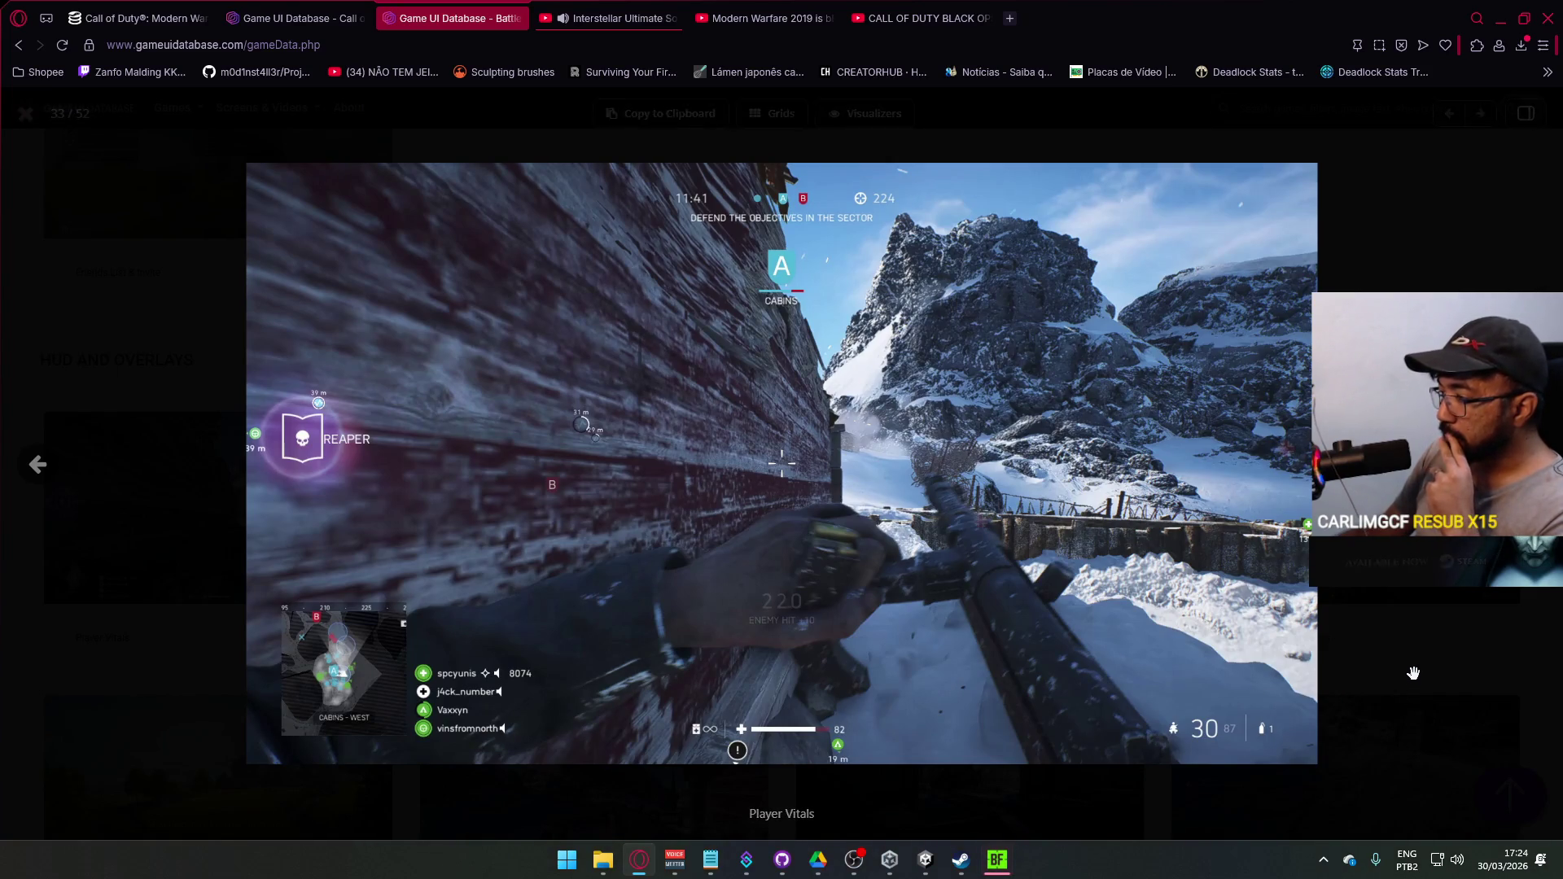
left_click(307, 22)
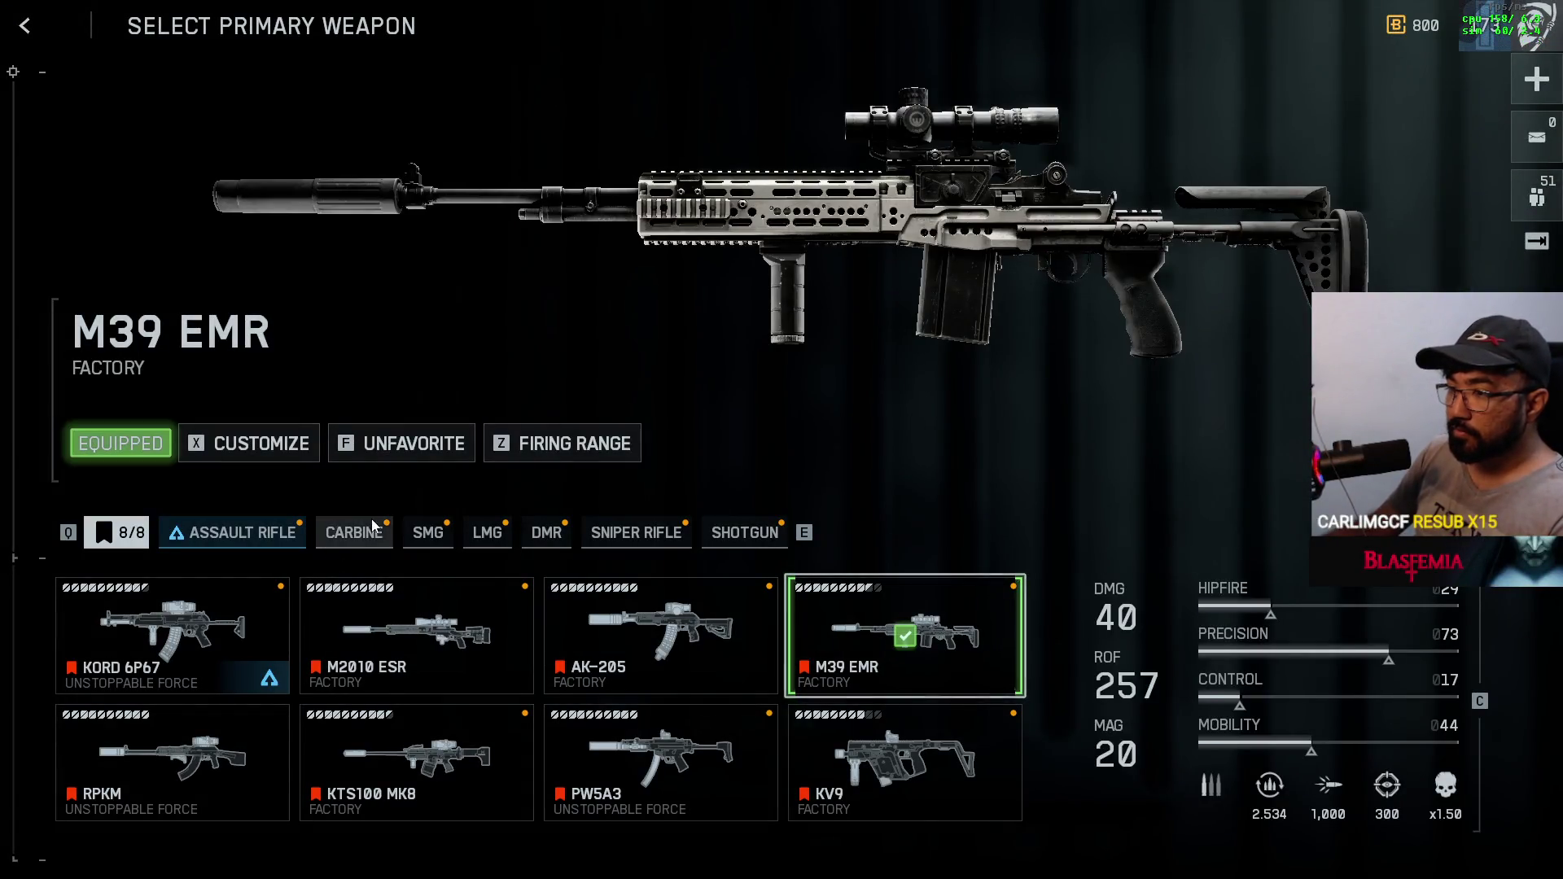
- Equip the M4A1 carbine and try it at the firing range before returning to weapon selection
left_click(351, 534)
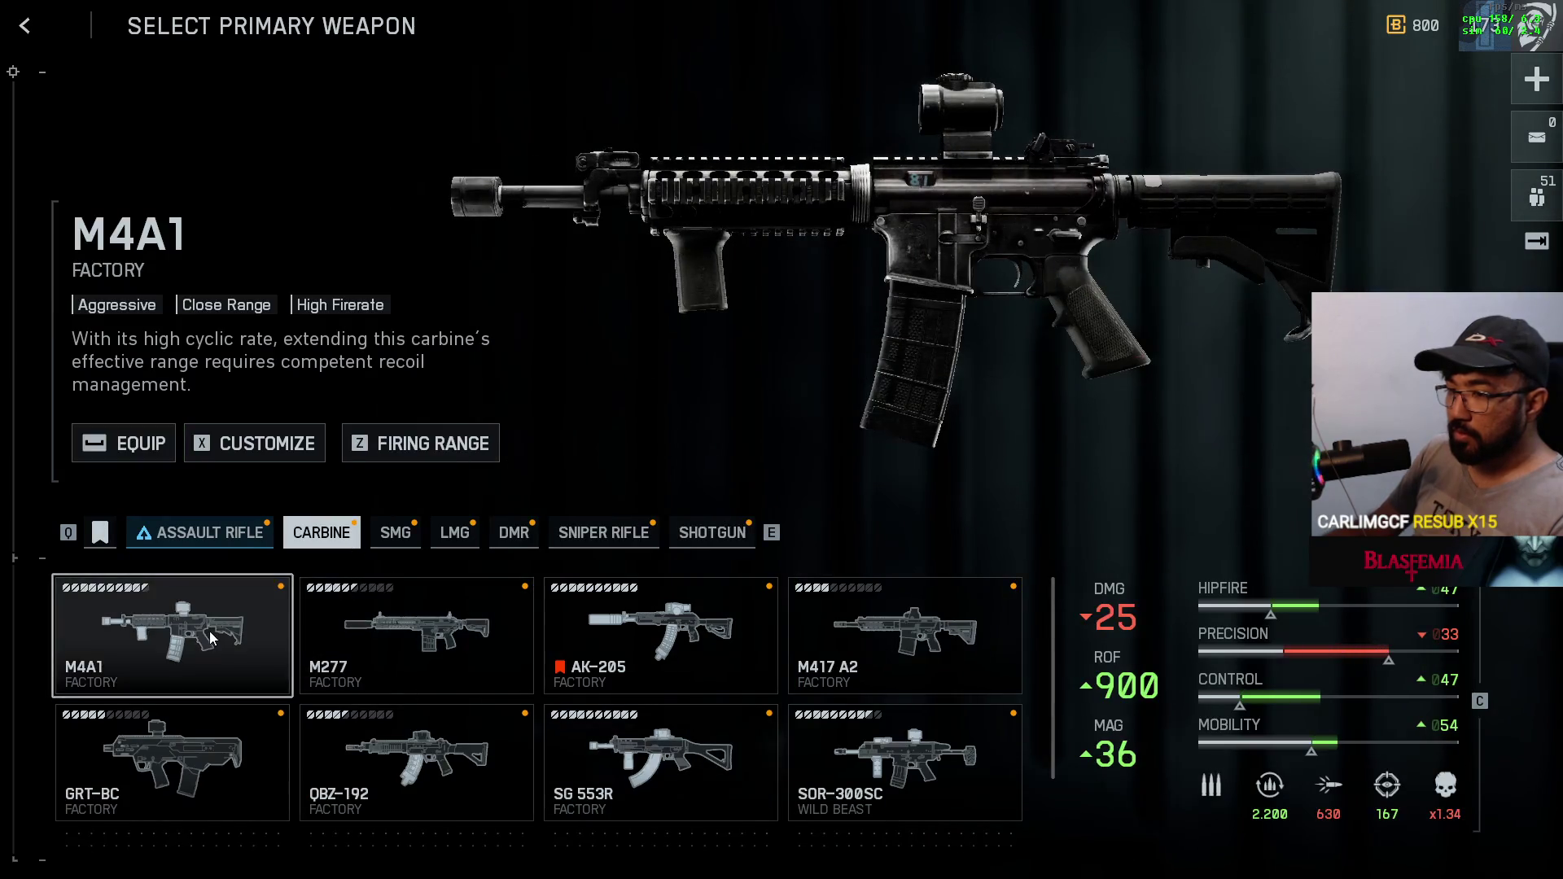
left_click(230, 643)
left_click(442, 452)
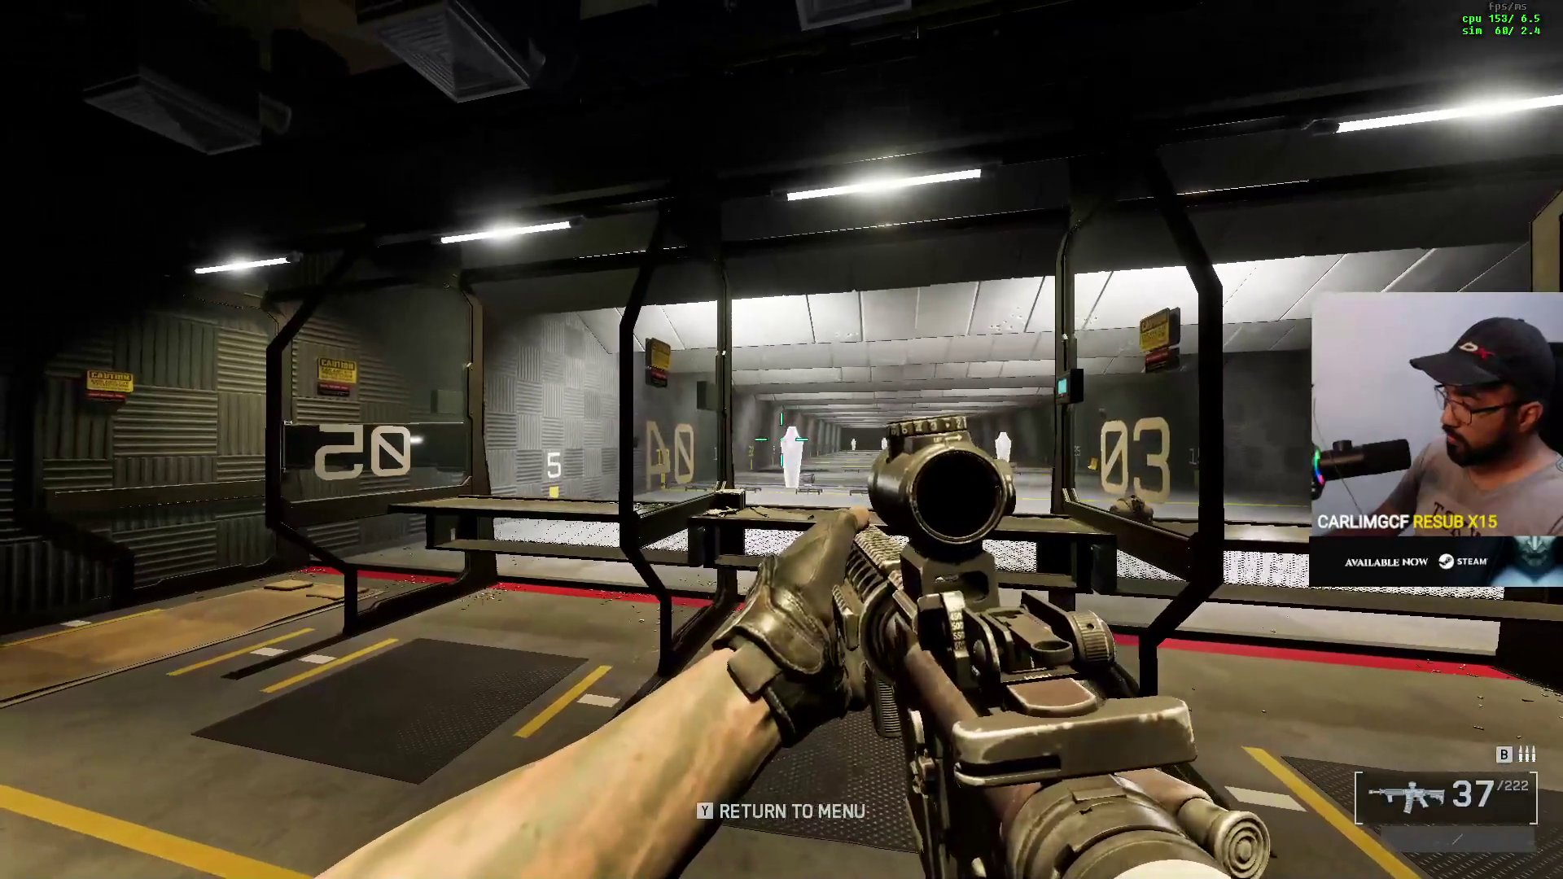
key("y")
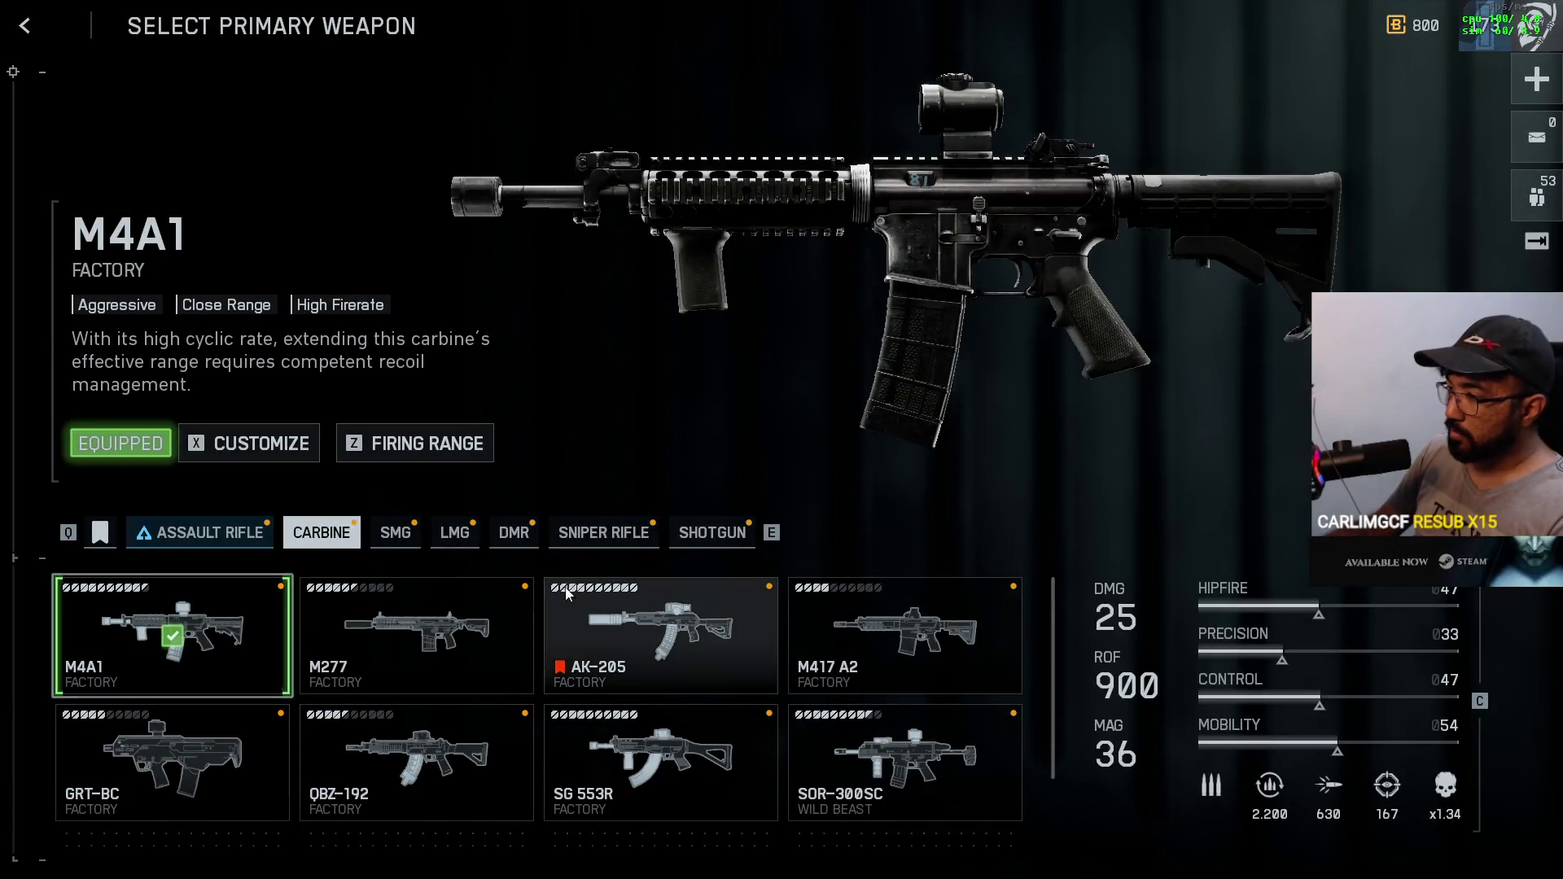
- Try the AK-205 at the firing range, aiming down its scope briefly
left_click(740, 643)
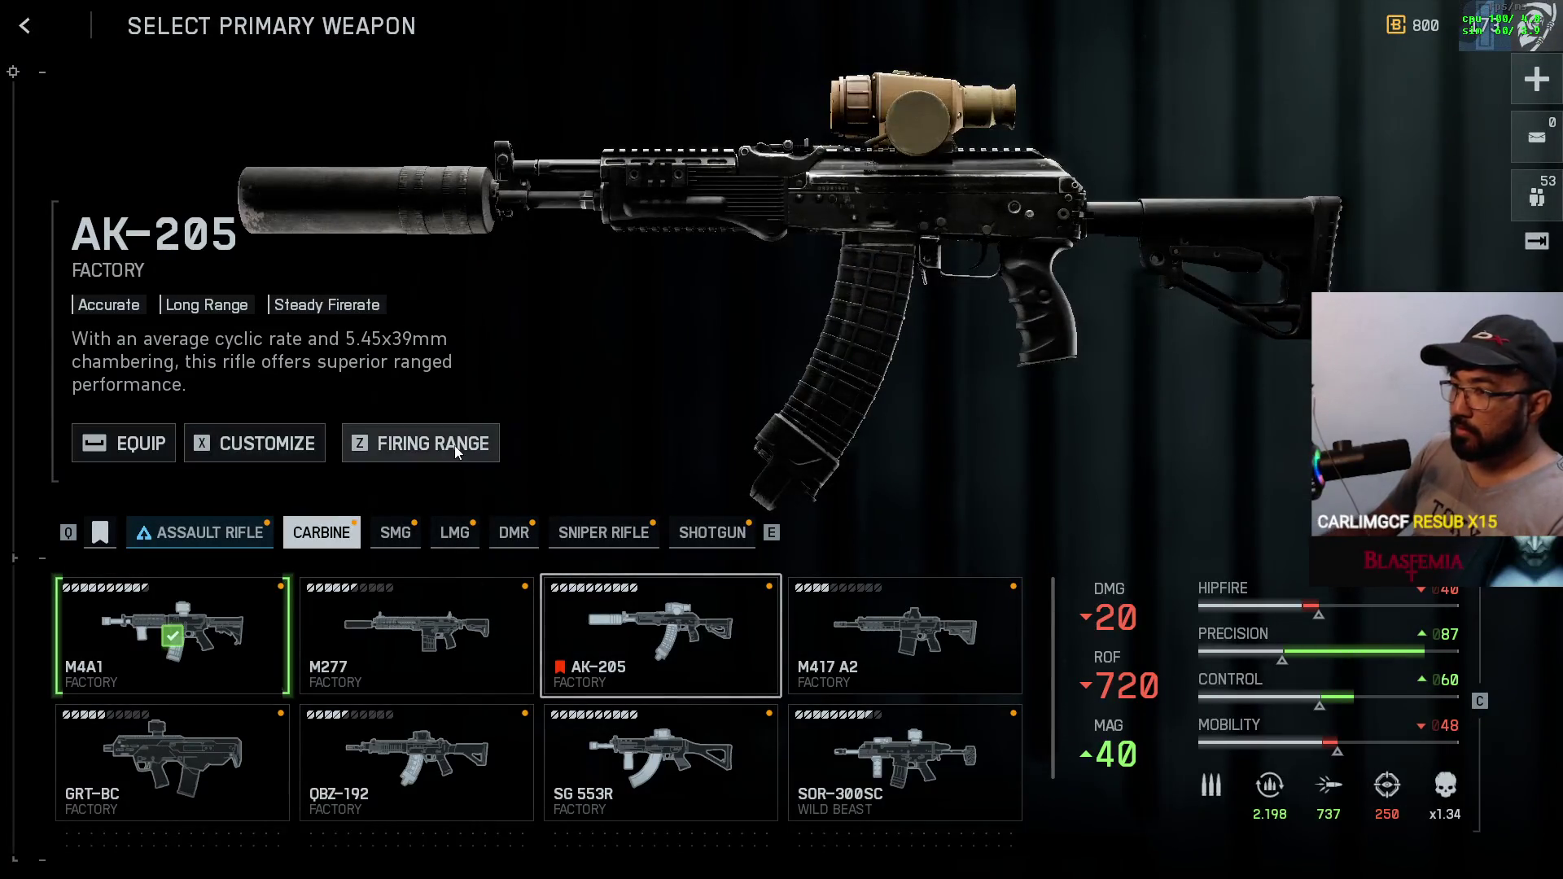
left_click(419, 444)
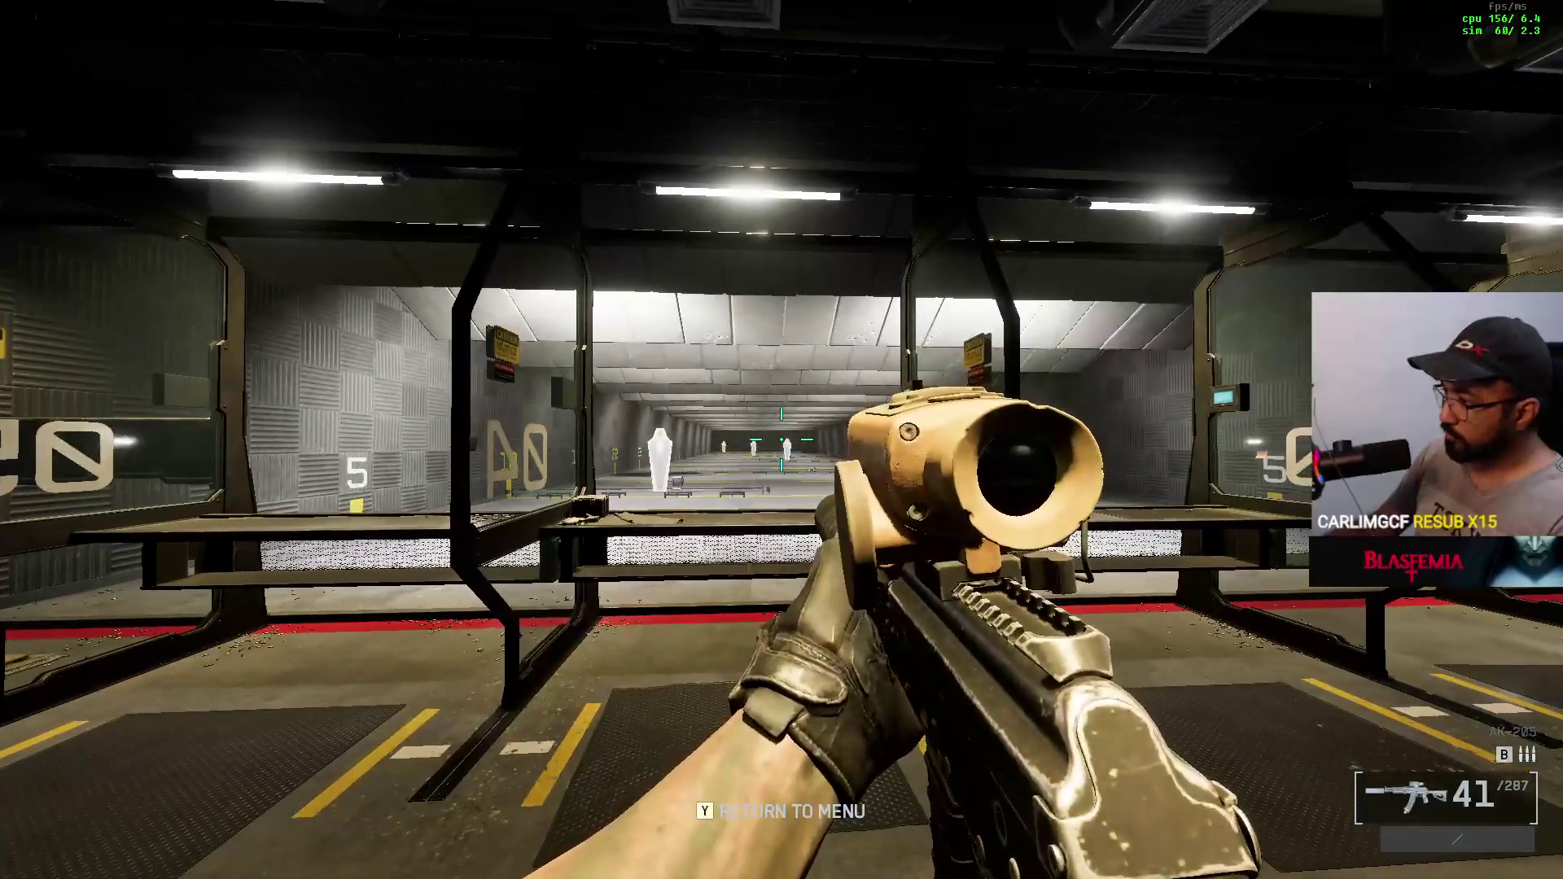
right_click(781, 439)
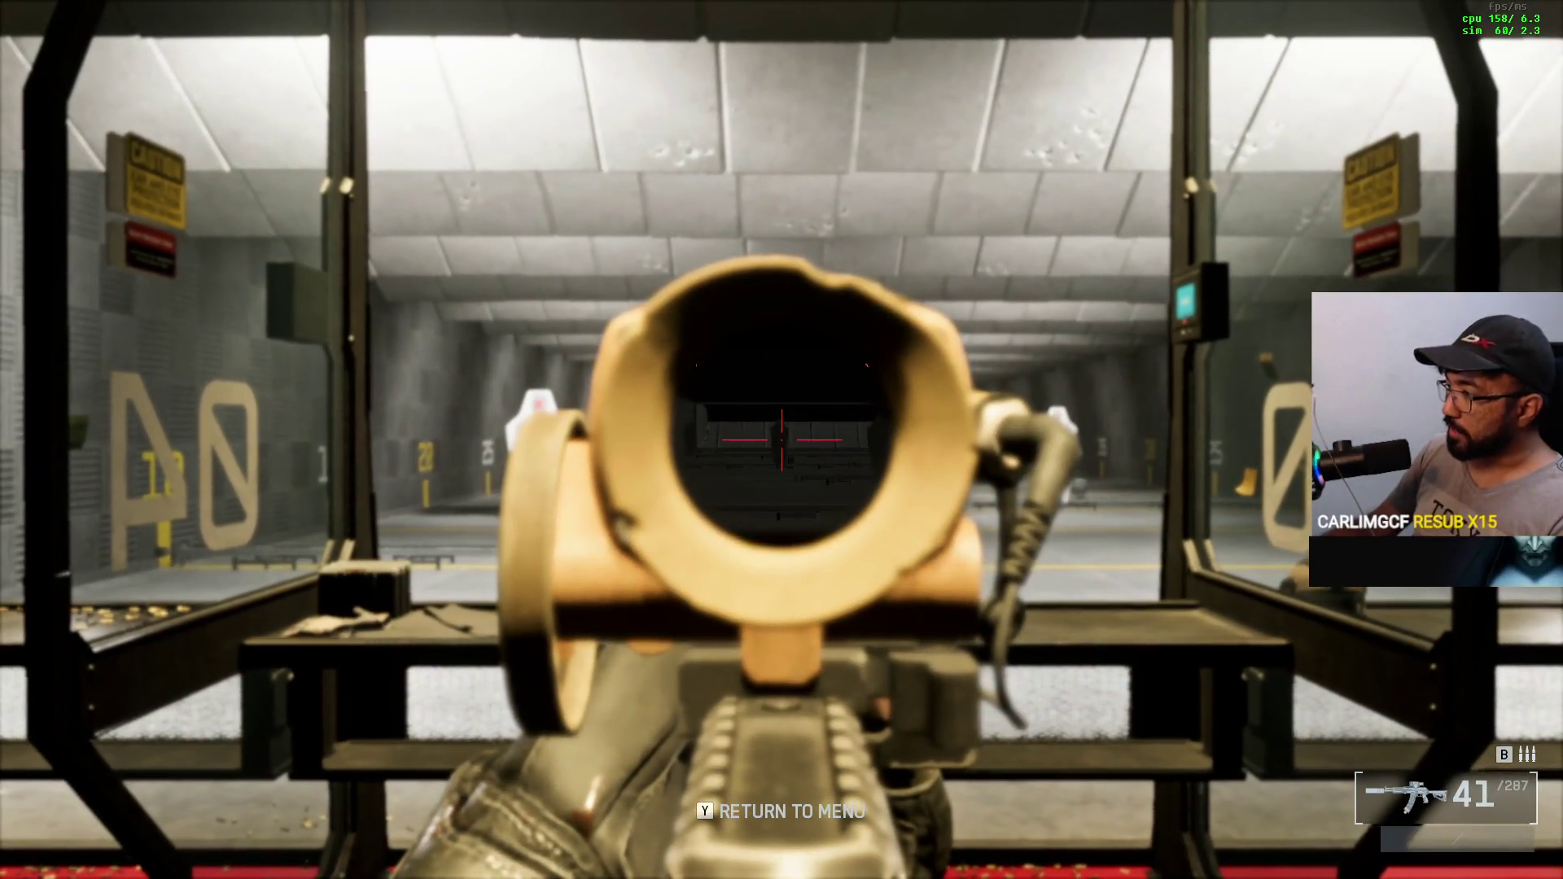
right_click(781, 440)
key("y")
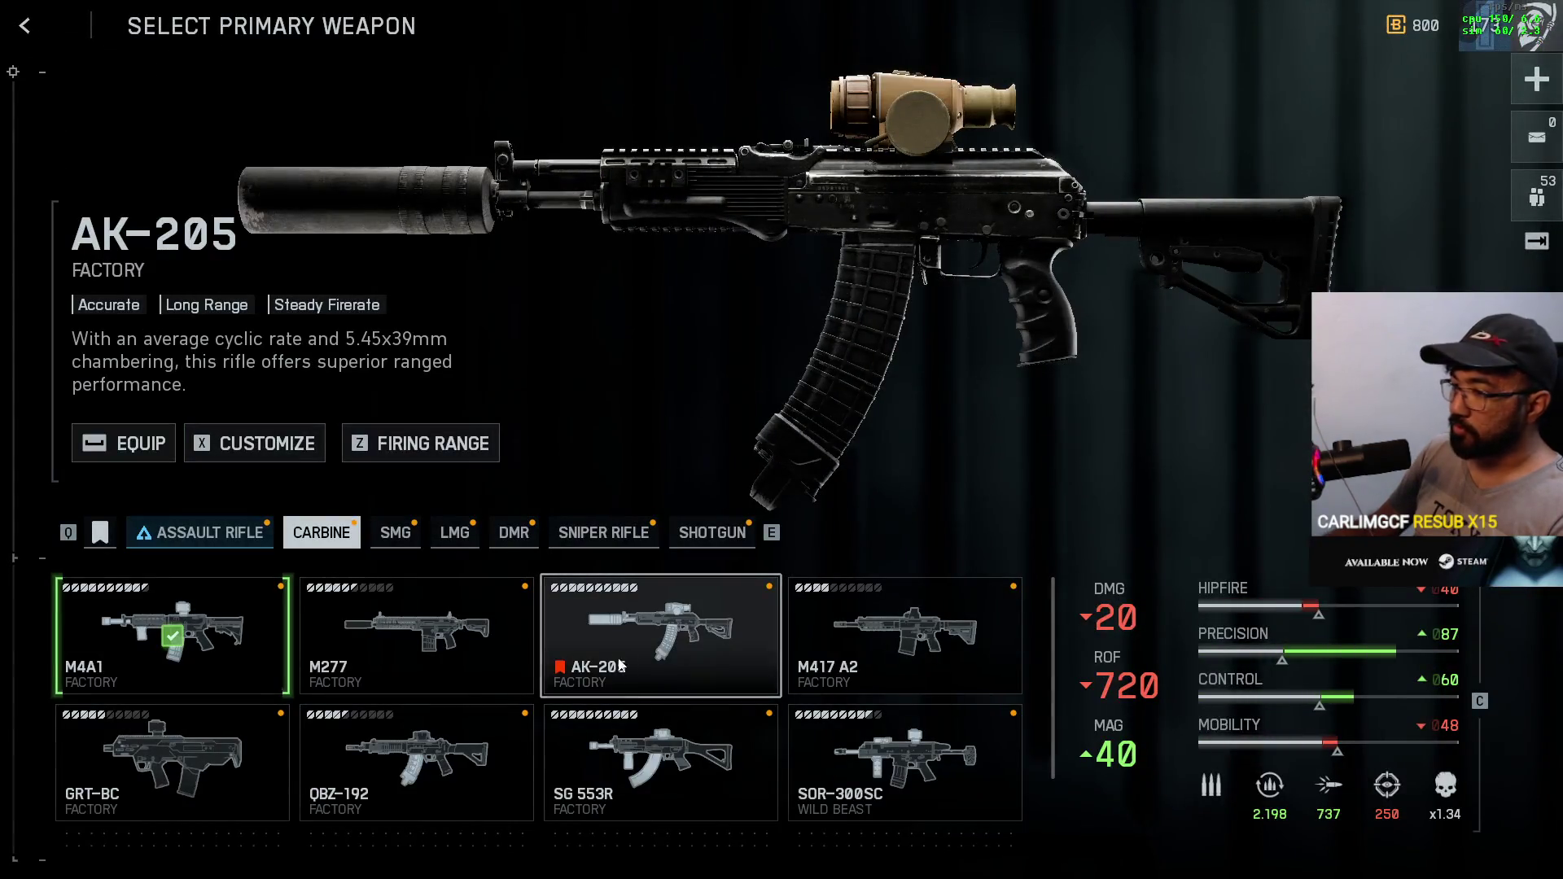
- Among the assault rifles, inspect the locked VCR-2, then take the TR-7 to the range
scroll(472, 683, "down", 2)
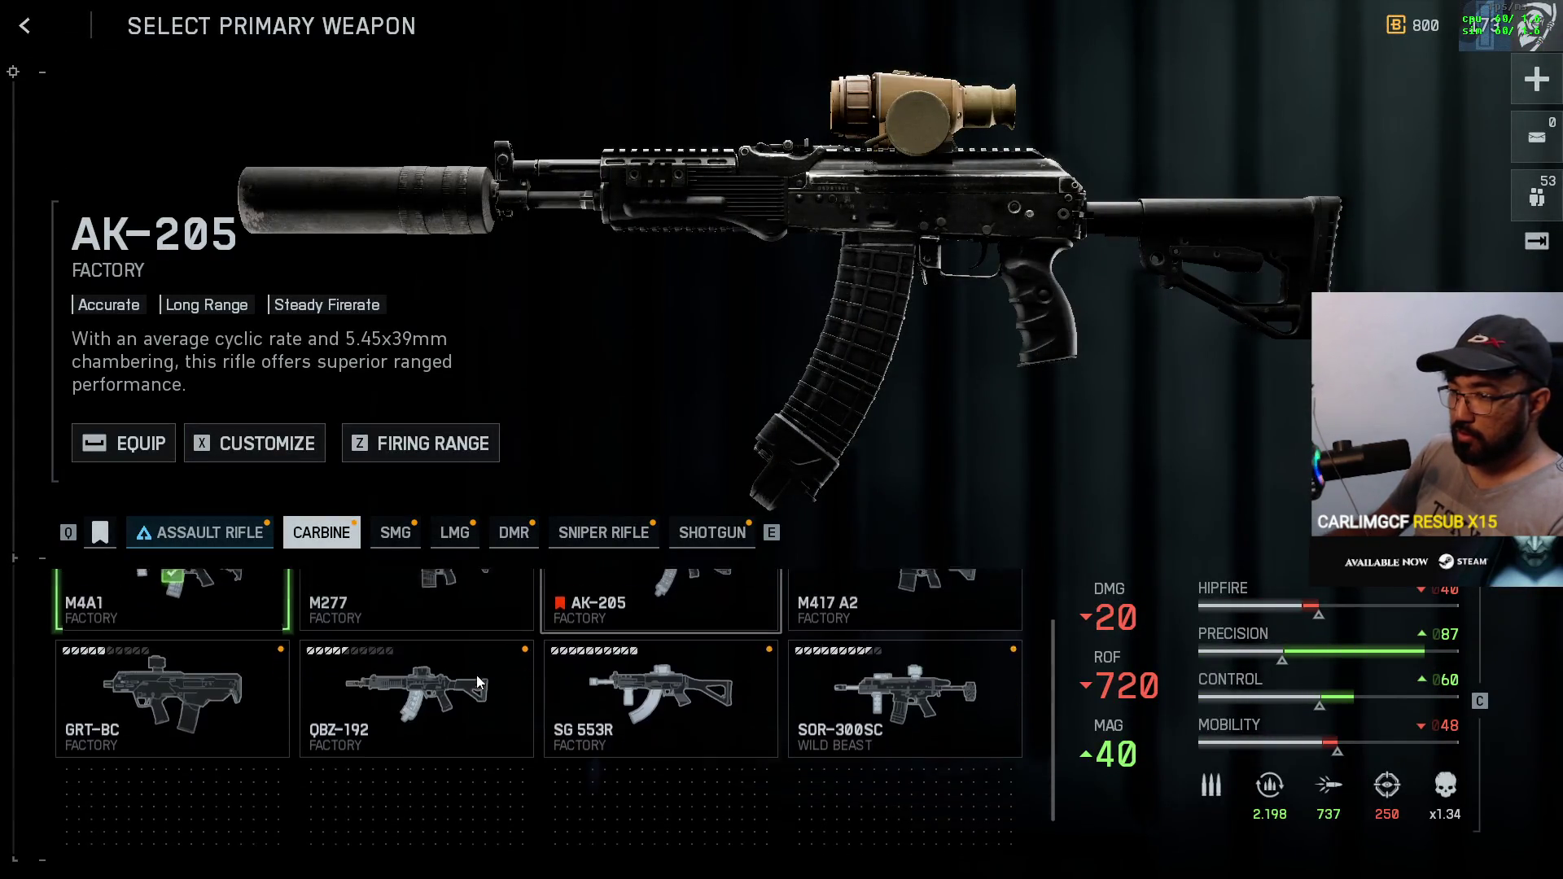
left_click(246, 536)
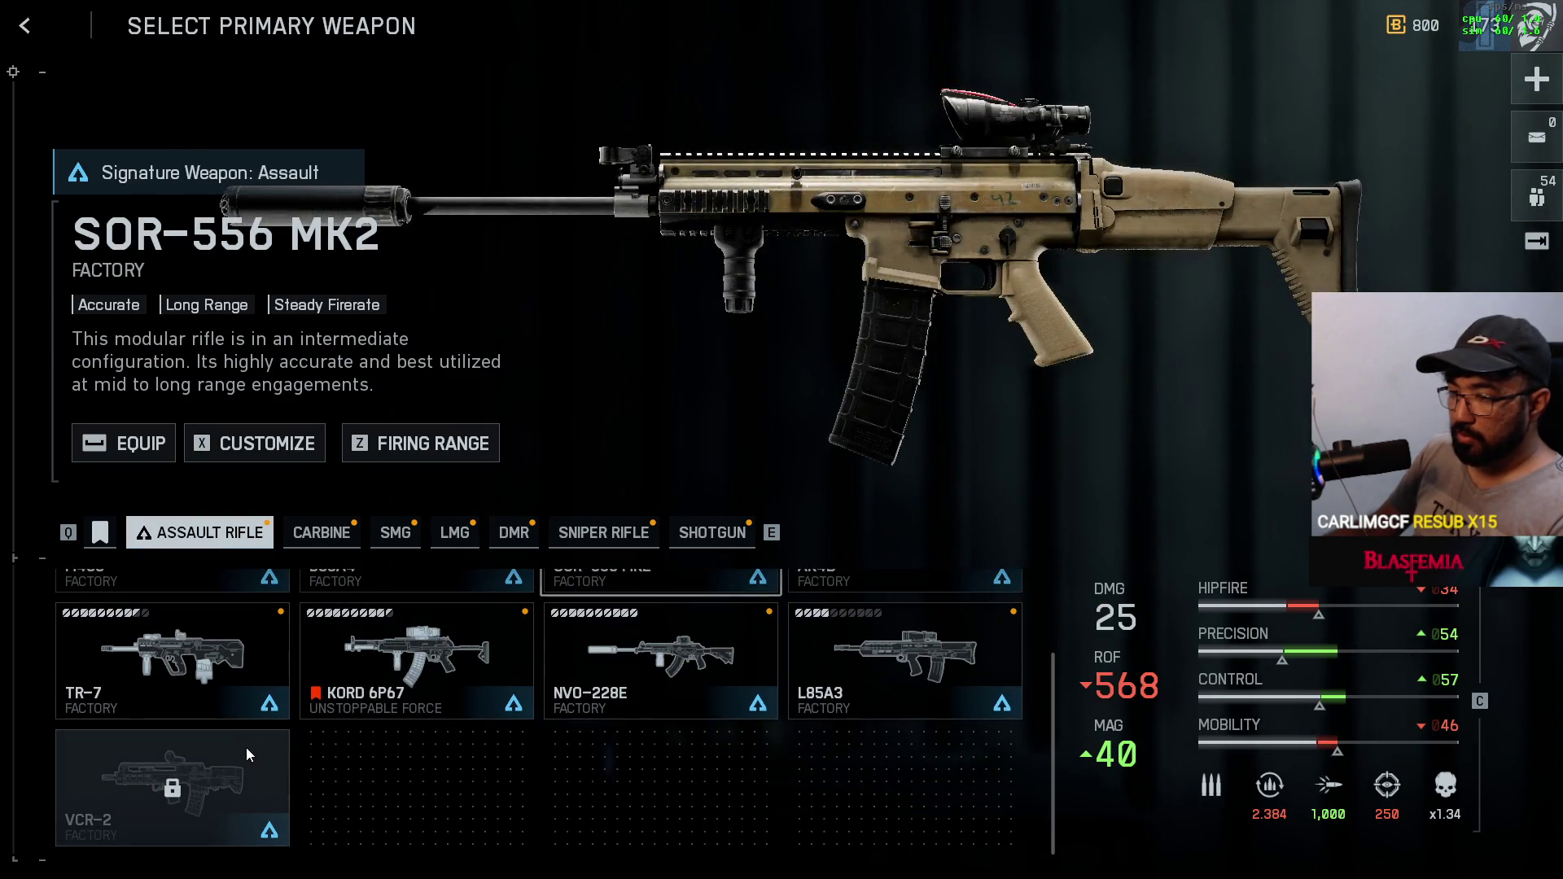
left_click(246, 747)
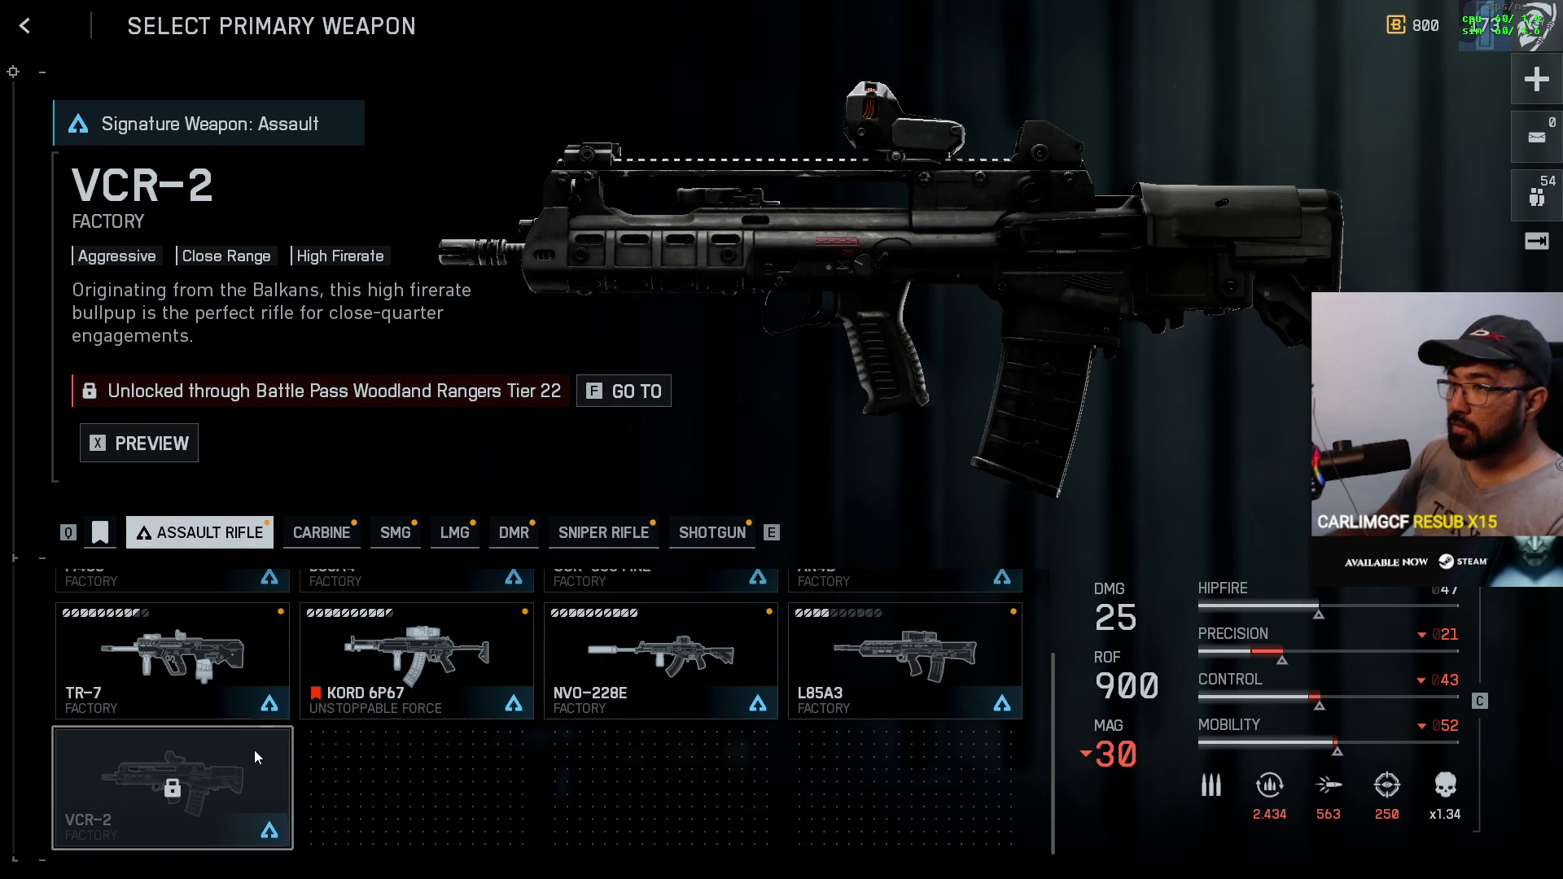
left_click(237, 657)
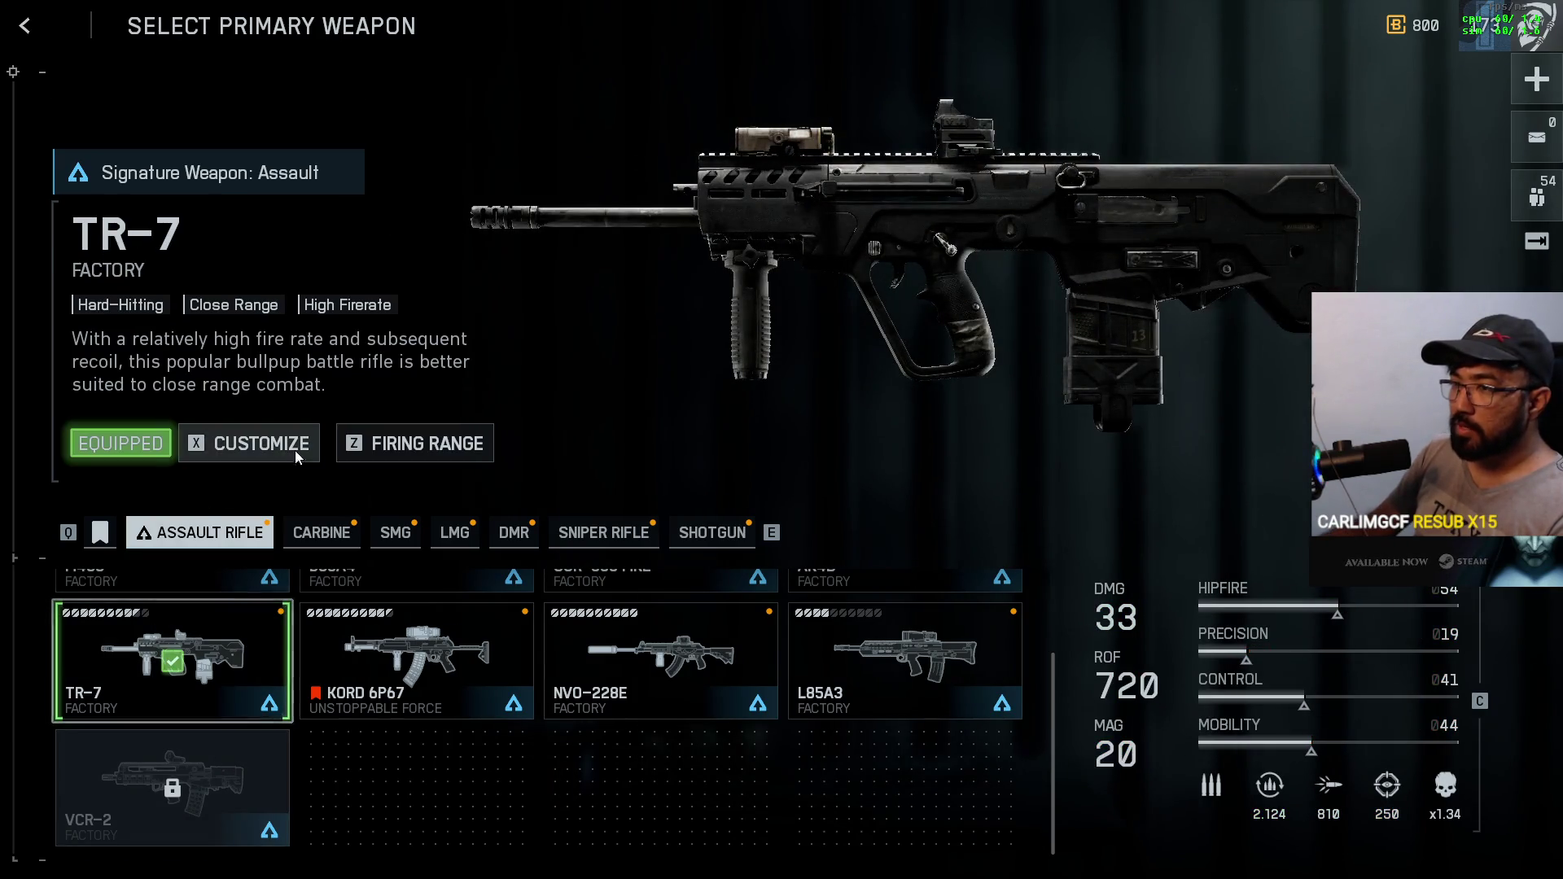
left_click(403, 448)
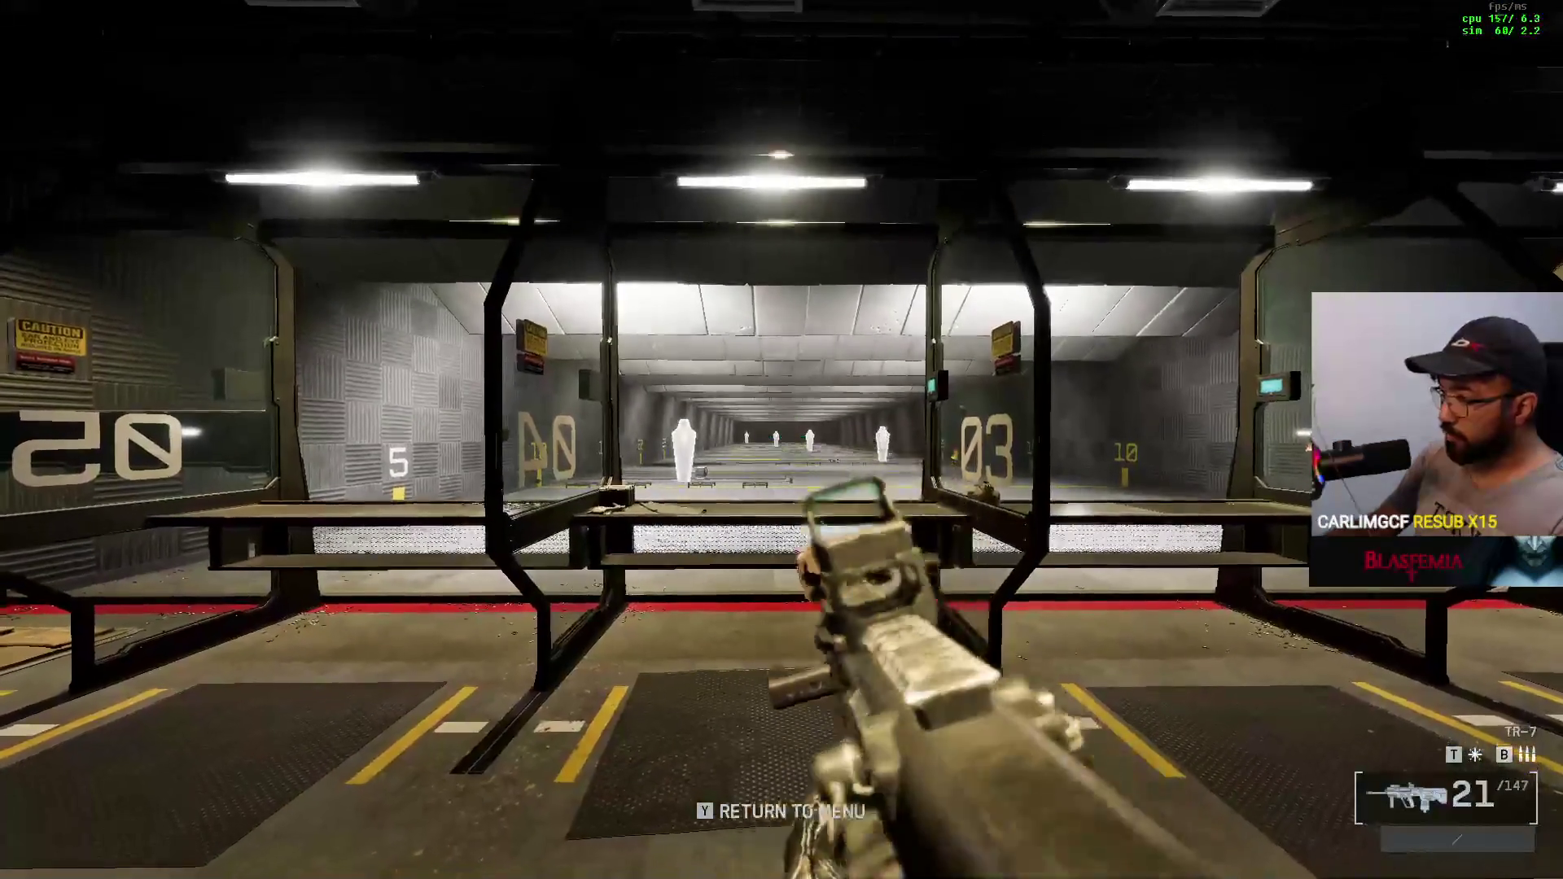
- Aim the TR-7 at the lane targets, fire, and reload repeatedly as the ammo drains
right_click(782, 439)
left_click_drag(782, 439, 781, 440)
left_click(781, 439)
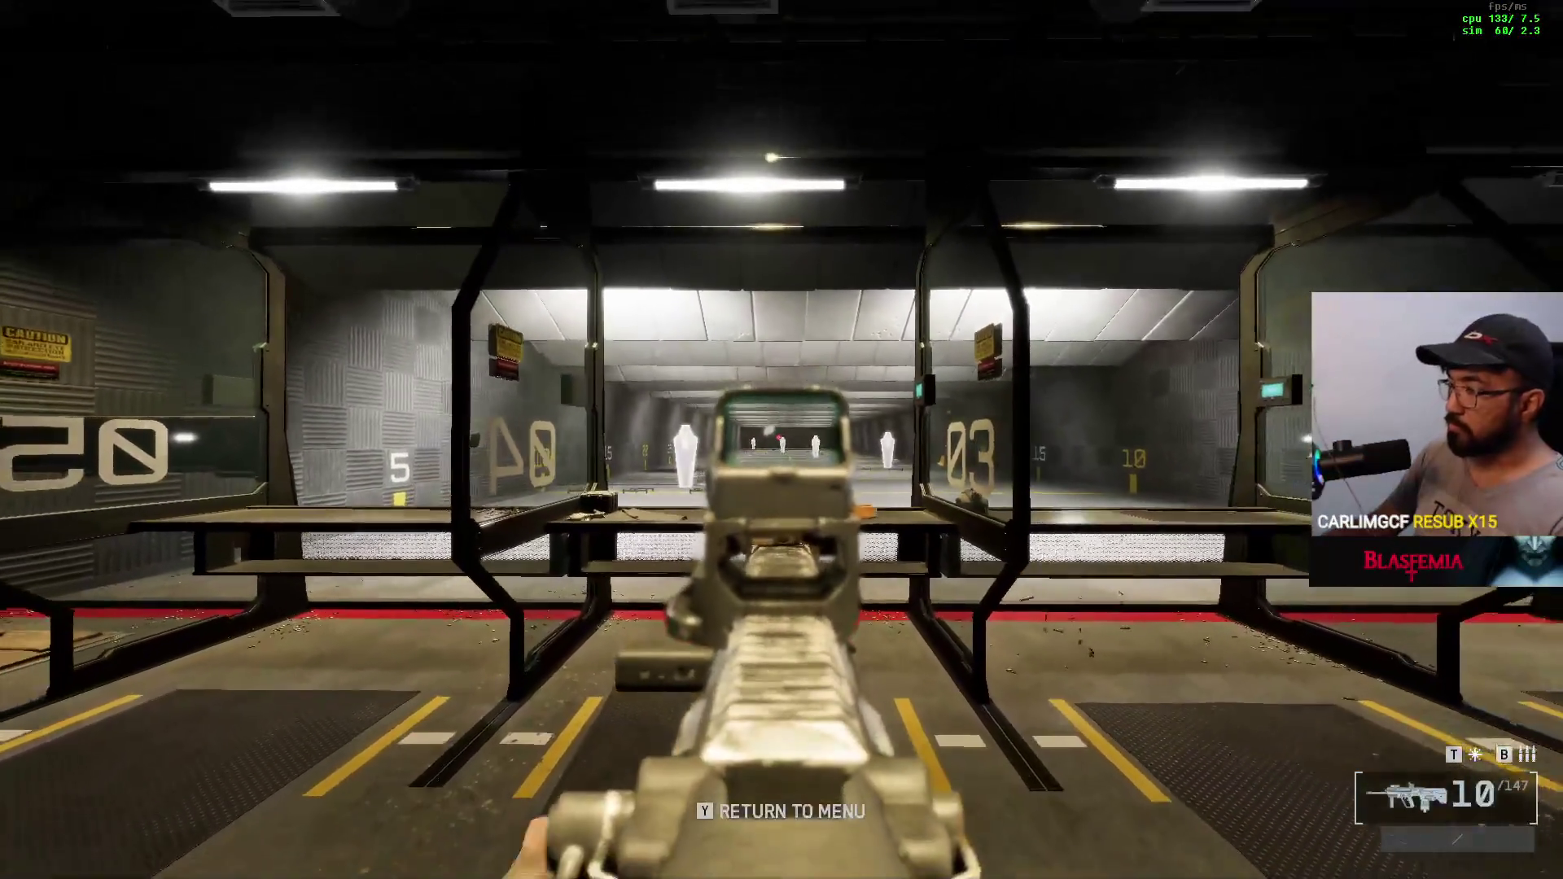
key("r")
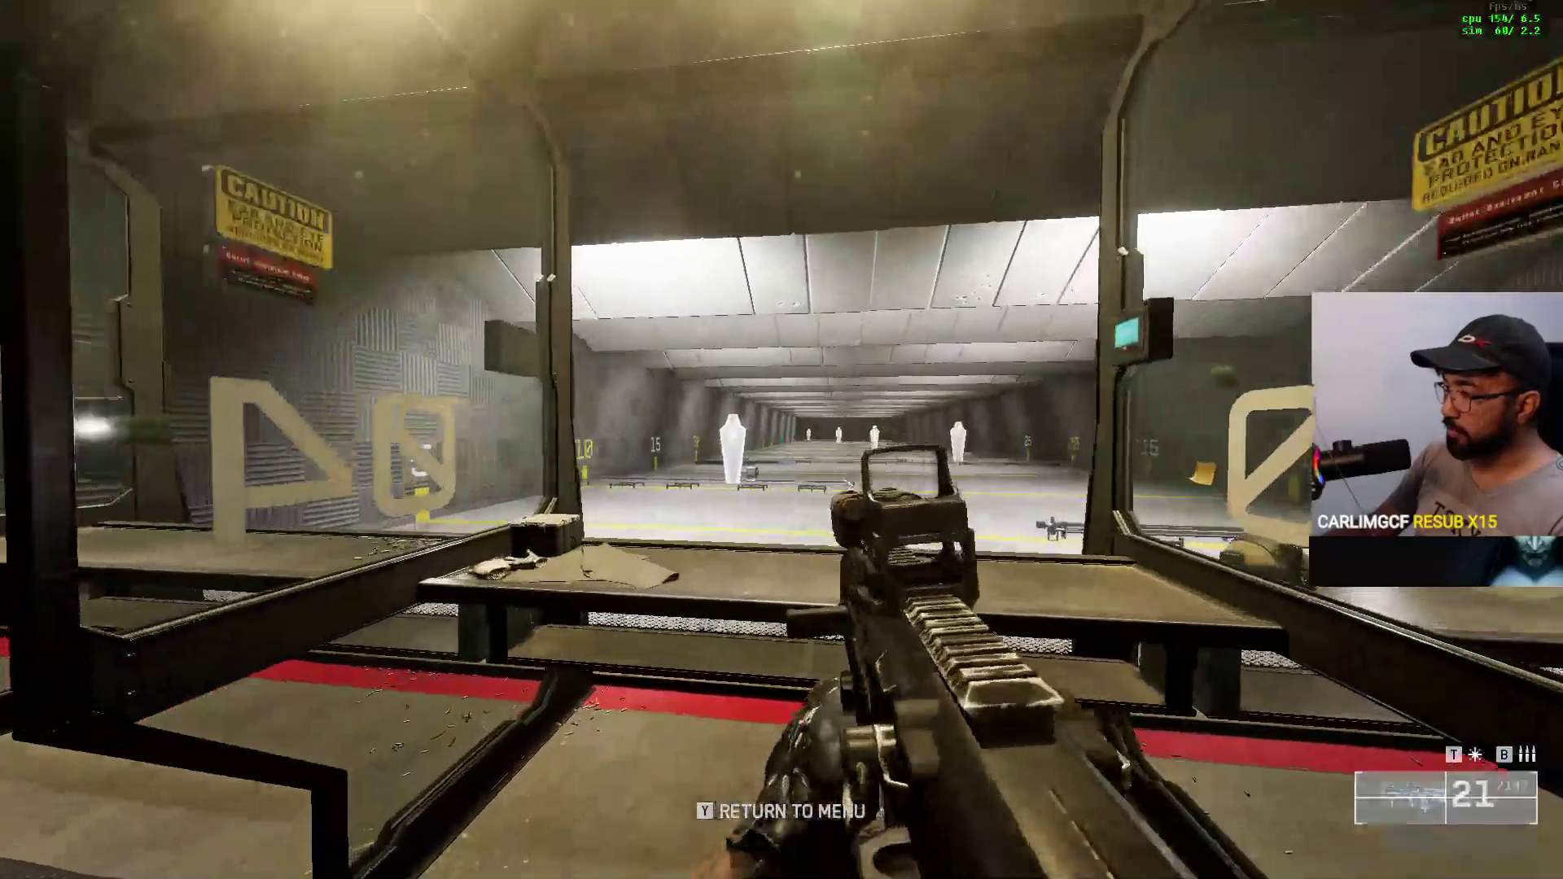
right_click(781, 439)
left_click_drag(781, 440, 781, 439)
key("r")
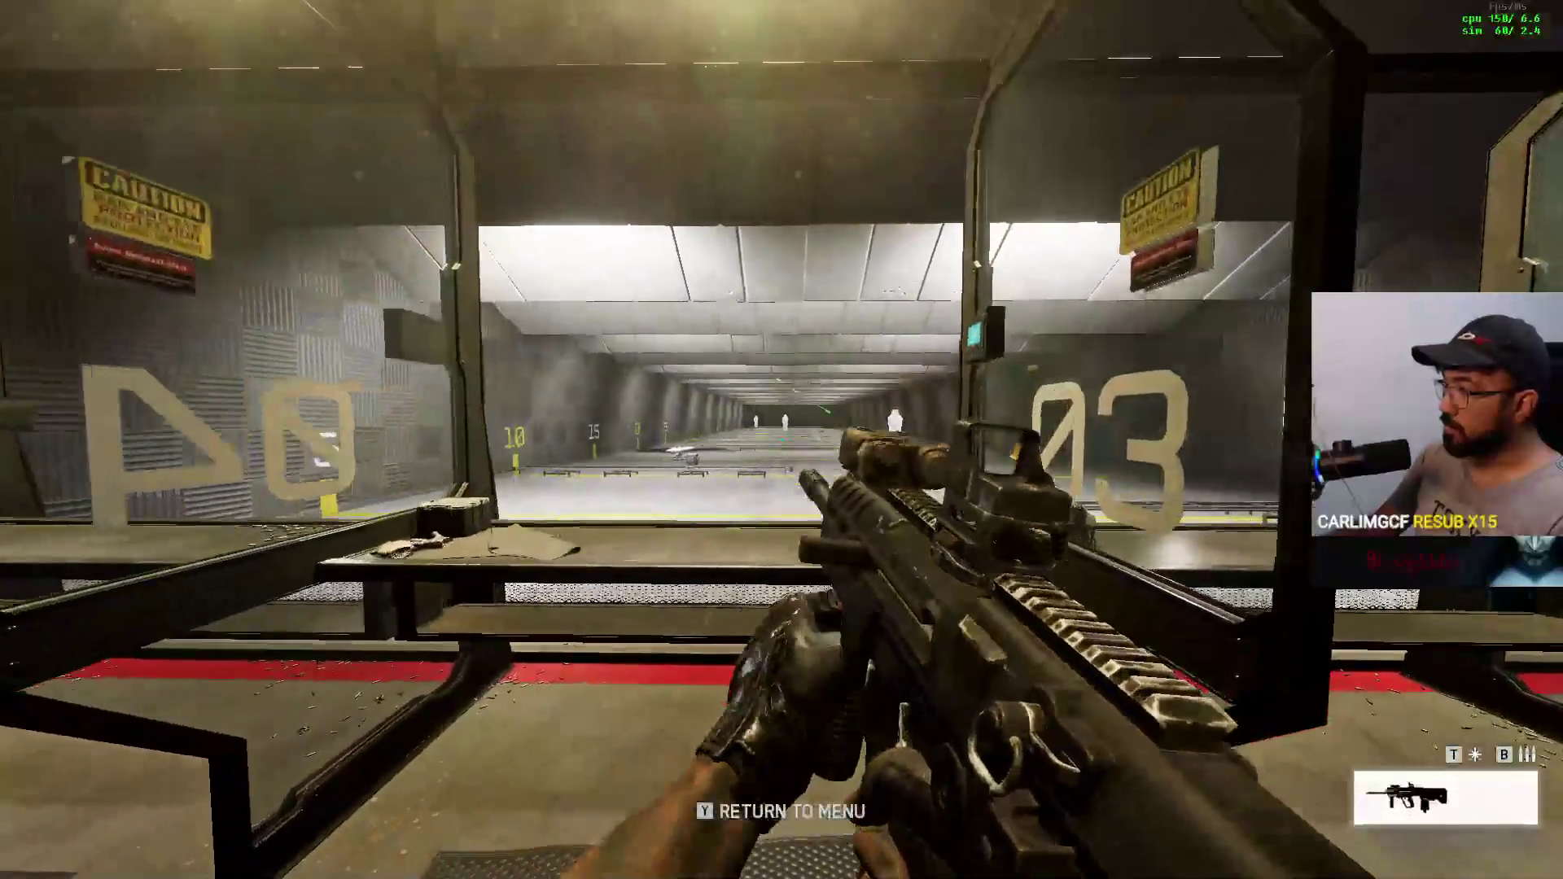
right_click(781, 439)
left_click_drag(782, 439, 781, 439)
key("r")
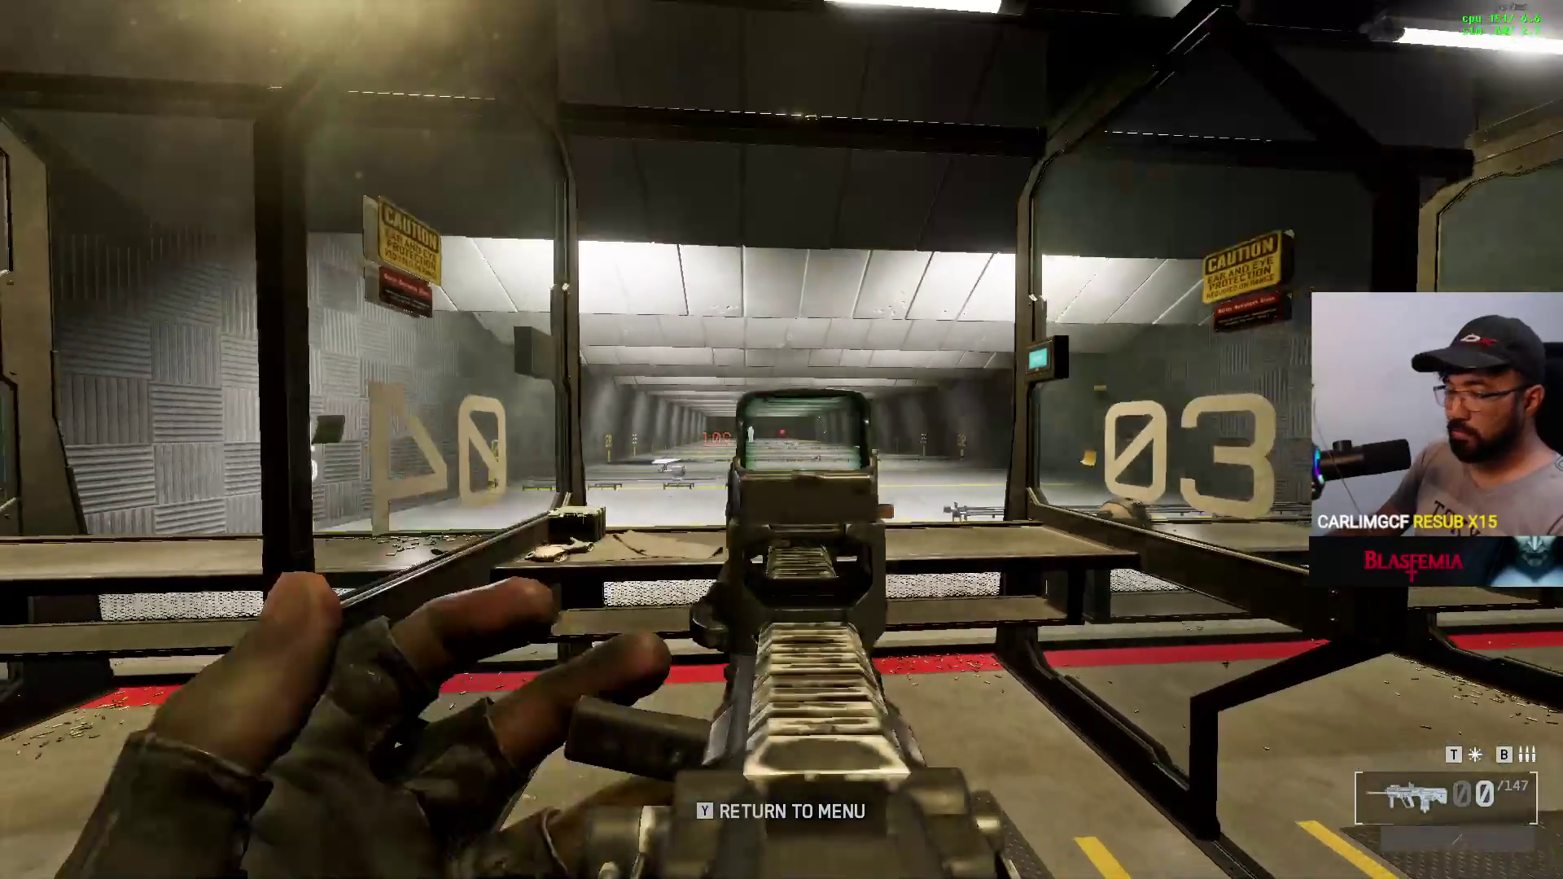
key("r")
- Move up to the lane 03 booth, empty magazines at the target, and reload
key("w")
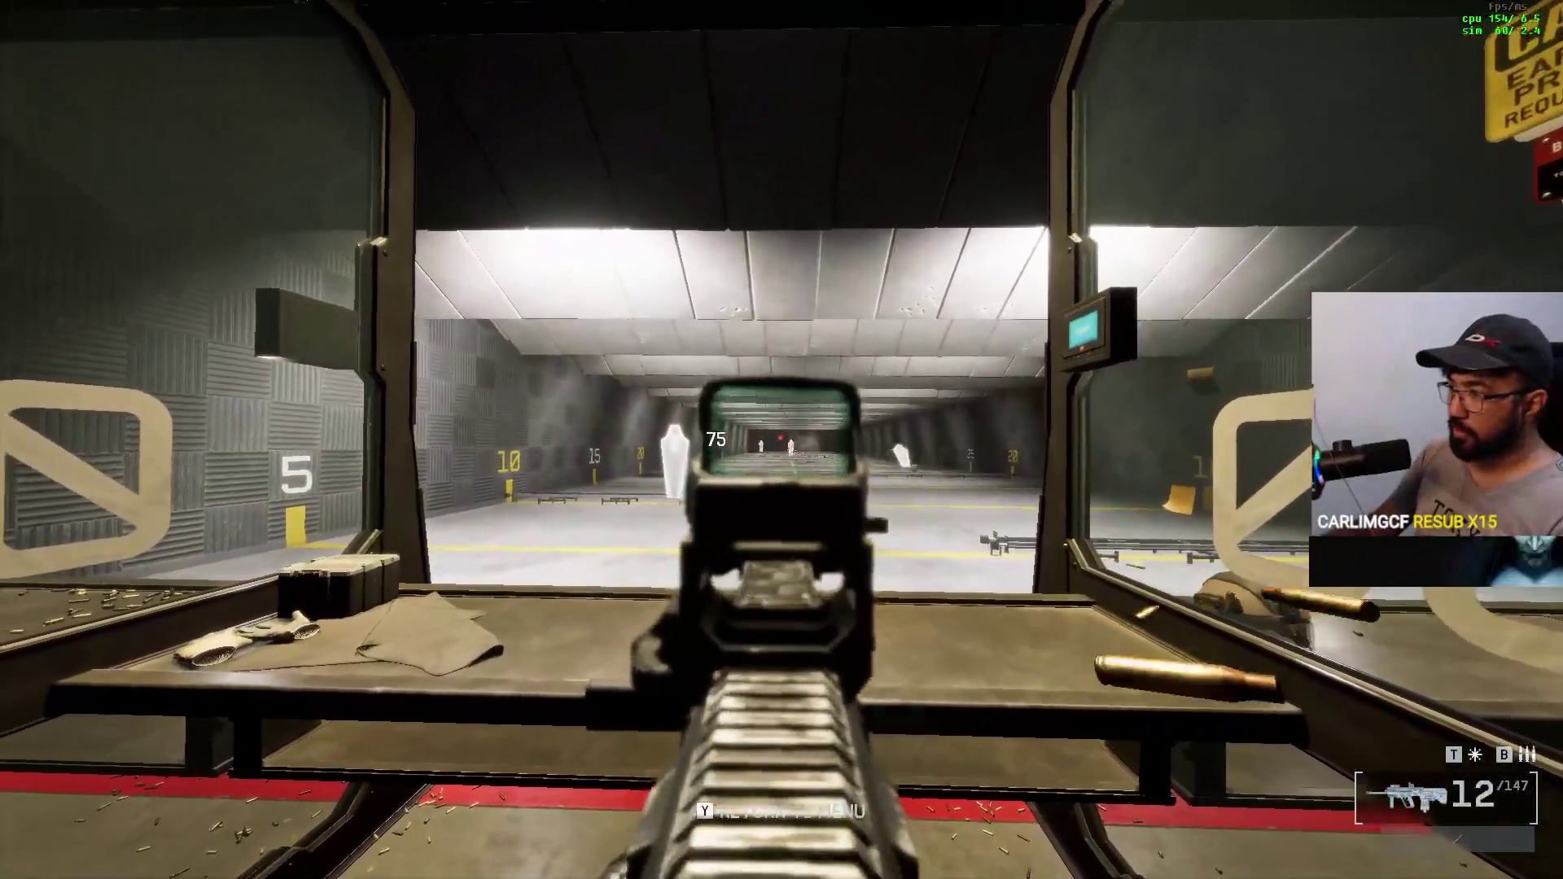
left_click(782, 440)
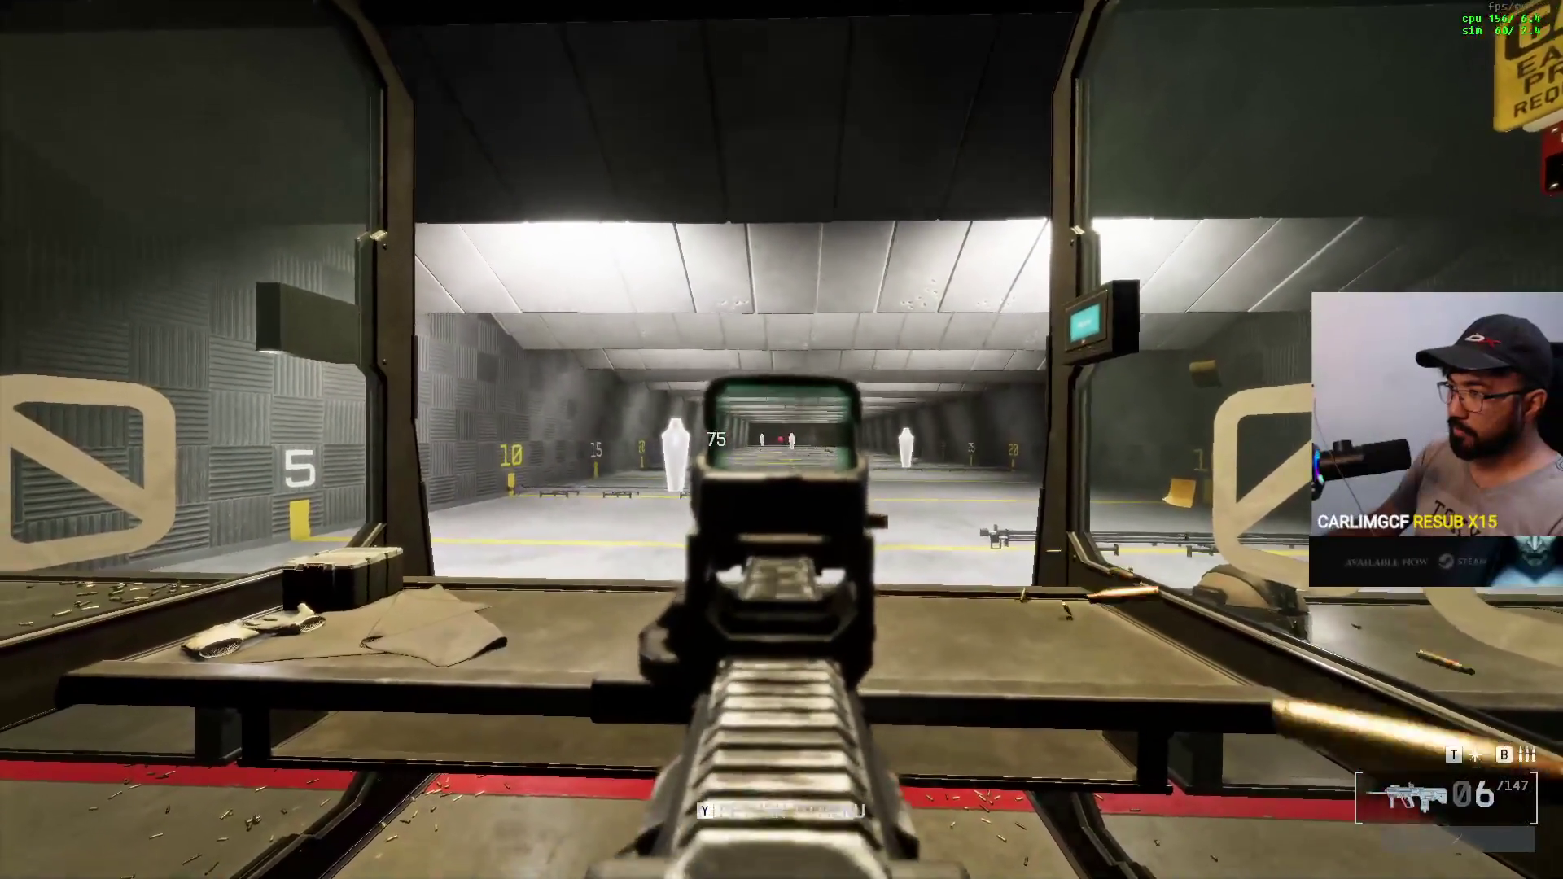
key("r")
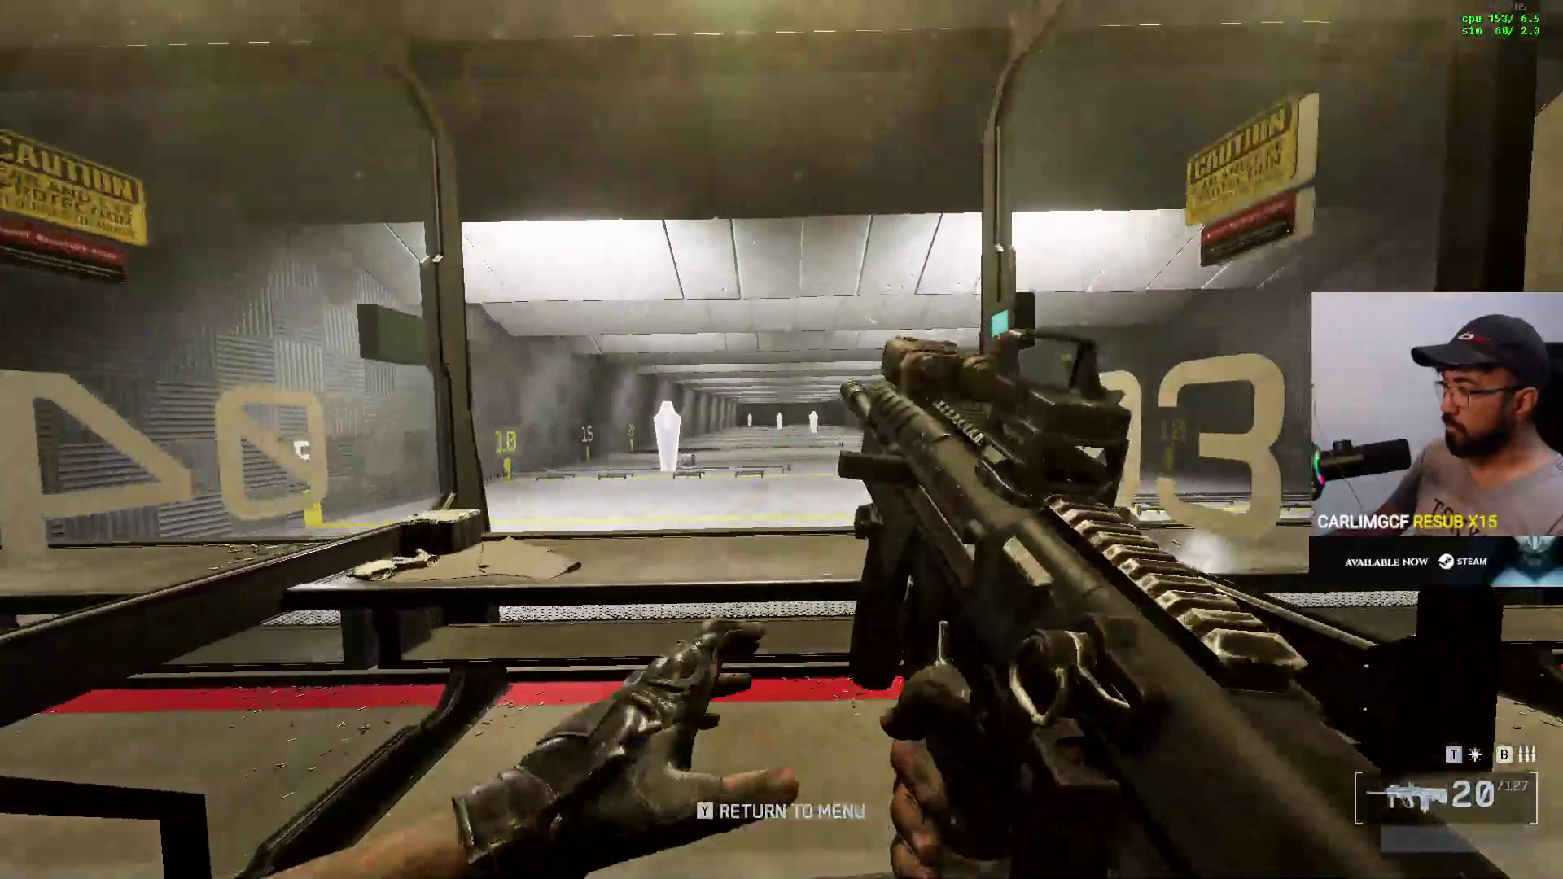
key("w")
right_click(781, 439)
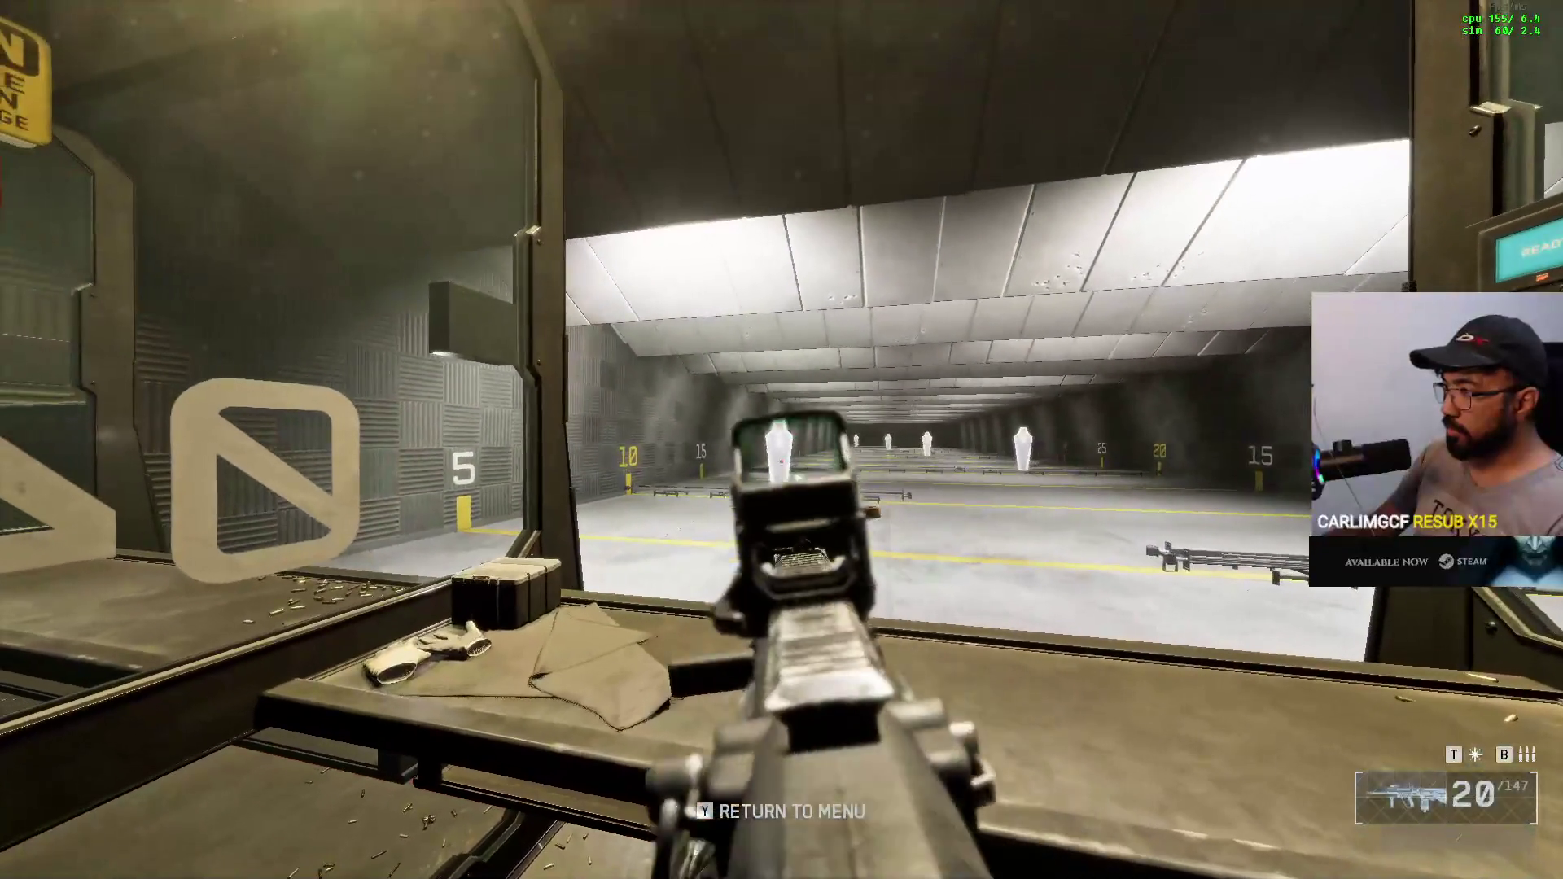
left_click(782, 440)
left_click(781, 440)
left_click(781, 439)
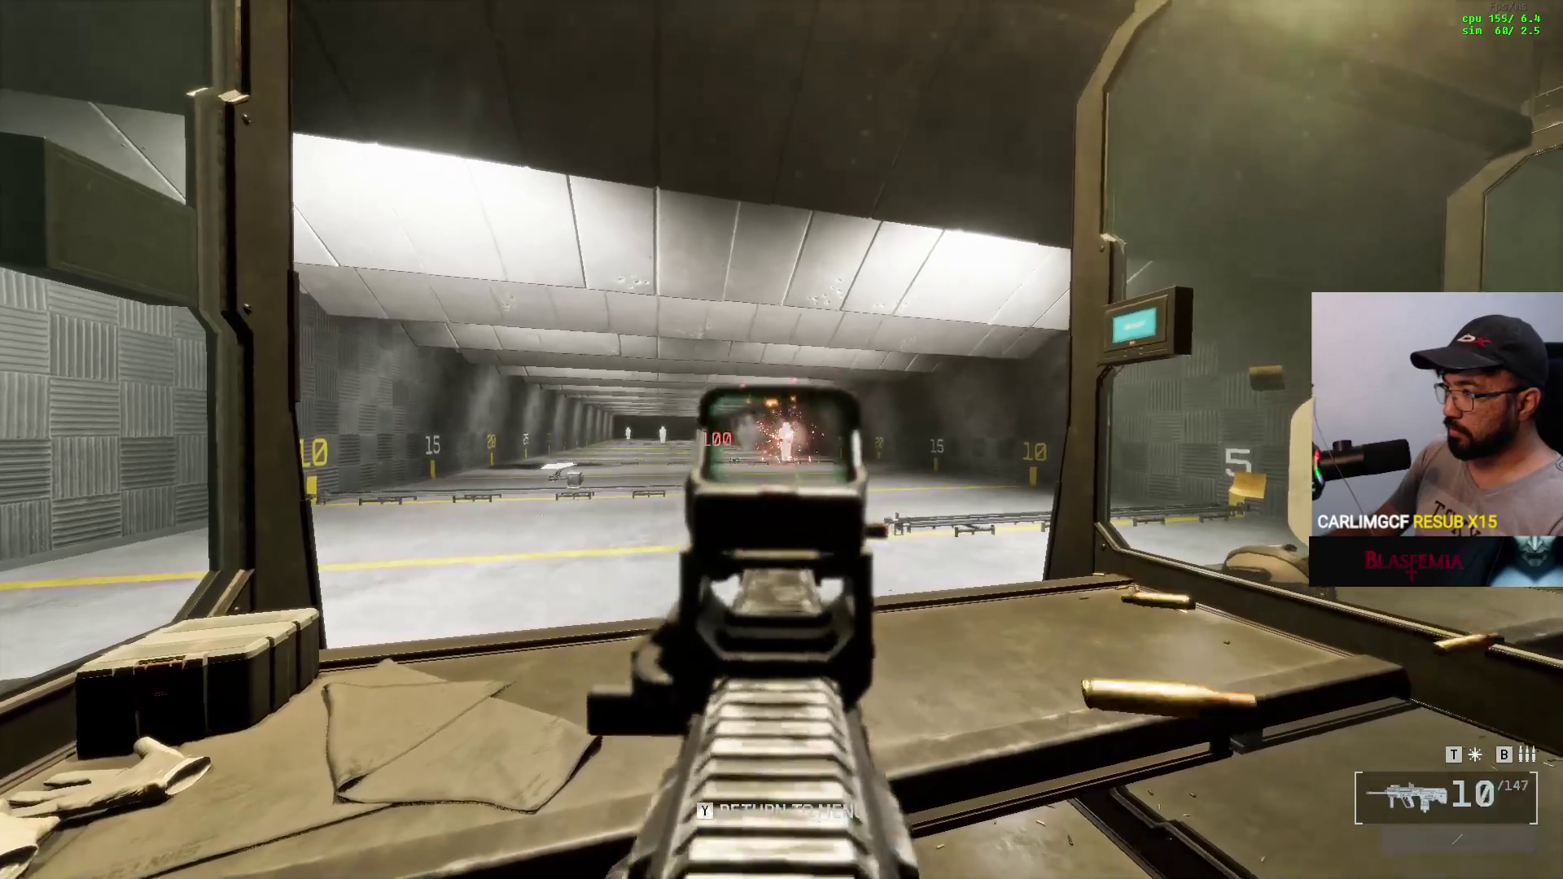
left_click(781, 440)
key("r")
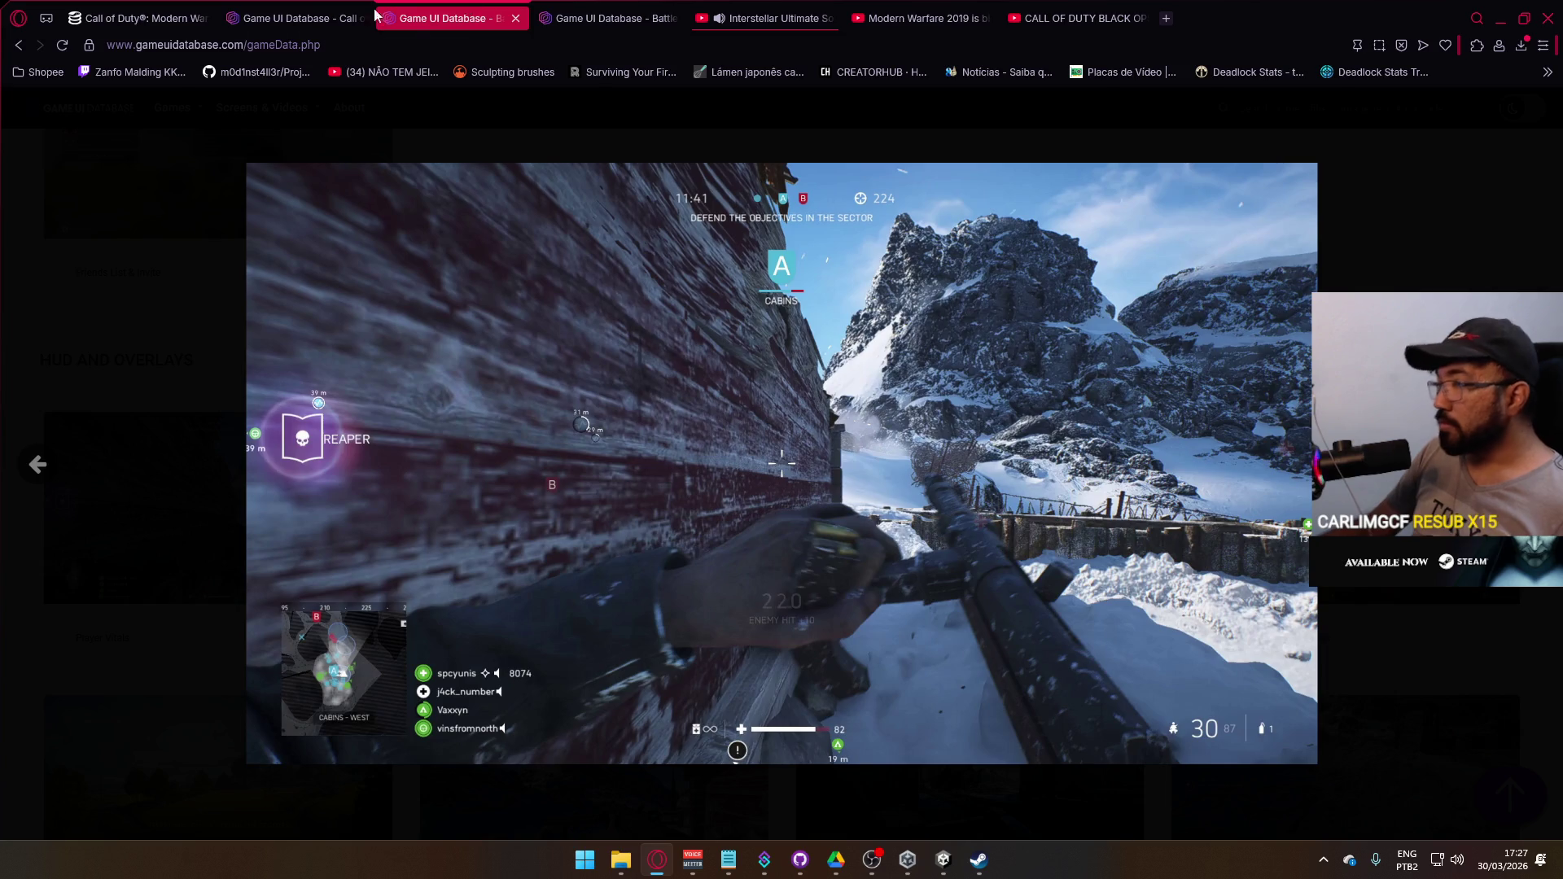
- Flip between the Call of Duty and Battlefield HUD screenshot tabs, including the ammo-counter shot
left_click(297, 16)
scroll(864, 554, "down", 10)
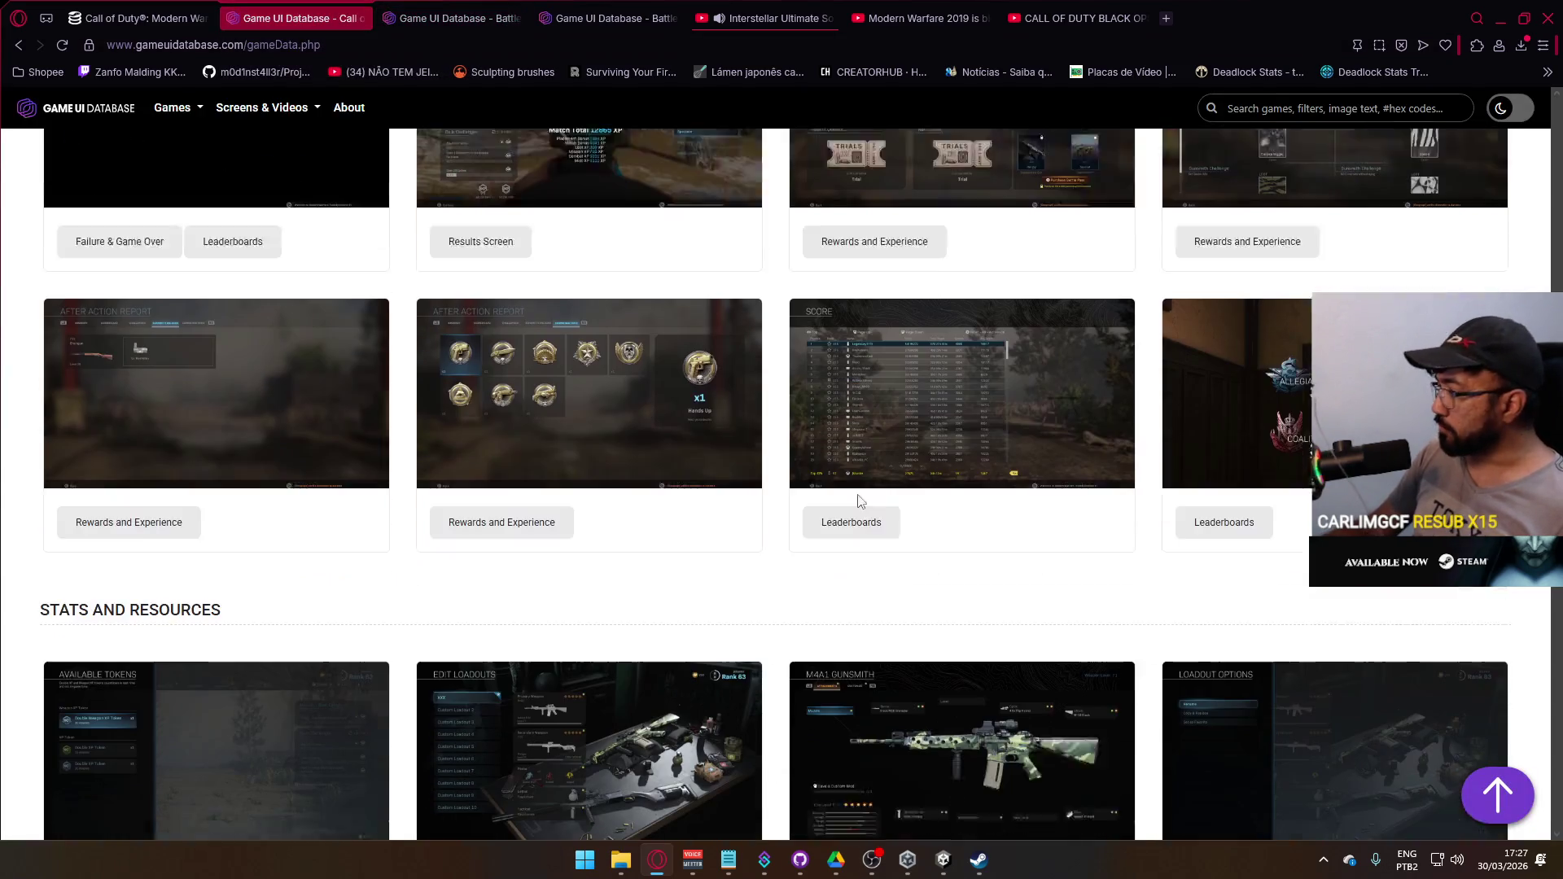
scroll(814, 407, "up", 5)
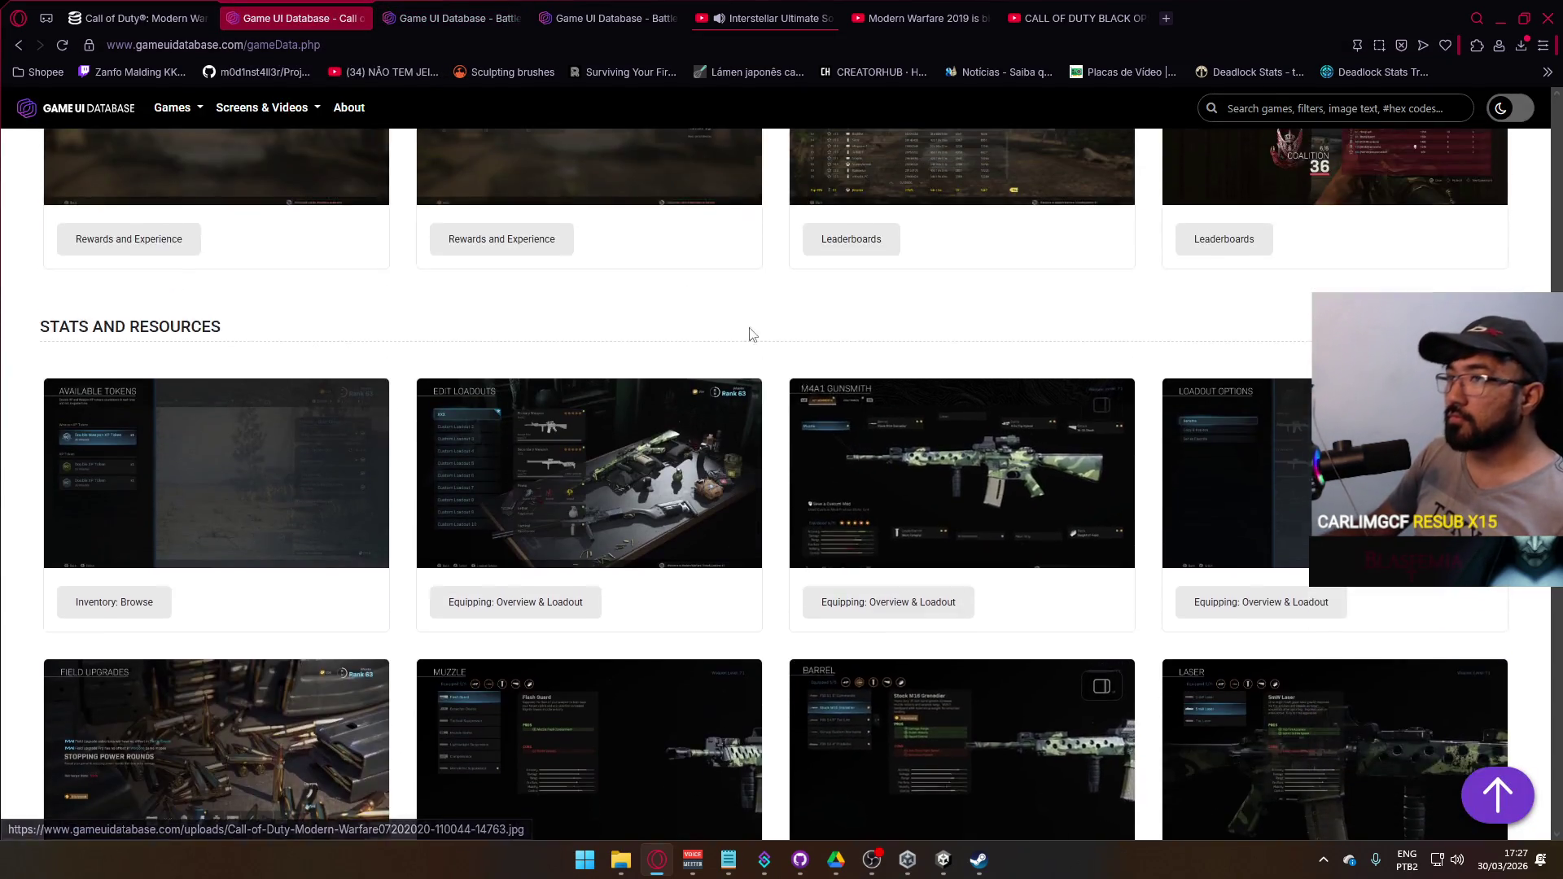
left_click(456, 17)
left_click(606, 17)
left_click(485, 10)
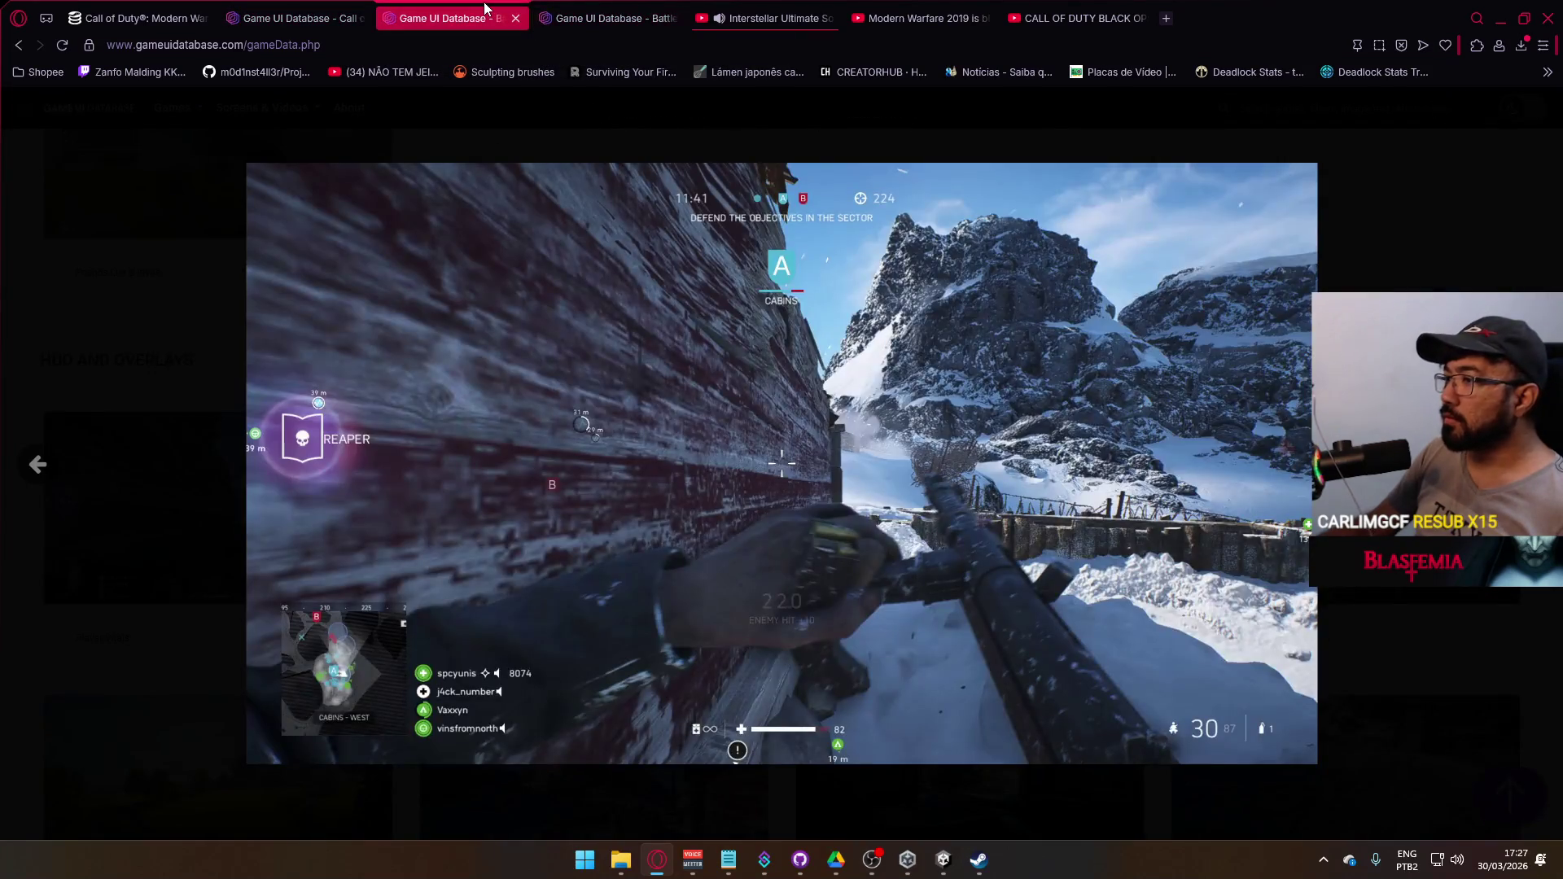
left_click(643, 8)
mouse_move(93, 92)
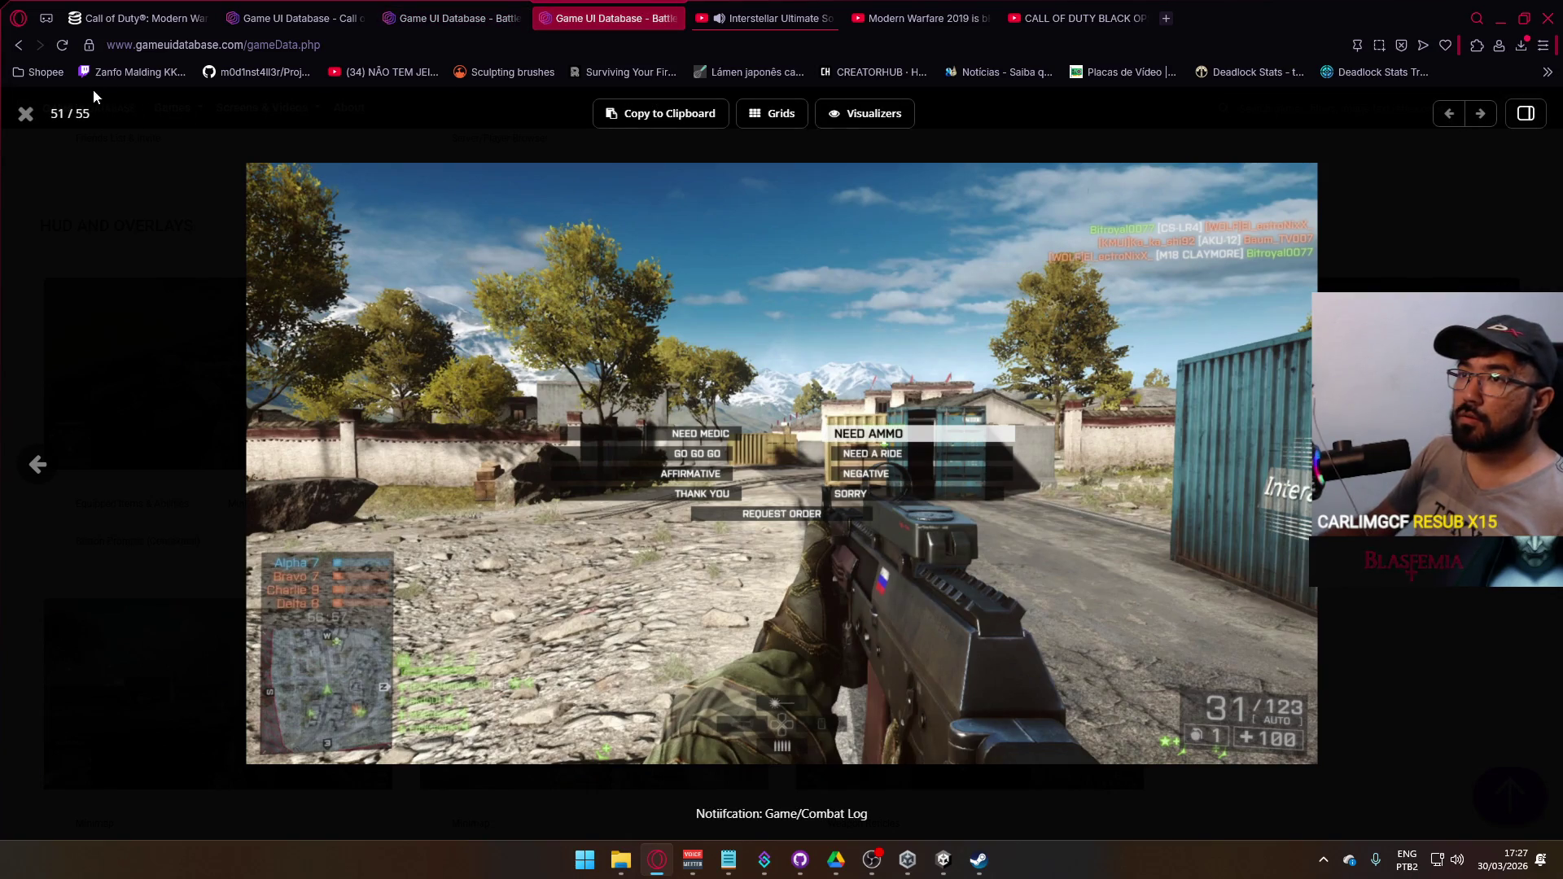
left_click(277, 18)
- Open the Game UI Database home link in a new tab, switch to it, and start a search
right_click(98, 116)
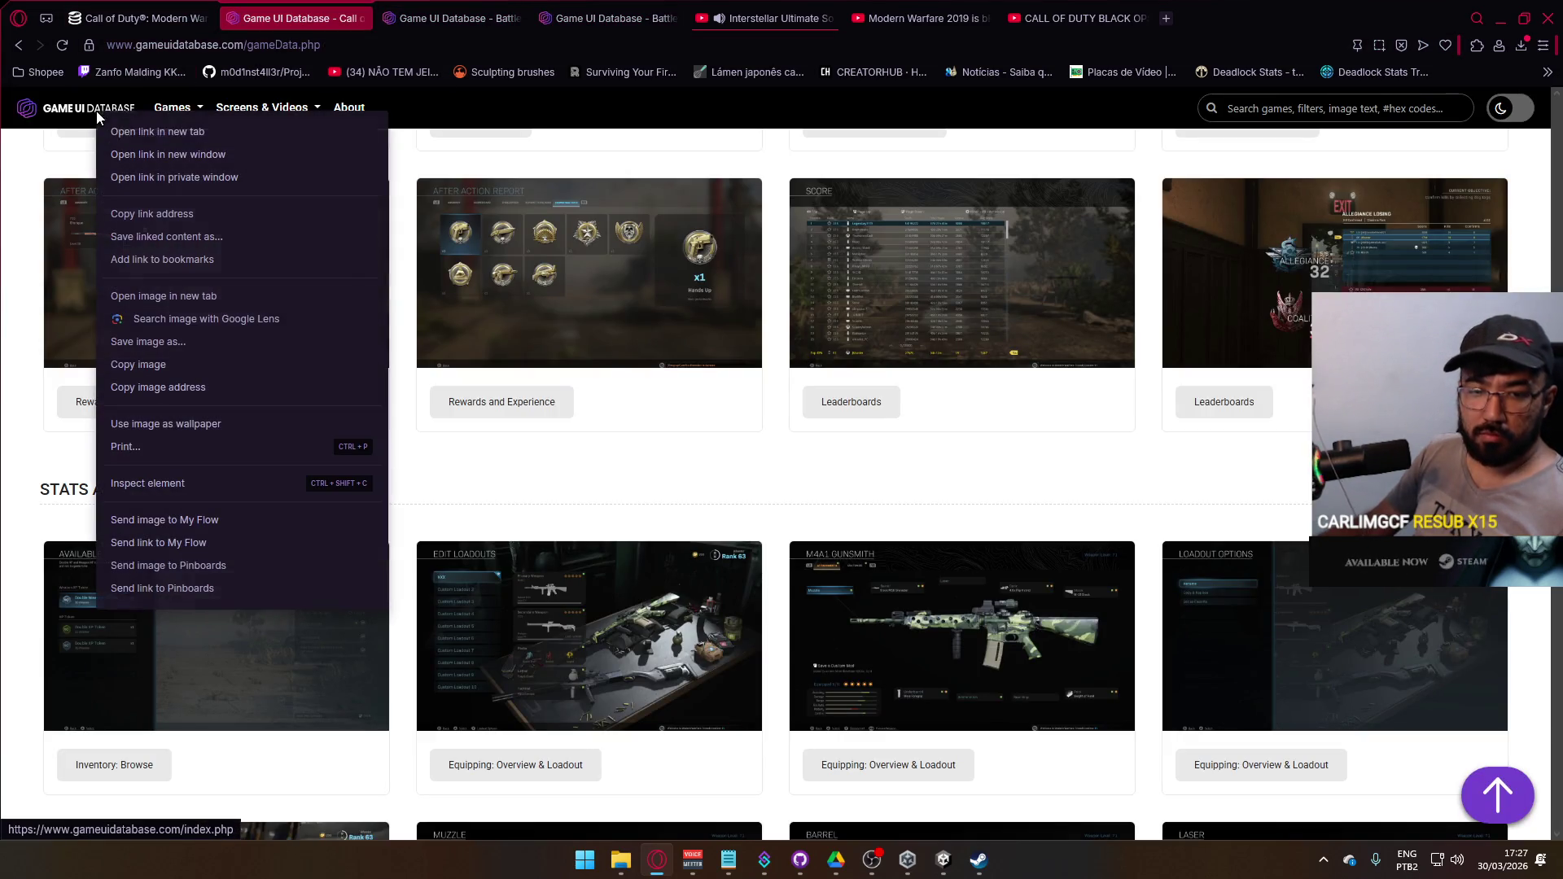
left_click(163, 132)
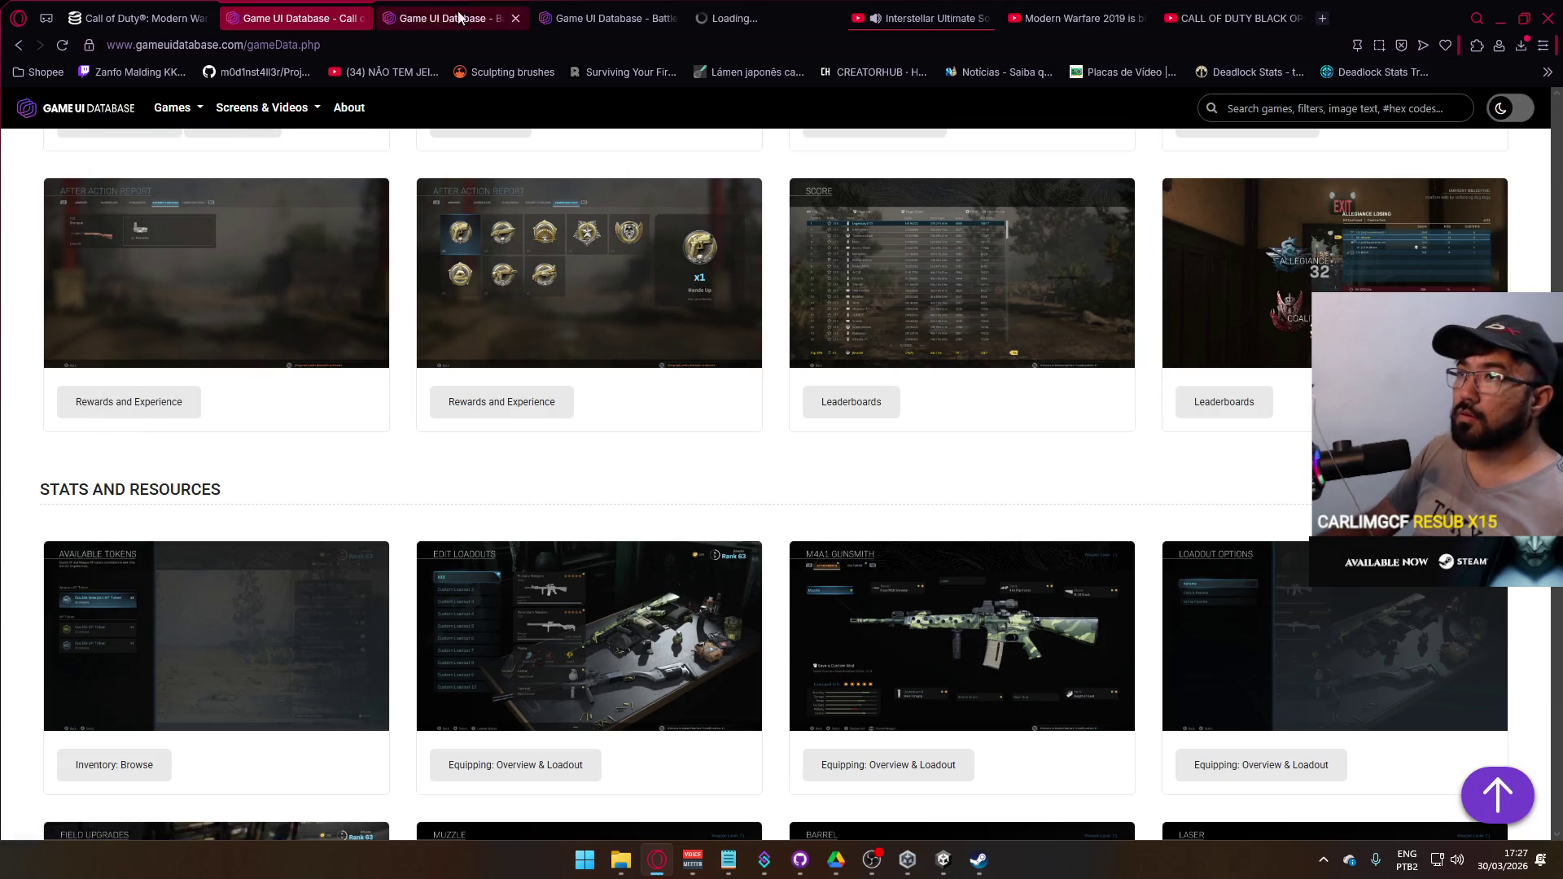
left_click(762, 12)
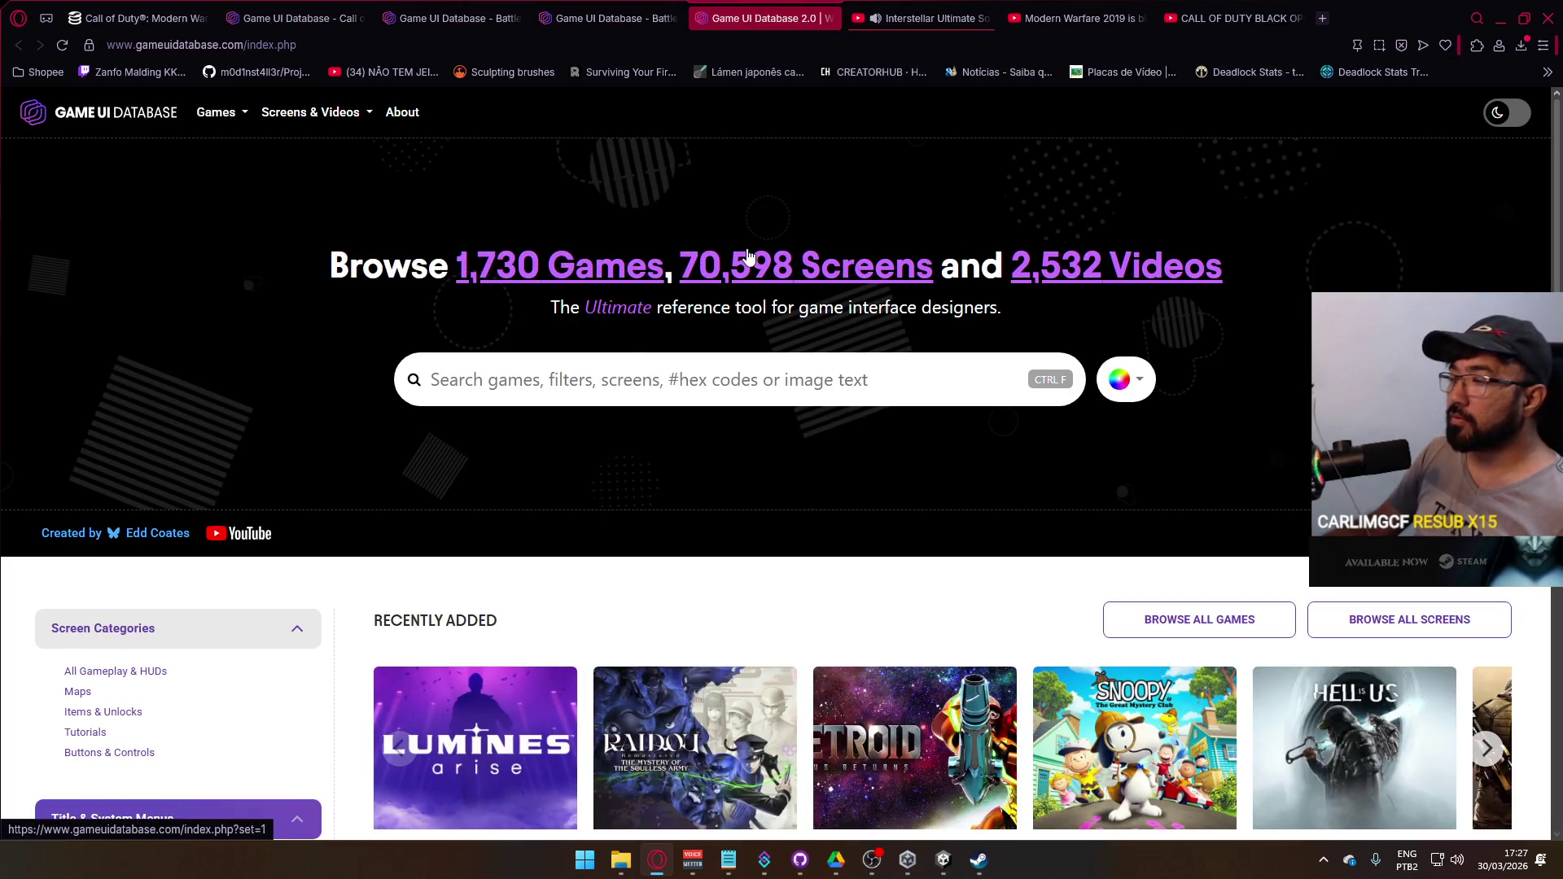
scroll(763, 291, "down", 7)
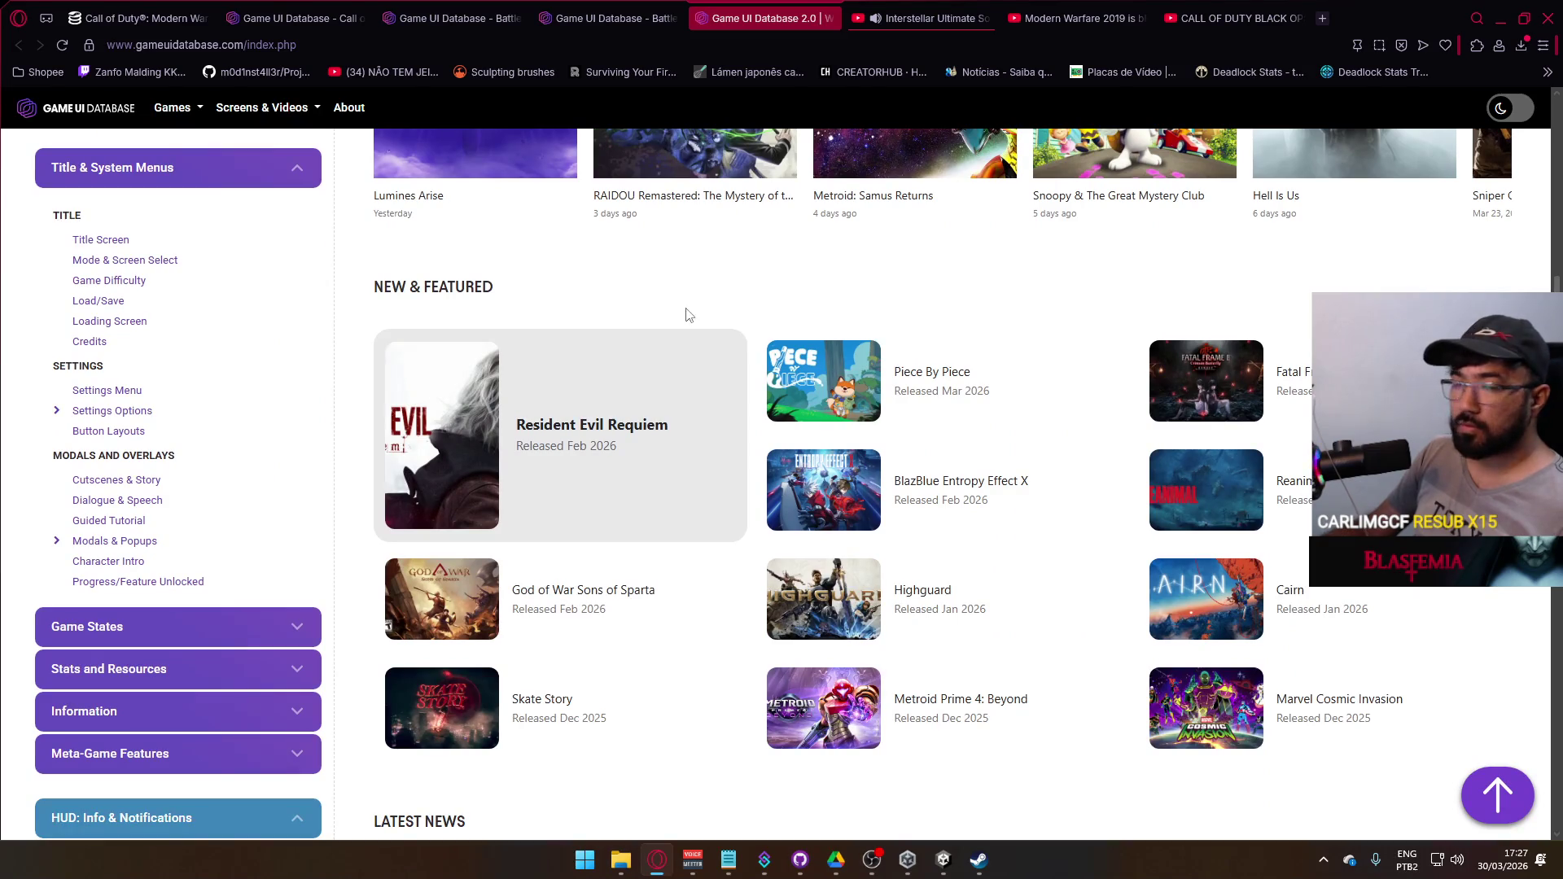
scroll(686, 315, "up", 8)
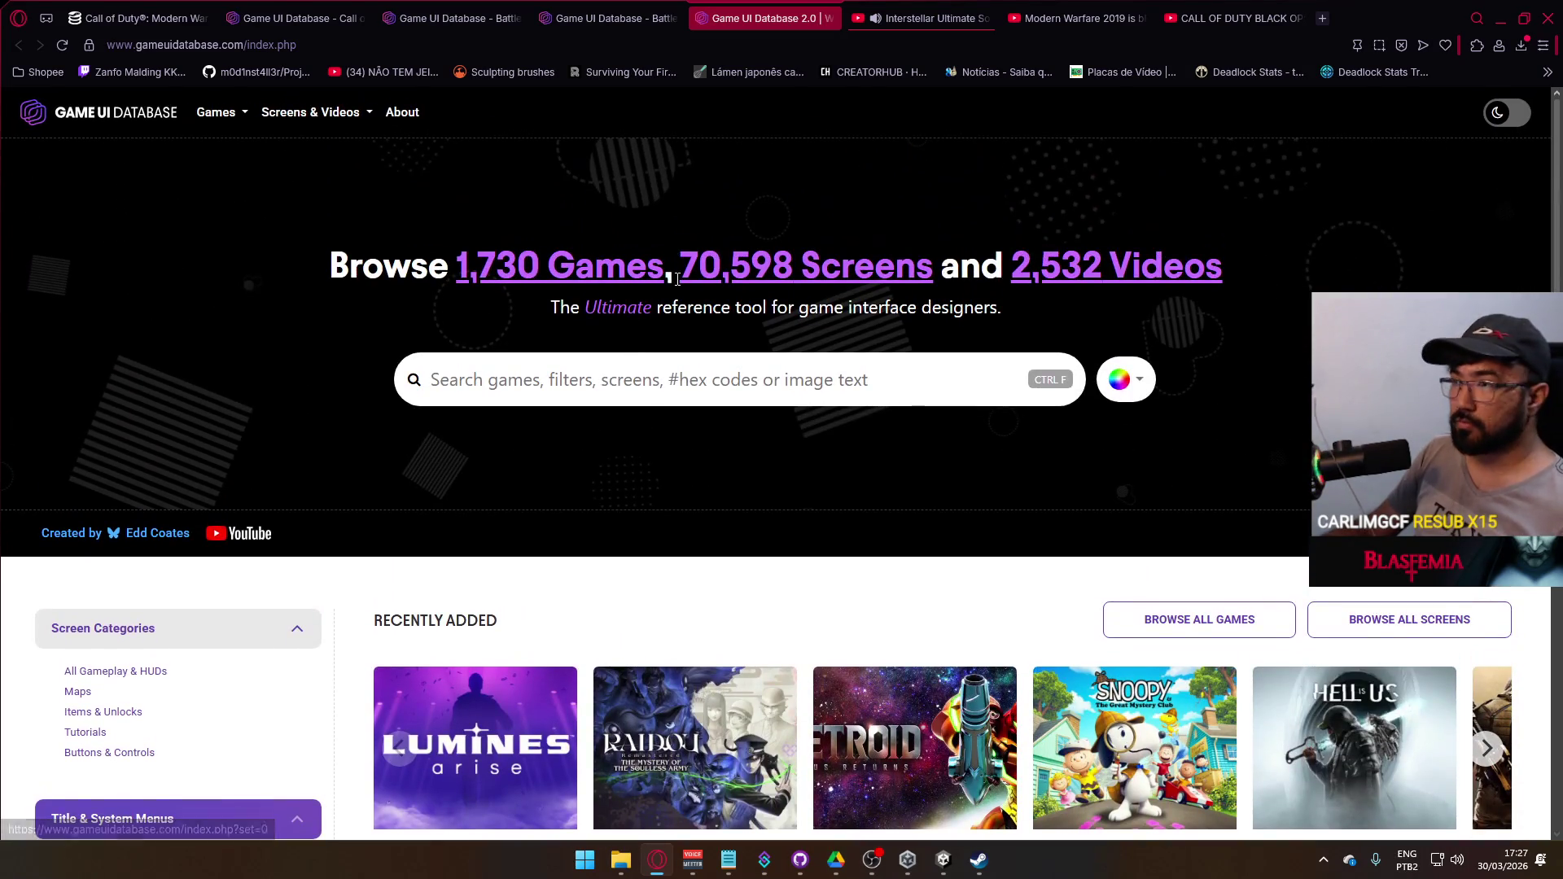
left_click(628, 376)
- Search the database for 'battle', open Battlefield 1's screenshots, and pass the human verification check
type("battle")
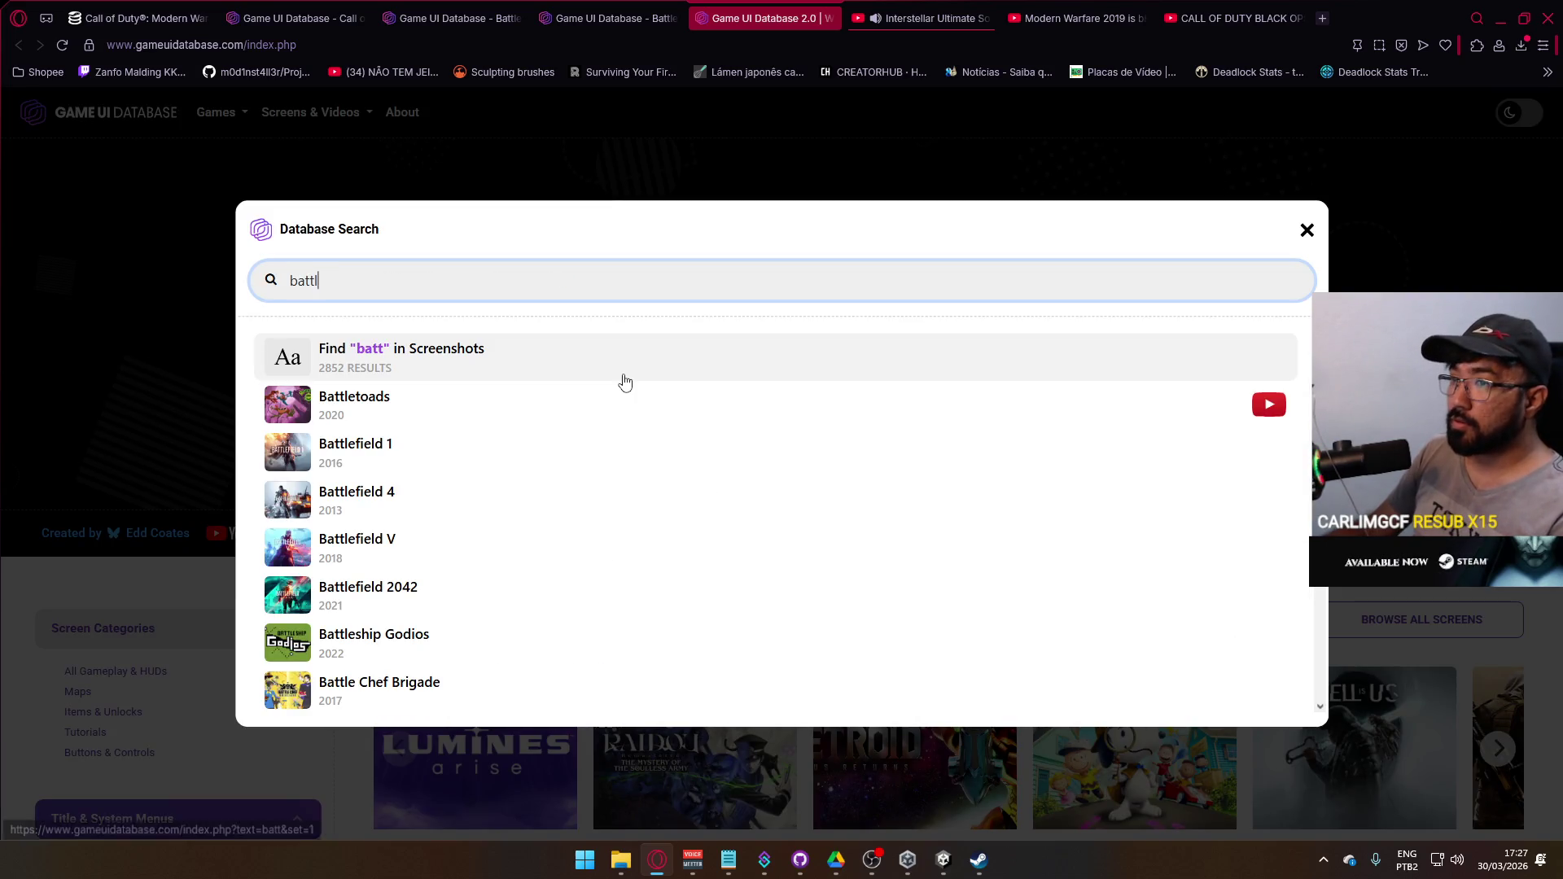
left_click(447, 446)
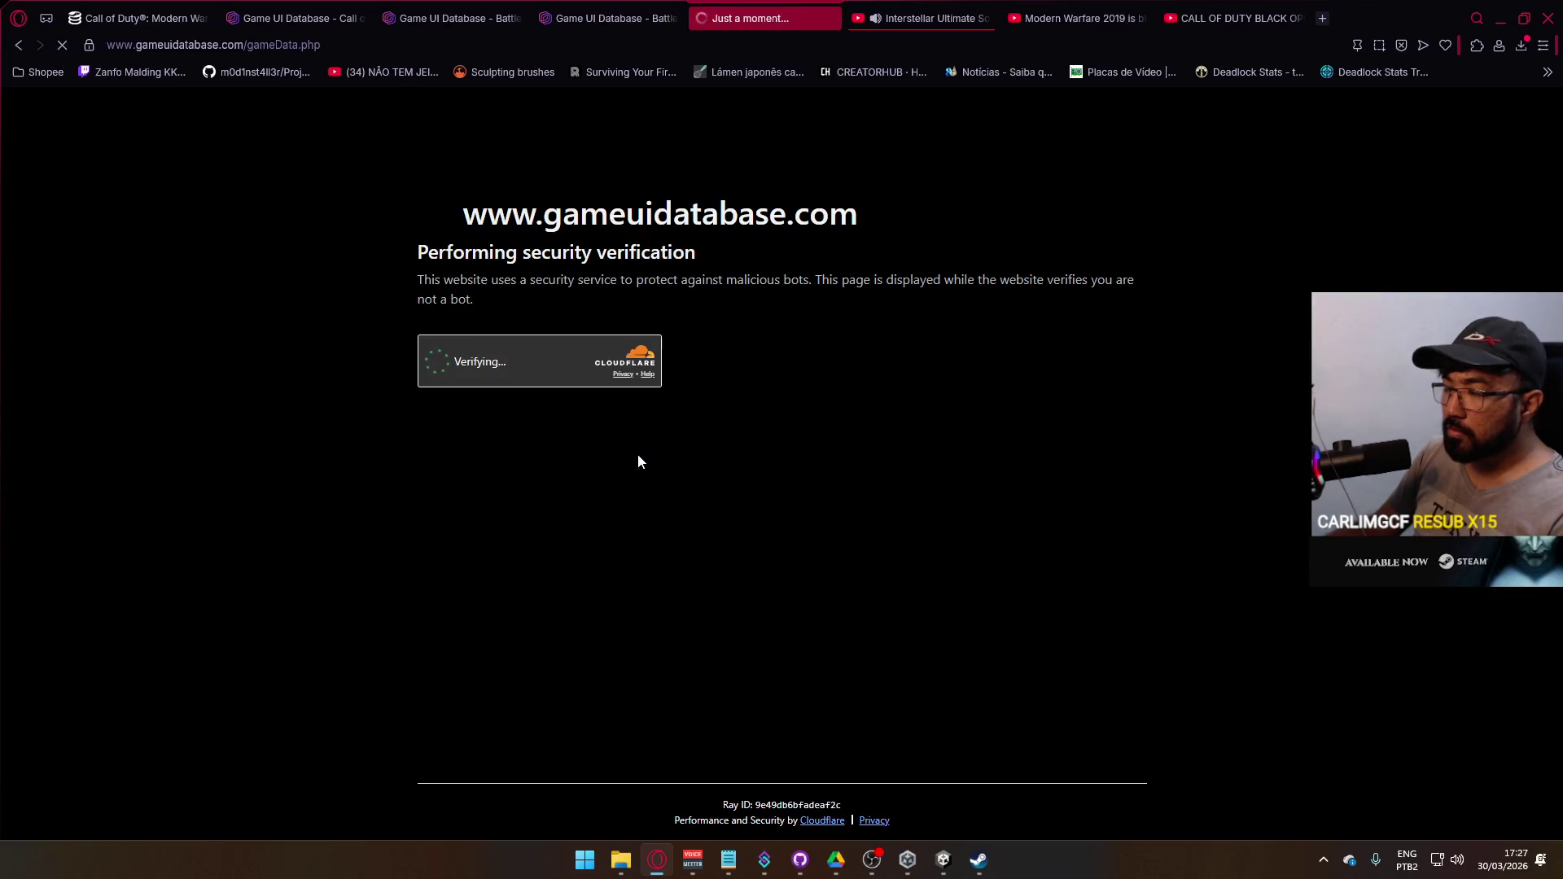
left_click(523, 364)
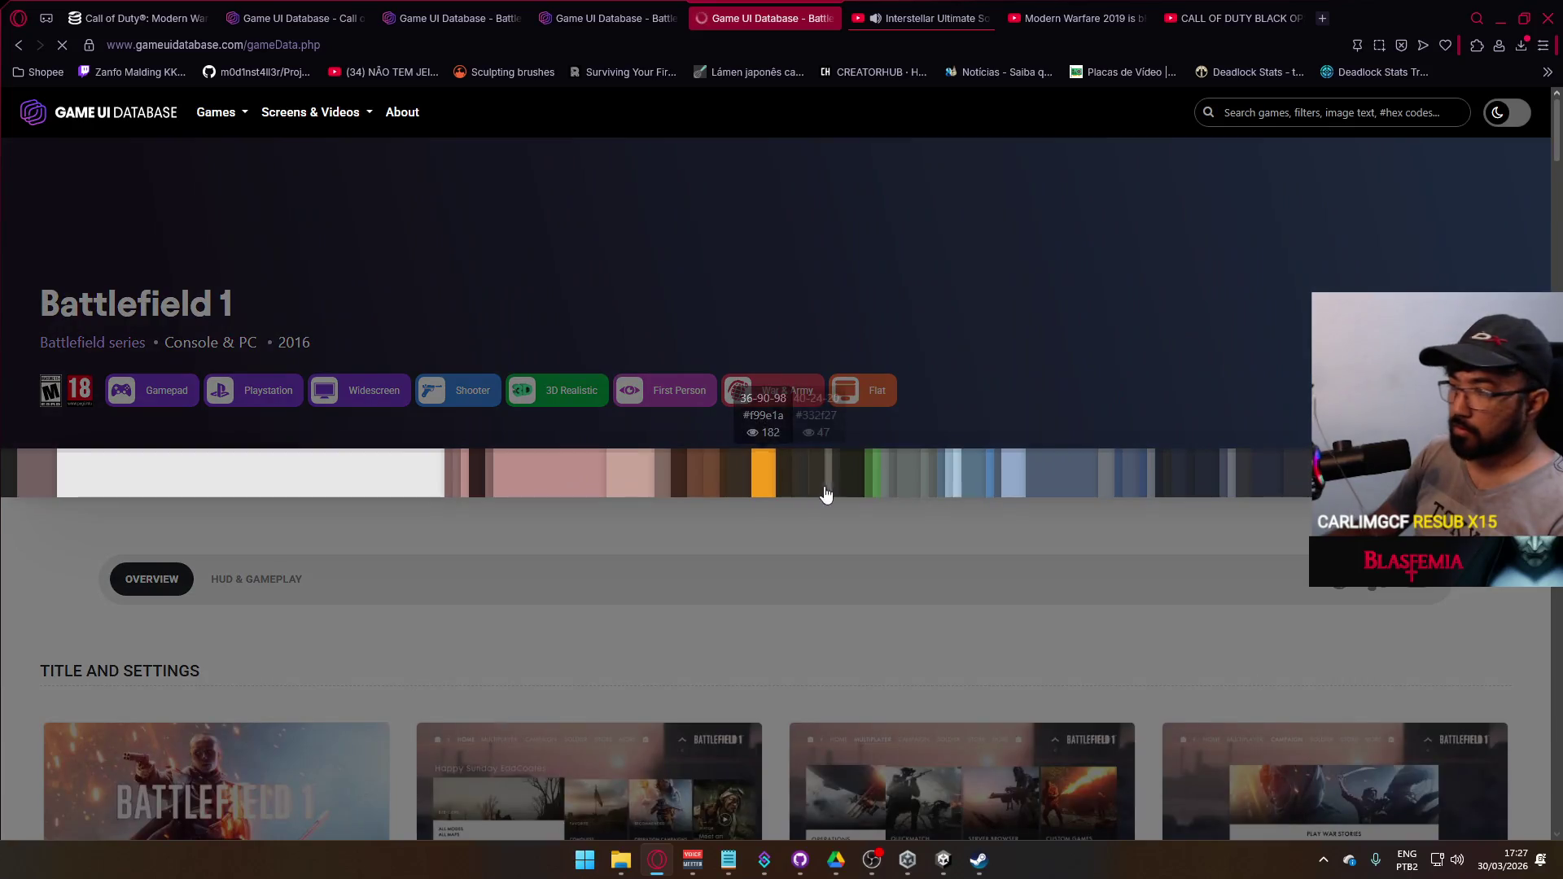
- Enlarge the second Chat Shortcuts & Emotes screenshot, then switch to the Black Ops Cold War video
scroll(930, 529, "down", 2)
scroll(931, 529, "down", 10)
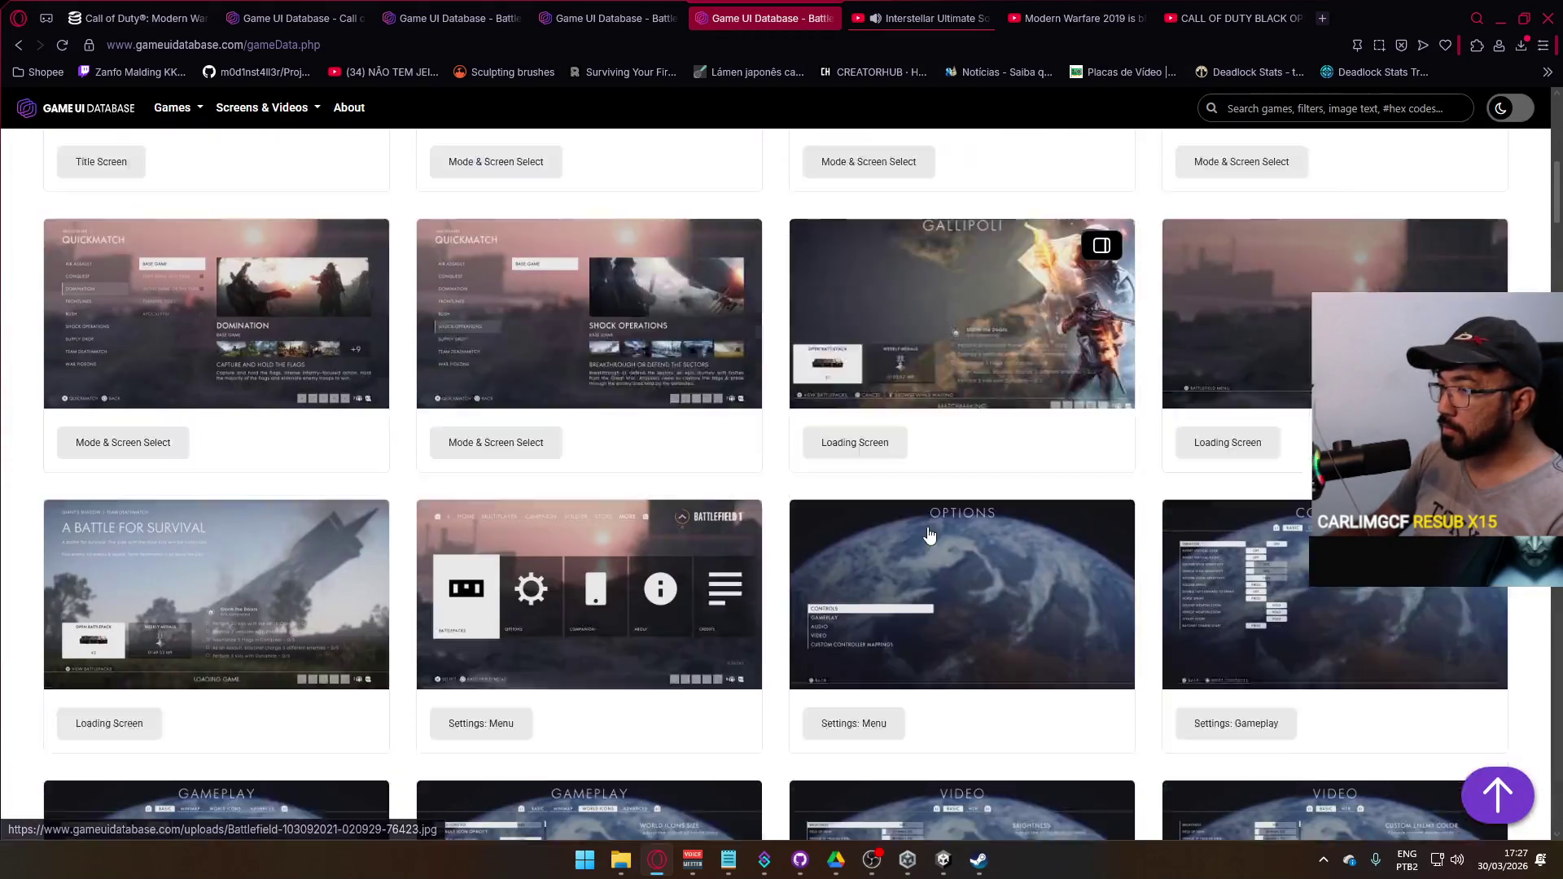
scroll(930, 537, "down", 10)
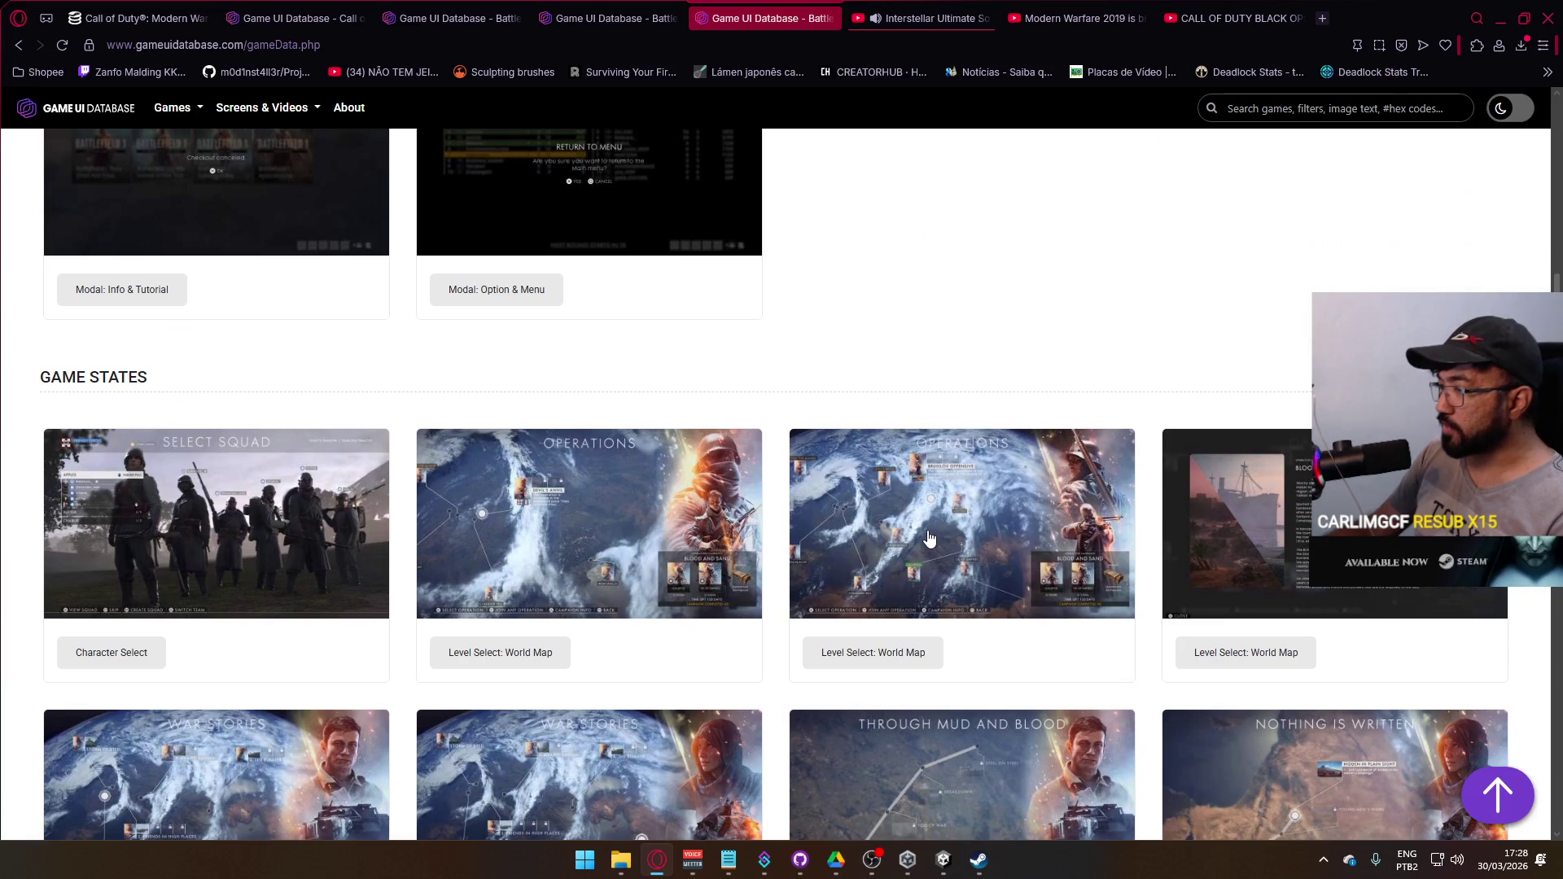
scroll(928, 549, "down", 4)
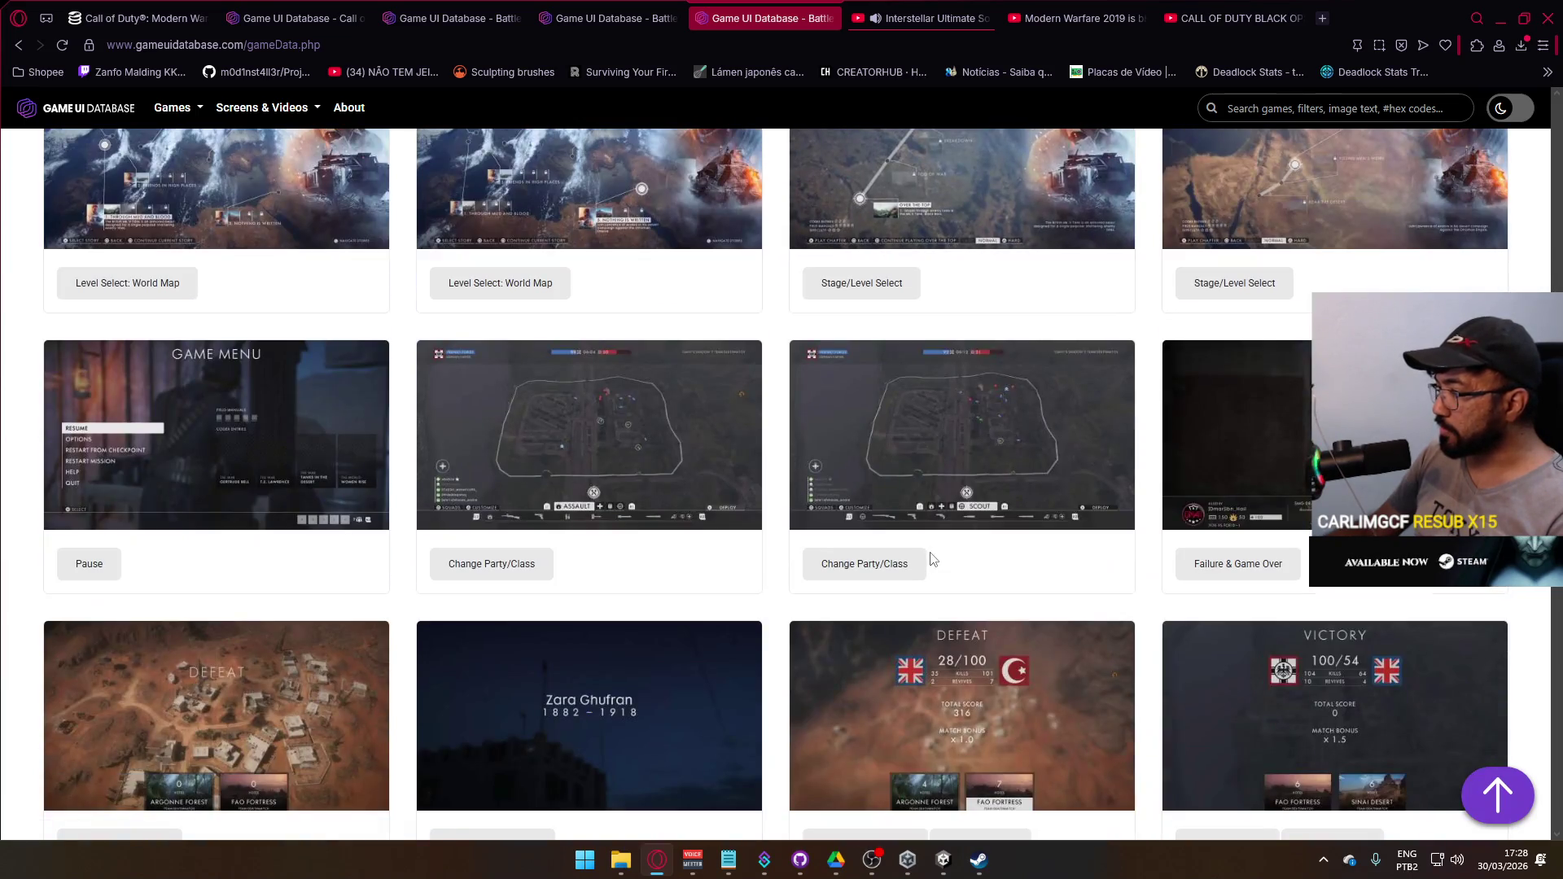
scroll(933, 558, "down", 13)
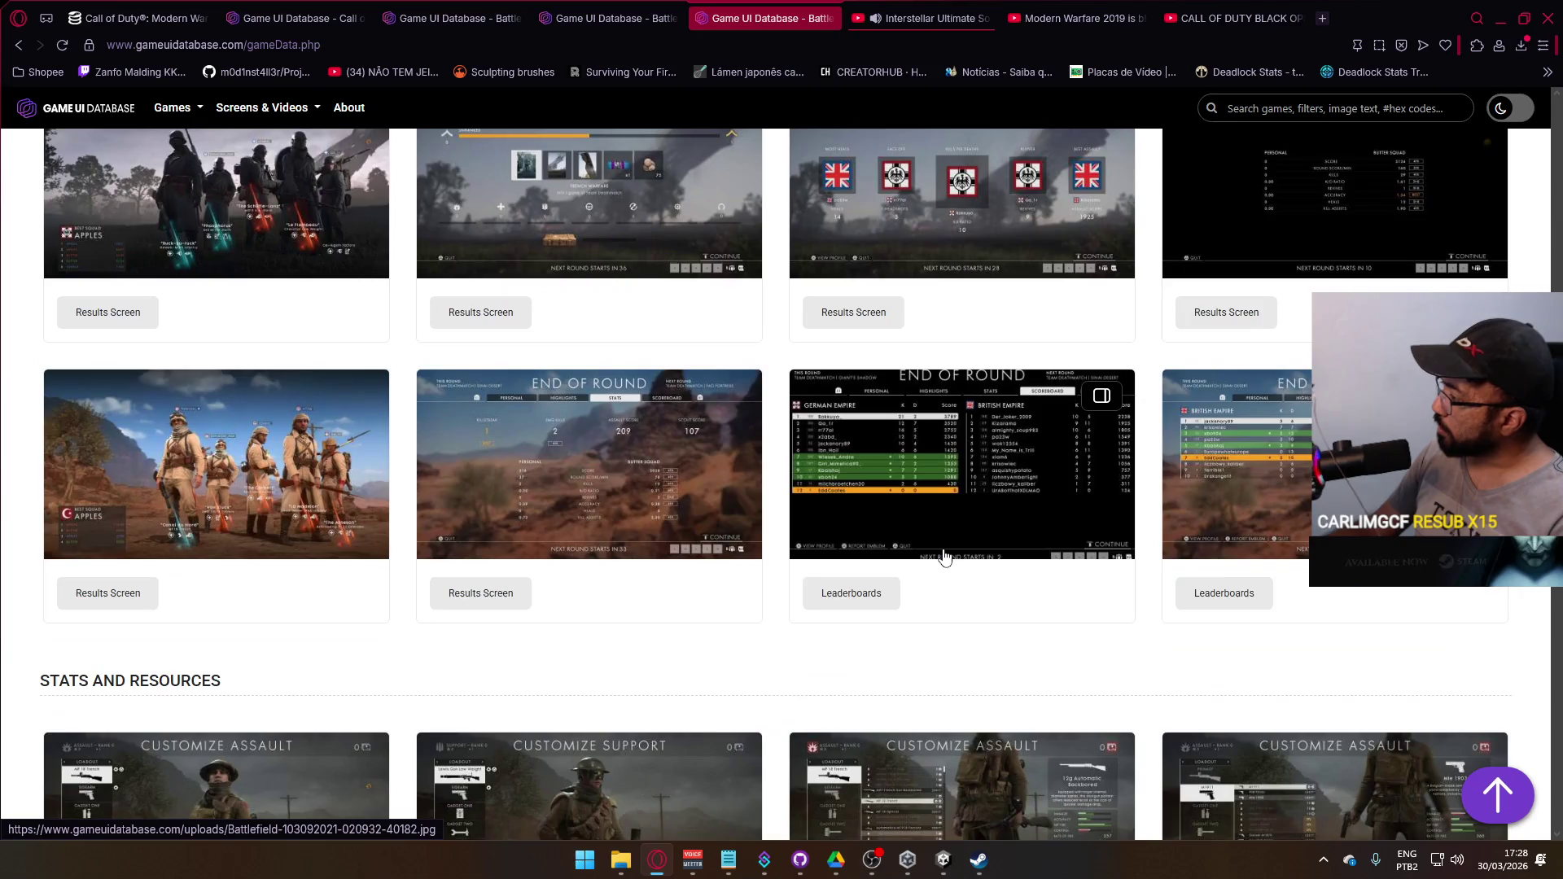
scroll(946, 557, "down", 17)
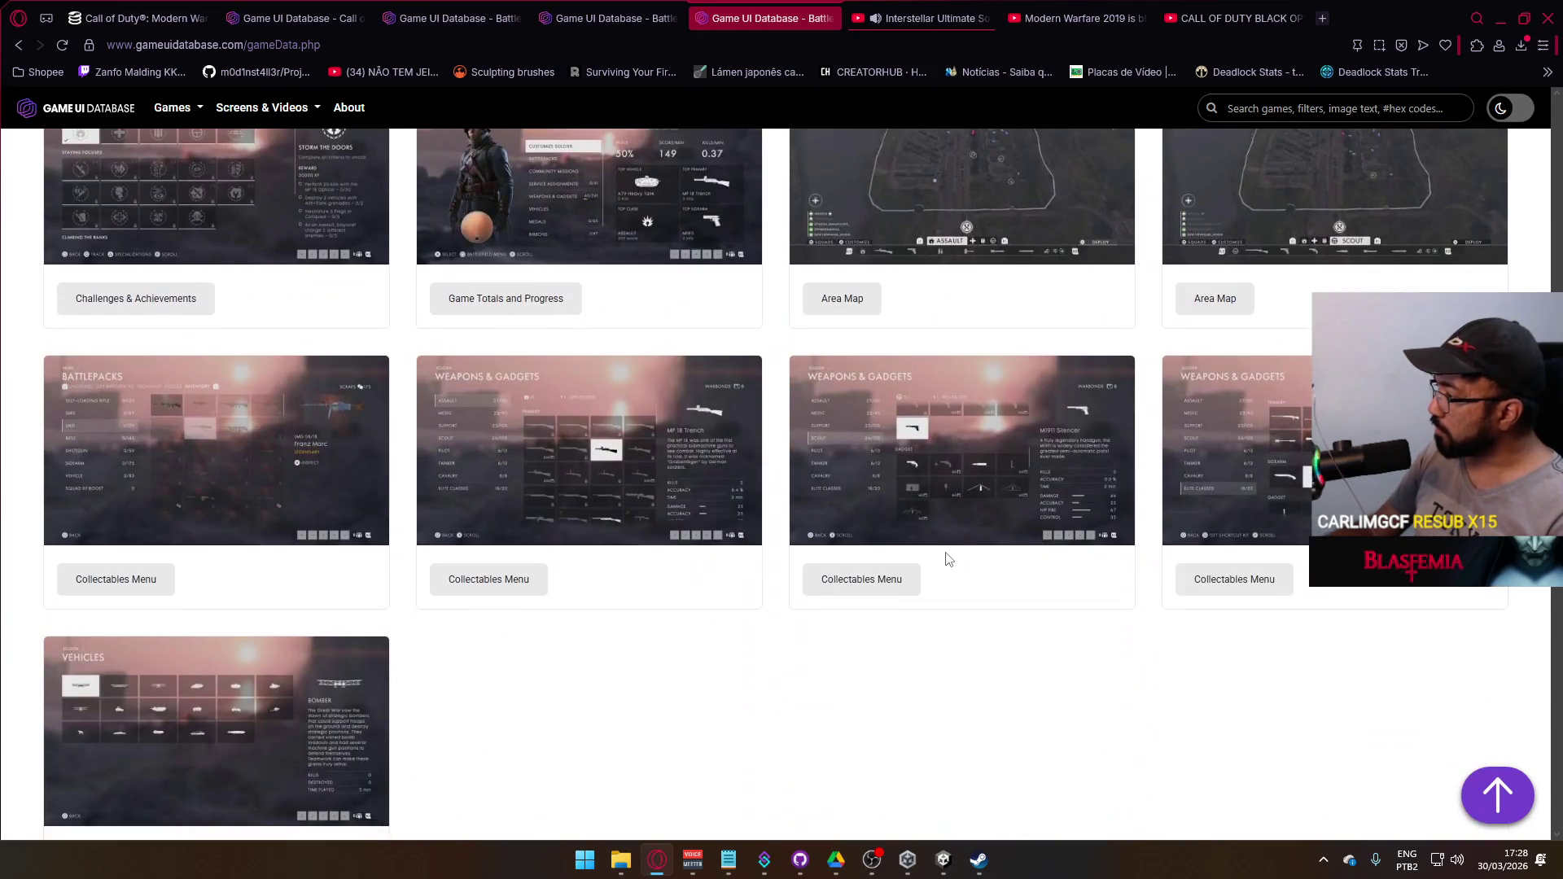
scroll(947, 559, "down", 13)
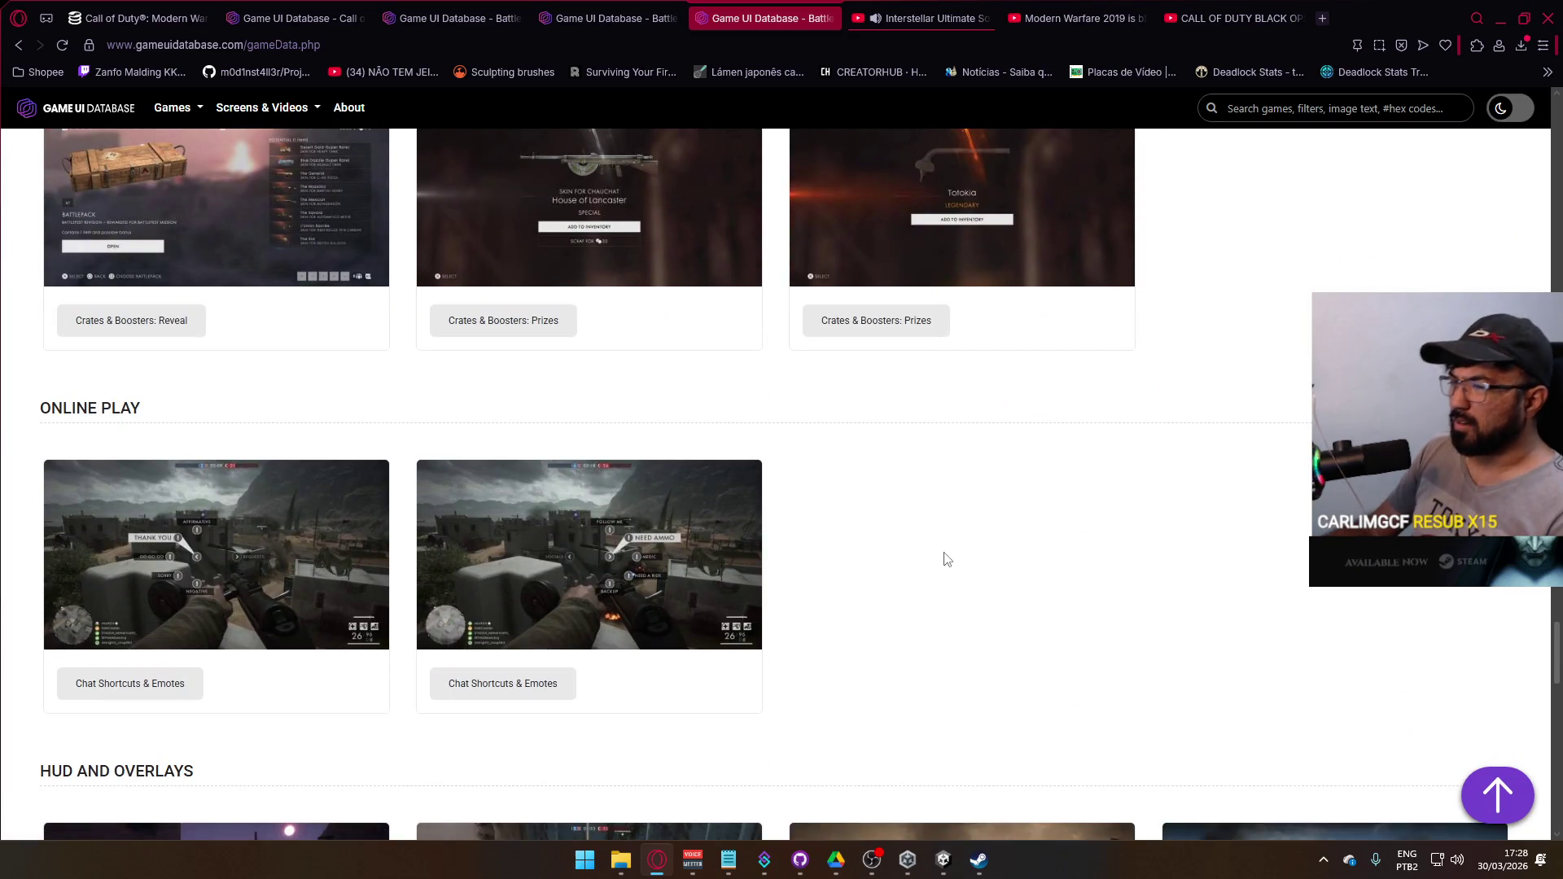
left_click(638, 524)
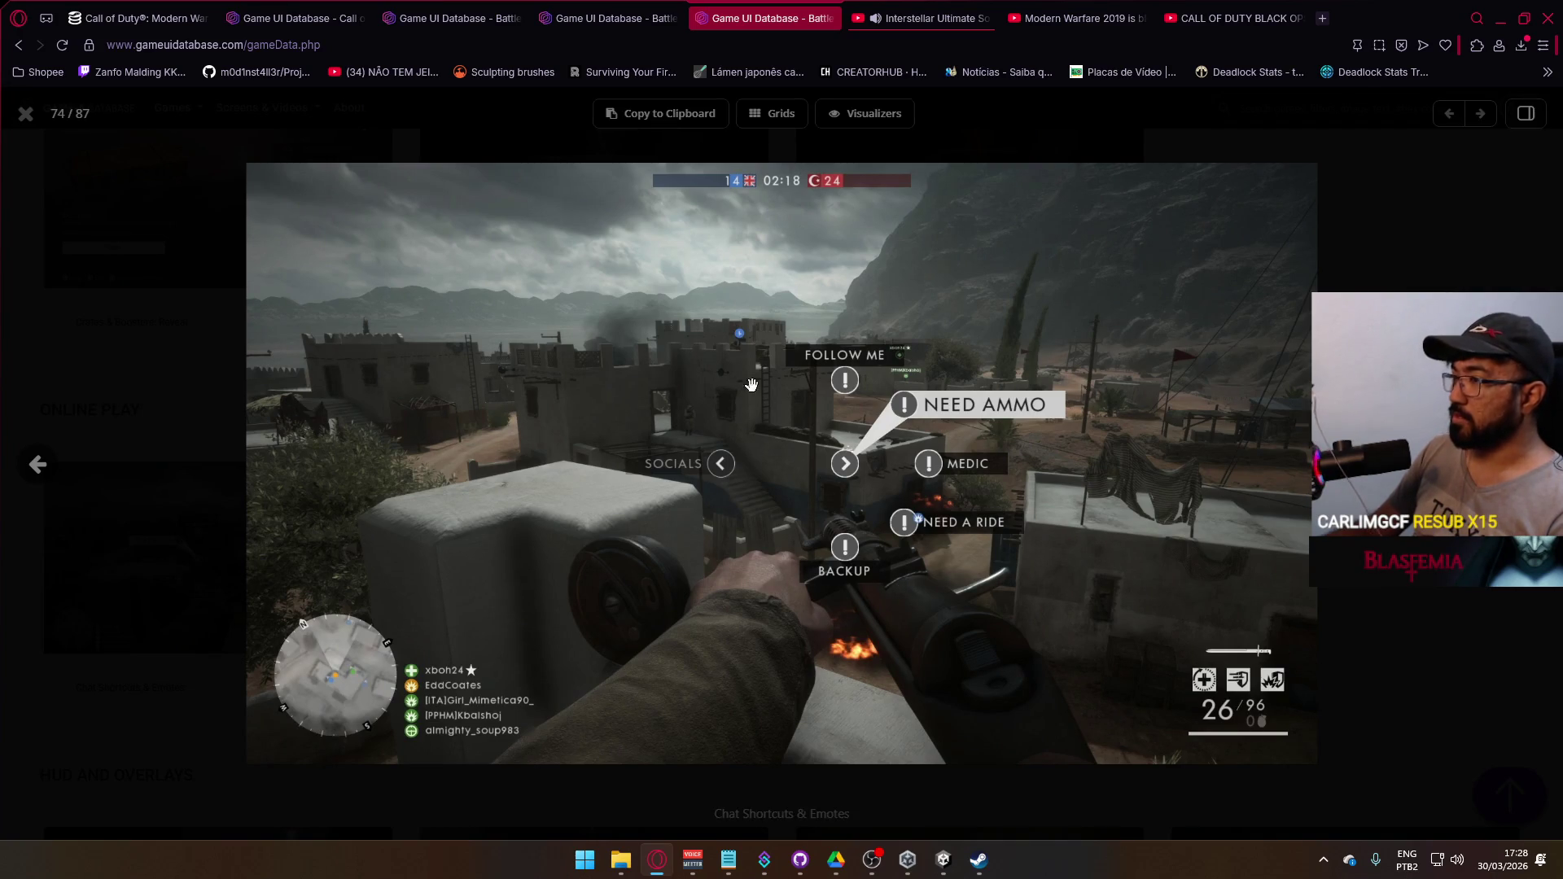
left_click(403, 44)
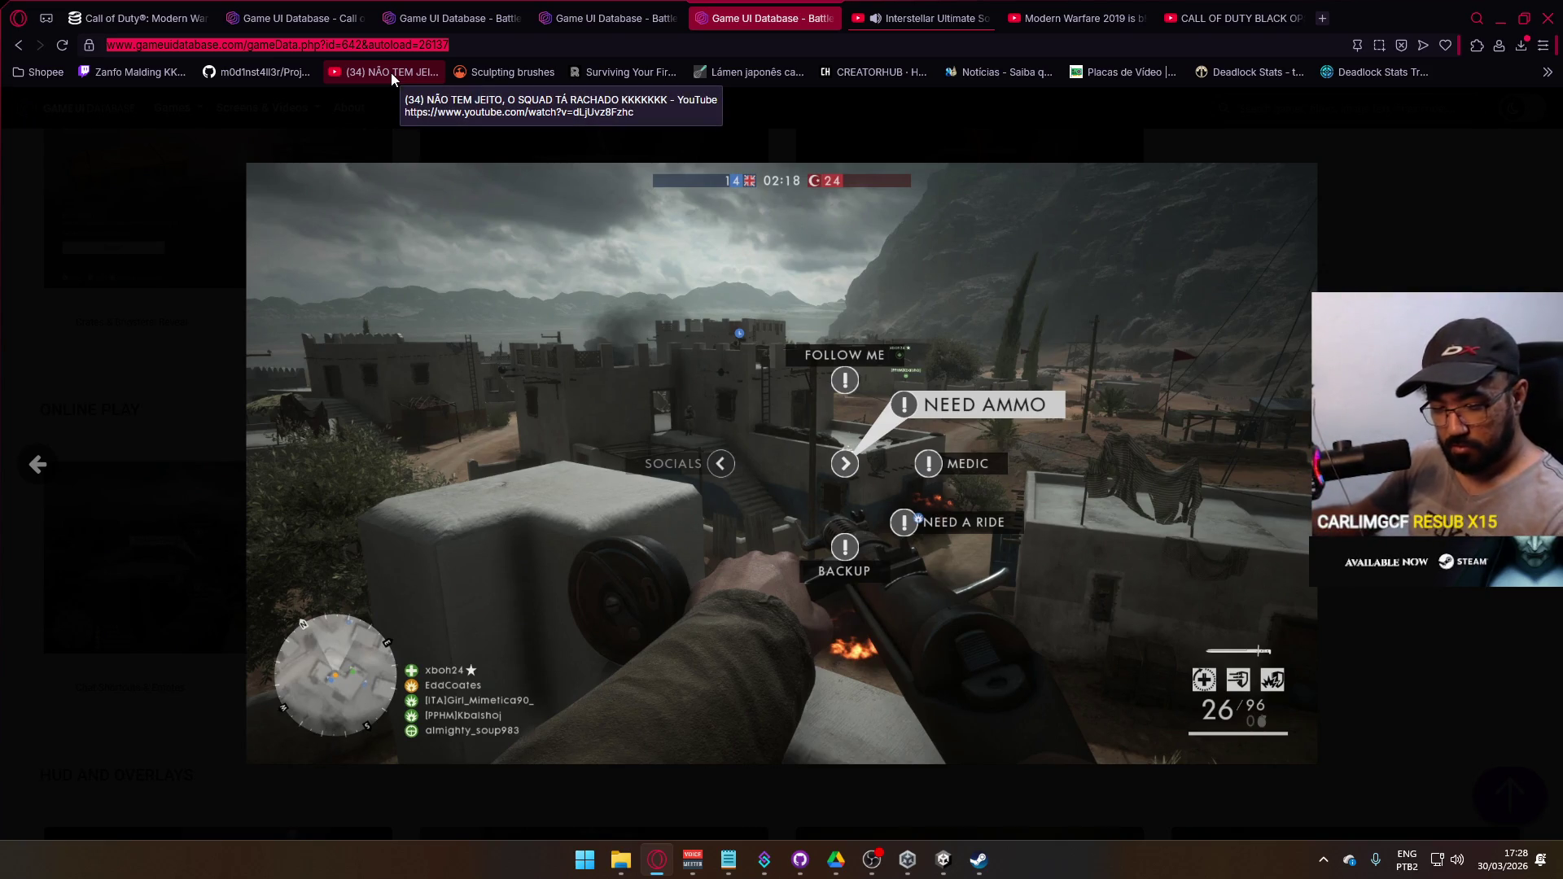
left_click(1248, 11)
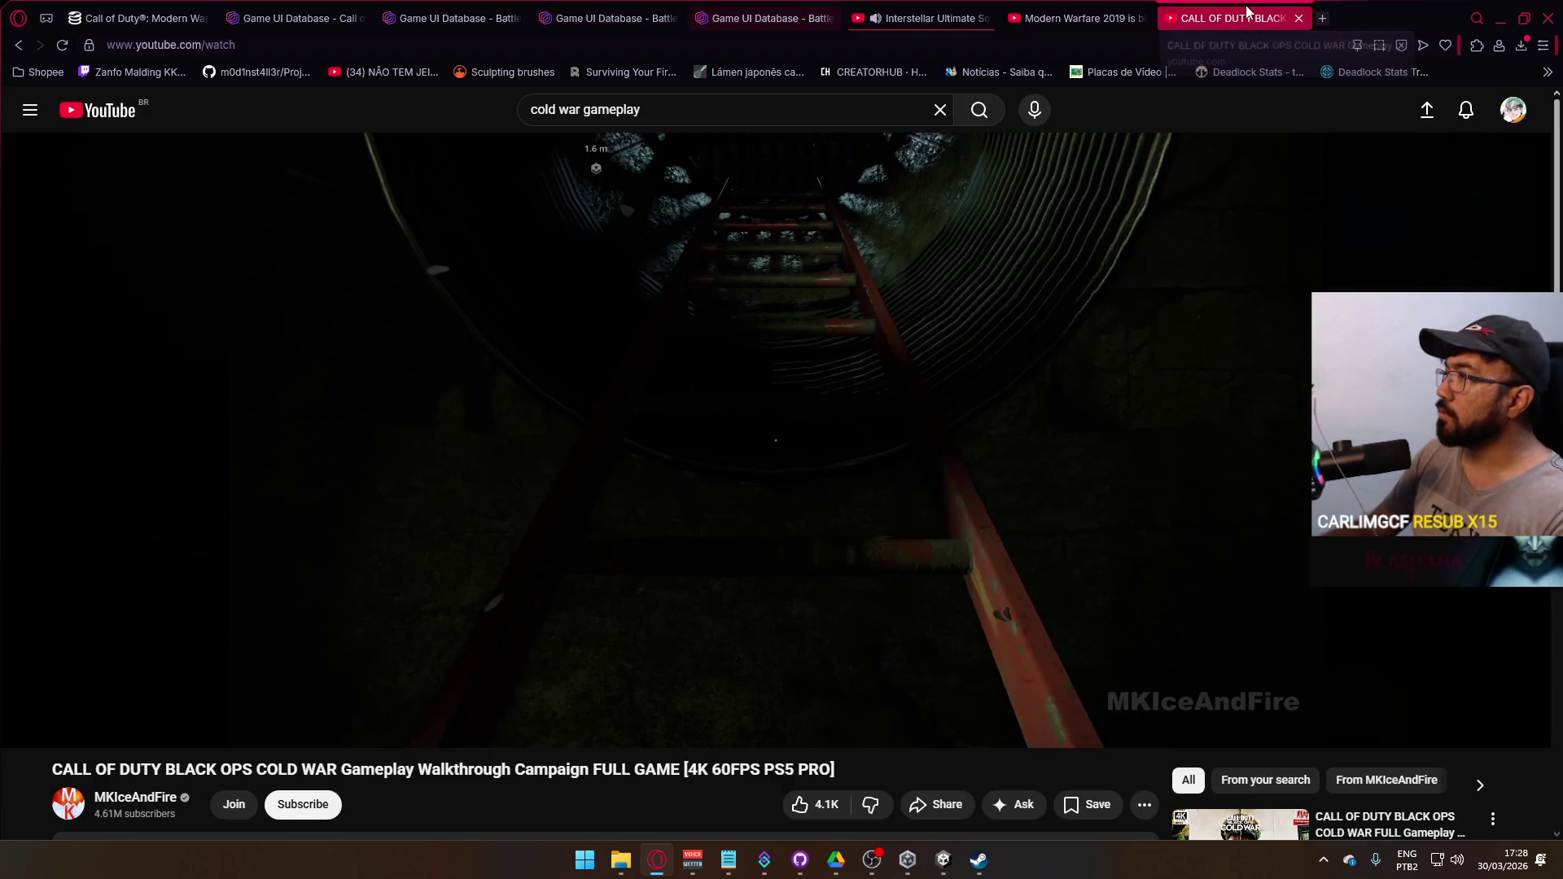
- Open the YouTube home page in a new tab from the Interstellar soundtrack video
left_click(880, 8)
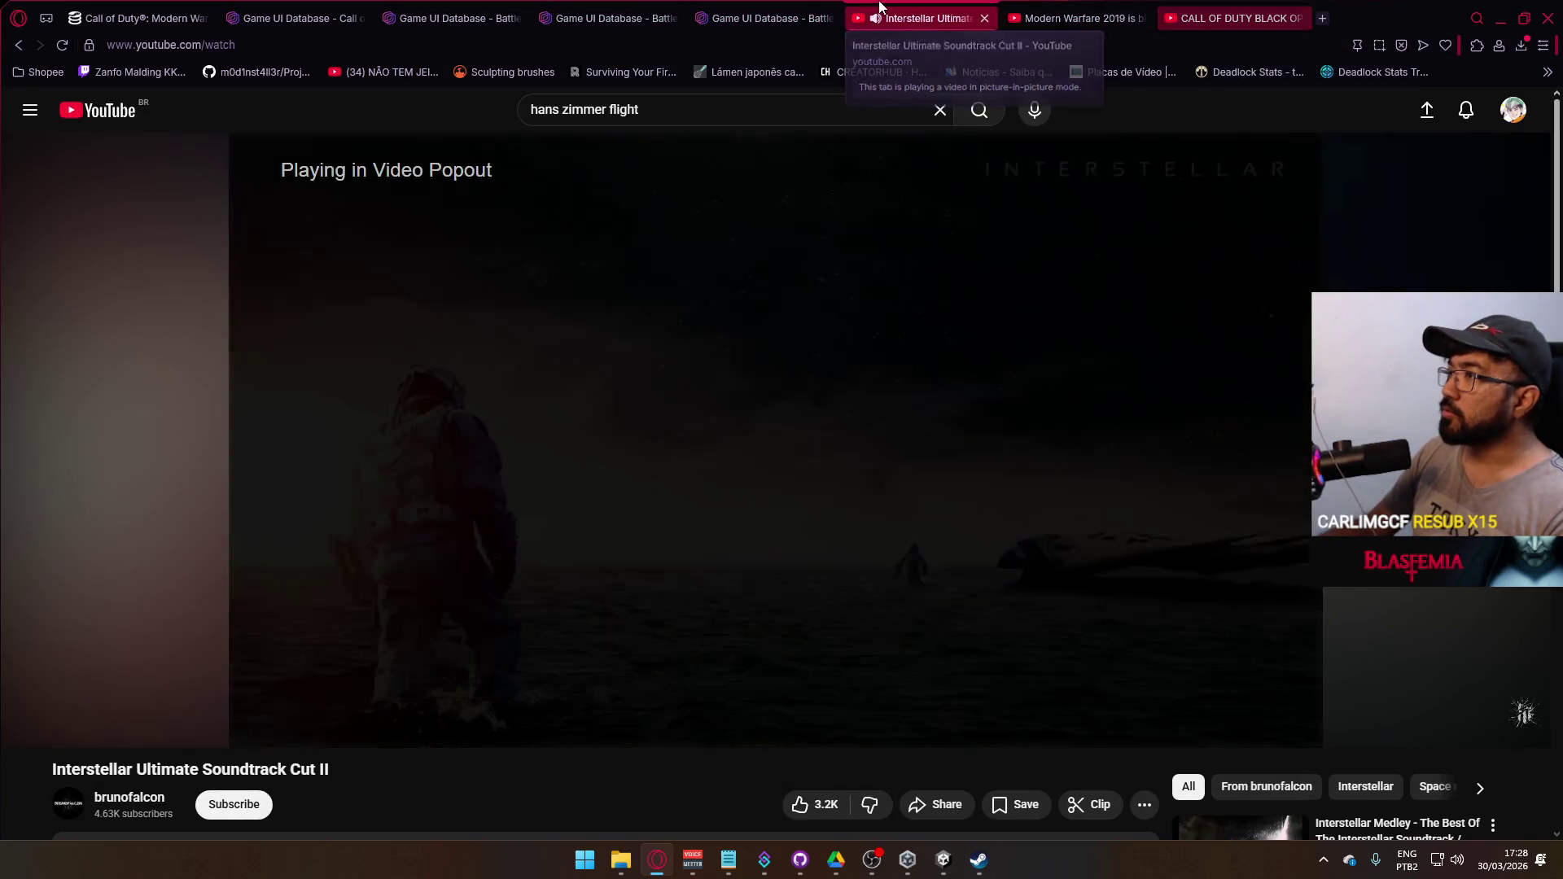
right_click(104, 113)
left_click(199, 129)
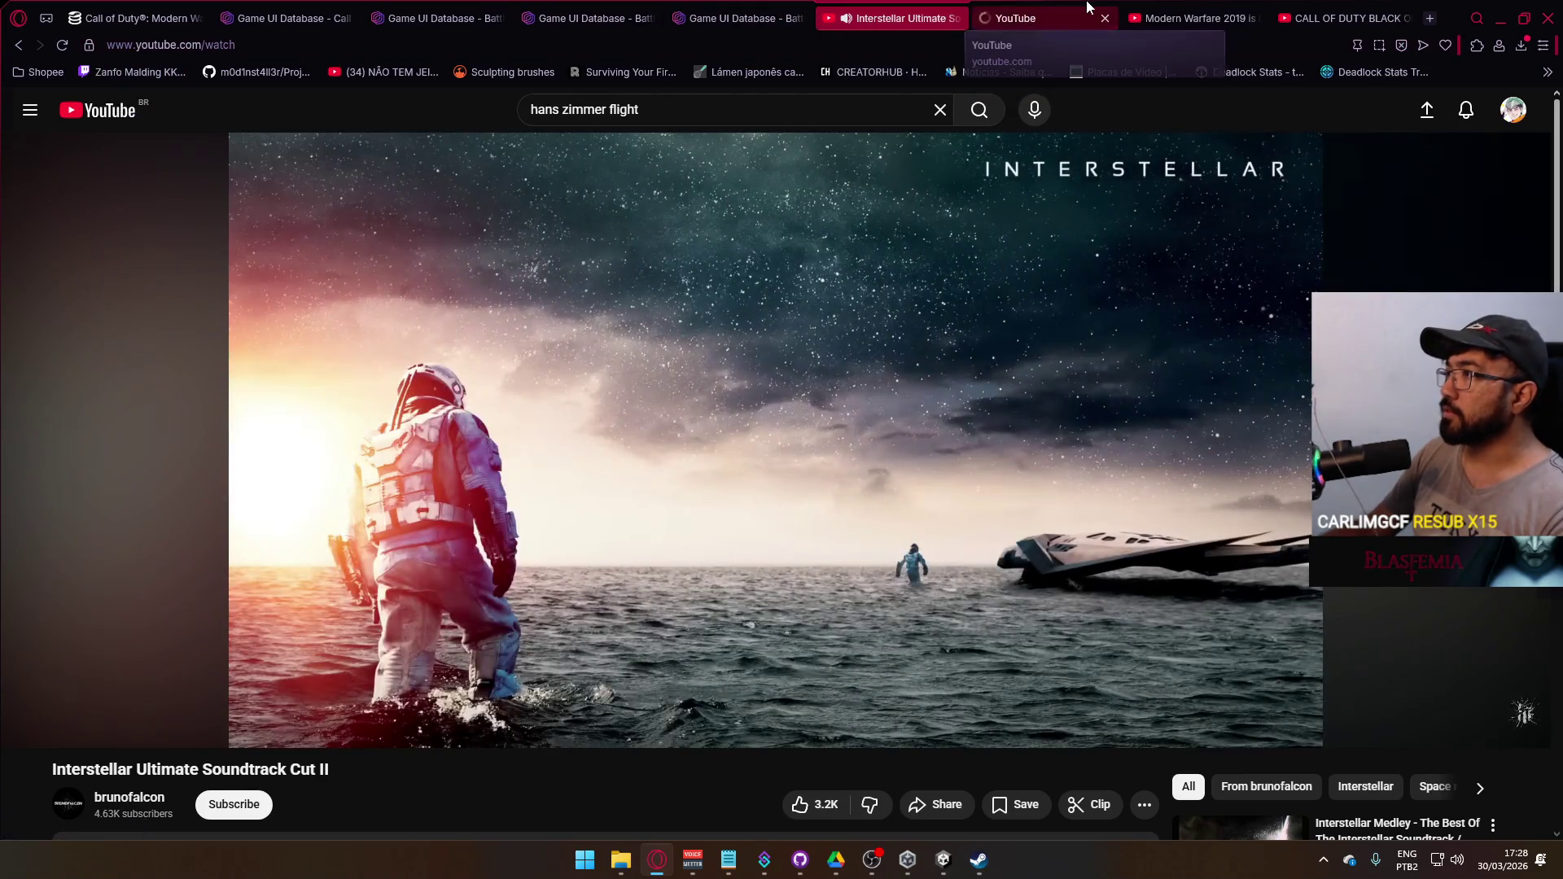
left_click(1086, 7)
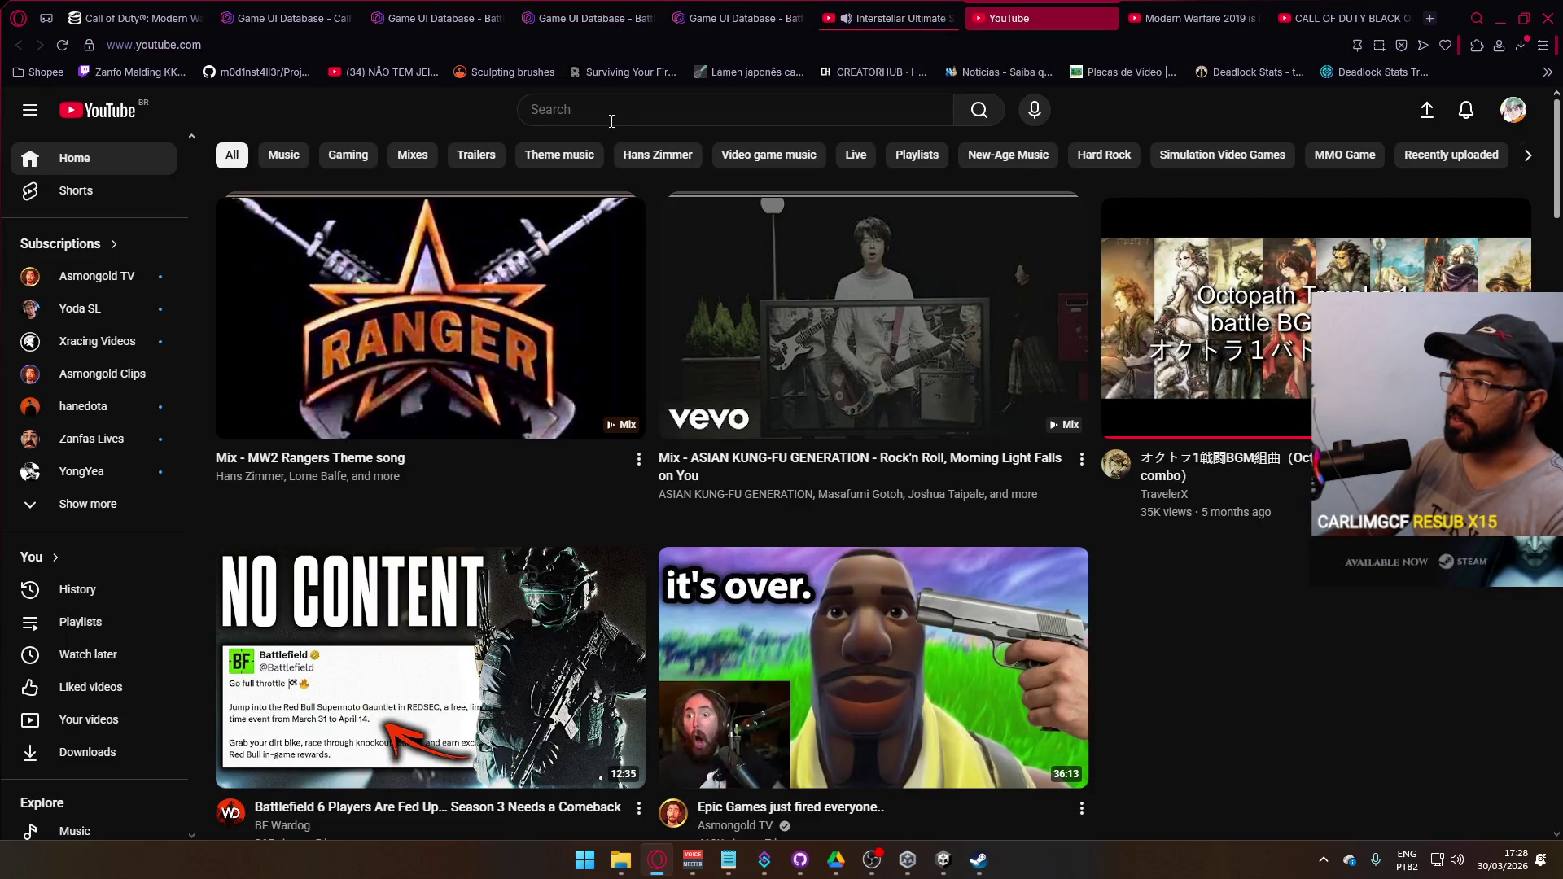
- Search 'battlefield 3 gameplay' and open the Multiplayer Ultra Graphics gameplay video
left_click(642, 112)
type("n")
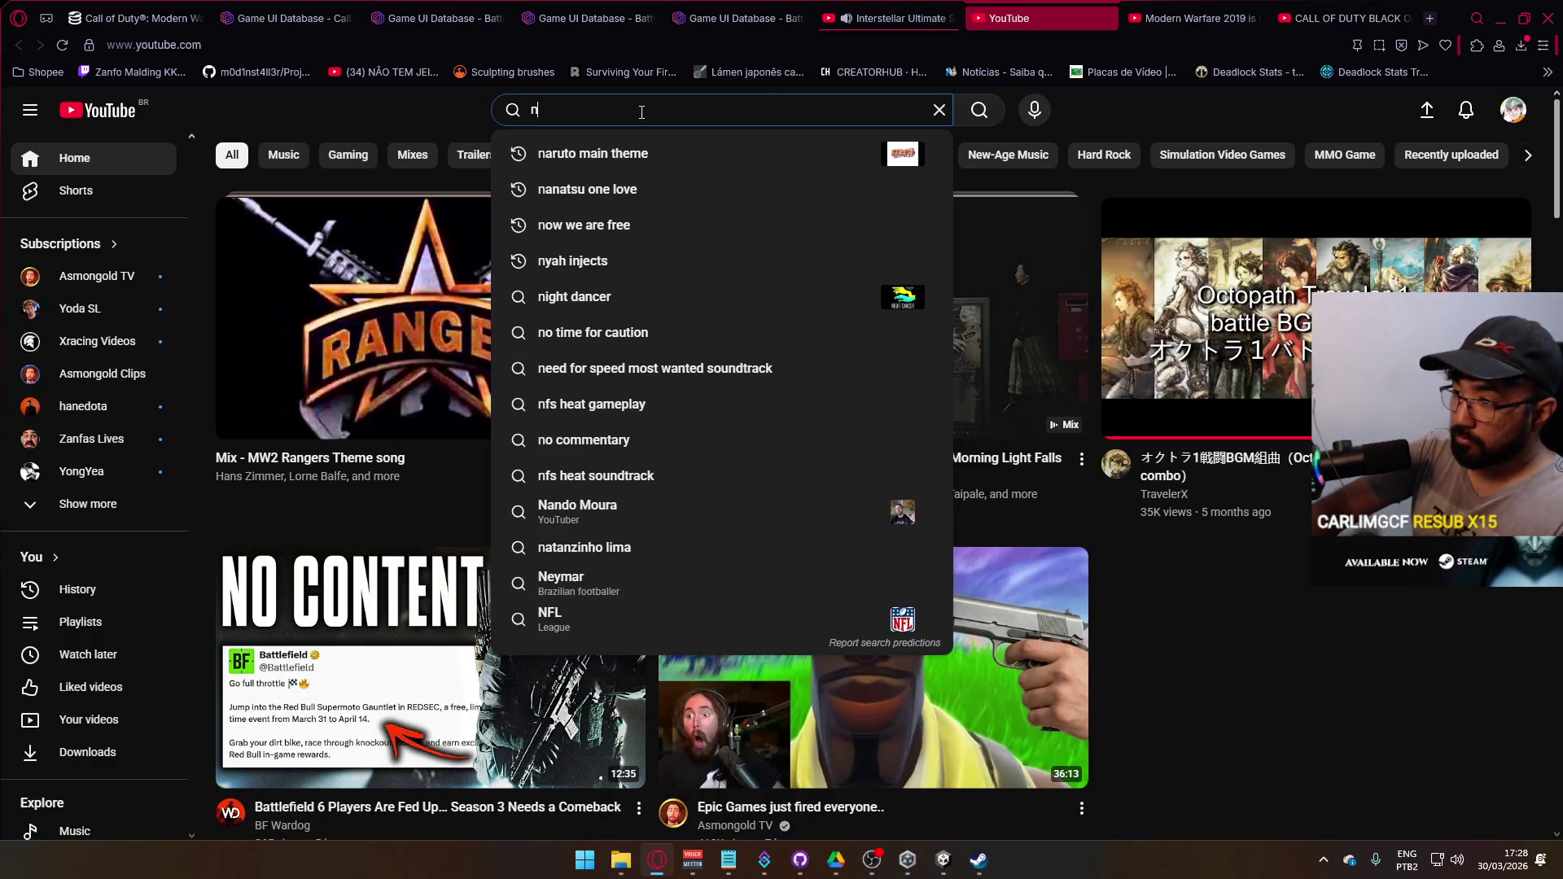
type("attle field 3")
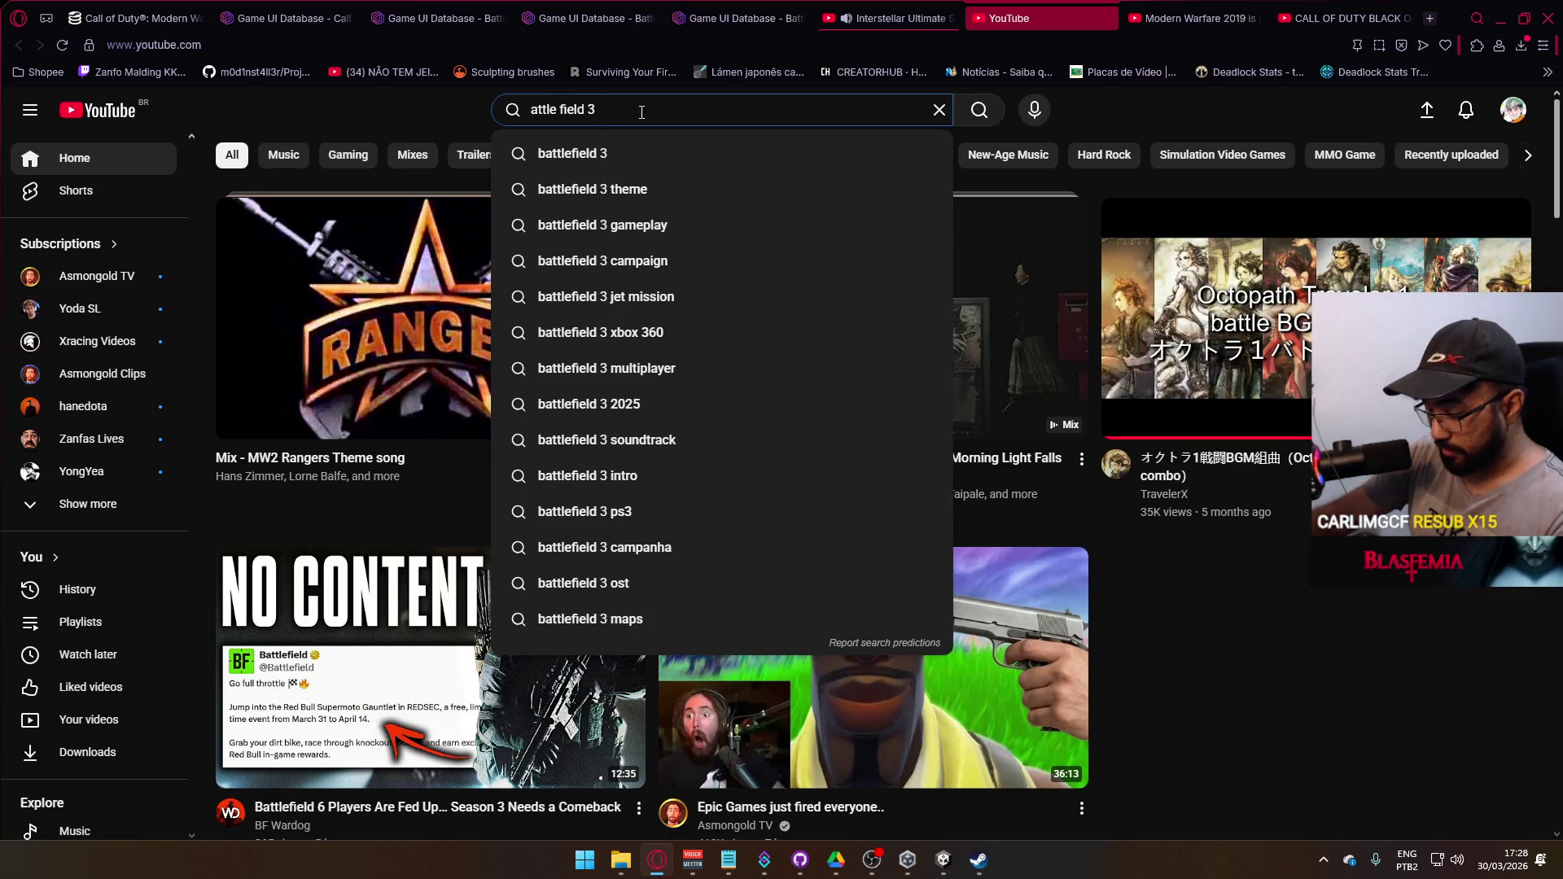
type("b")
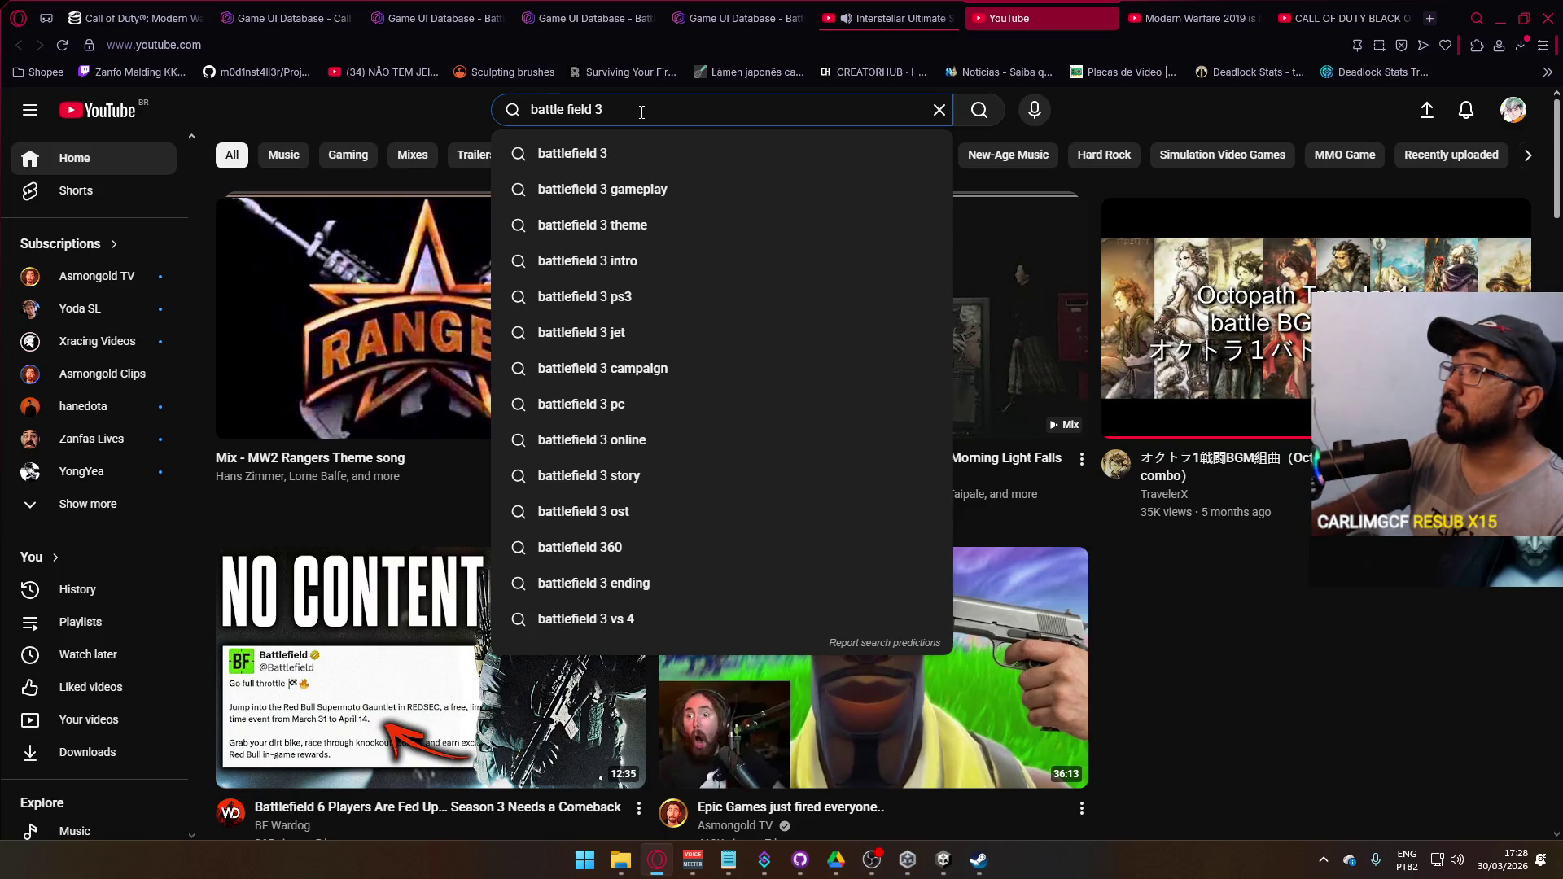
left_click(633, 190)
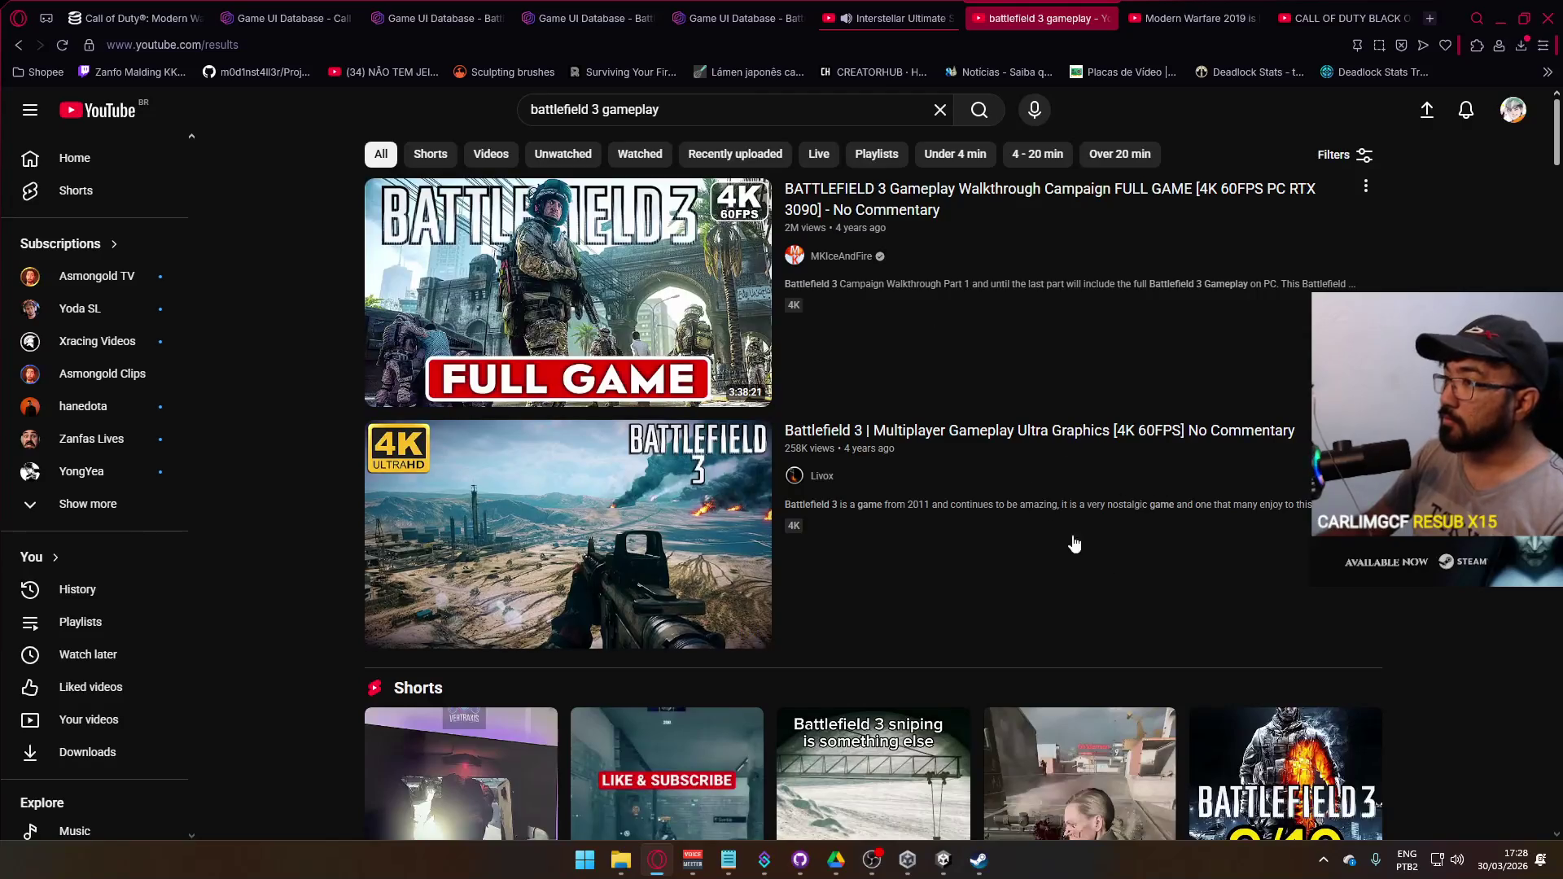
mouse_move(1101, 560)
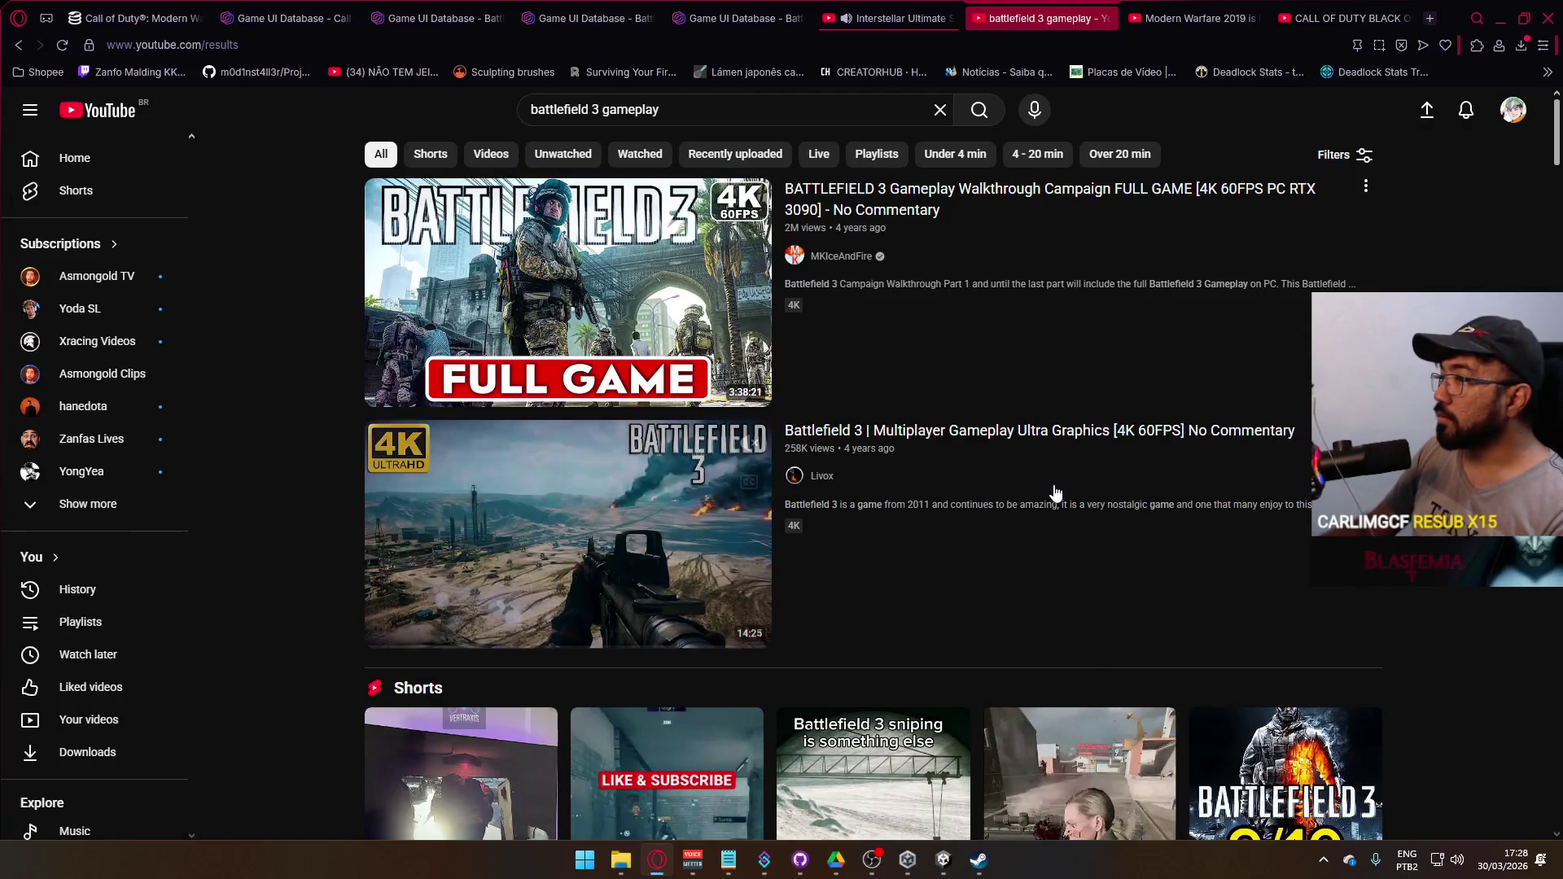
left_click(1014, 606)
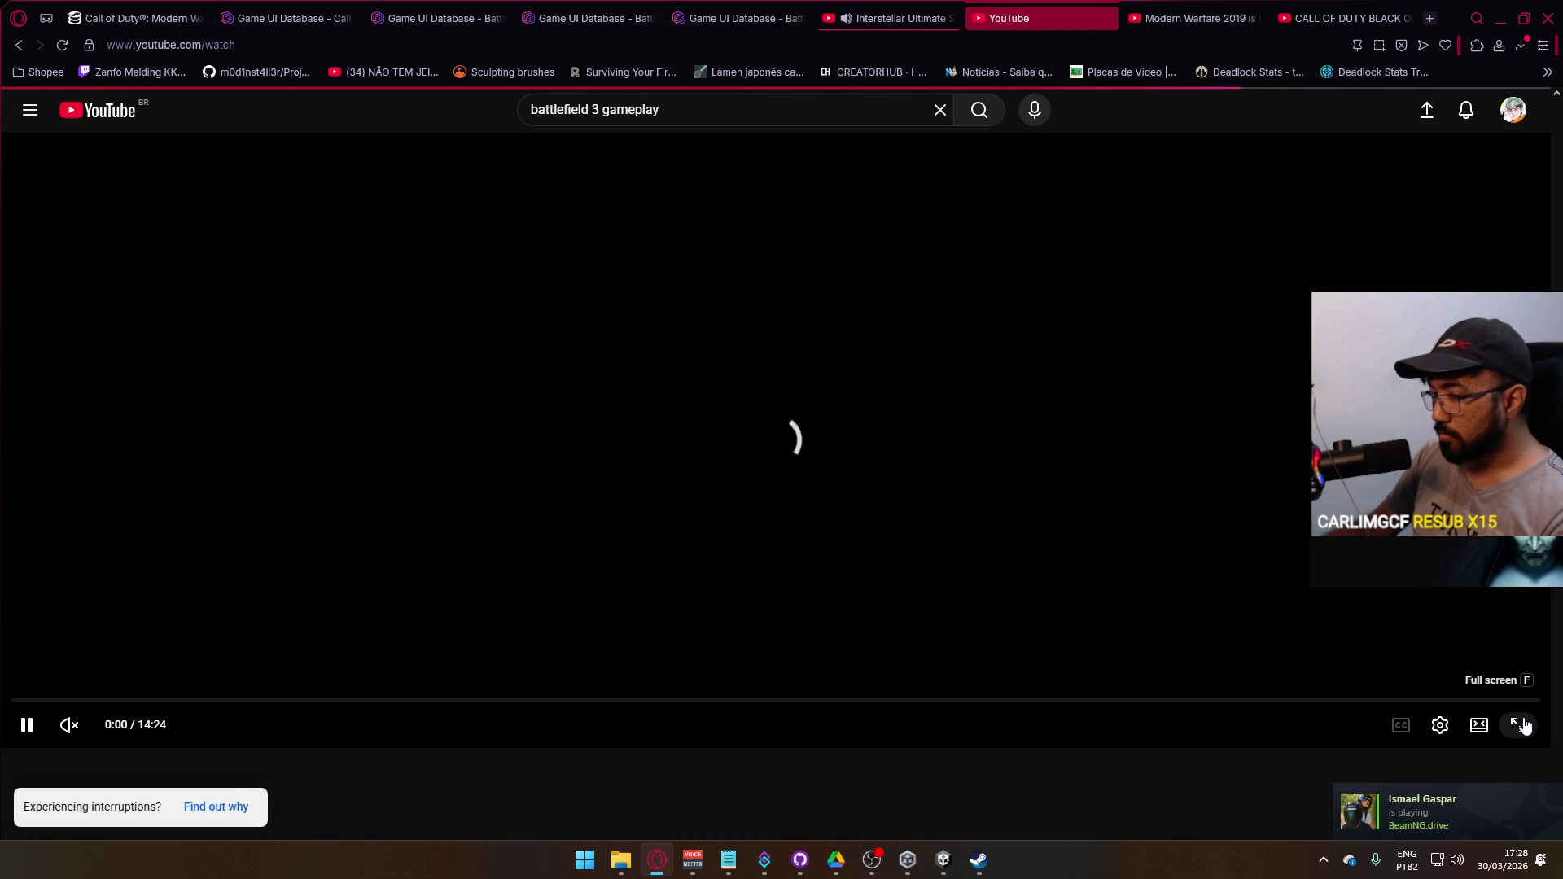
- Watch it full screen, pause at 0:07, exit full screen, and return to Game UI Database
left_click(1519, 724)
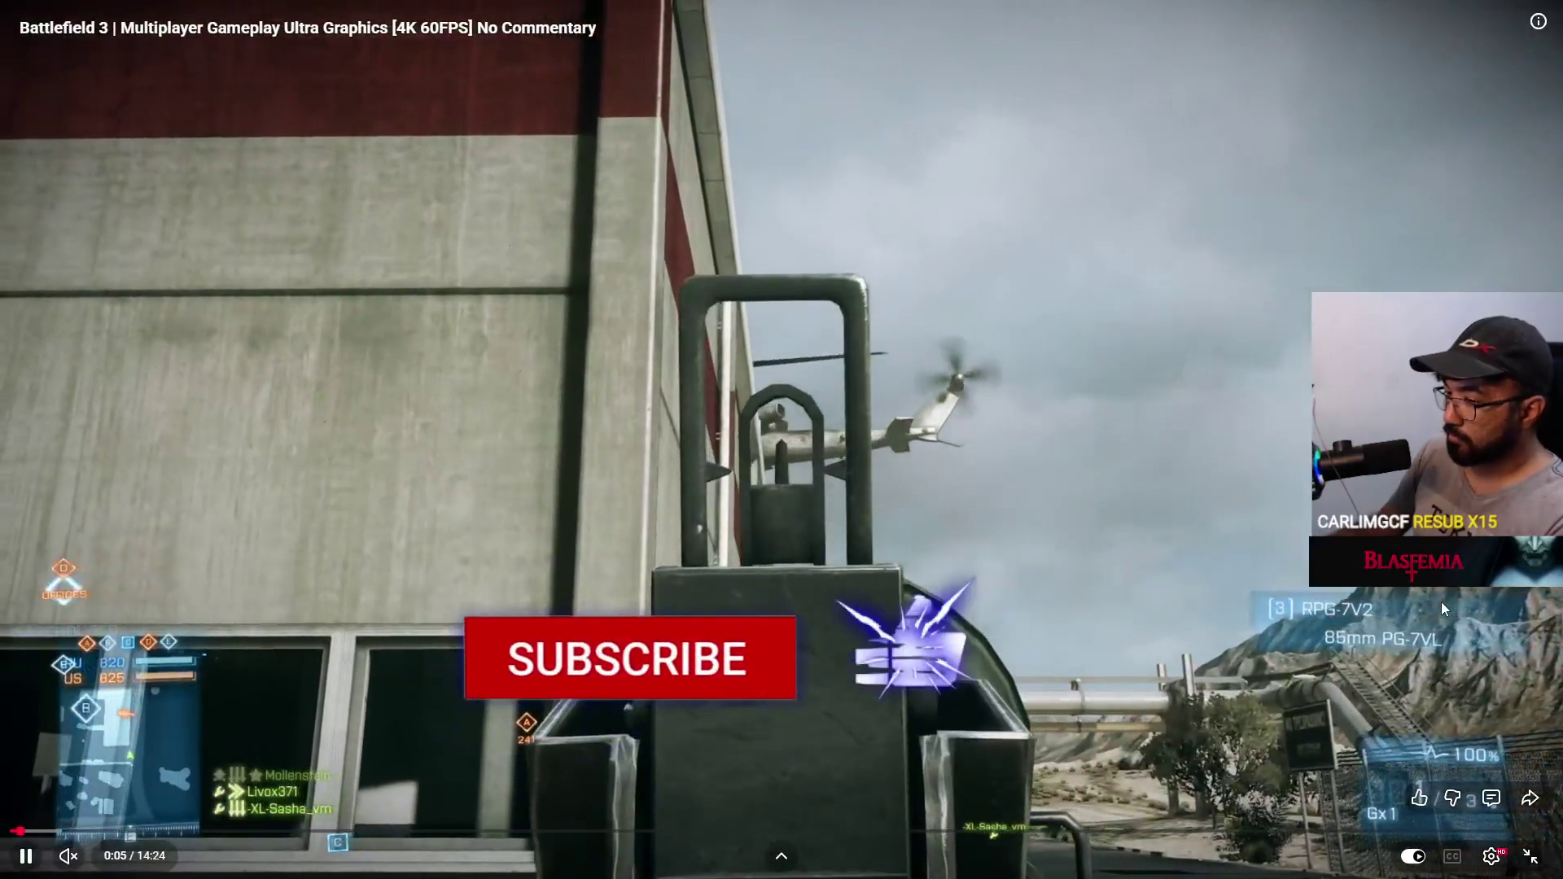
key("space")
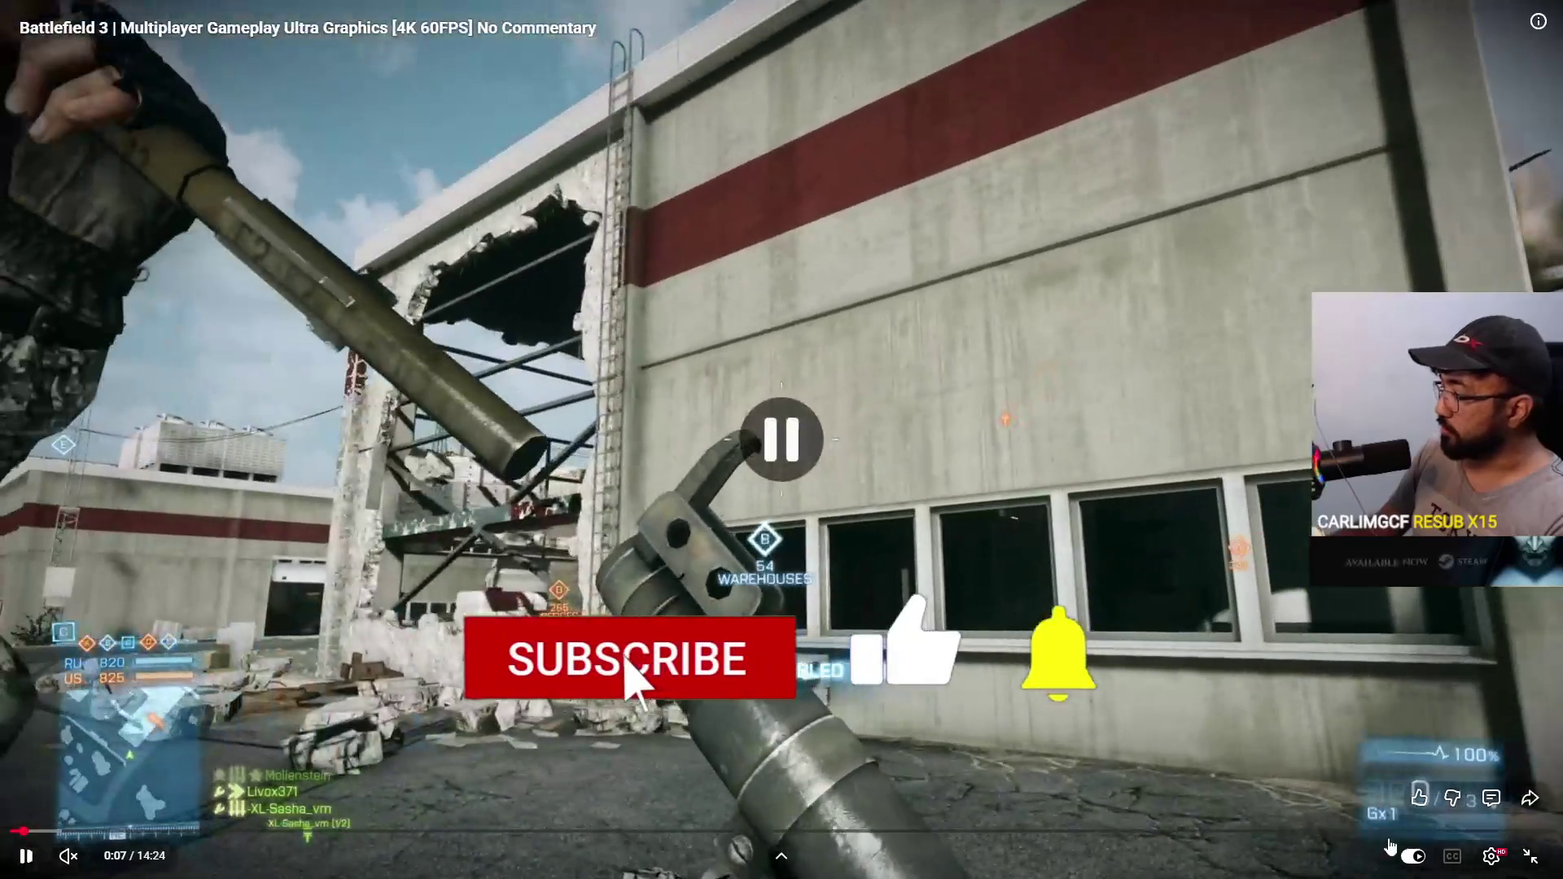
left_click(1544, 864)
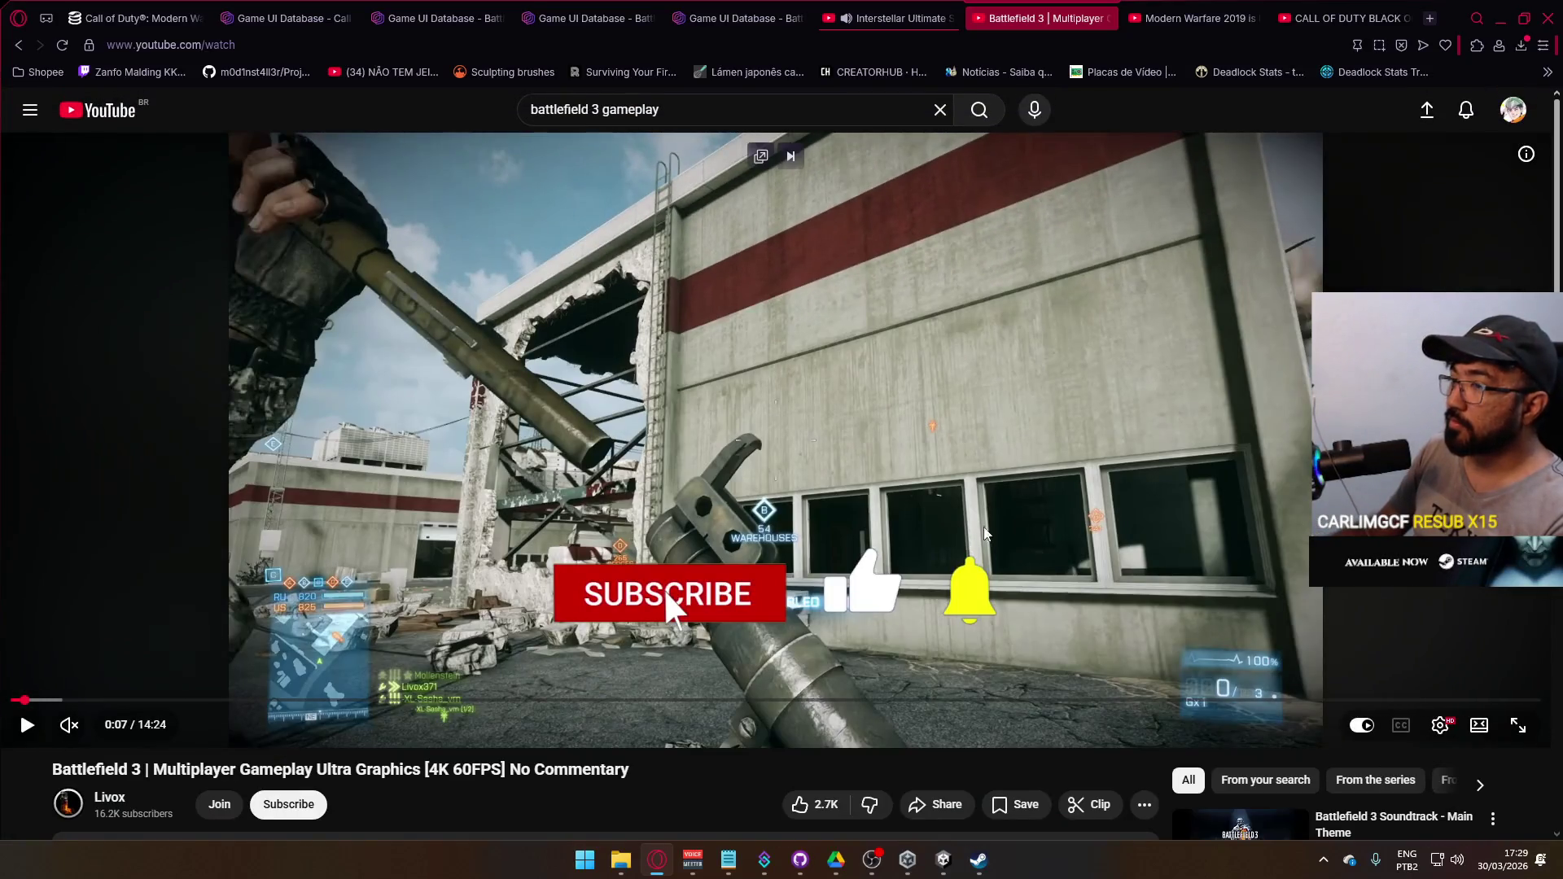
left_click(581, 8)
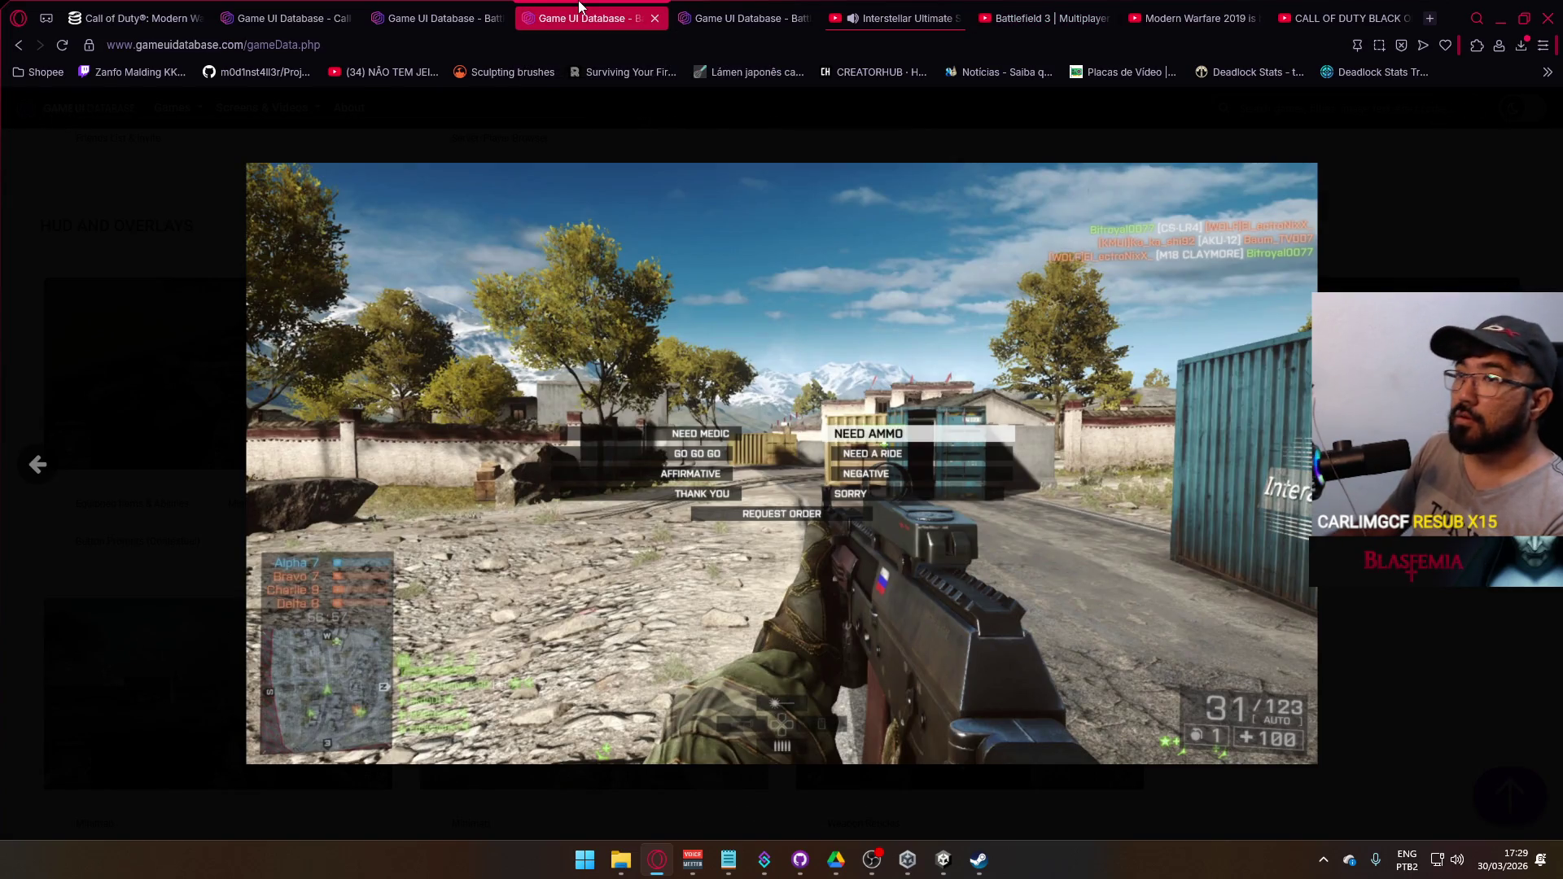
- Close the Battlefield comms-menu screenshot tab and cycle tabs to the Call of Duty: Warzone page
left_click(654, 18)
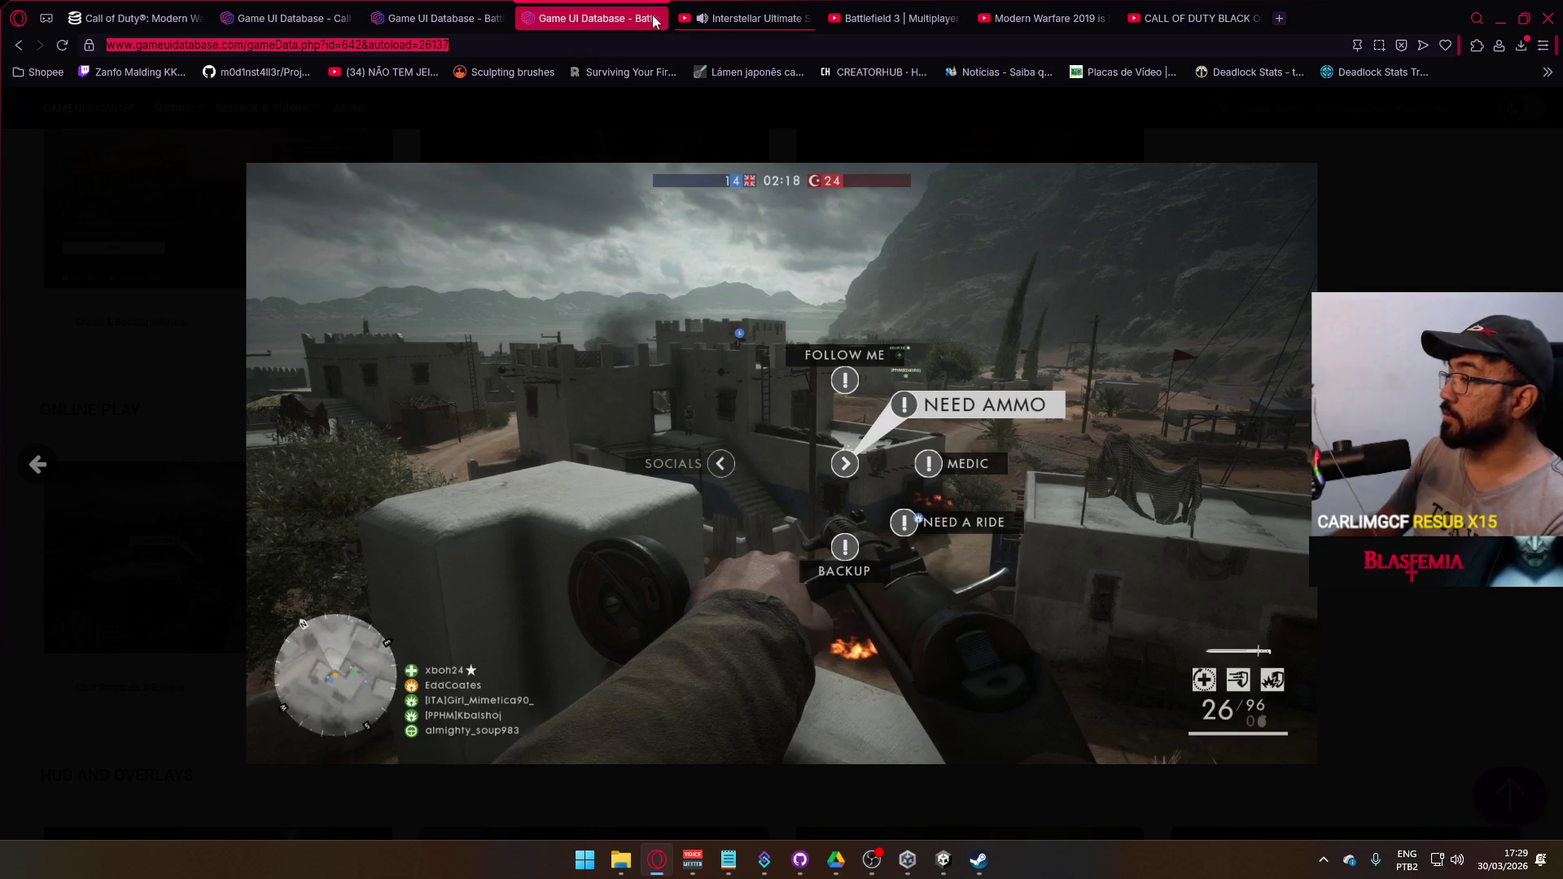
left_click(993, 8)
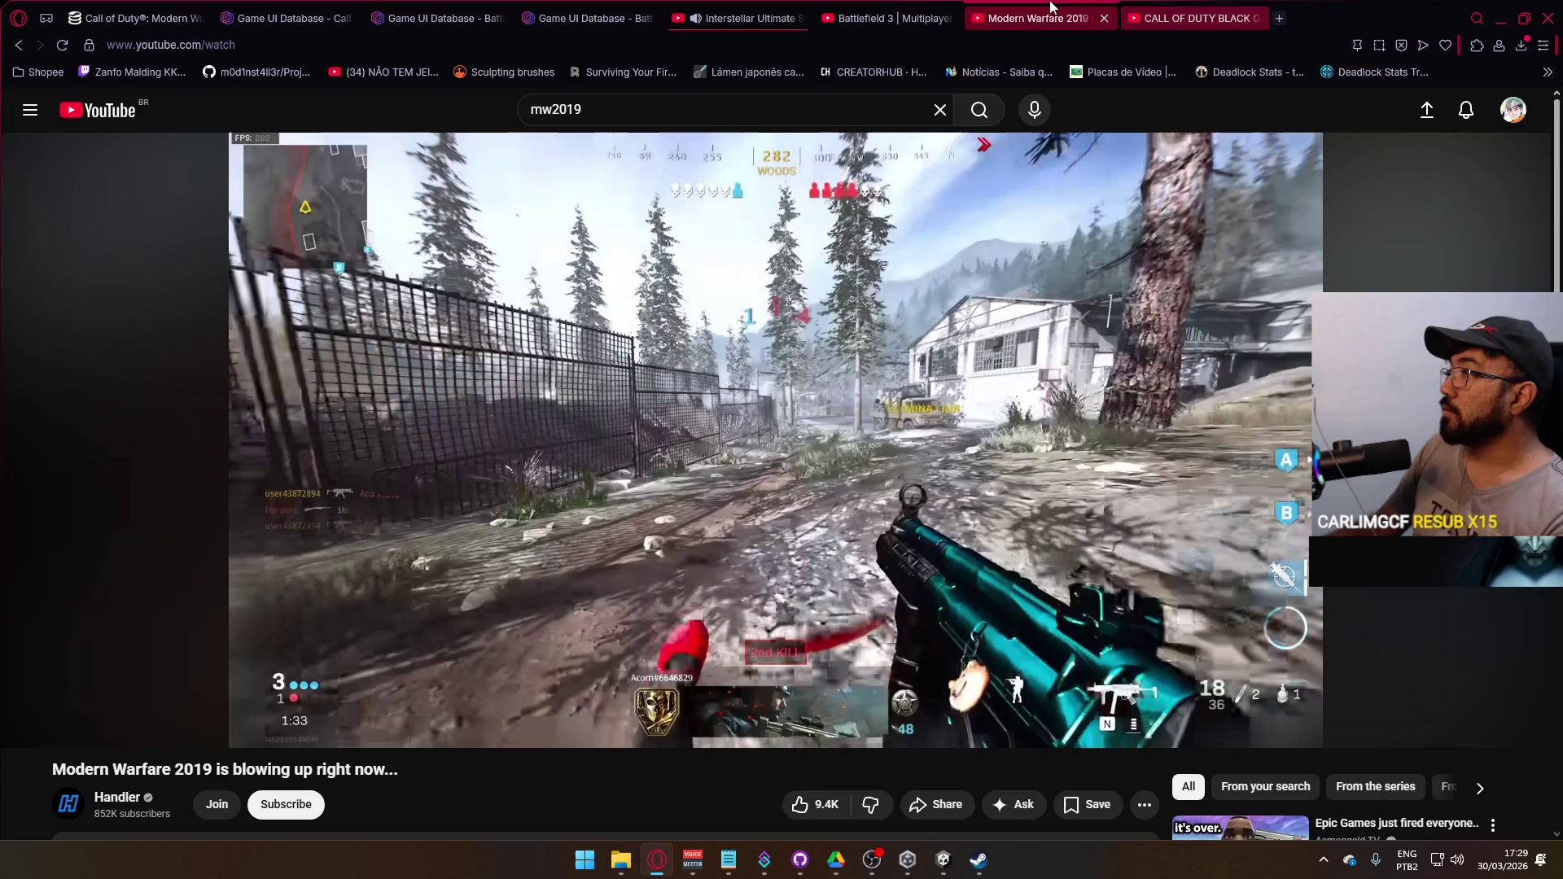
left_click(902, 7)
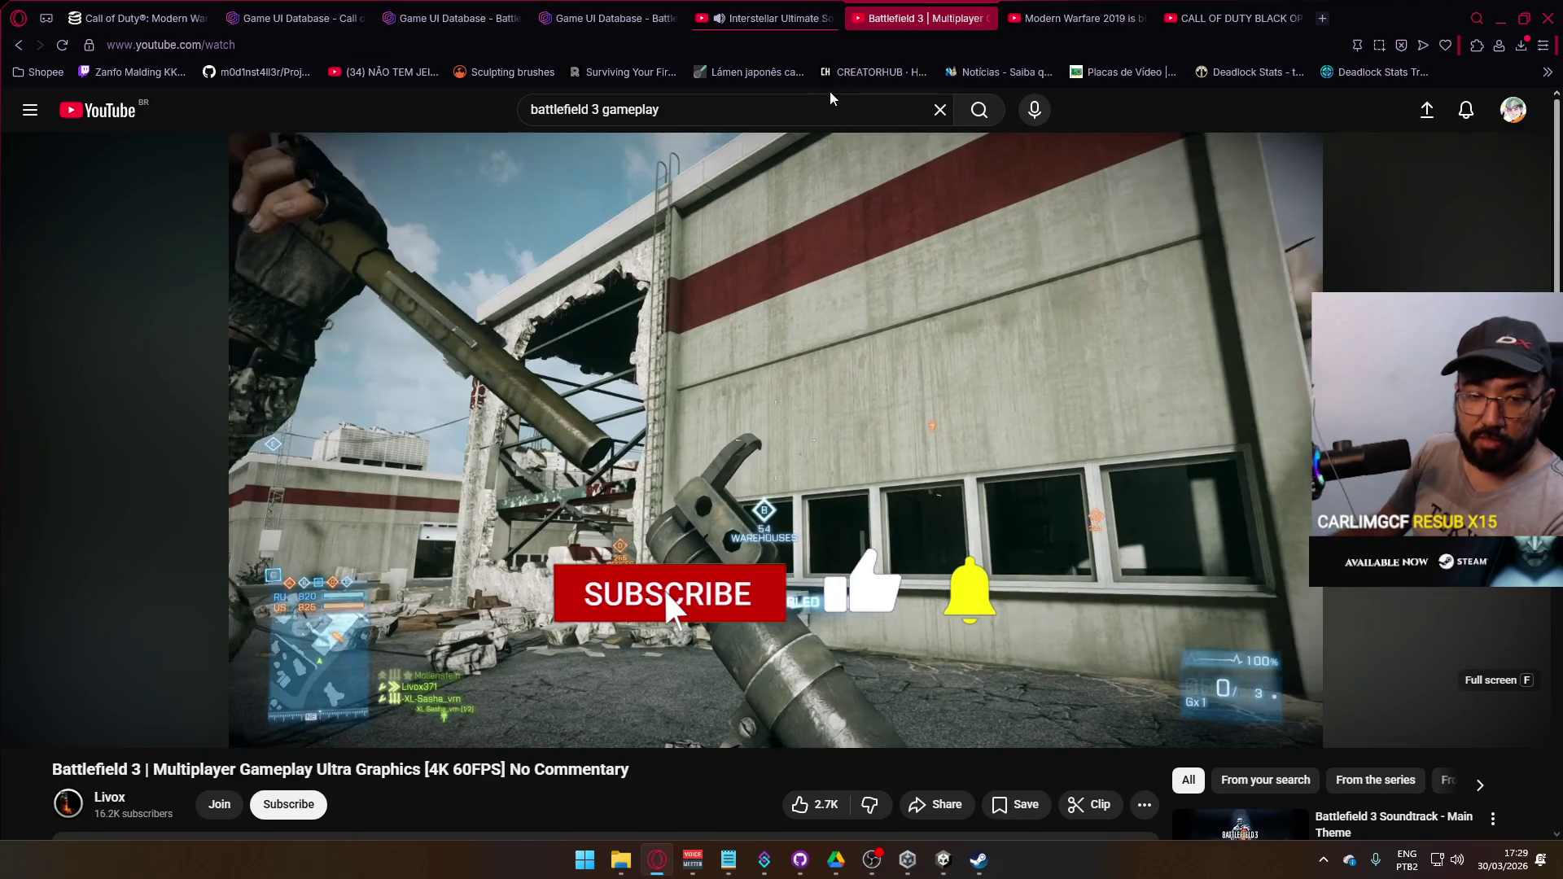
left_click(631, 18)
left_click(481, 18)
left_click(348, 18)
scroll(627, 415, "down", 4)
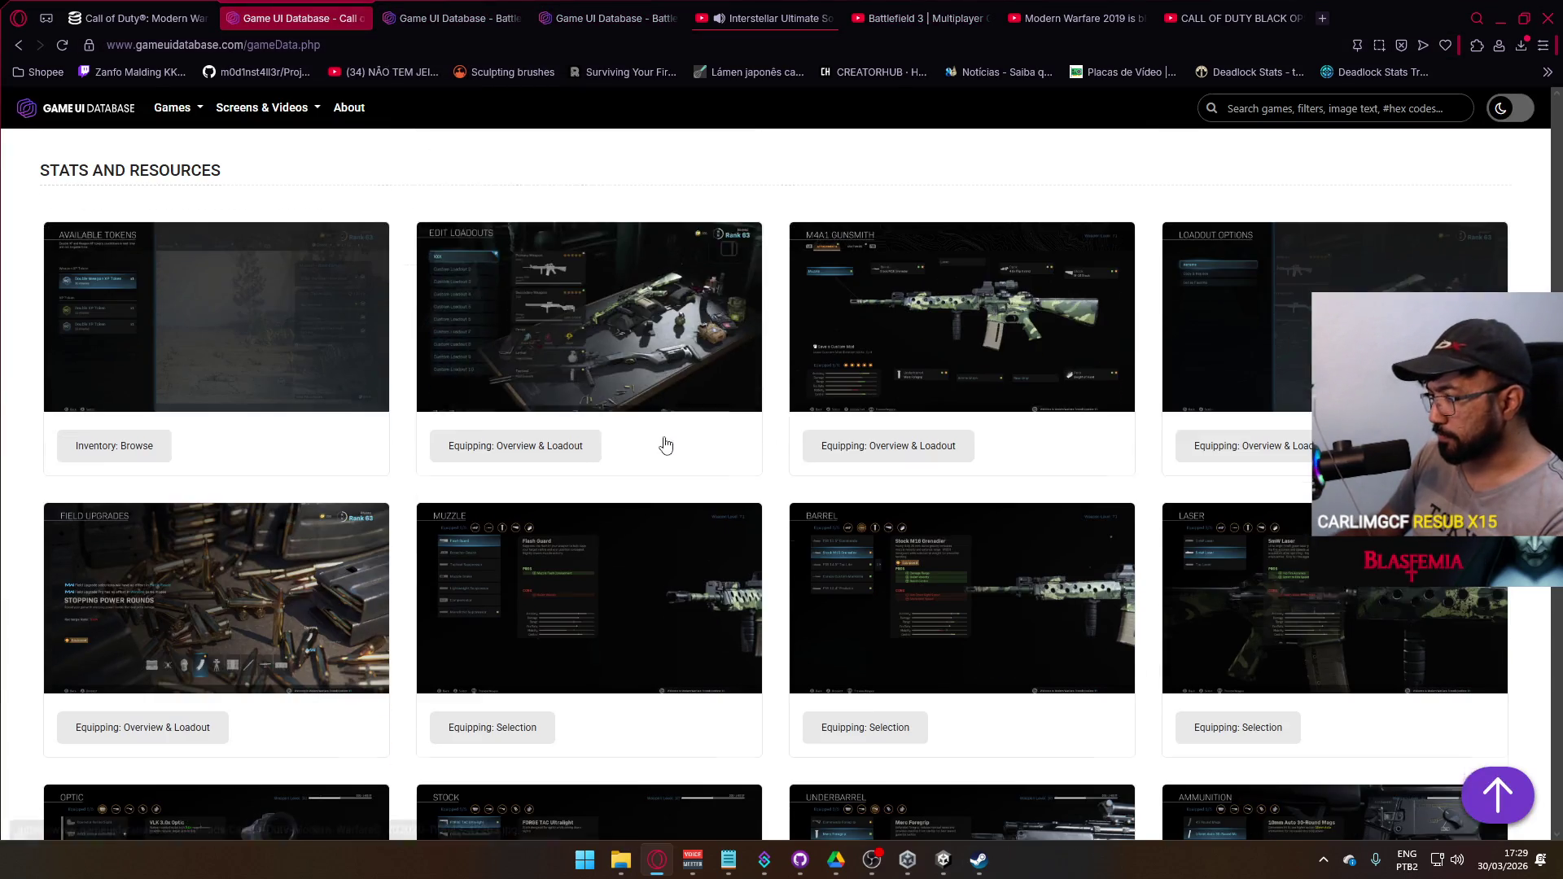
scroll(618, 425, "up", 15)
scroll(524, 356, "up", 20)
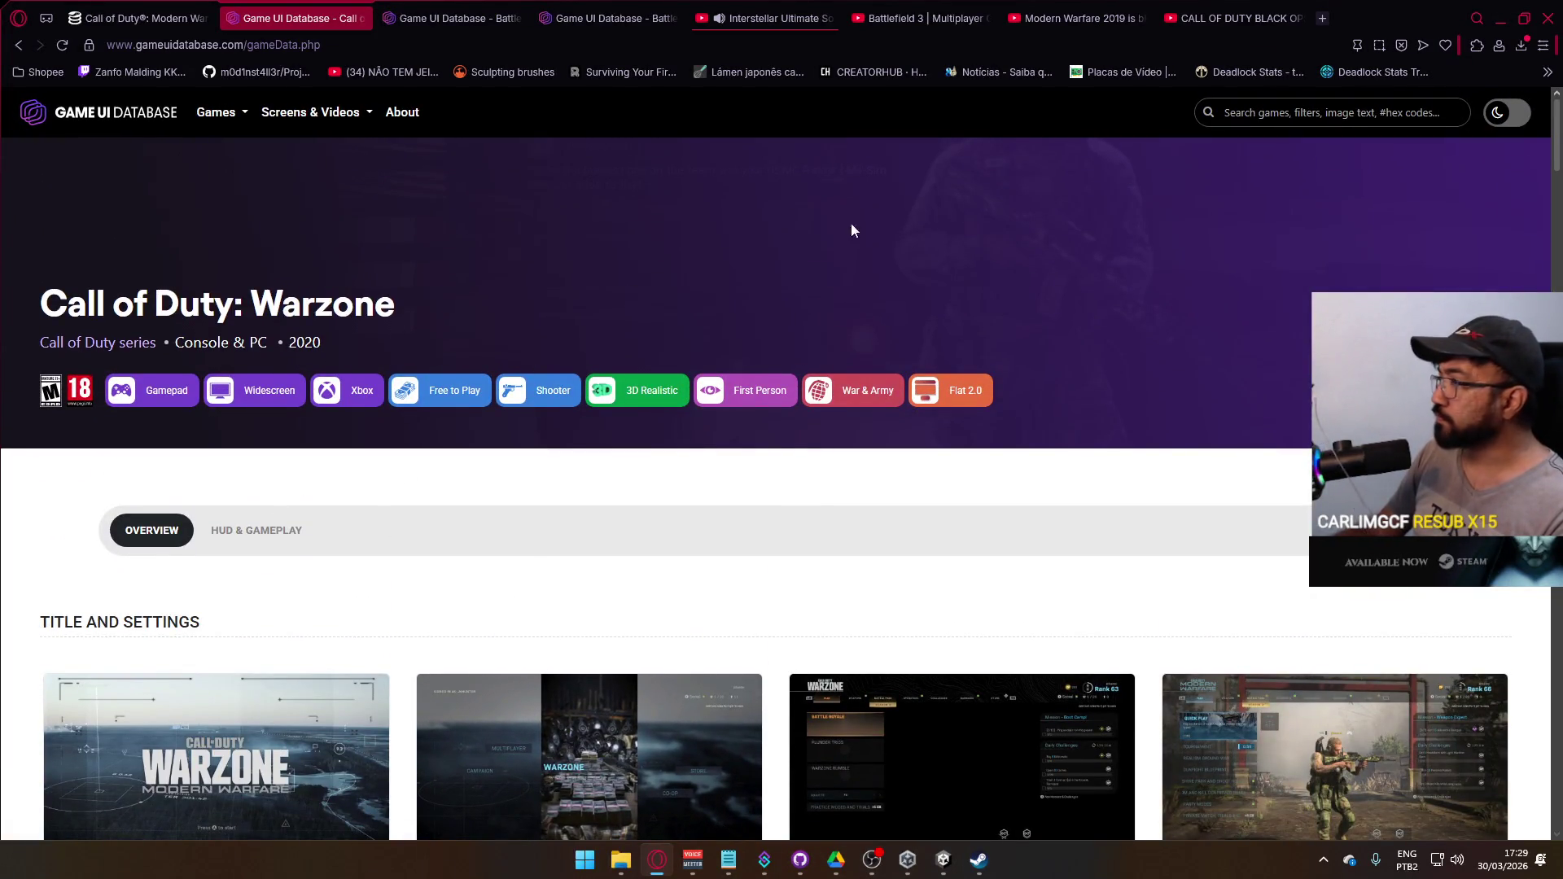
- Open the site homepage in a new tab, discarding an accidental new window, and open its search
right_click(182, 130)
left_click(173, 153)
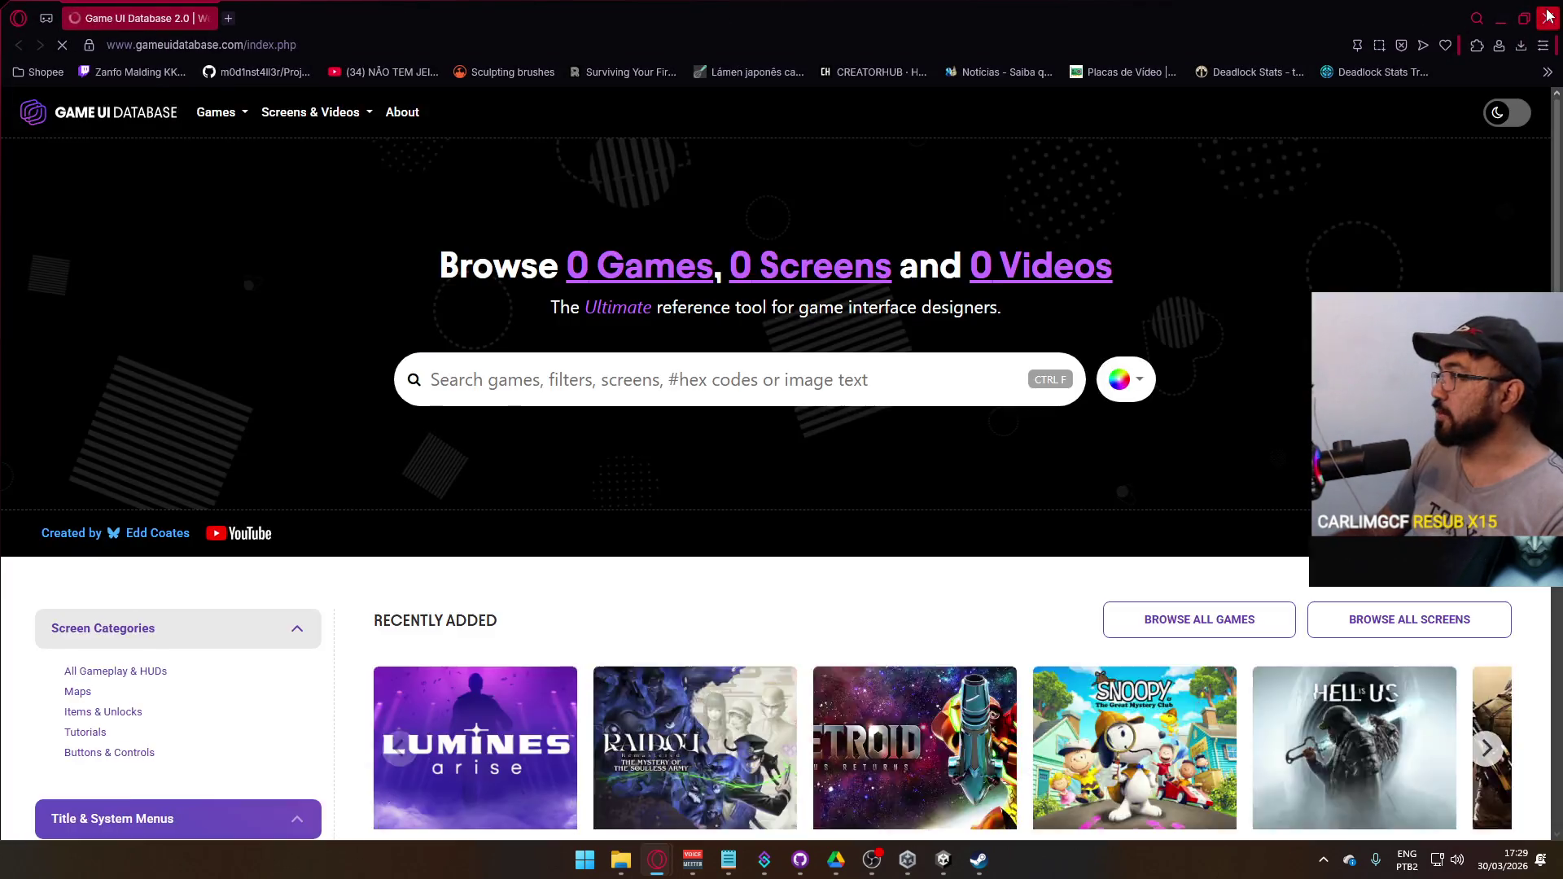
left_click(1548, 18)
right_click(188, 123)
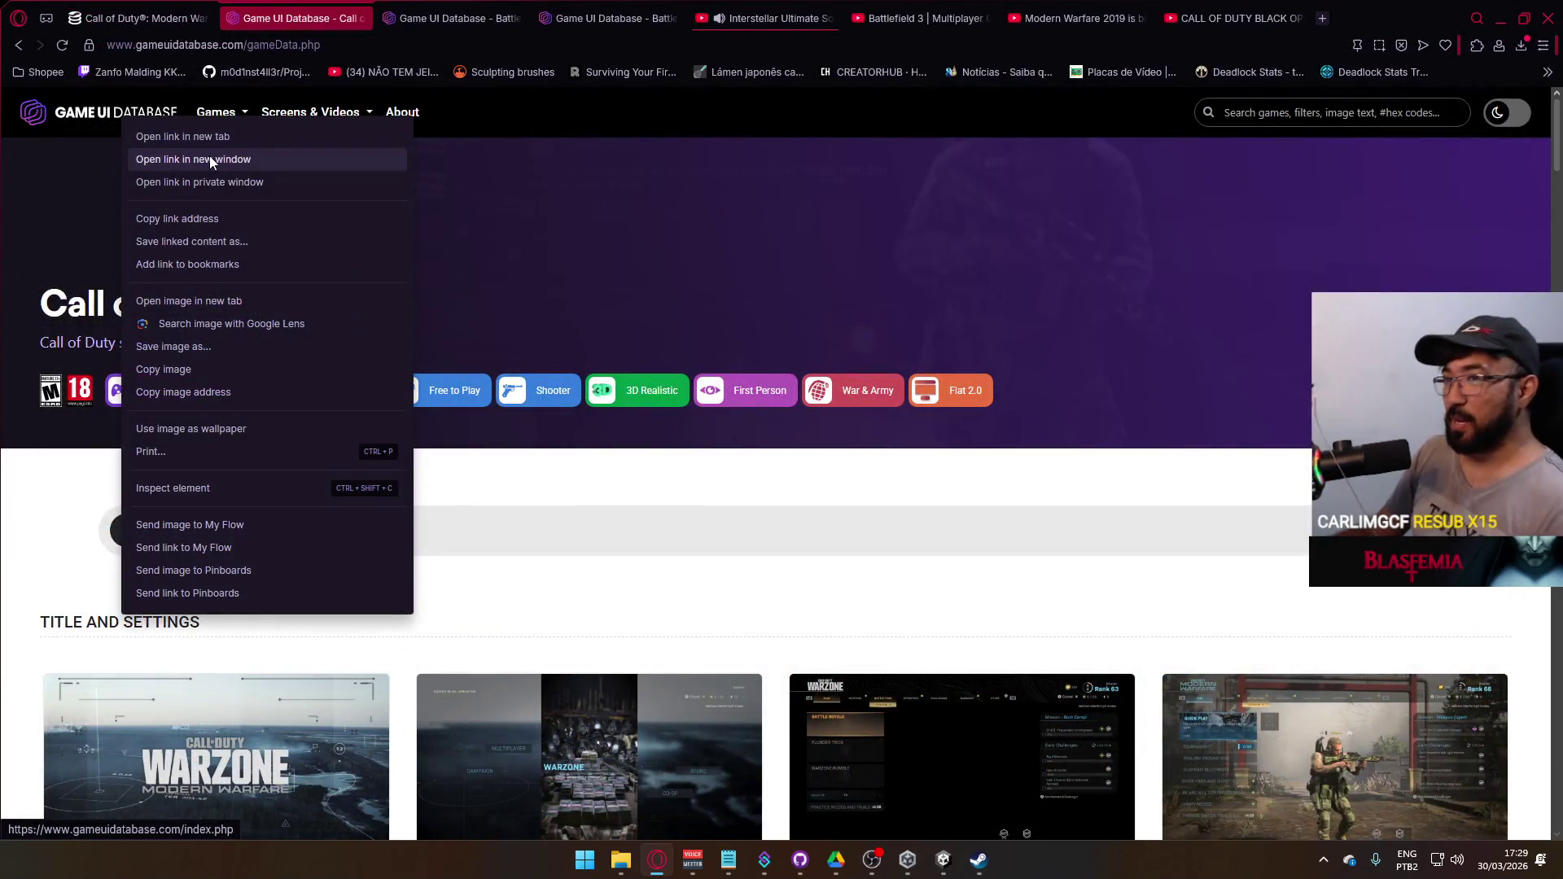
left_click(237, 135)
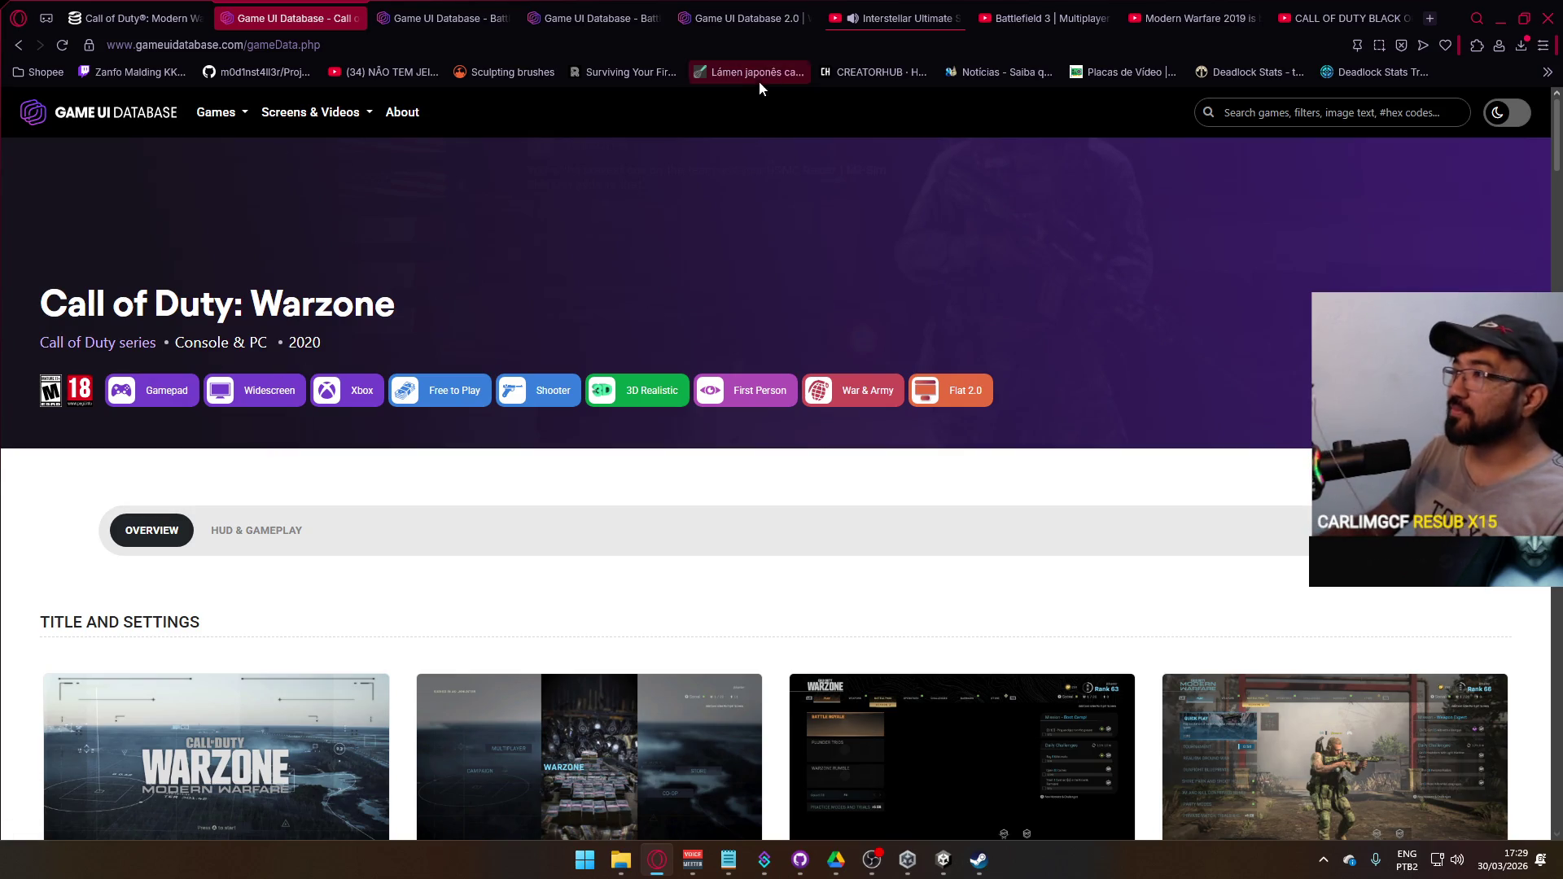
left_click(447, 20)
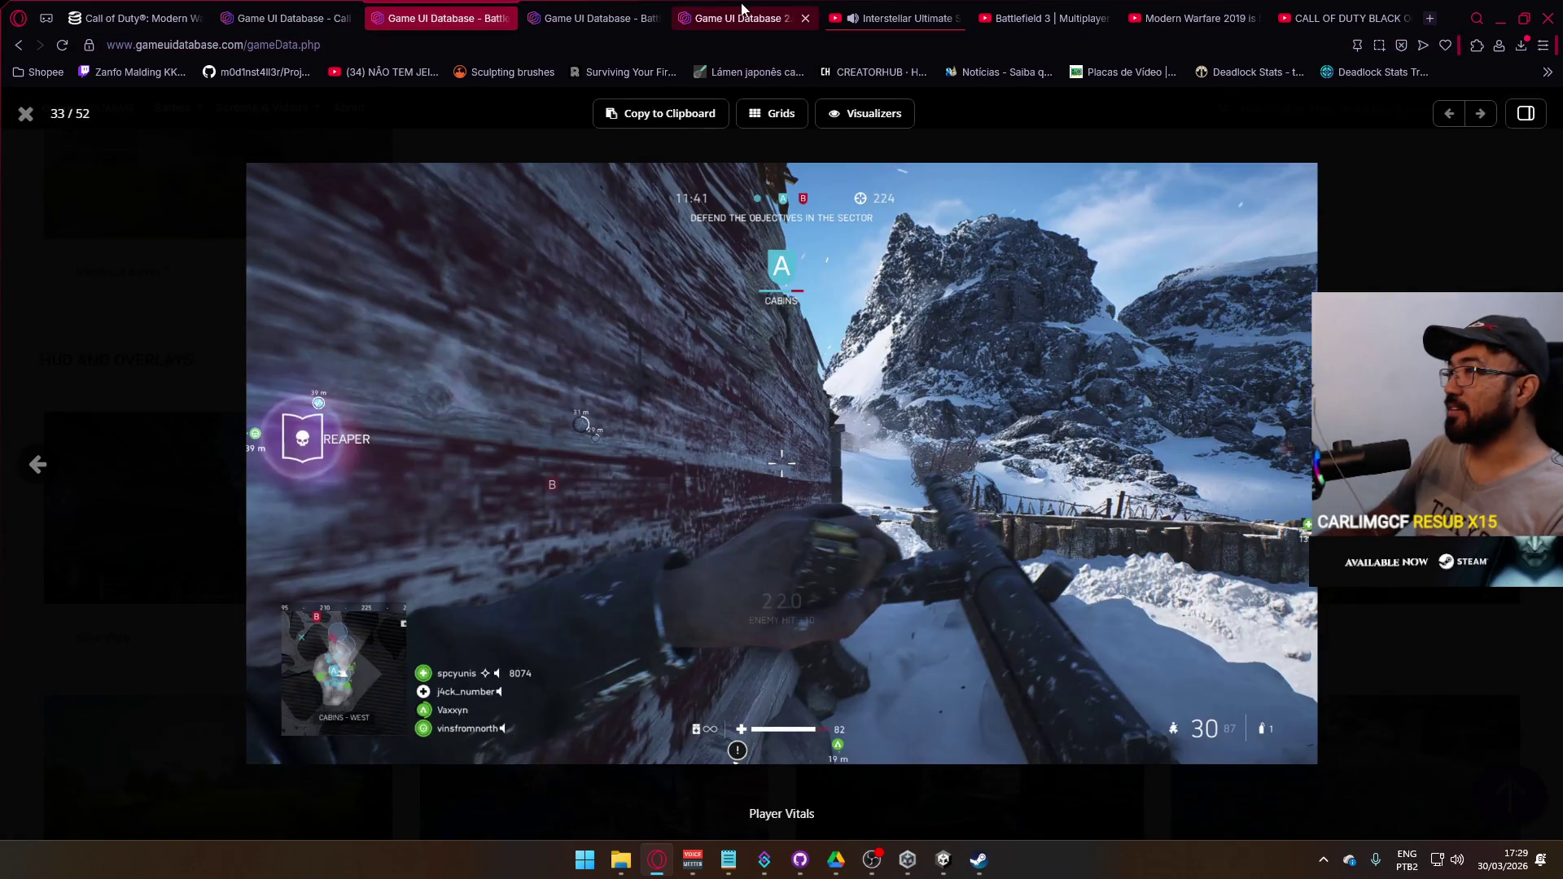
left_click(742, 11)
left_click(627, 383)
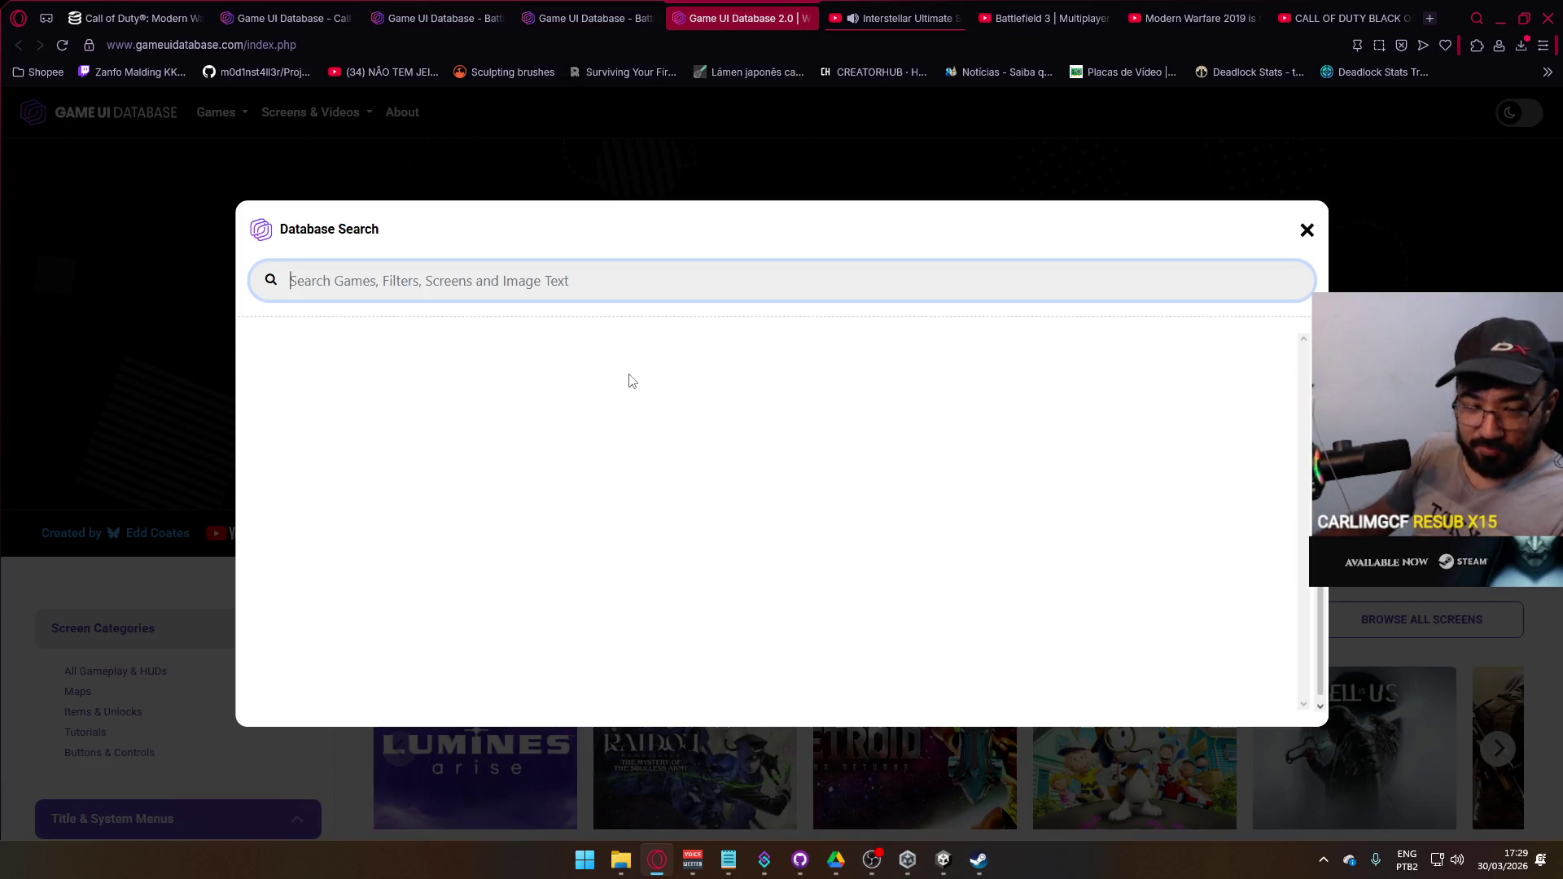
- Search the database for 'black ops 2', close the search, and switch to the Black Ops Cold War video
type("bla")
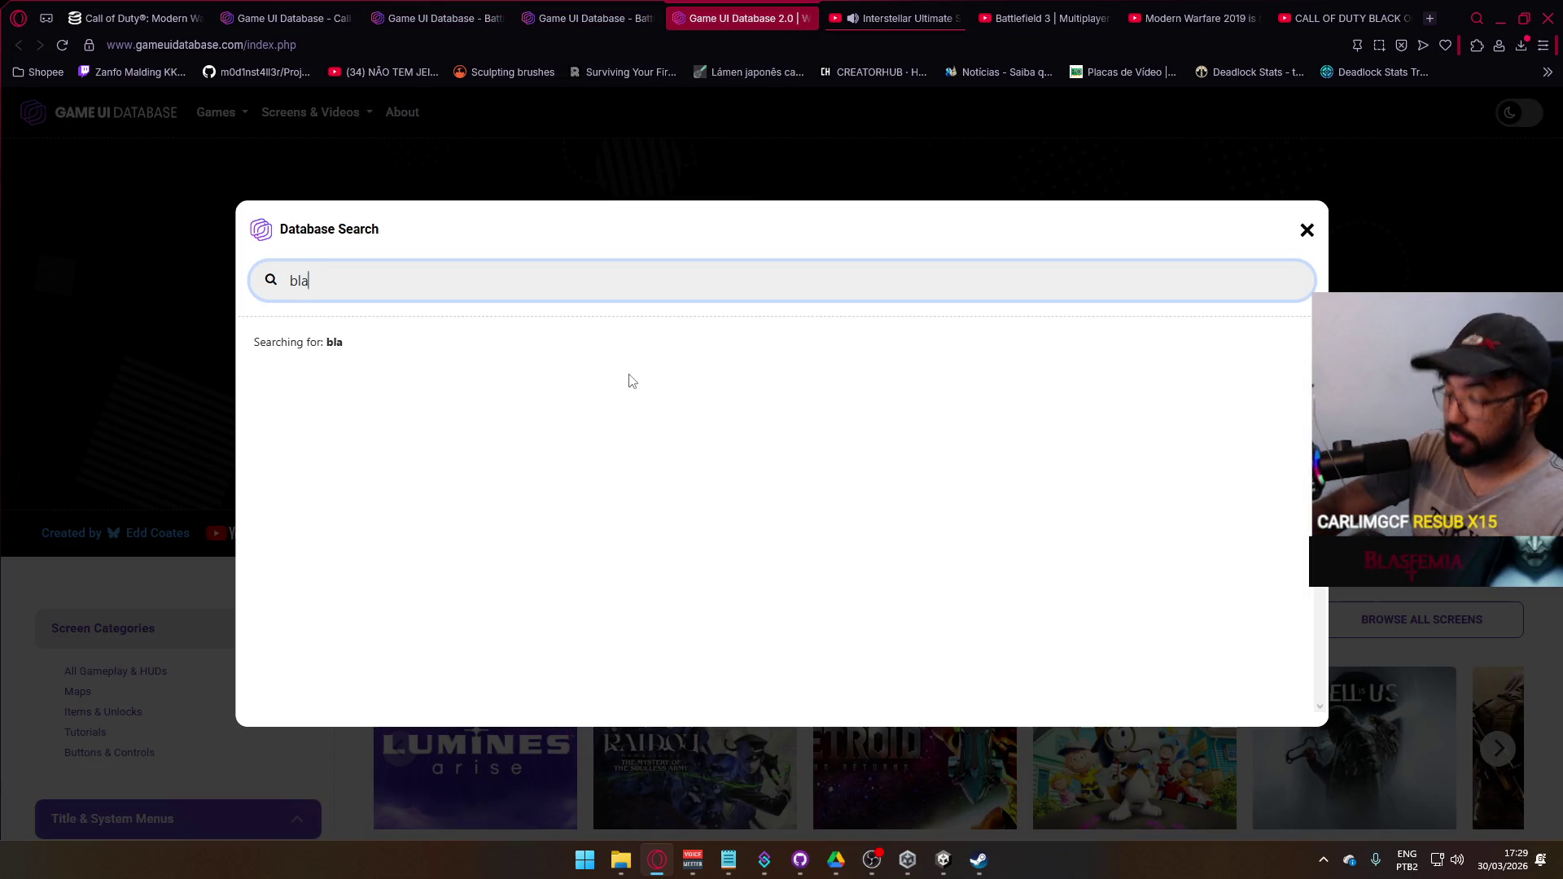
type("ck ops 2")
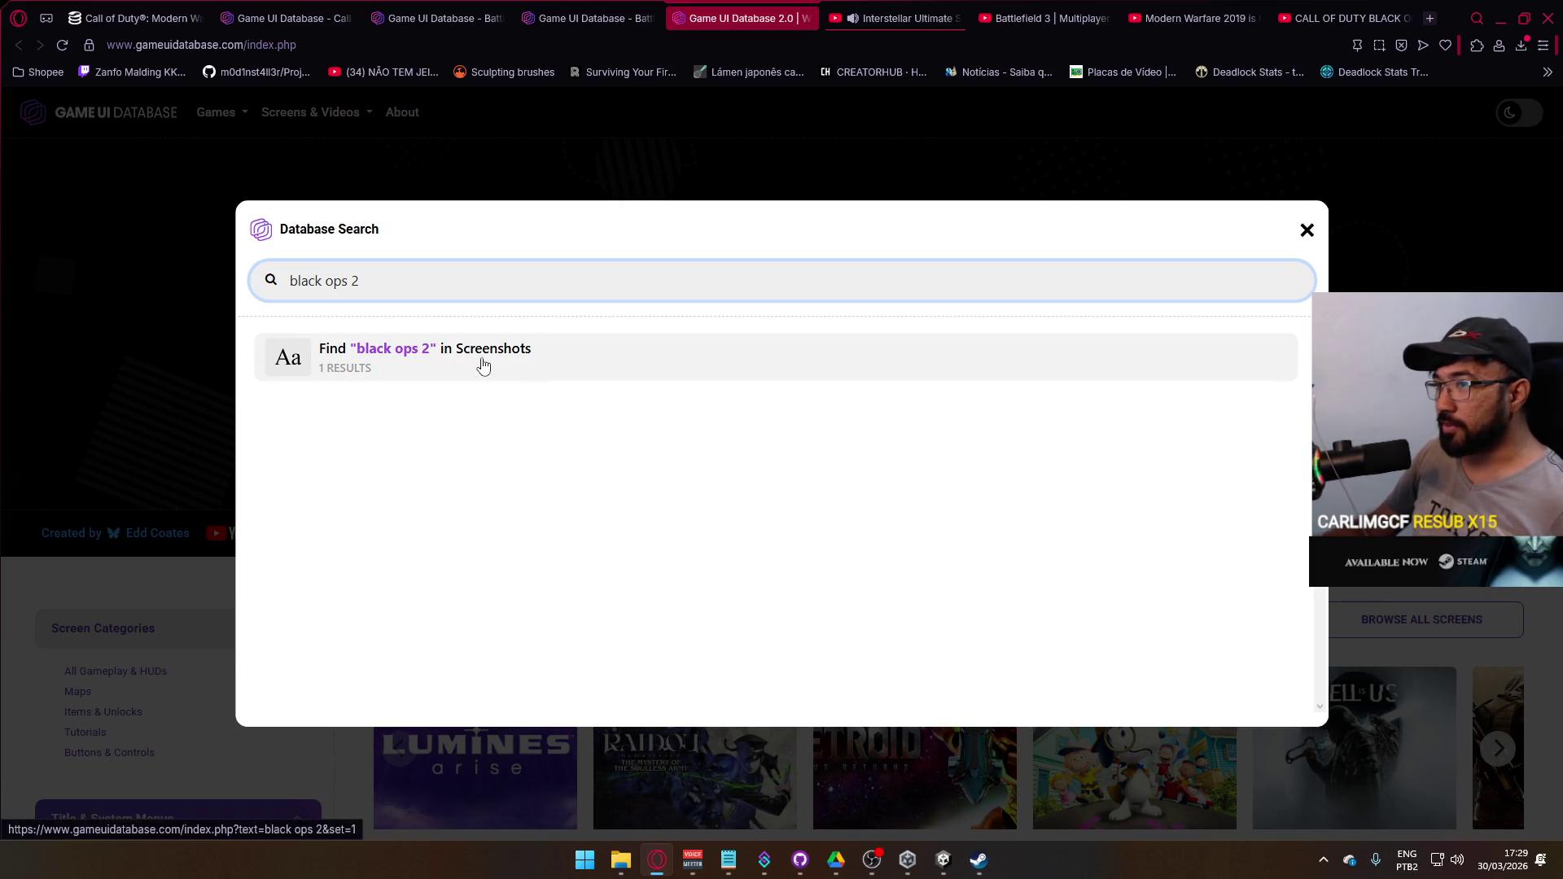
left_click(1306, 232)
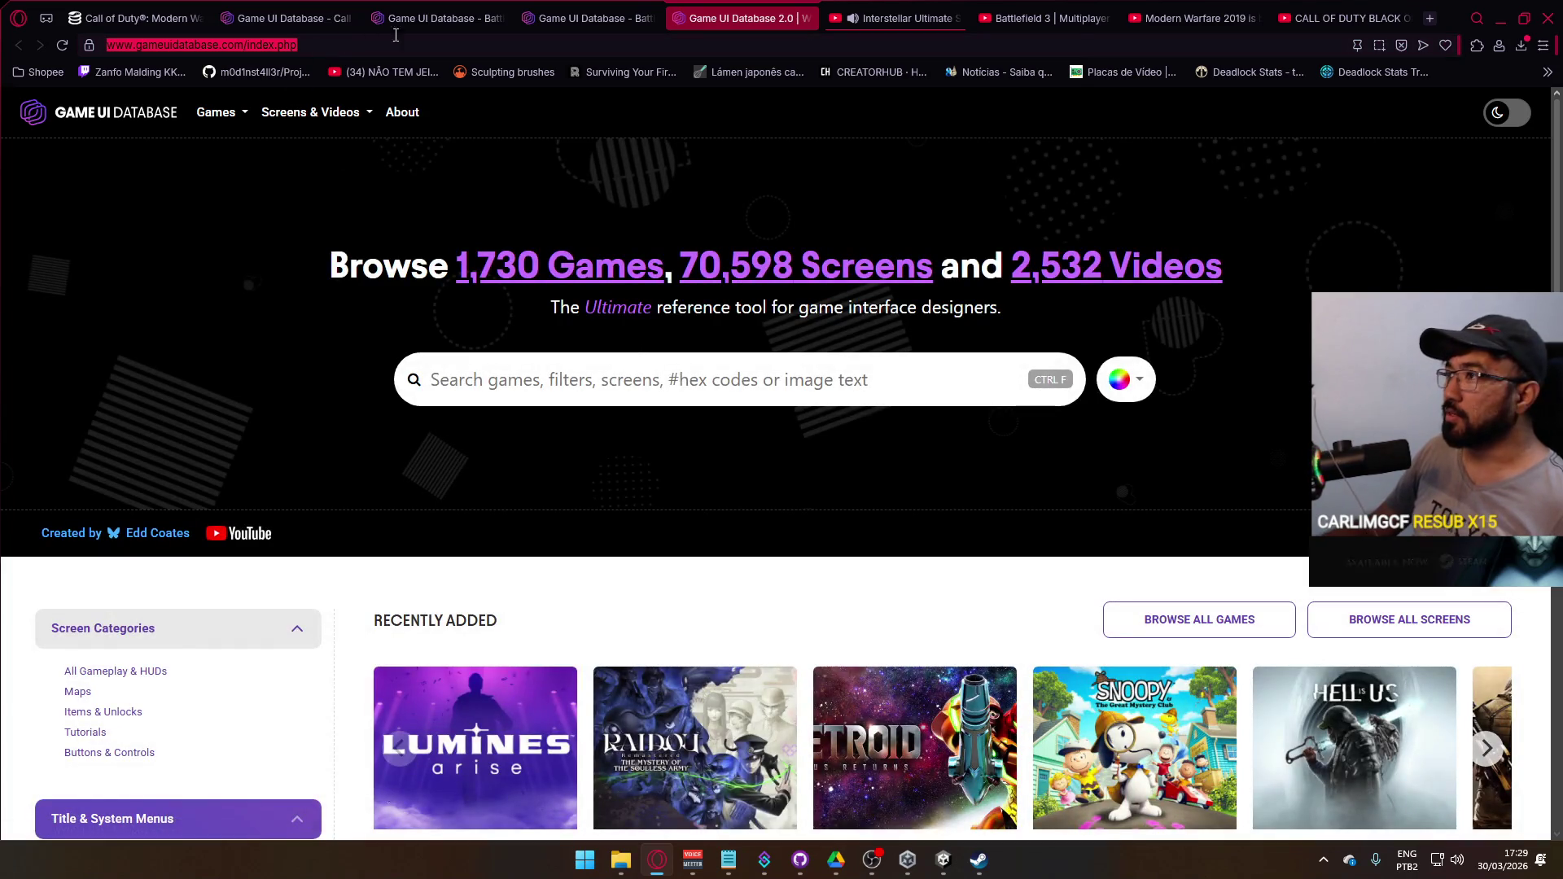
left_click(1335, 14)
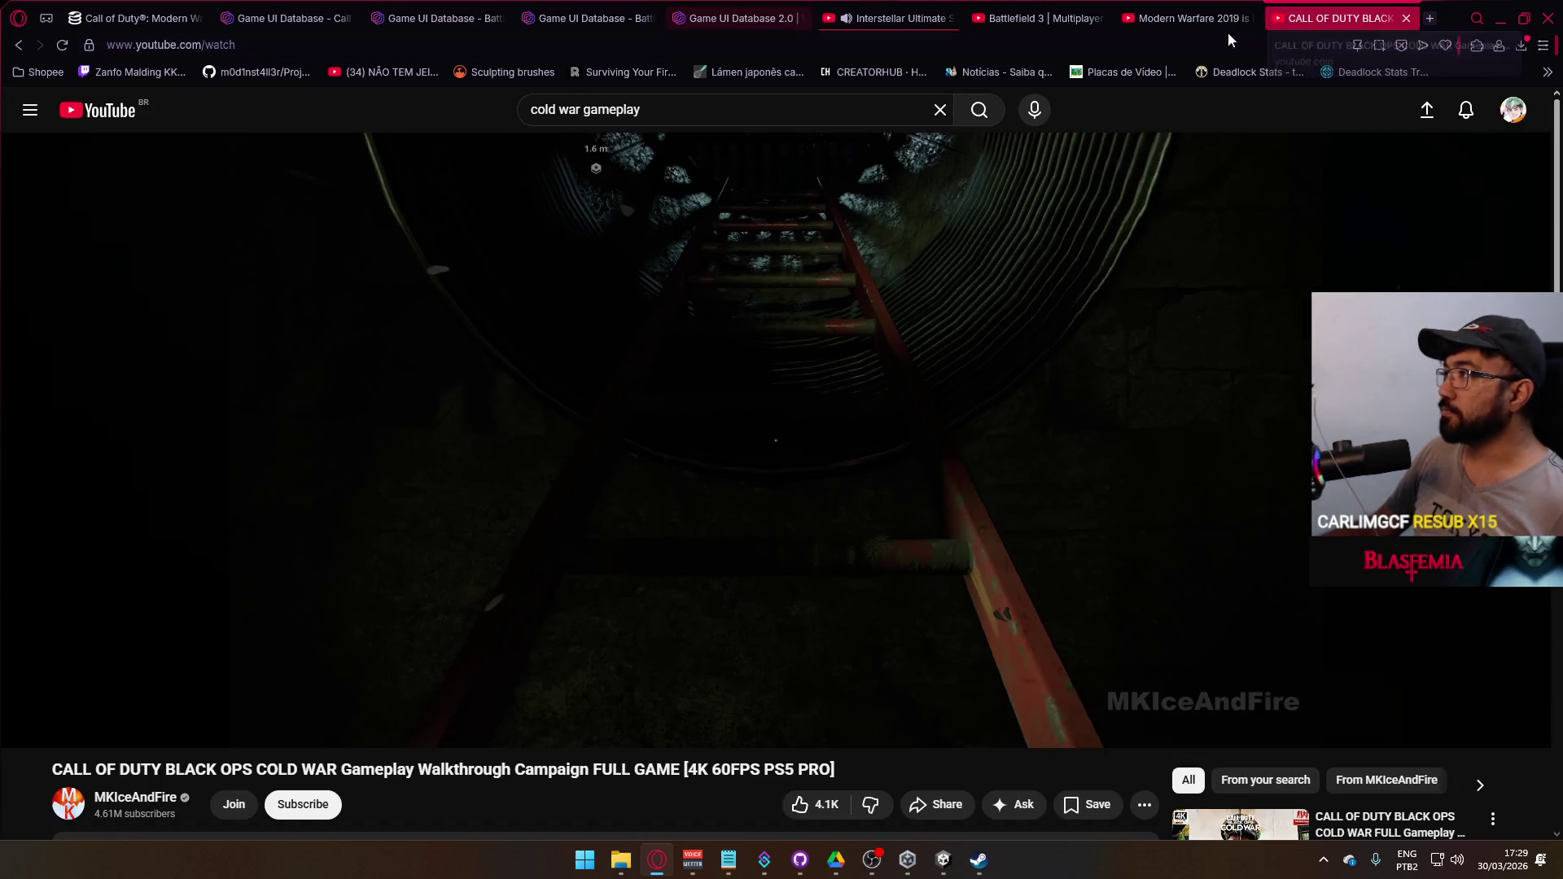
- Open YouTube home in a new tab and search for 'black ops 2 gameplay'
right_click(99, 129)
left_click(171, 129)
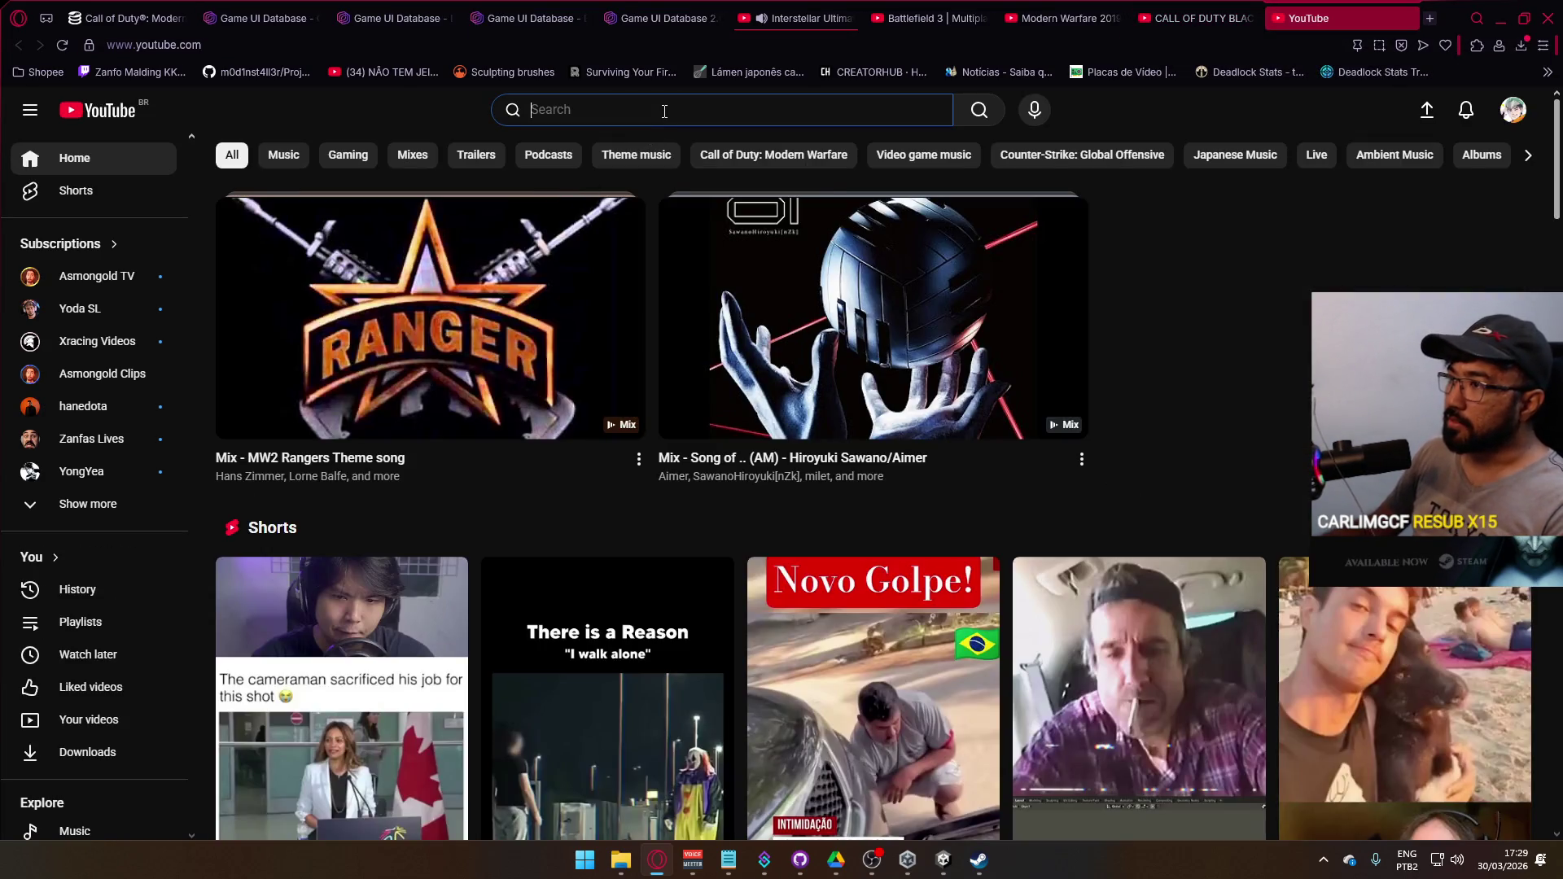
left_click(668, 110)
type("game")
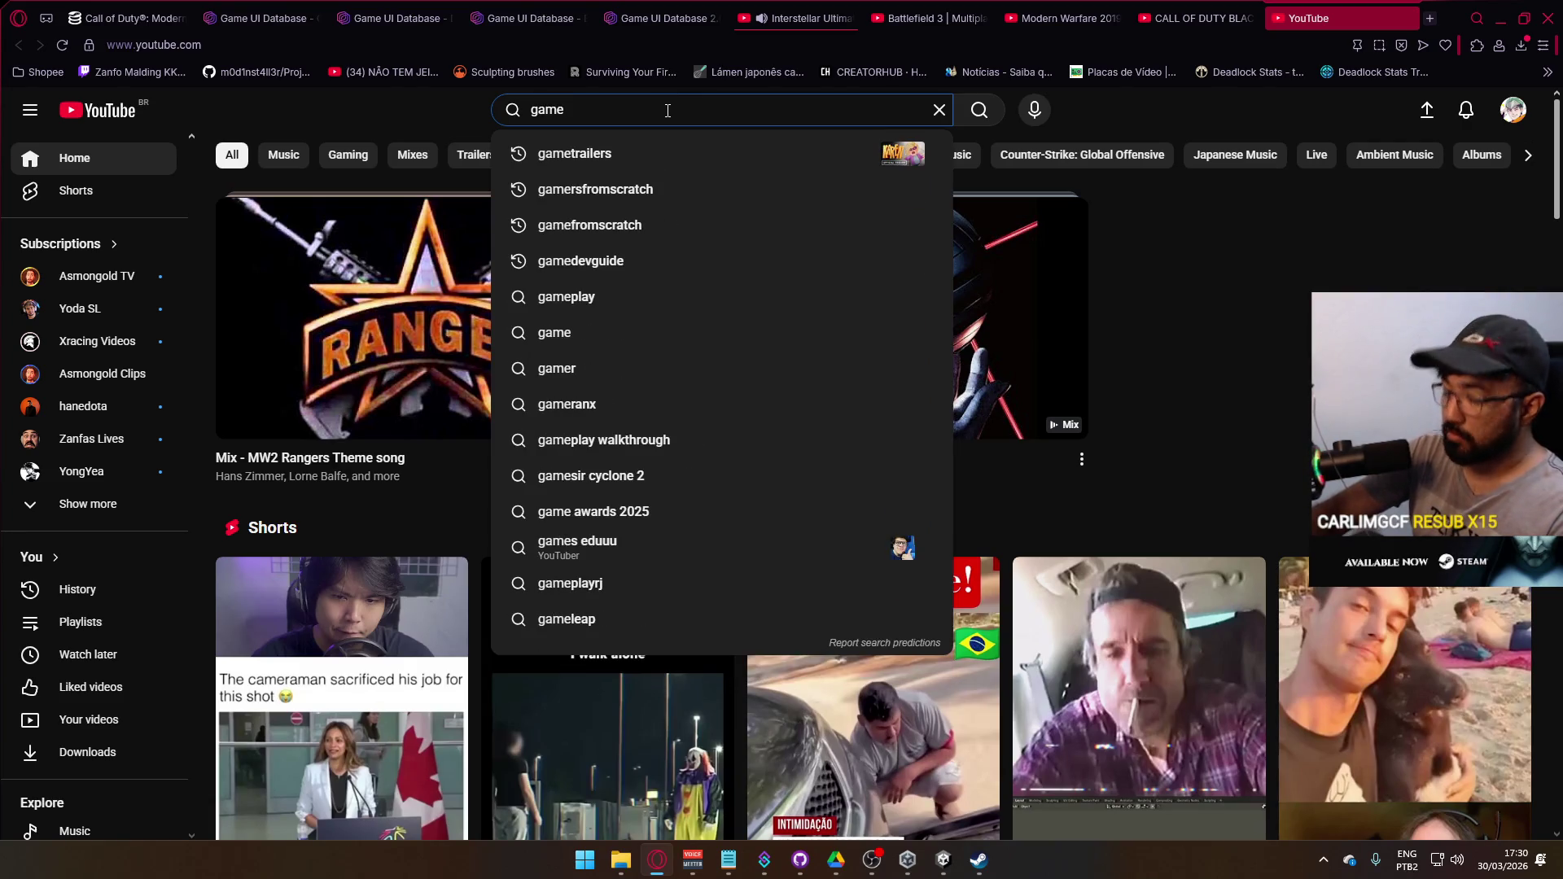
key("BackSpace")
type("black ops 2")
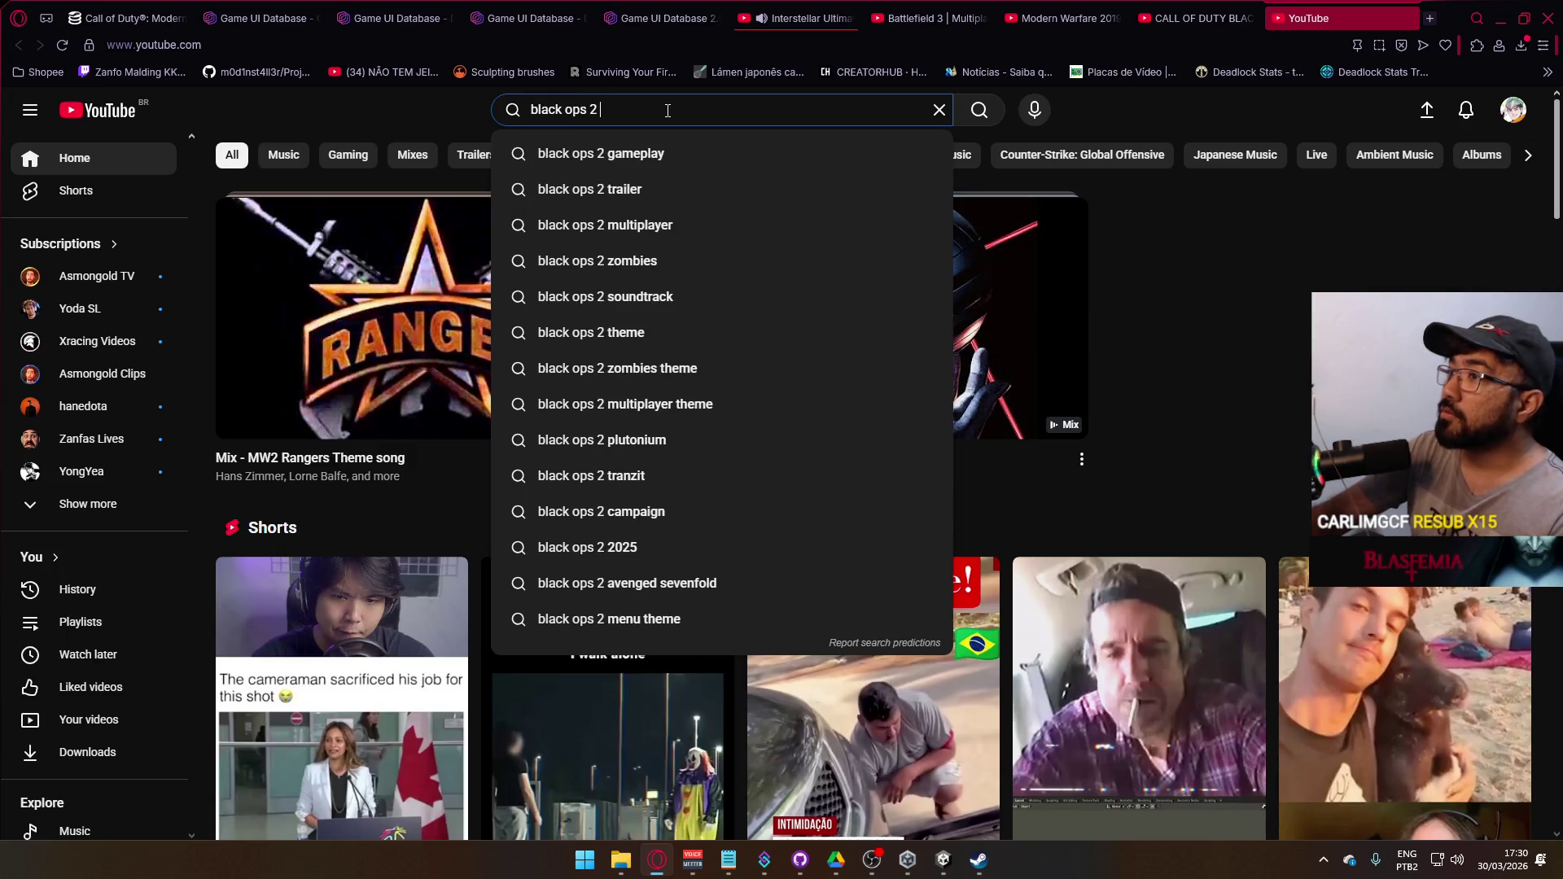
left_click(692, 153)
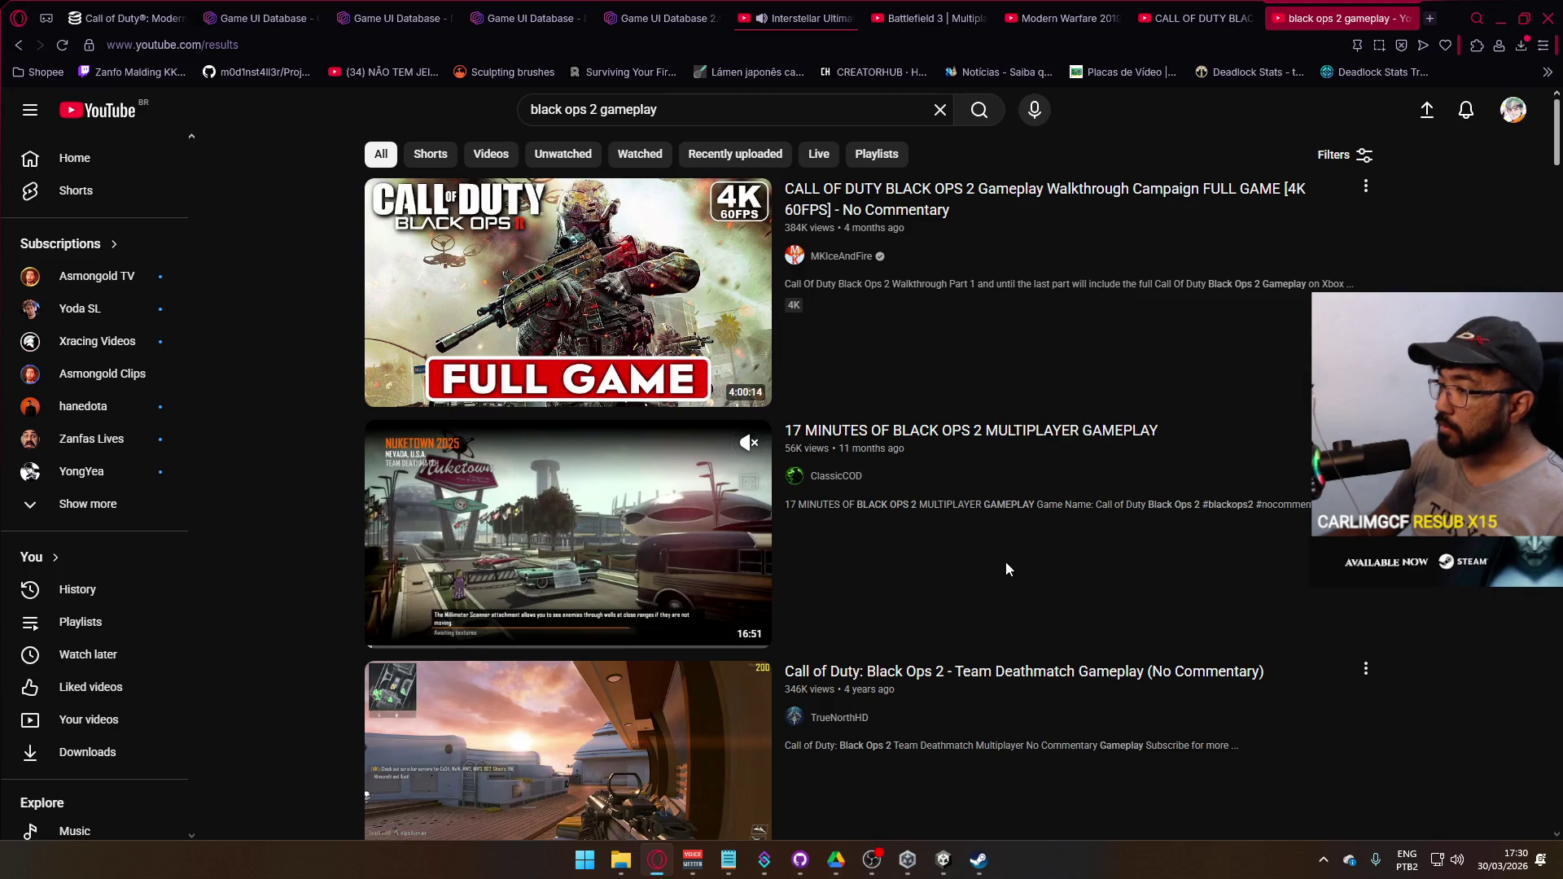
- Open '17 Minutes of Black Ops 2 Multiplayer Gameplay' and play it full screen
left_click(556, 431)
left_click(806, 18)
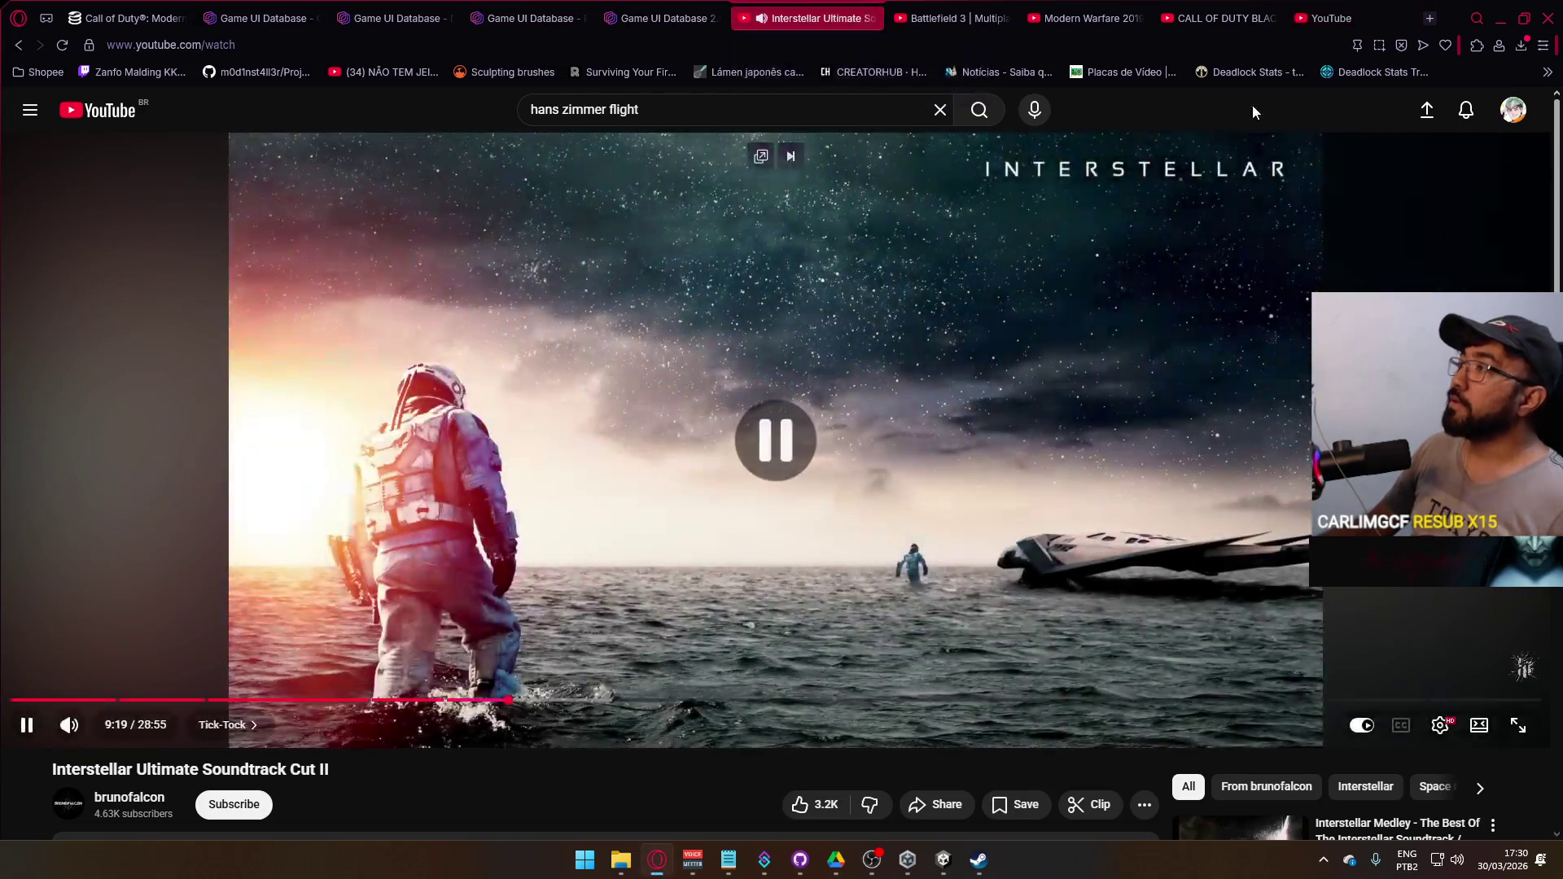
left_click(1322, 10)
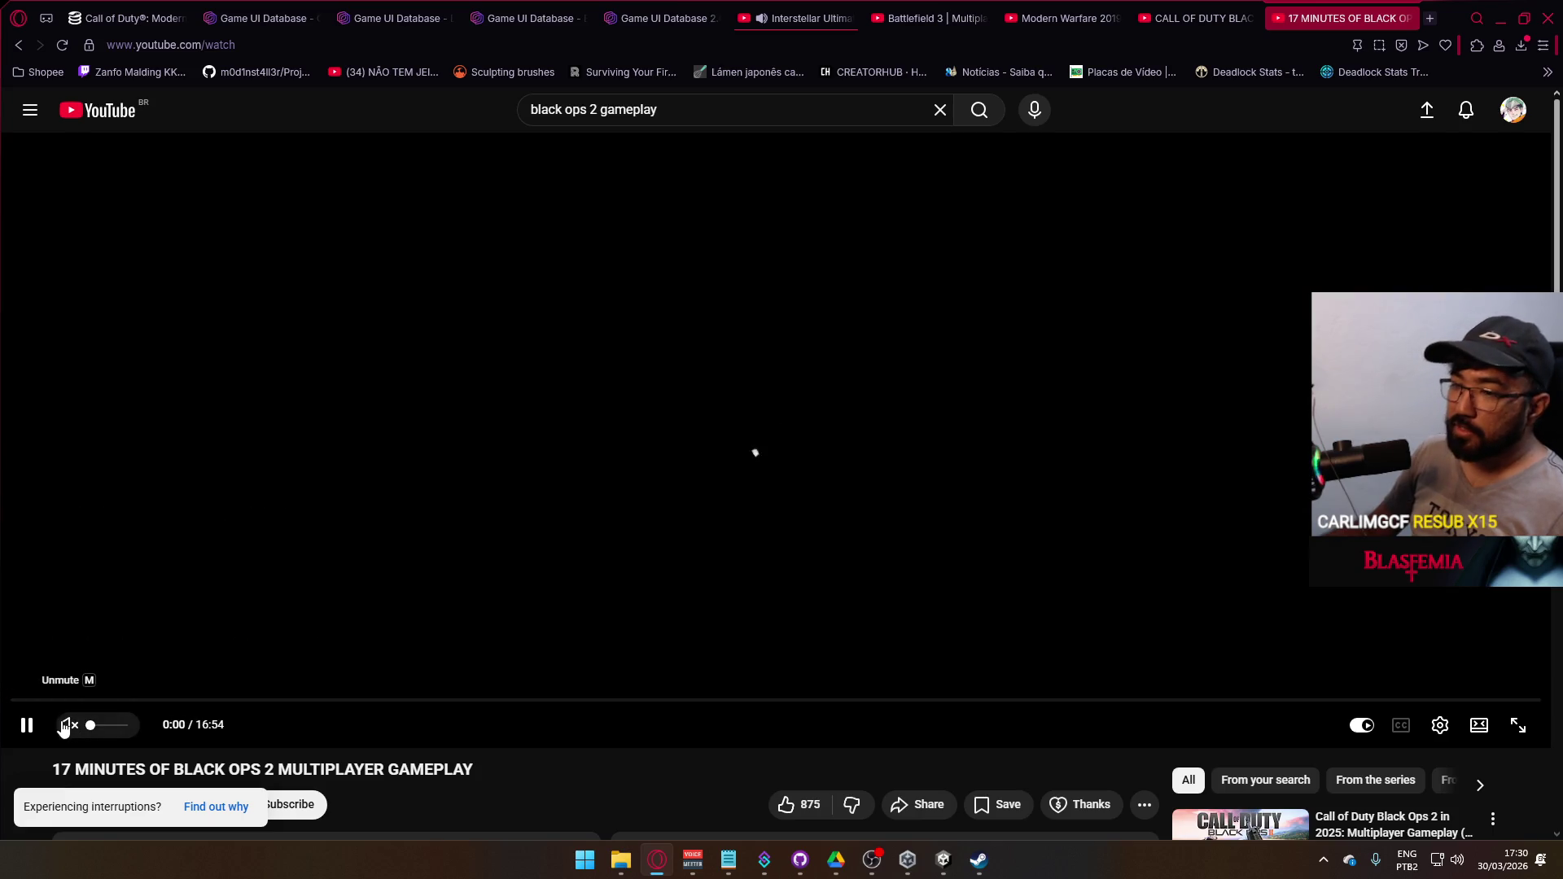
left_click(1518, 729)
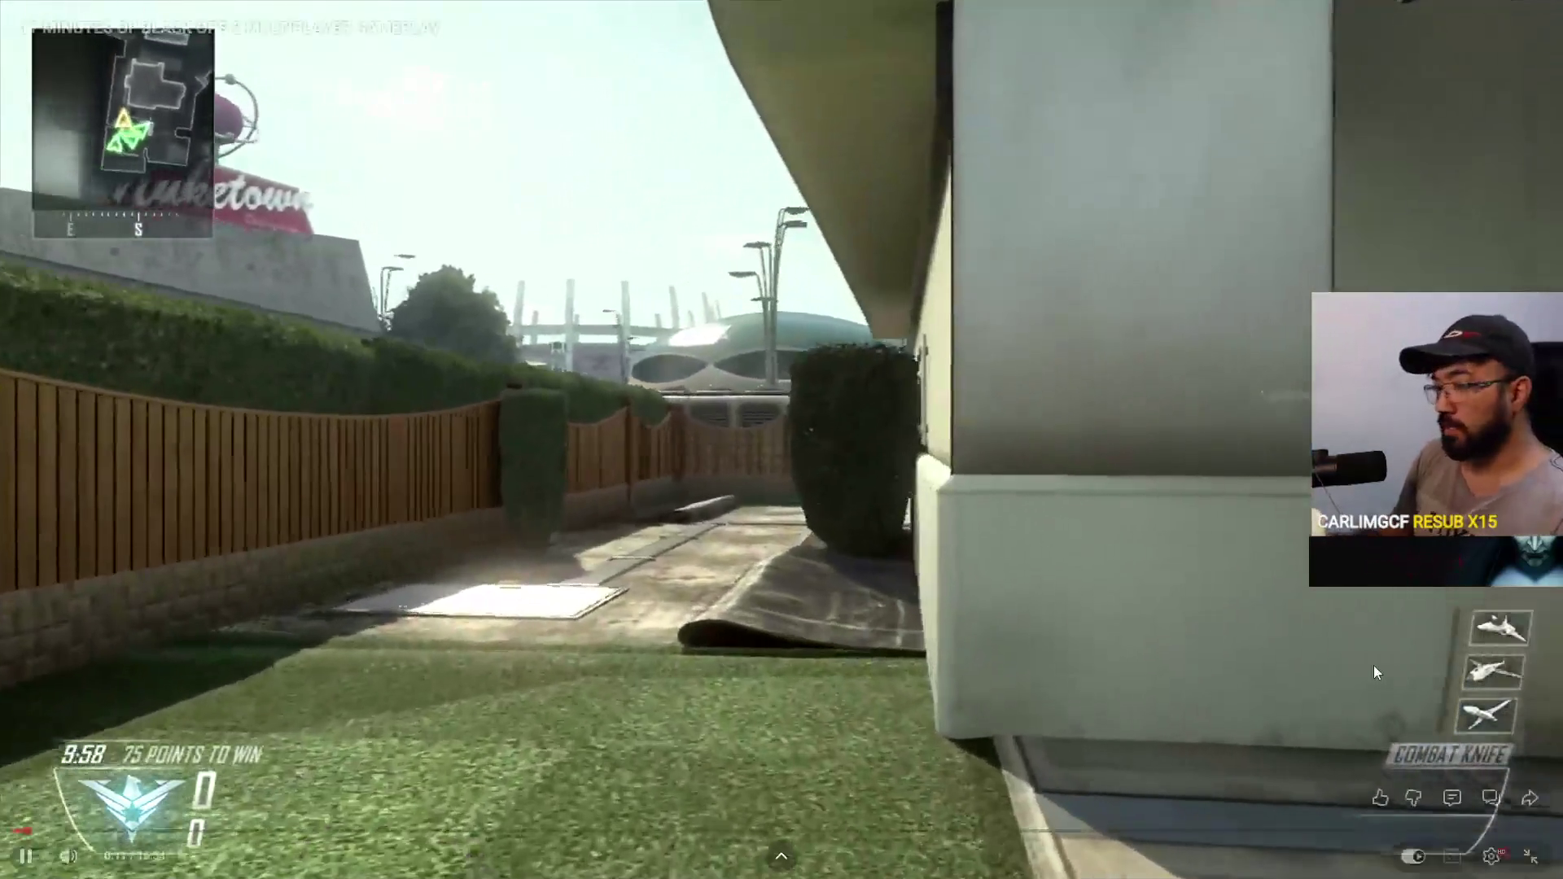
- Pause the full-screen Black Ops 2 gameplay at 0:34 to examine the HUD, then resume
left_click(1374, 666)
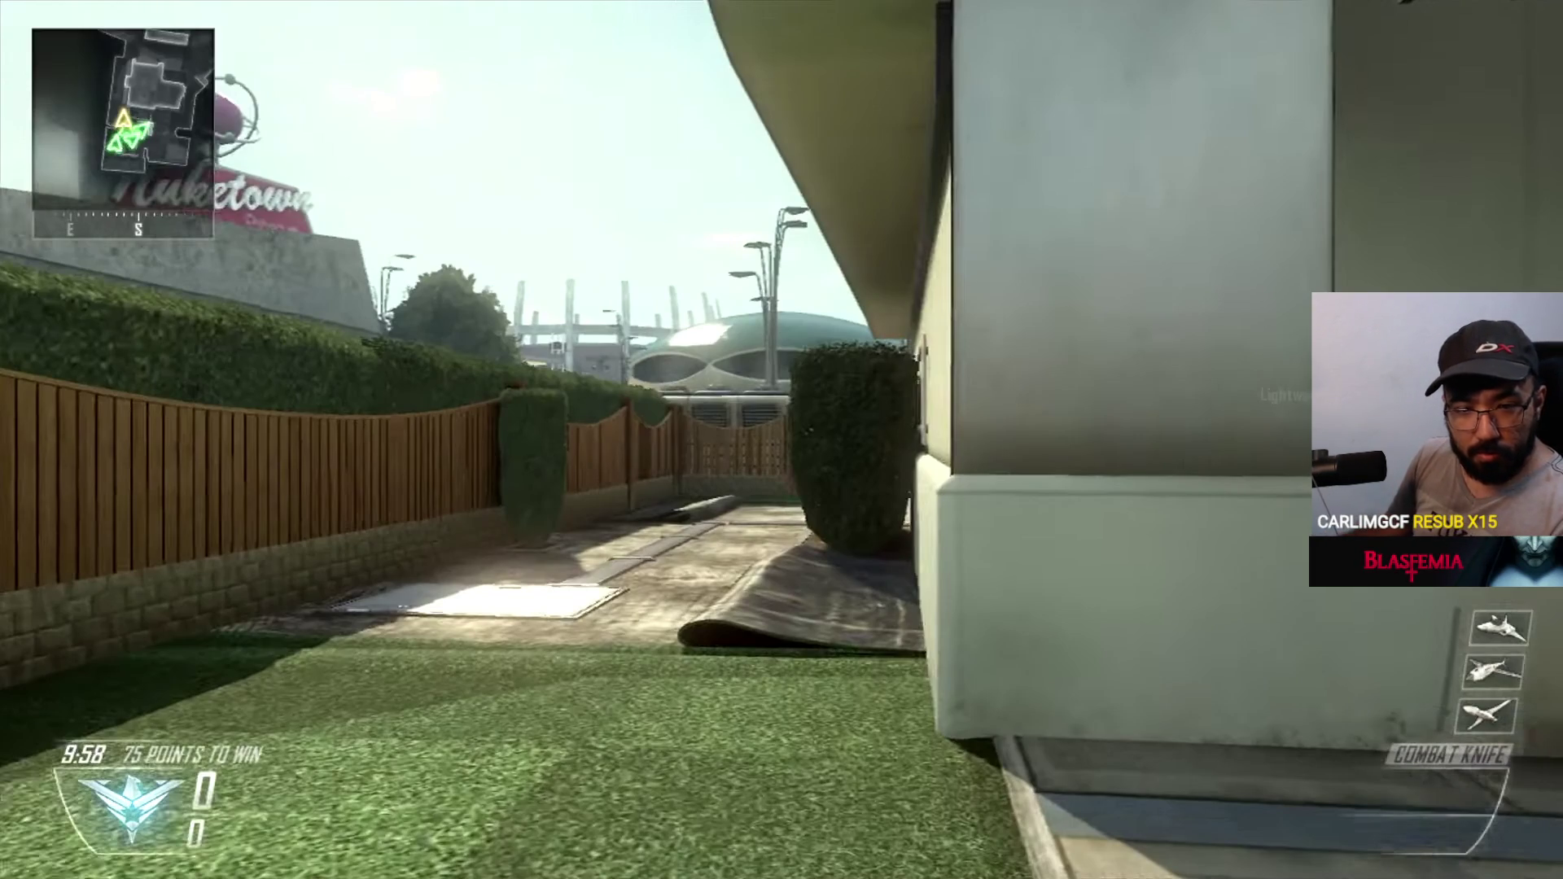
left_click(1034, 544)
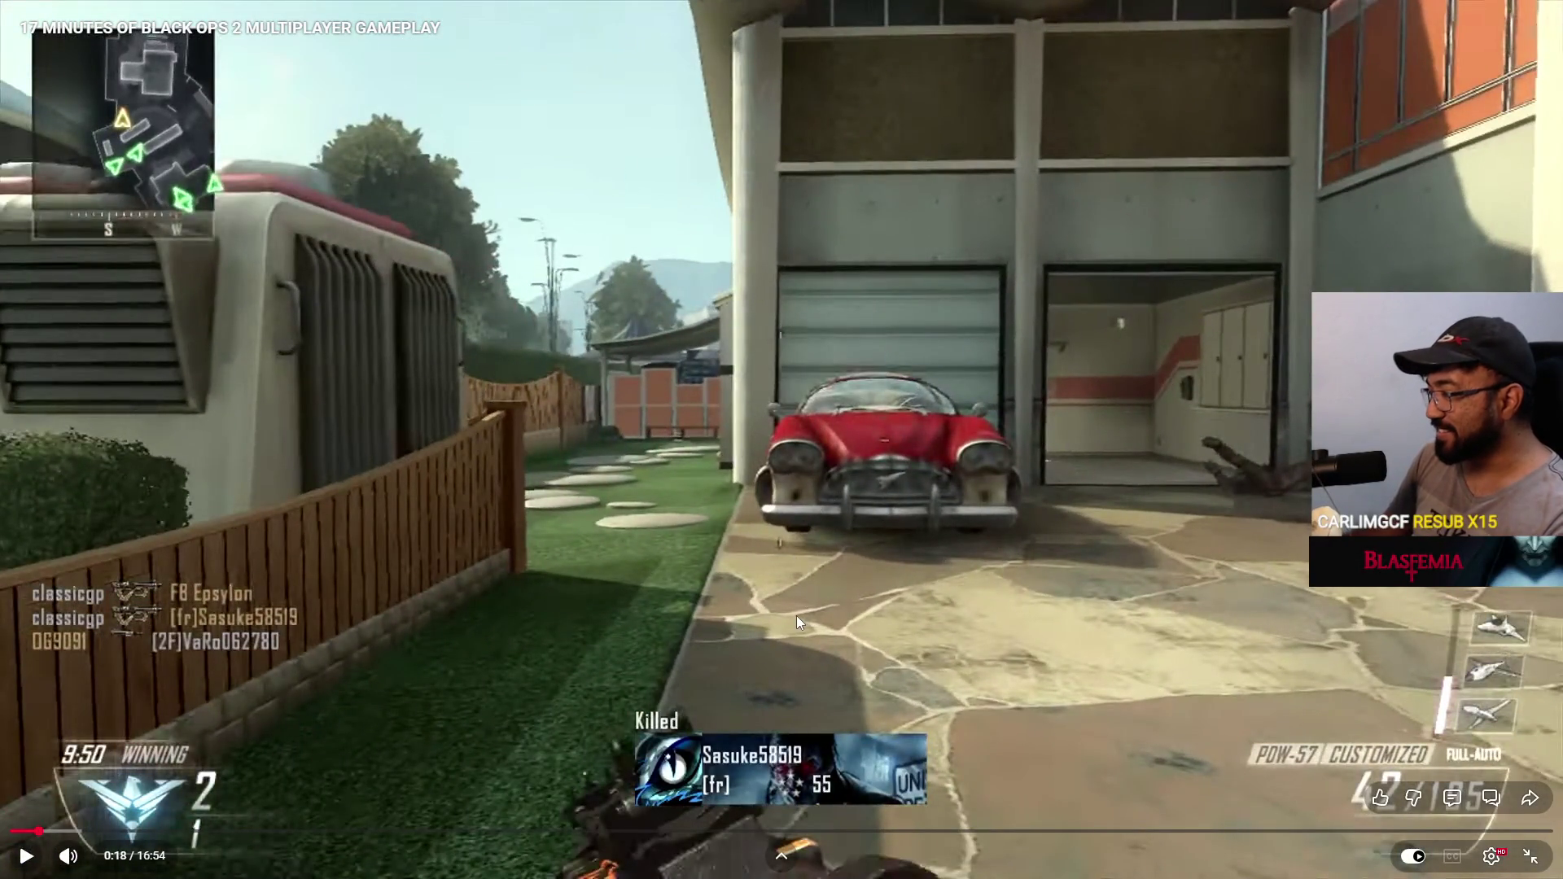
left_click(823, 574)
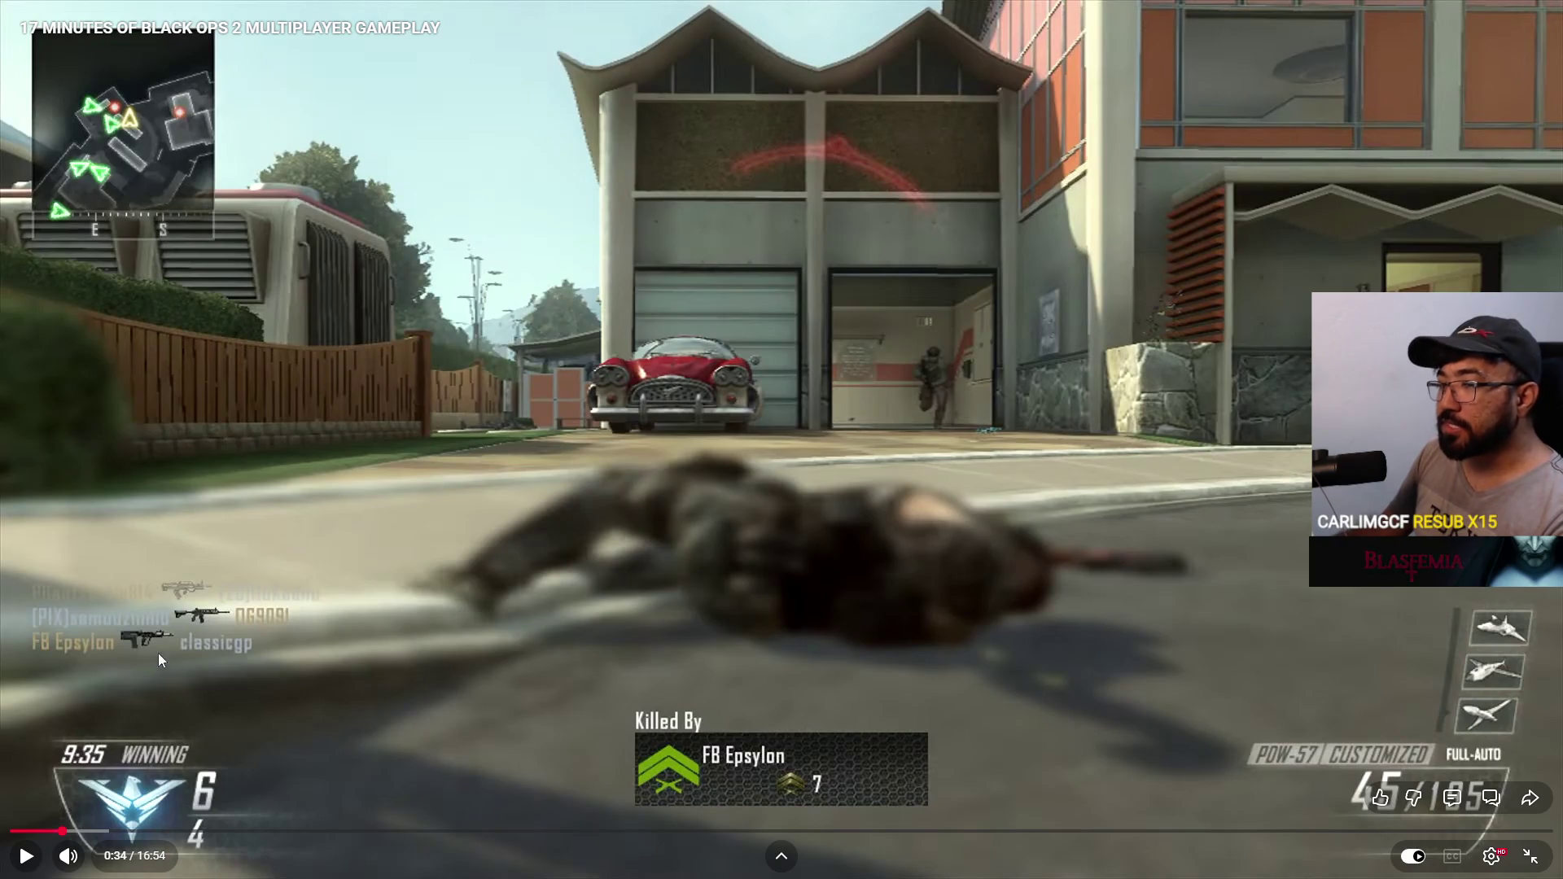
left_click(877, 547)
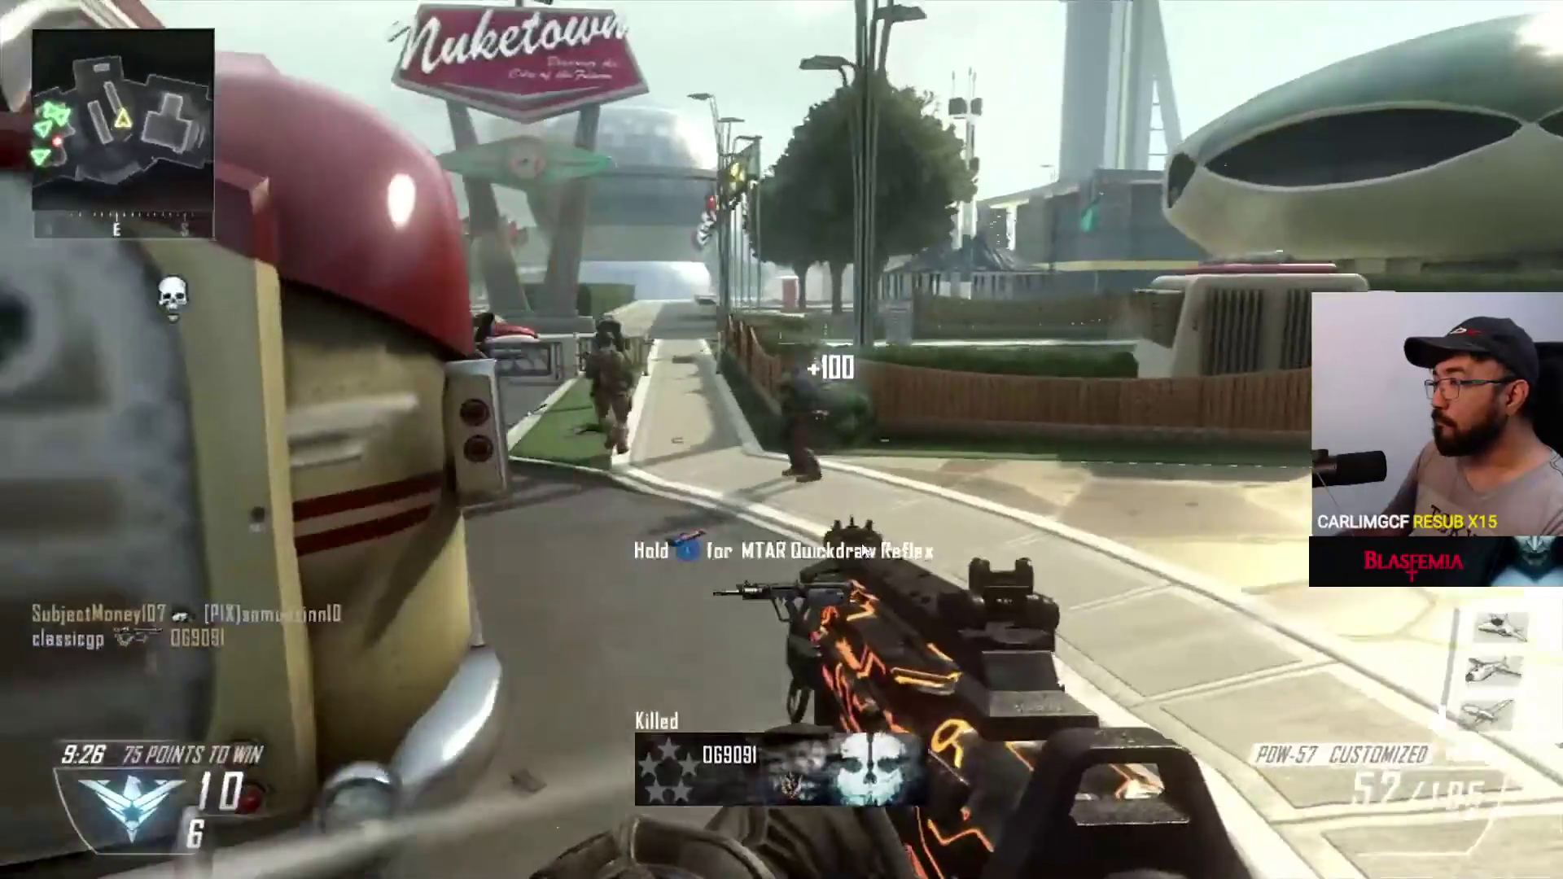
- Pause the Black Ops 2 video at 1:42 and exit full screen to the watch page
mouse_move(970, 519)
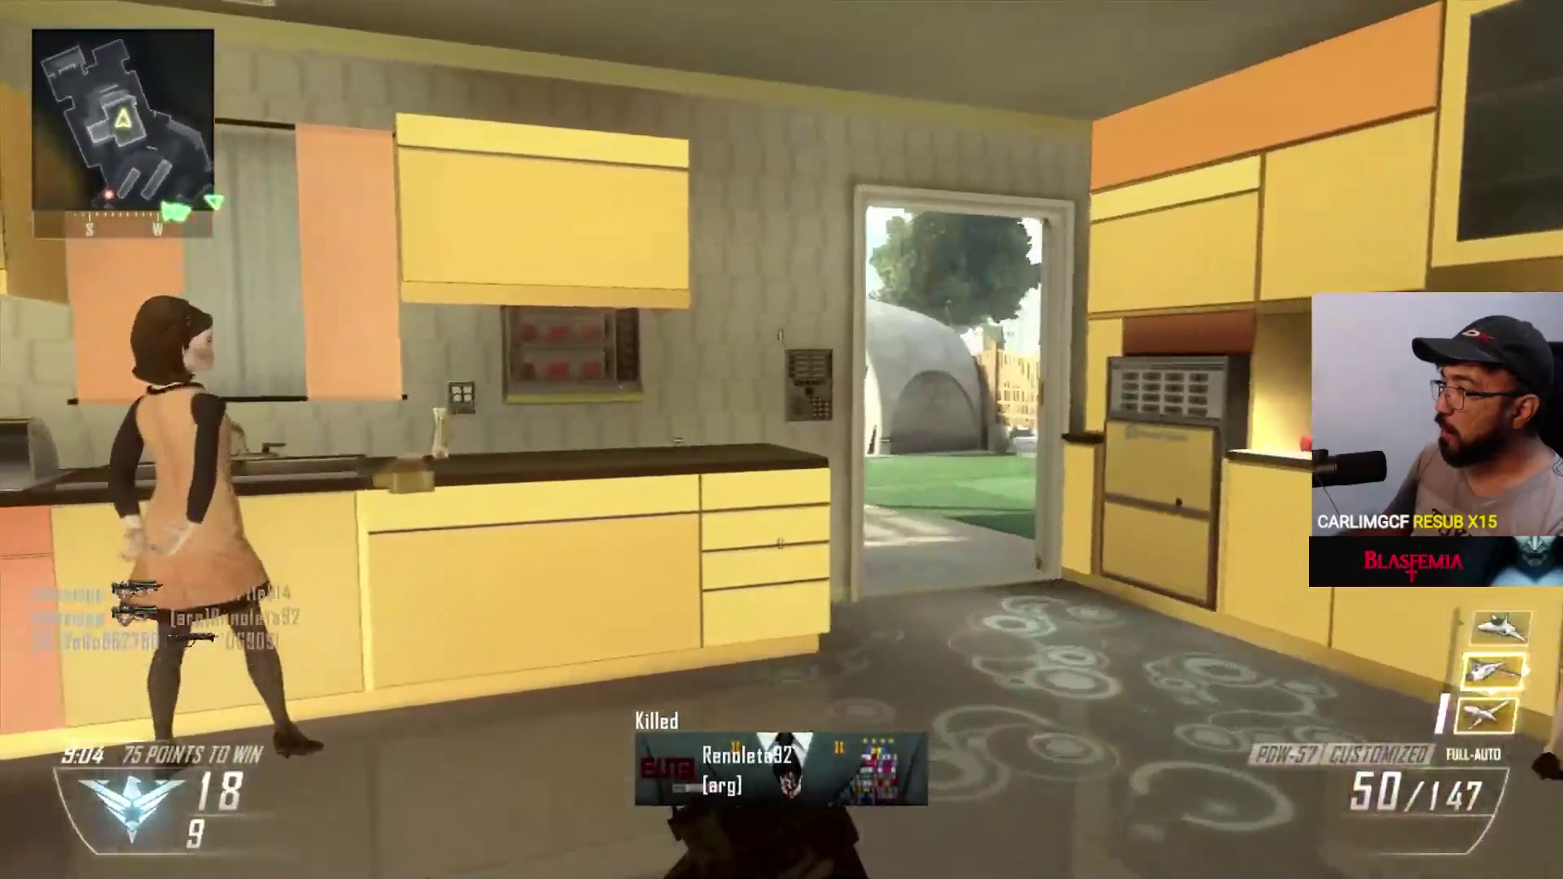
mouse_move(677, 517)
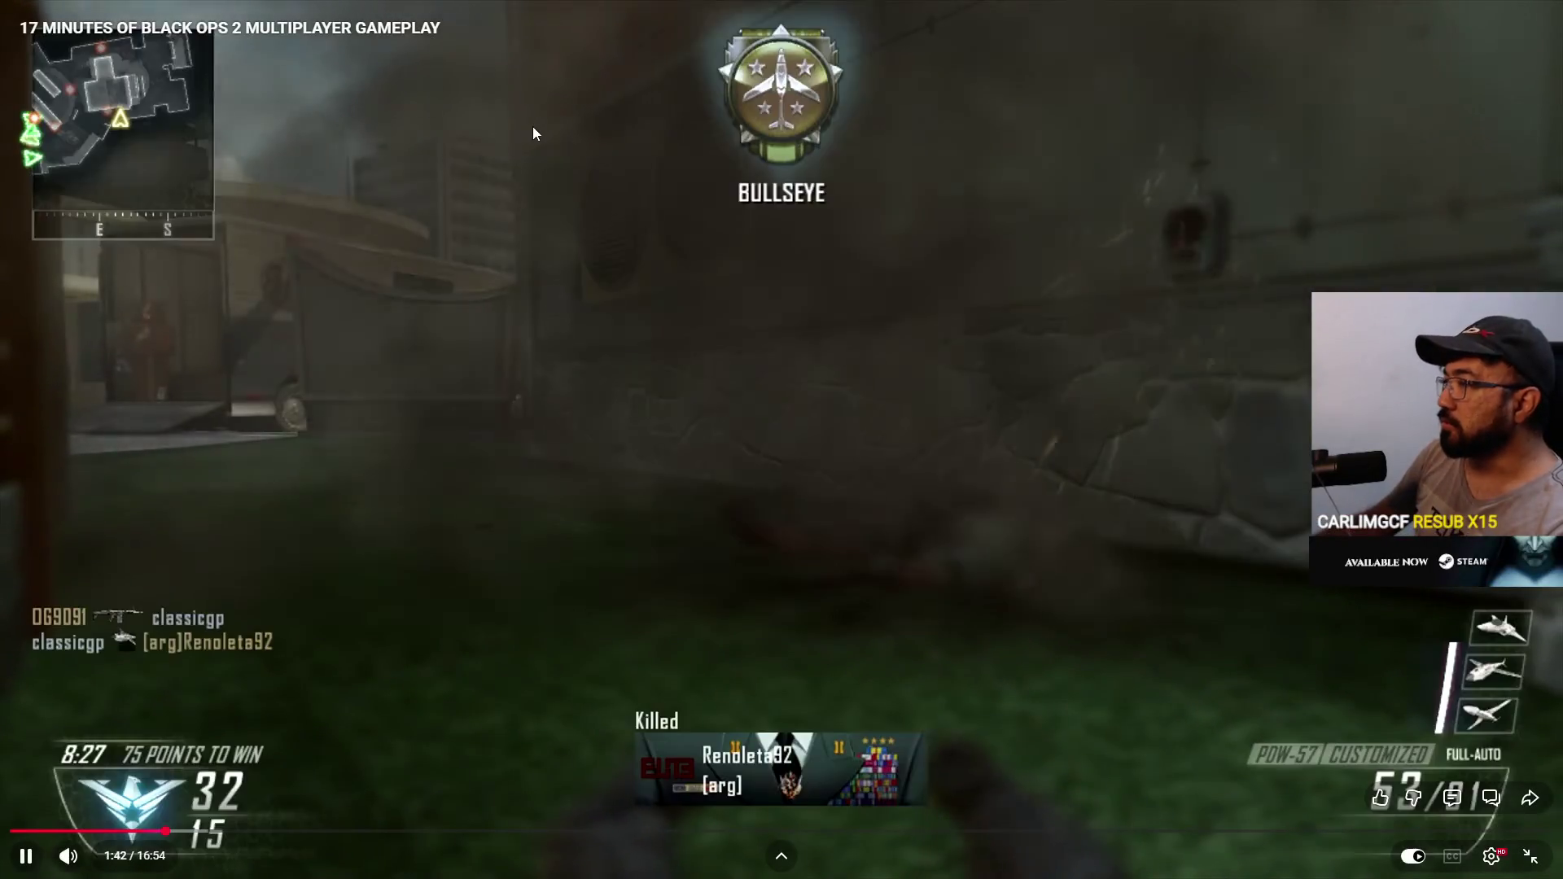
left_click(955, 411)
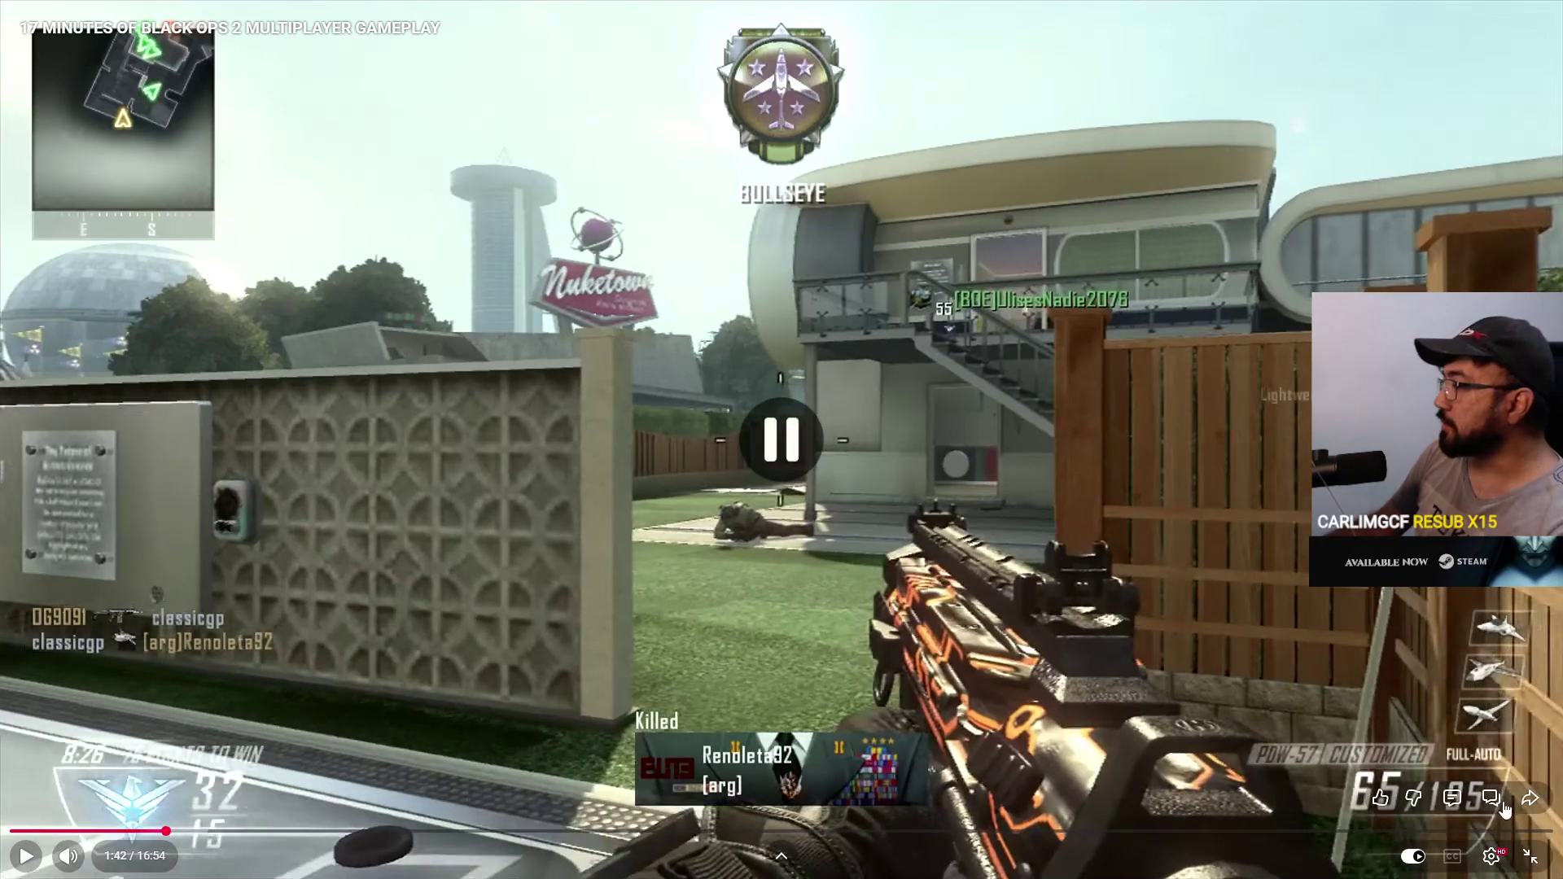
left_click(1531, 861)
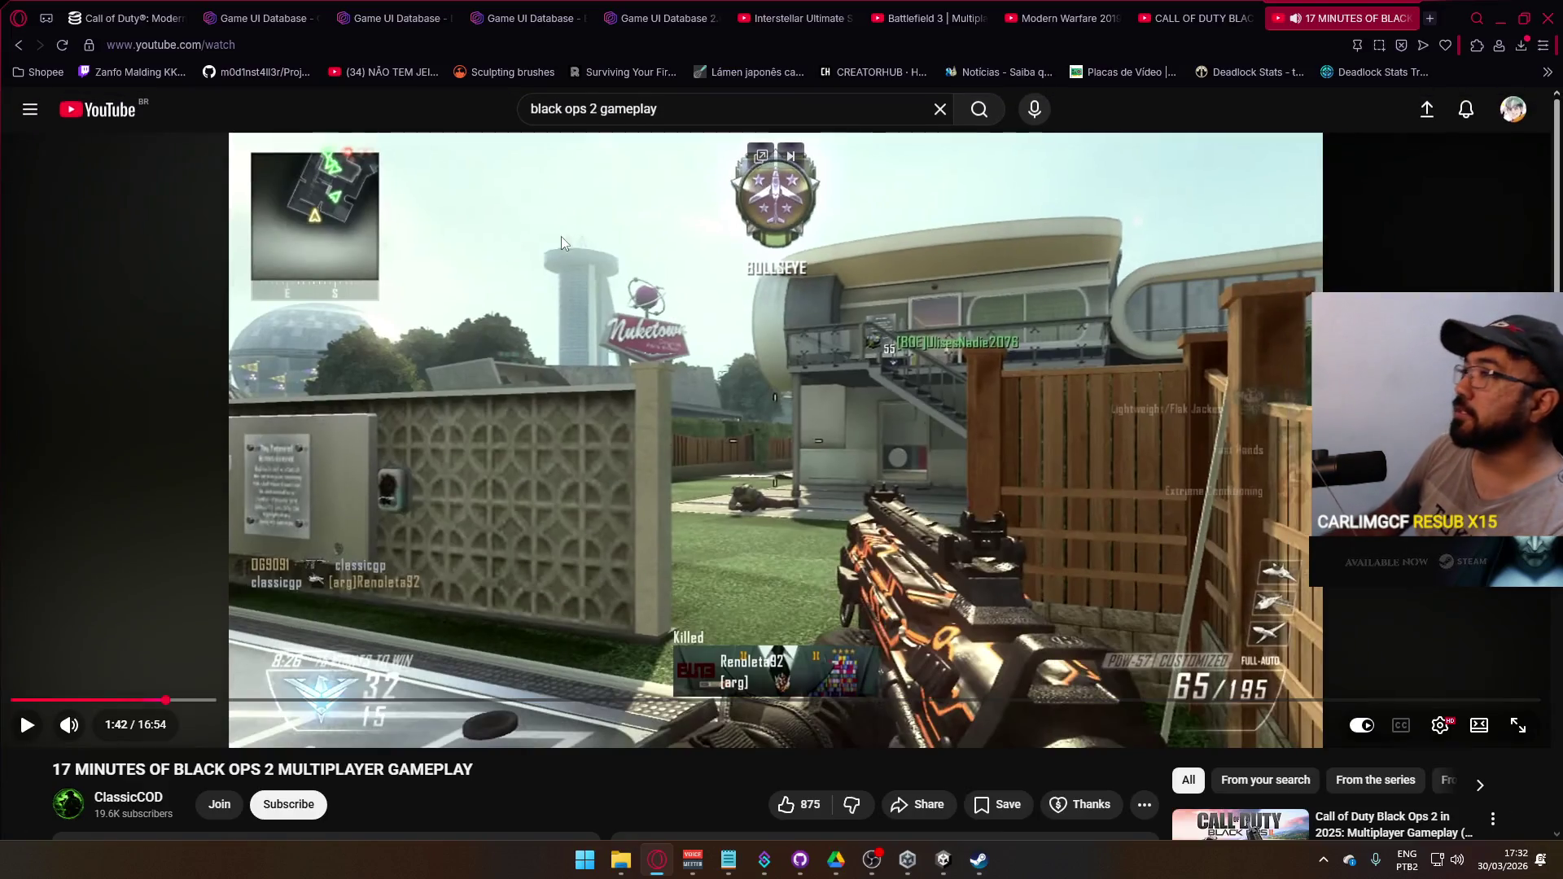
- Close the Black Ops 2 tab and switch to the Game UI Database home page
left_click(1405, 18)
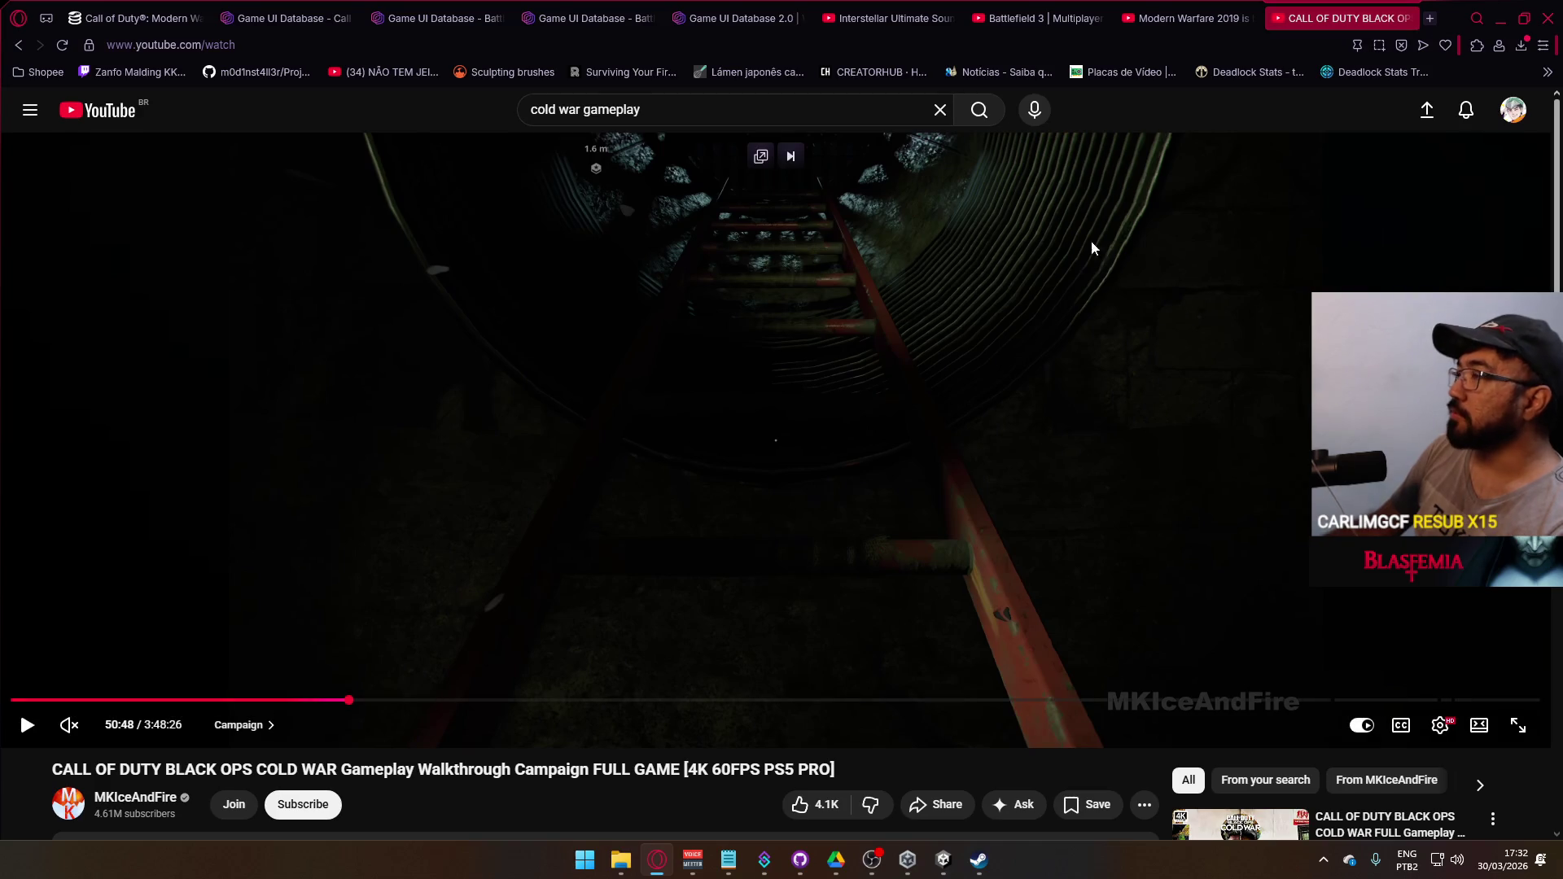
left_click(1038, 16)
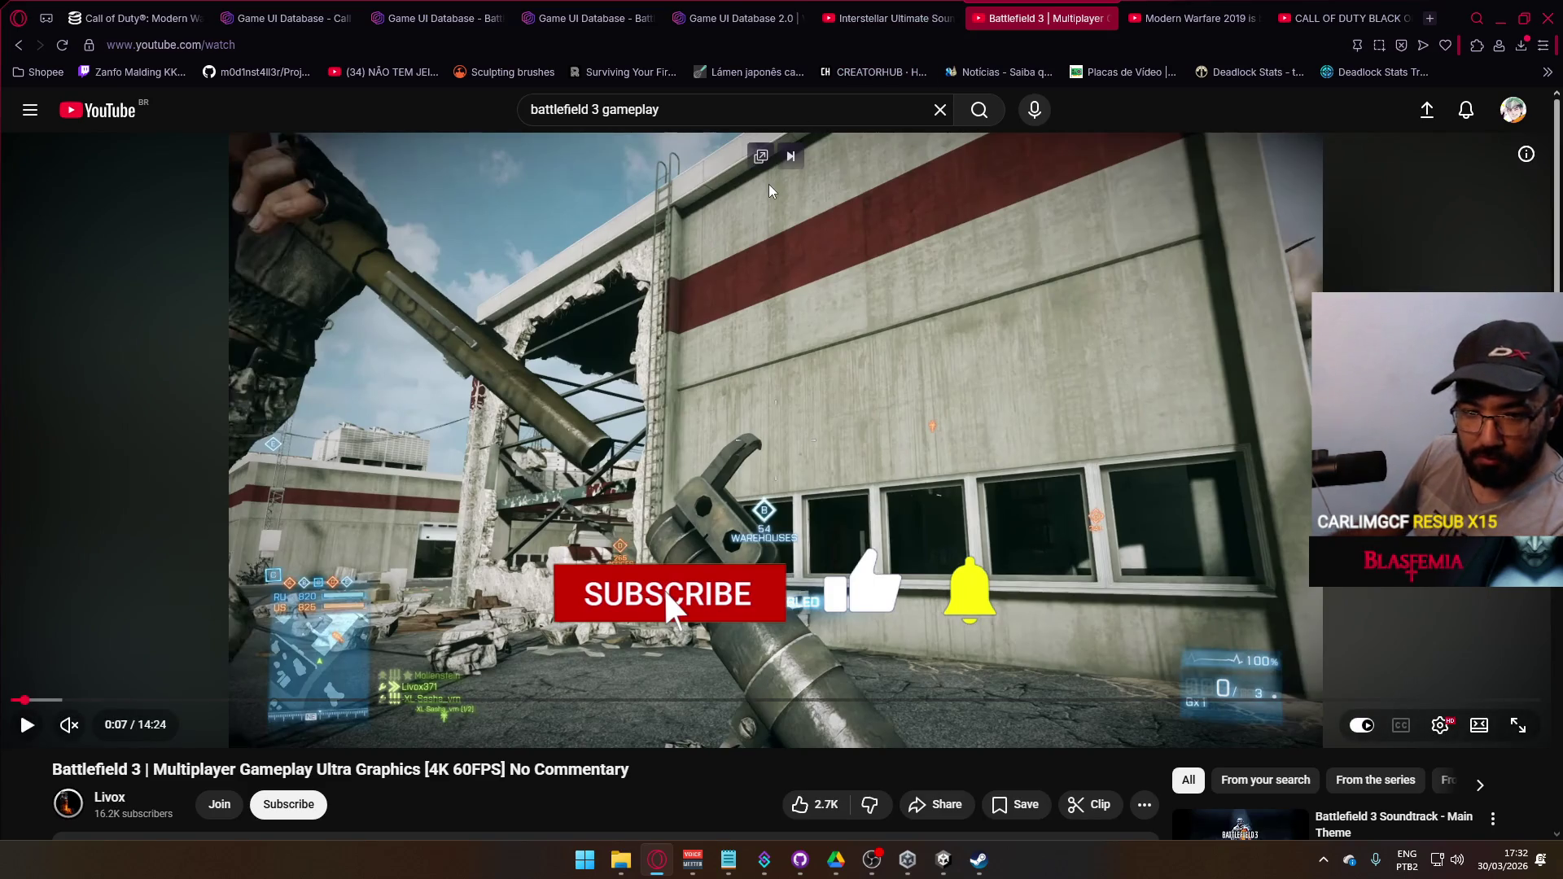
left_click(783, 18)
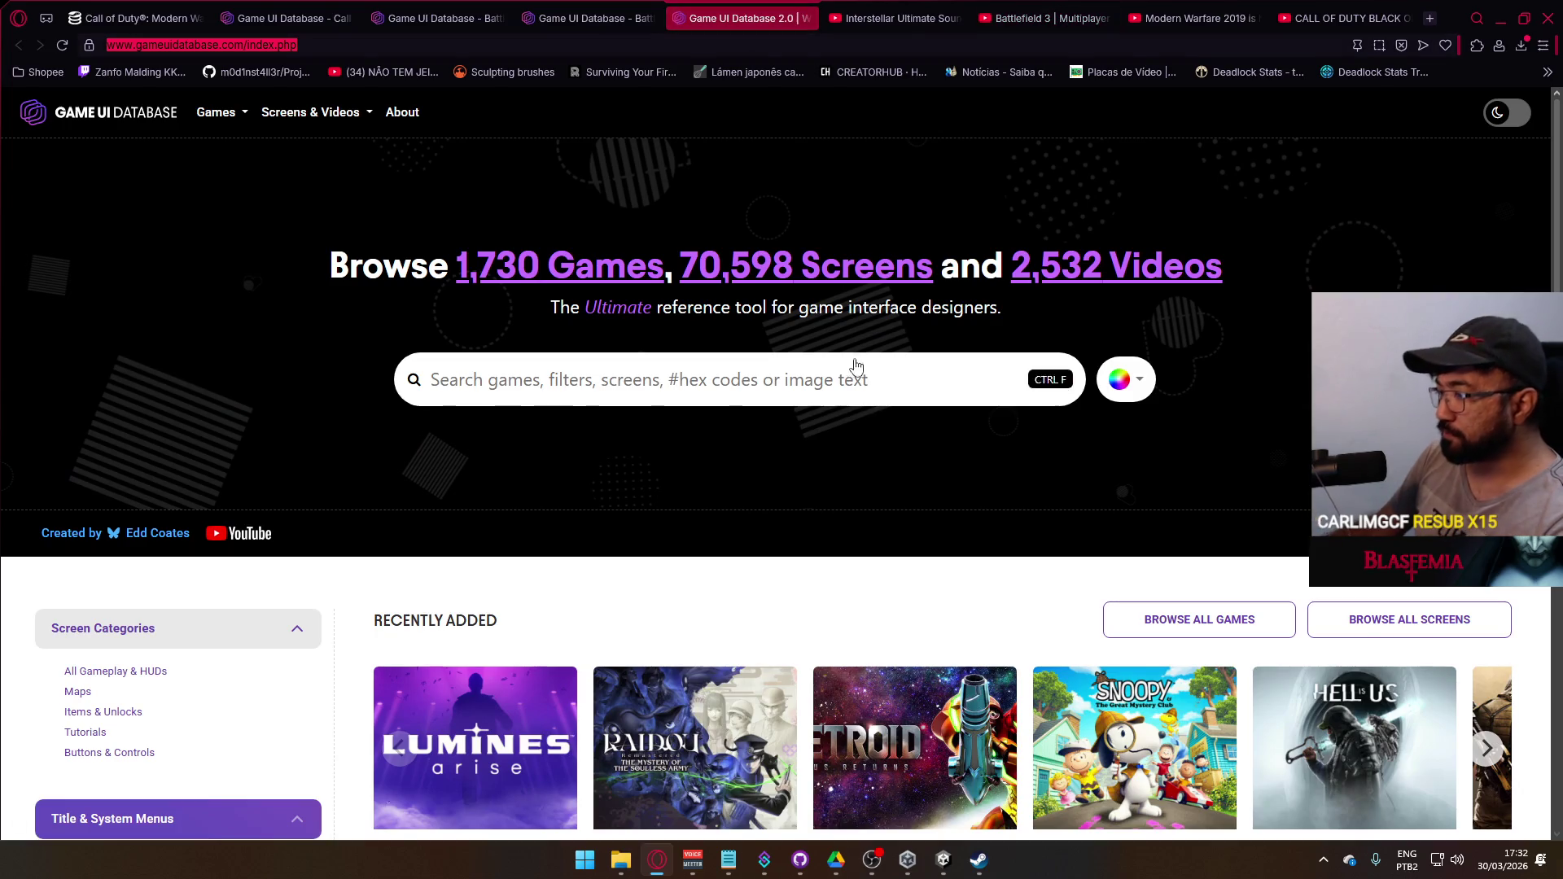
scroll(856, 366, "down", 4)
right_click(1134, 420)
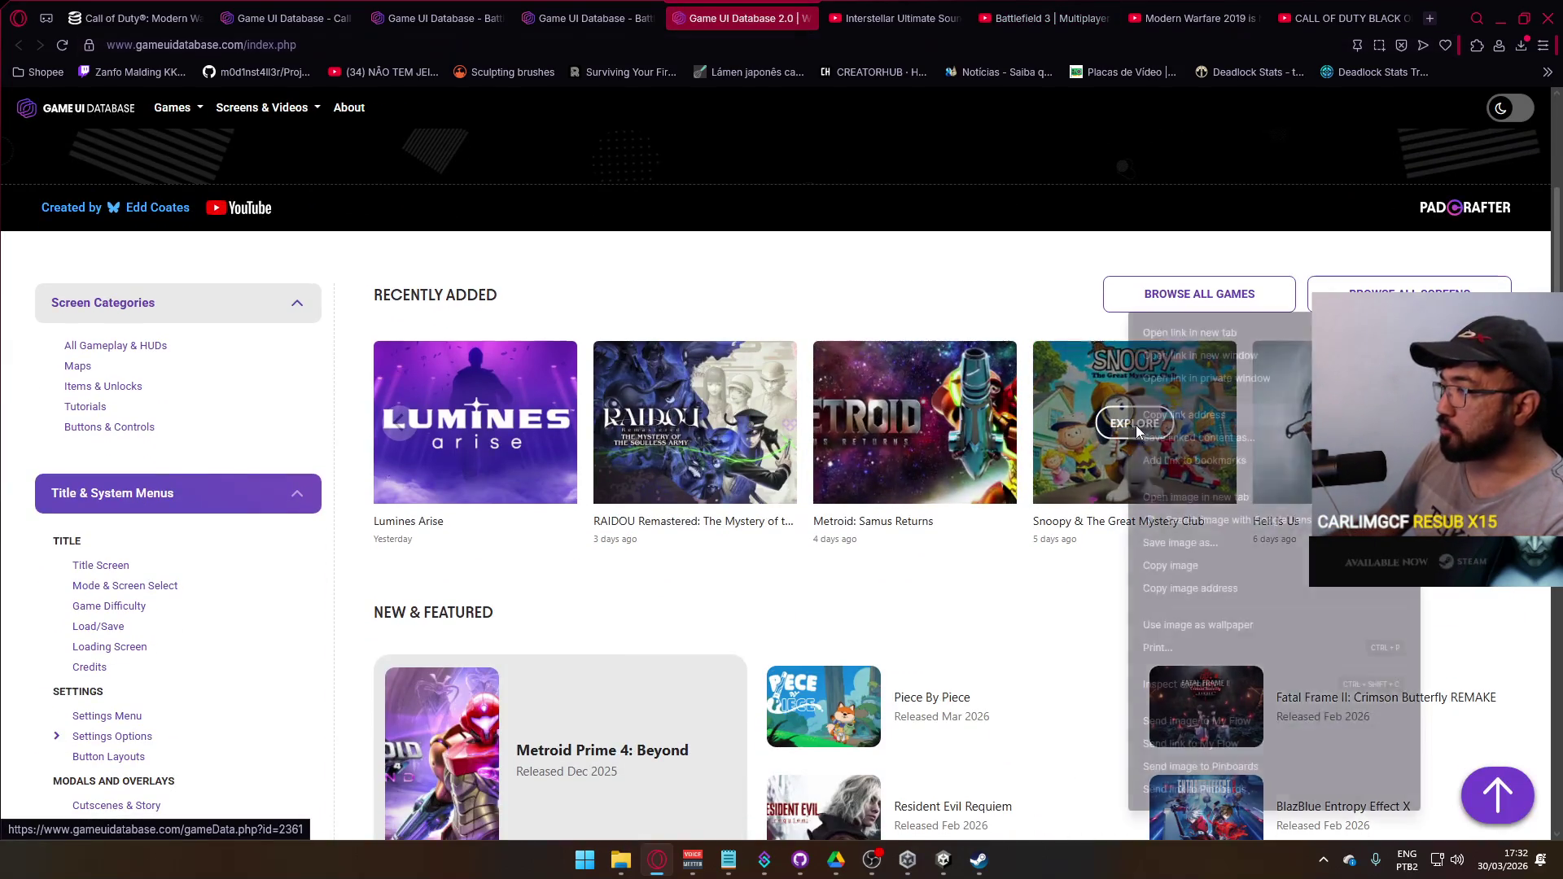
left_click(902, 130)
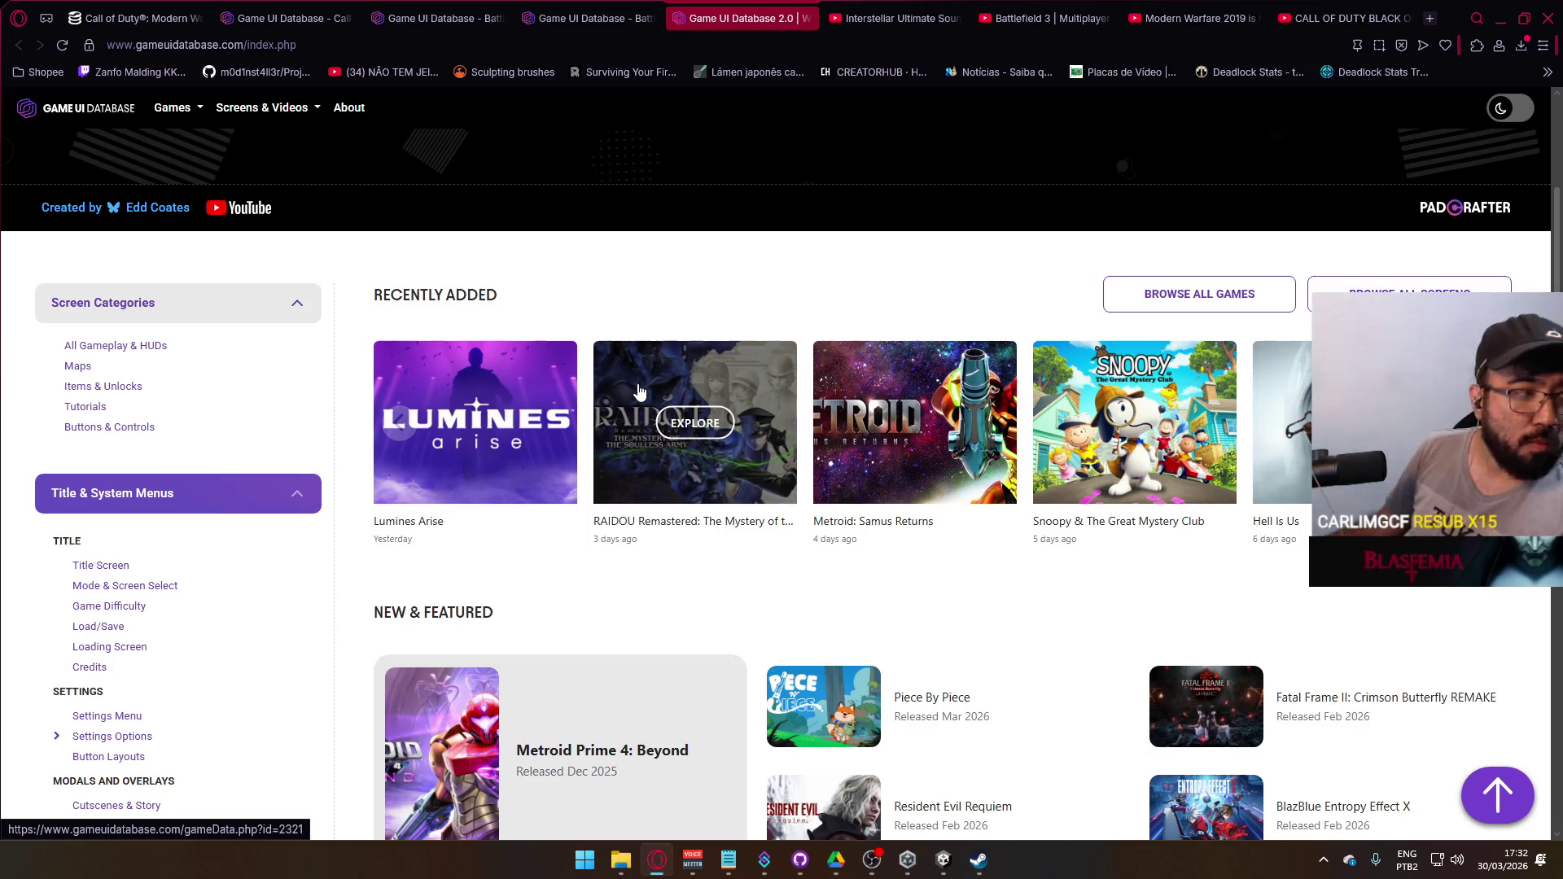
- In the Battlefield gallery, step back through three crate prize screenshots and close the viewer
left_click(558, 10)
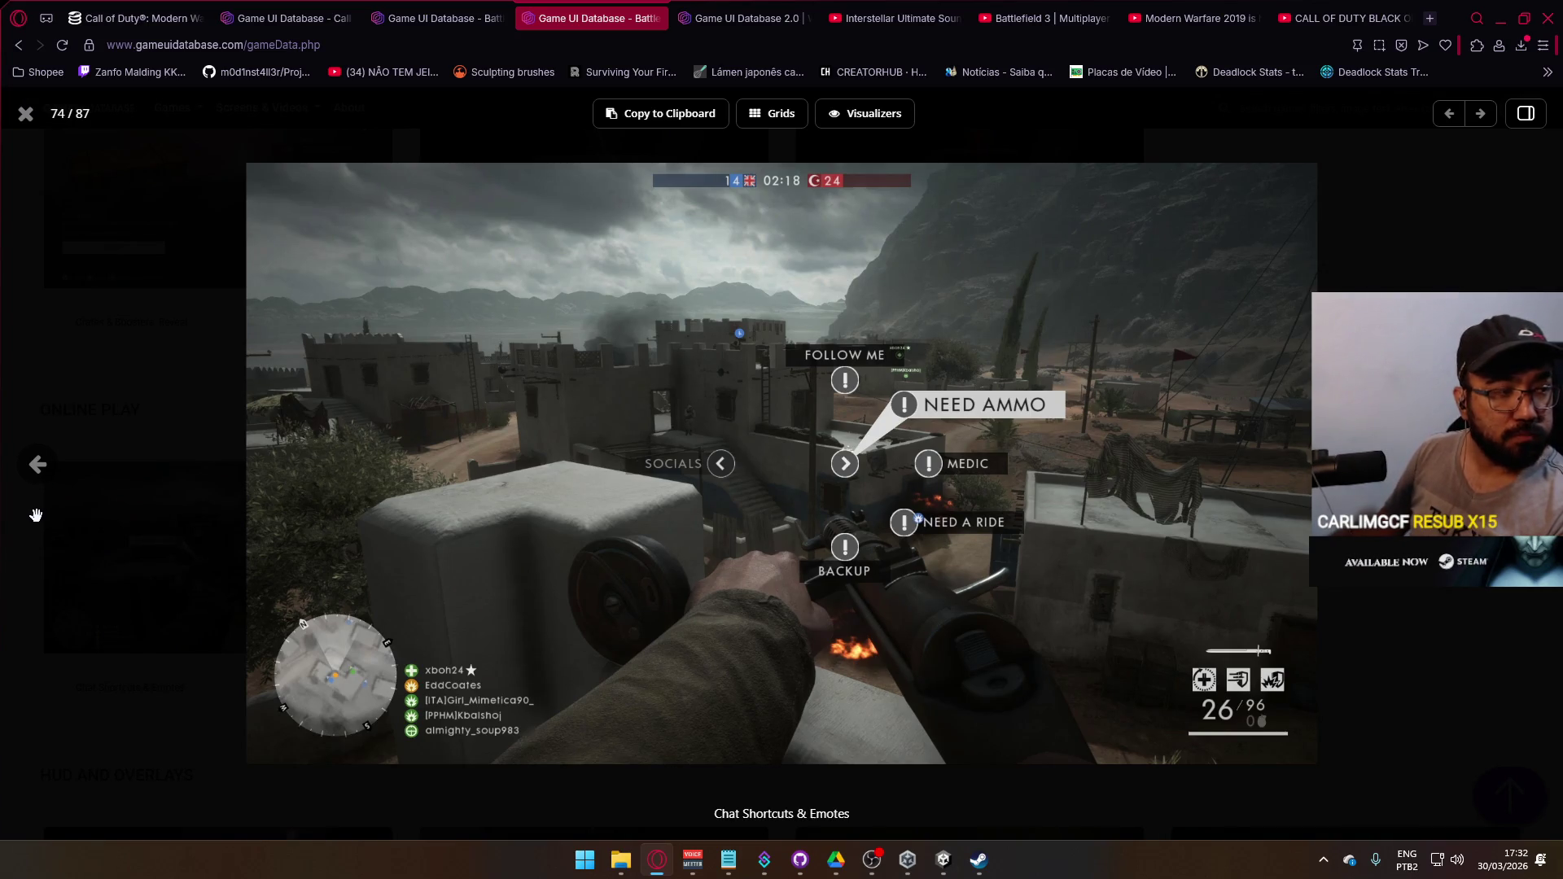
left_click(34, 481)
left_click(34, 482)
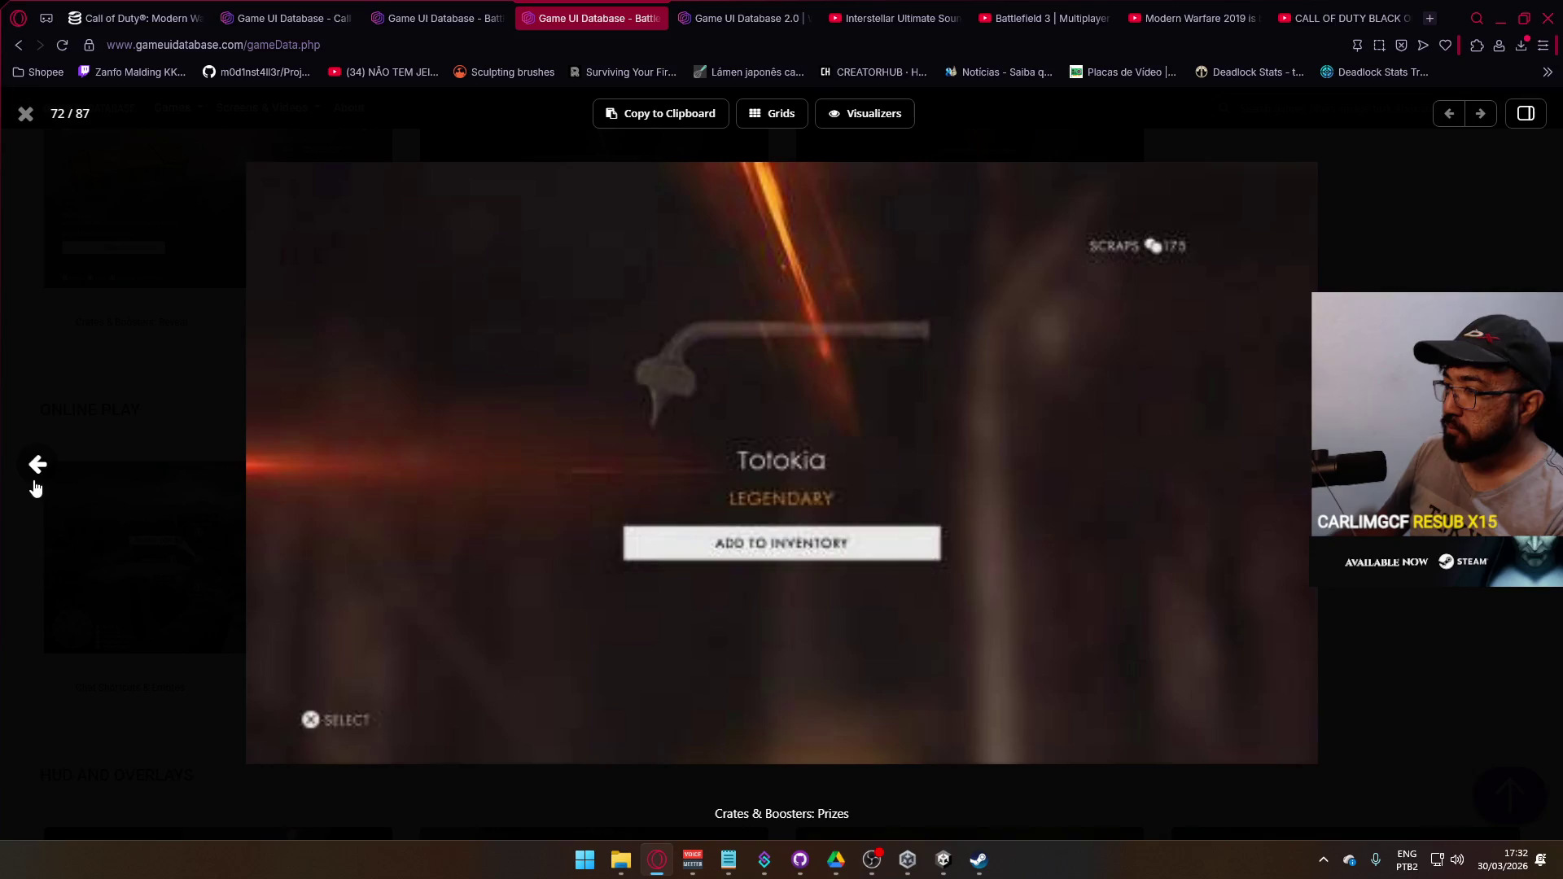
left_click(34, 482)
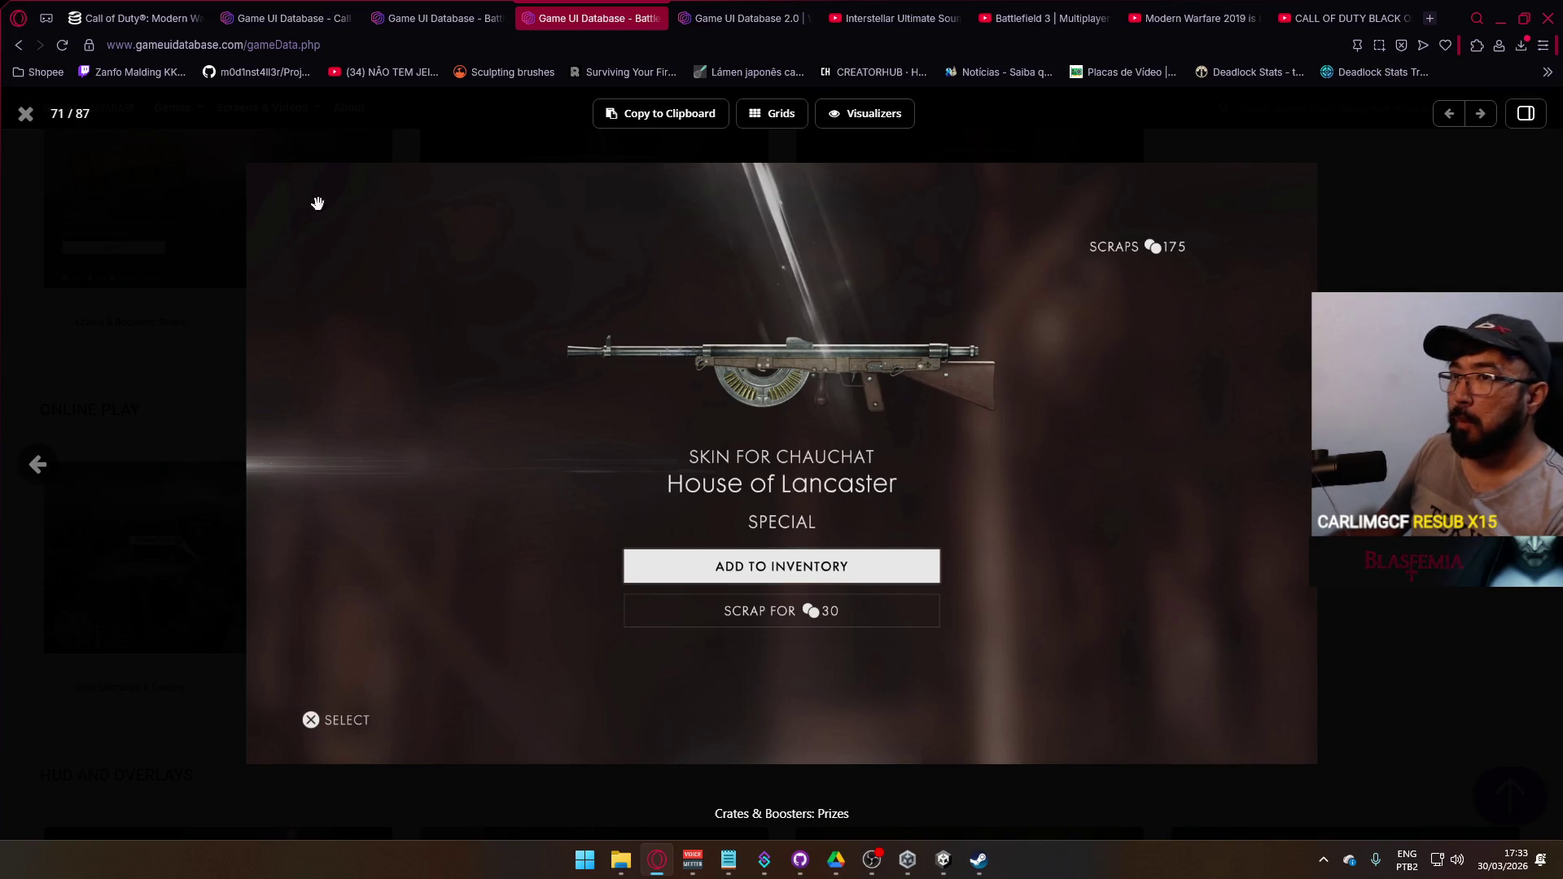
left_click(26, 114)
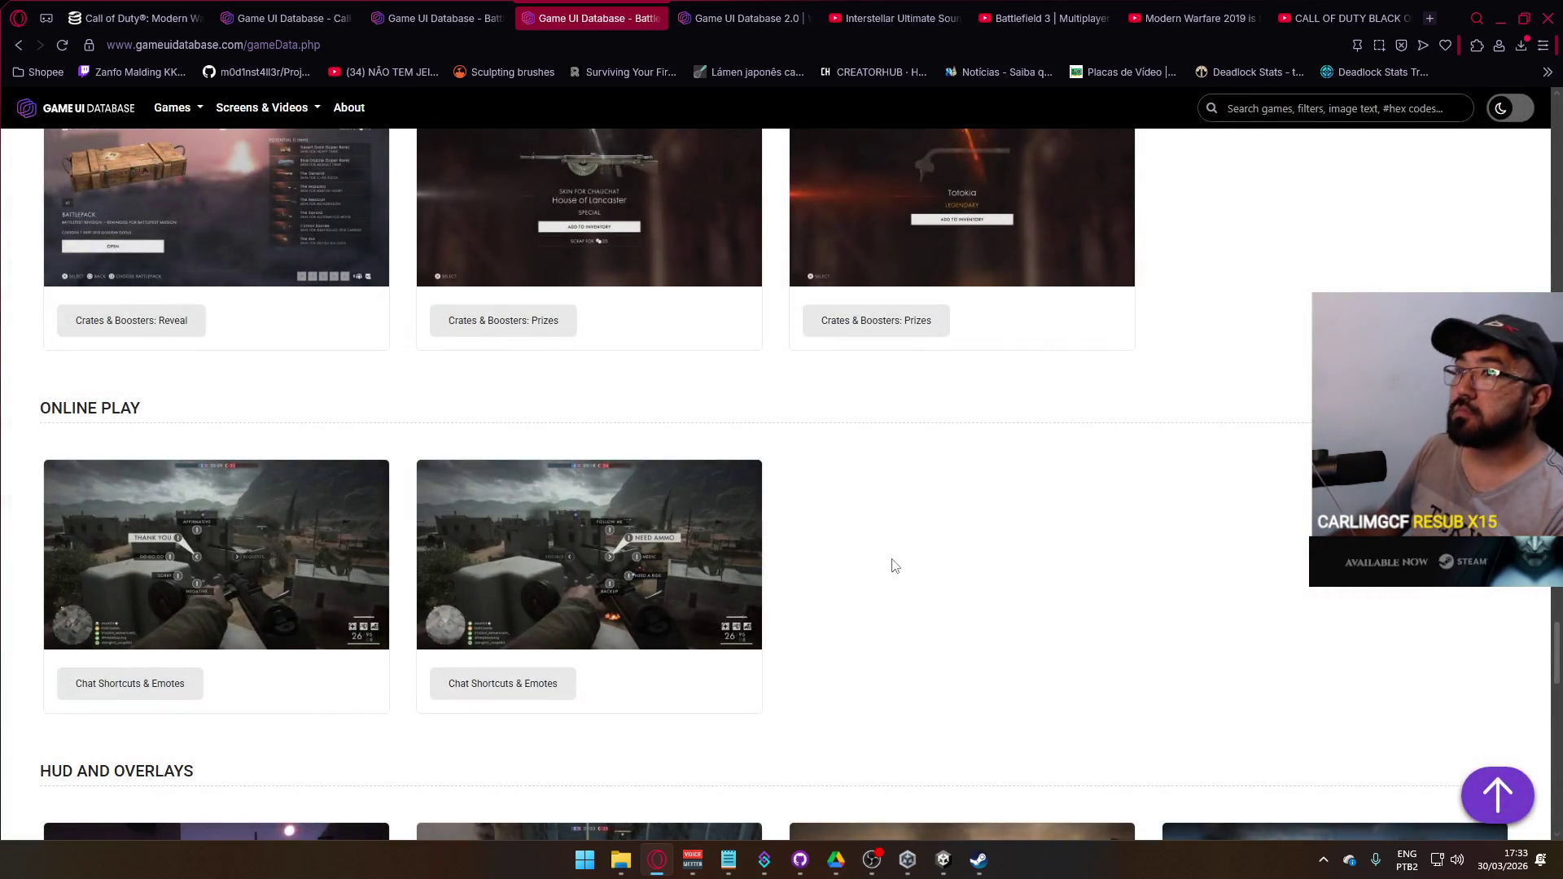
- Scroll the Battlefield 1 page, then close the gallery tab
scroll(817, 590, "down", 5)
scroll(816, 602, "up", 4)
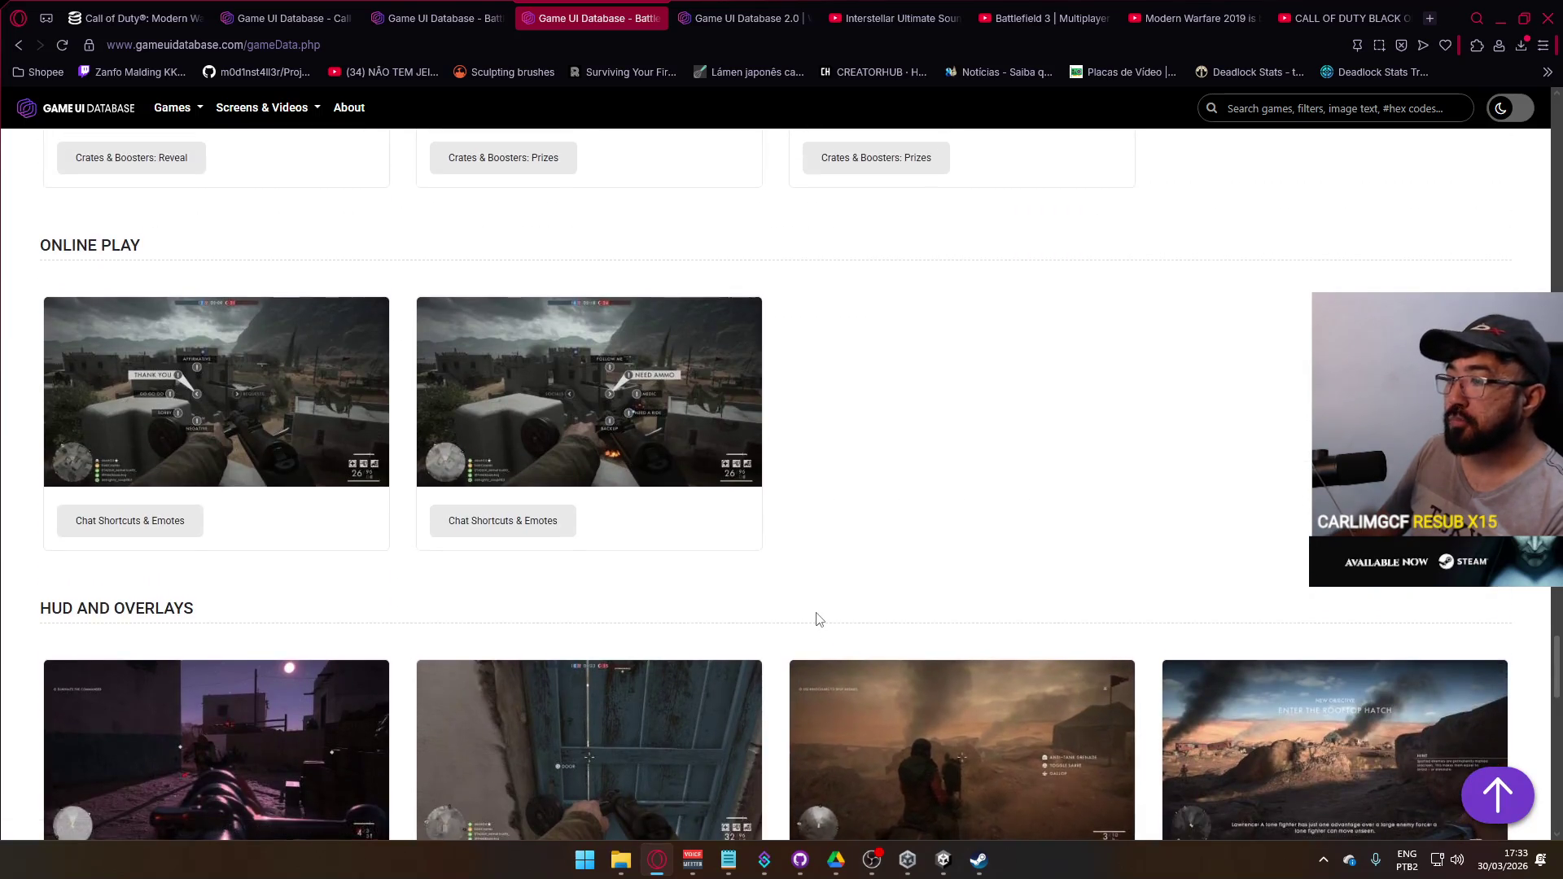
scroll(817, 616, "down", 3)
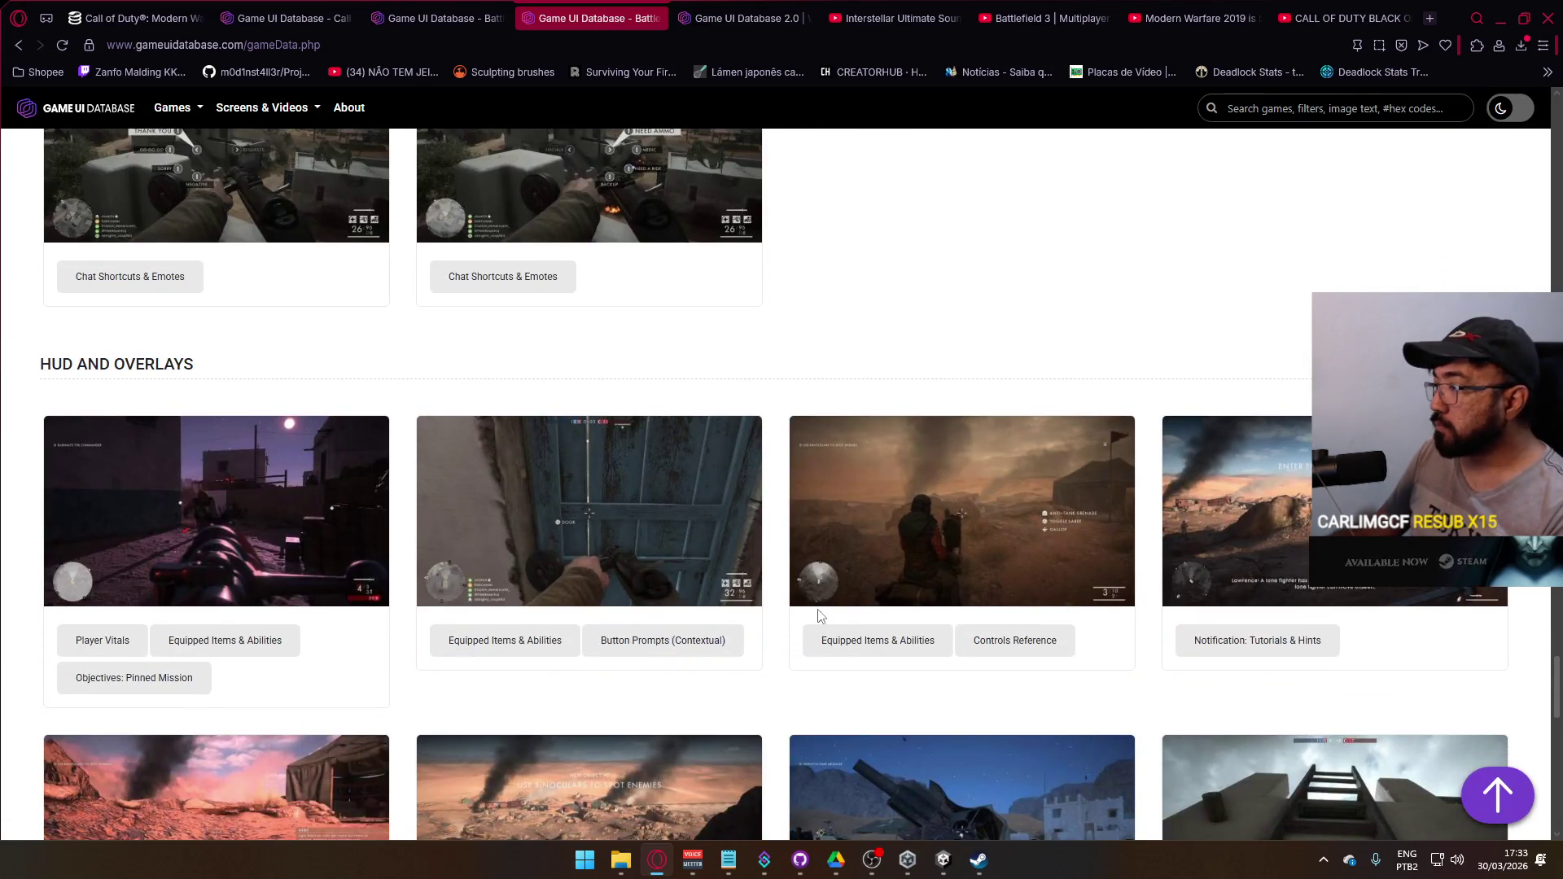
scroll(818, 562, "up", 4)
left_click(655, 19)
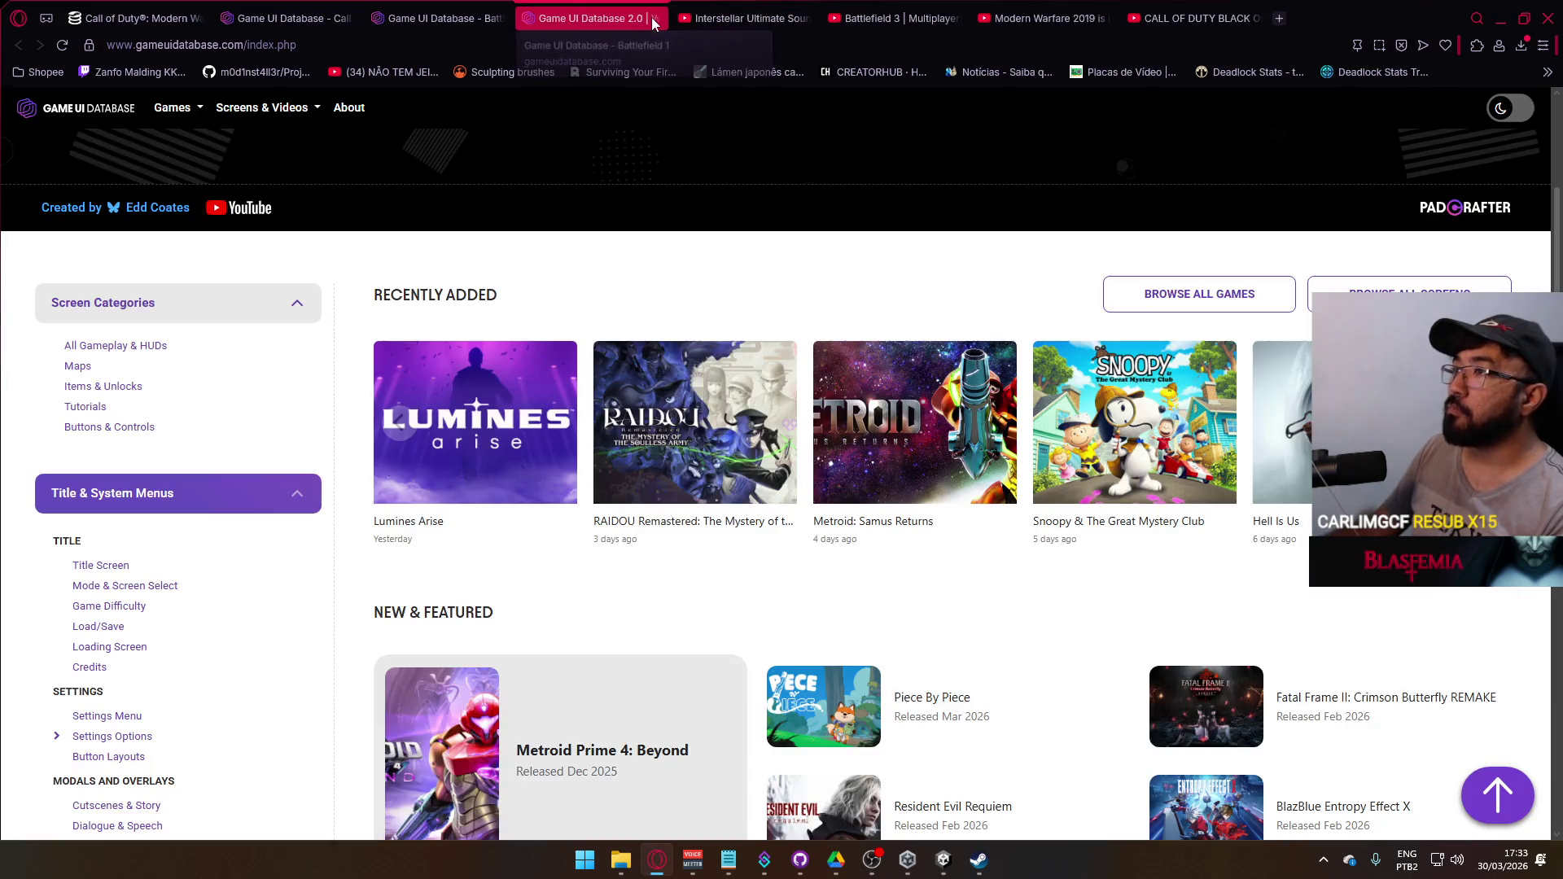
- Scroll the Game UI Database 2.0 homepage to New & Featured and open Highguard in a new tab
left_click(455, 18)
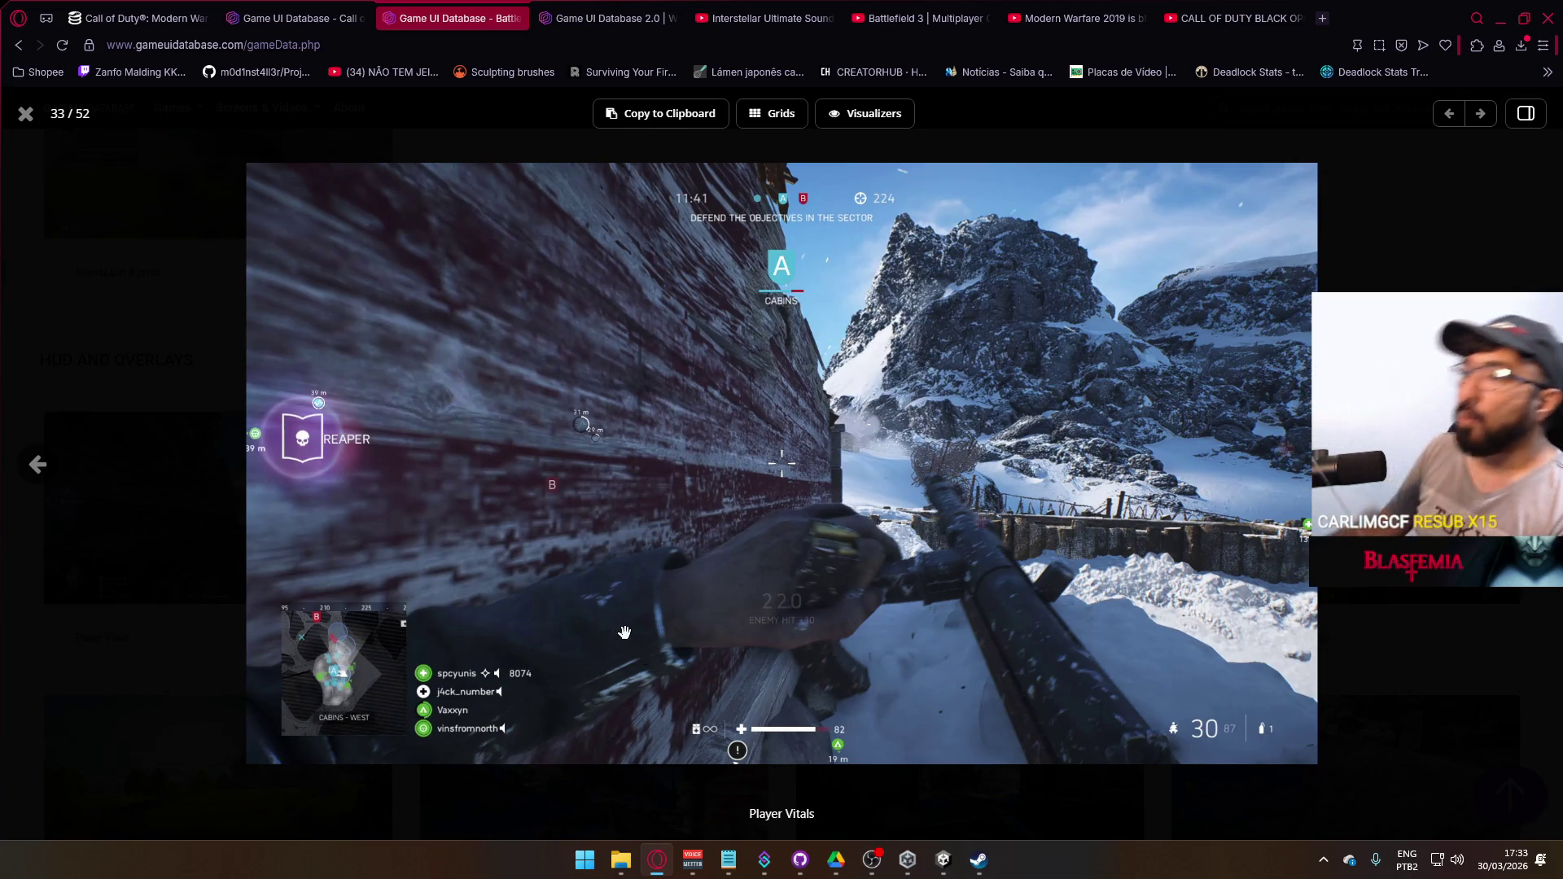
left_click(607, 18)
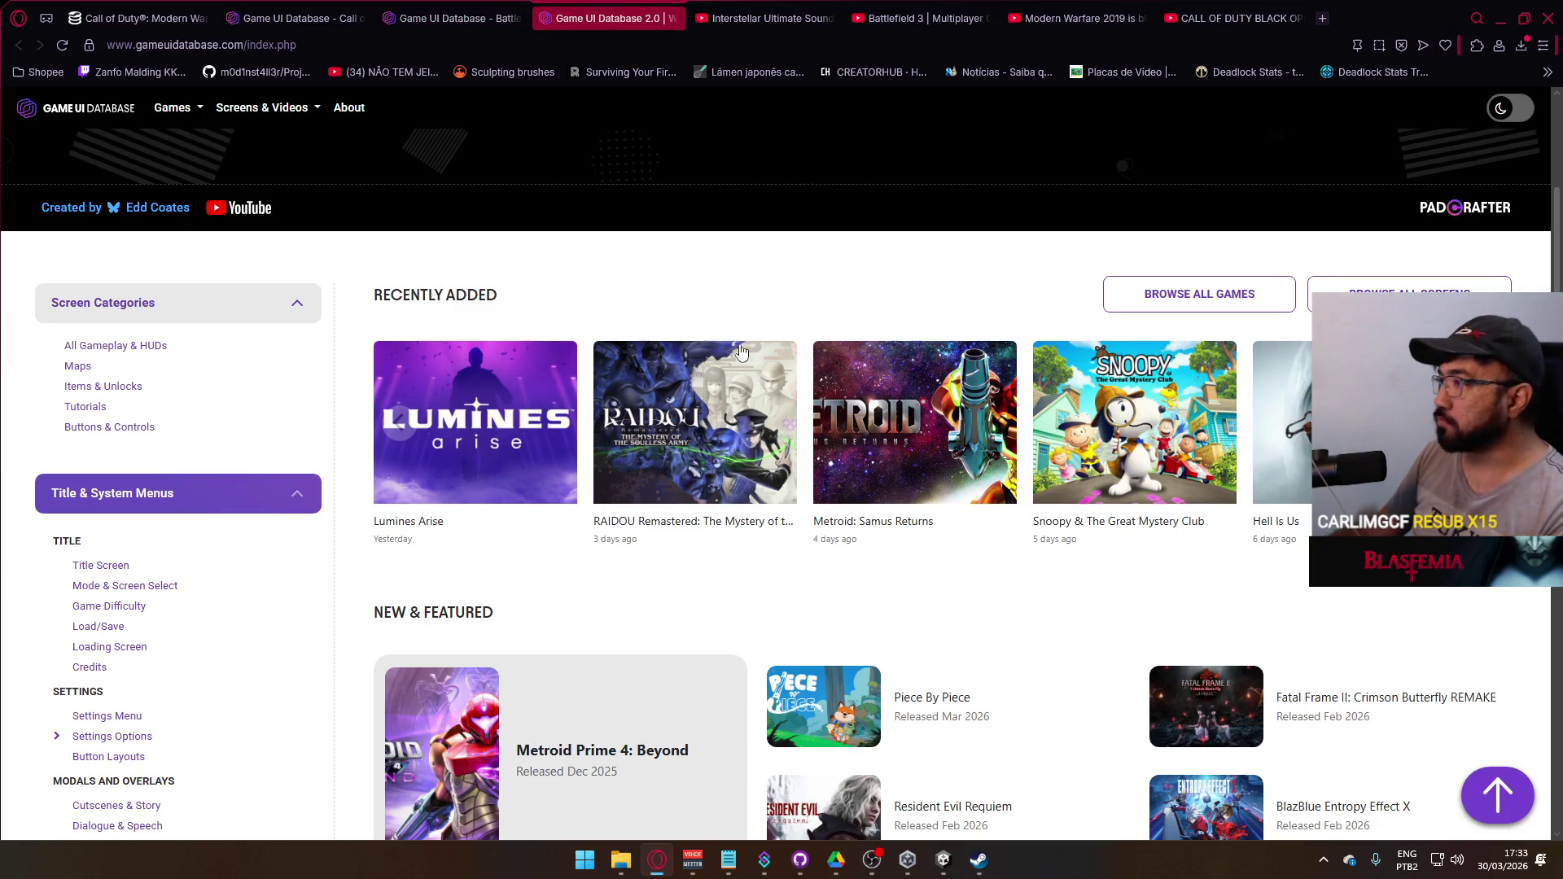
scroll(749, 355, "down", 3)
scroll(635, 379, "down", 2)
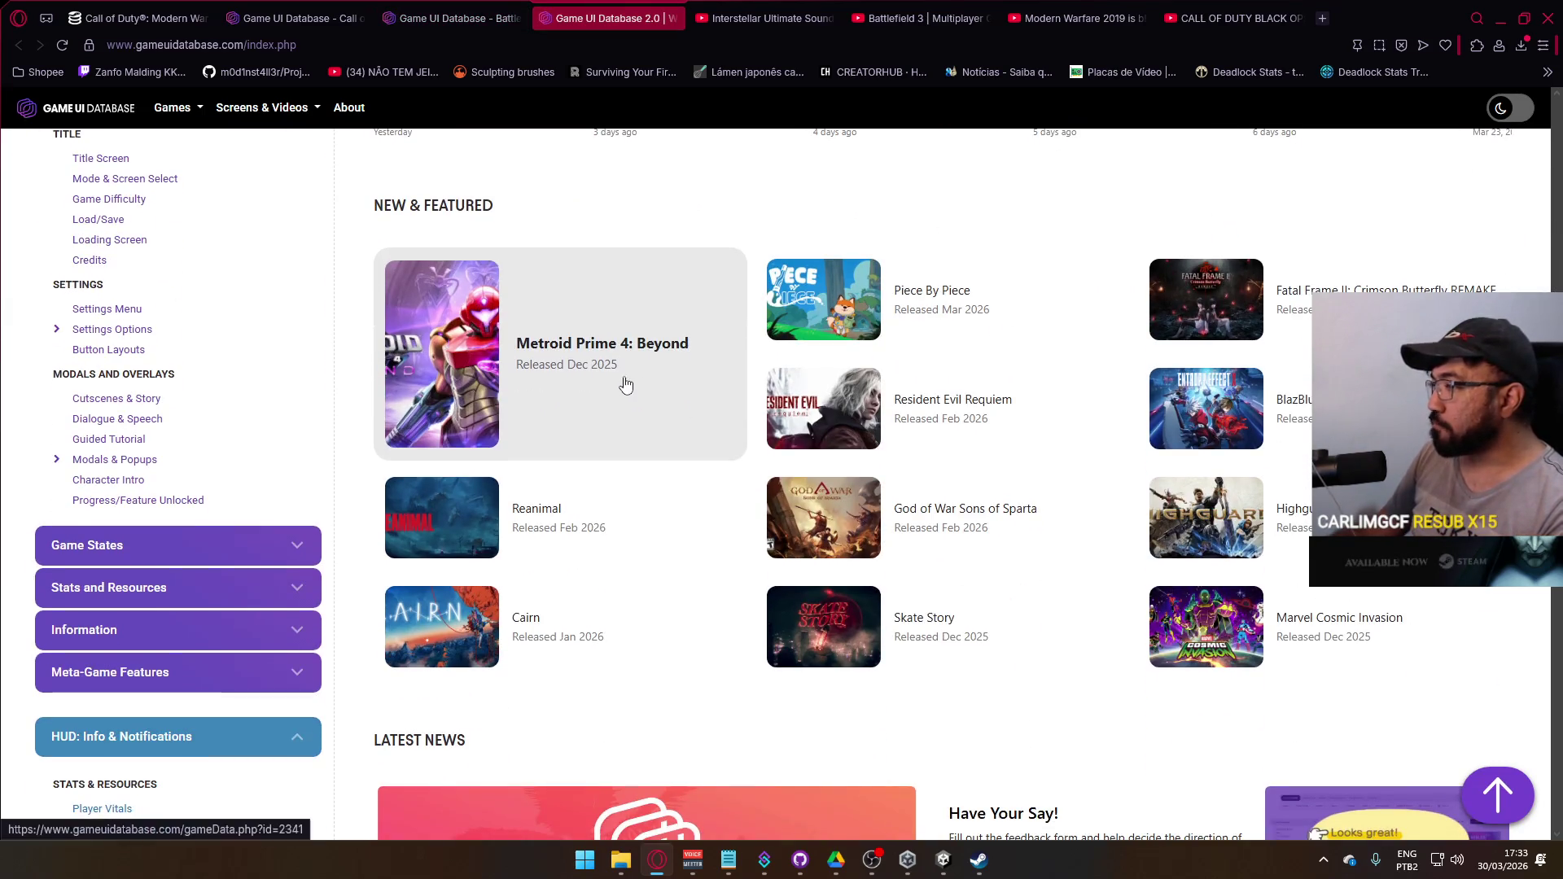
scroll(590, 407, "down", 3)
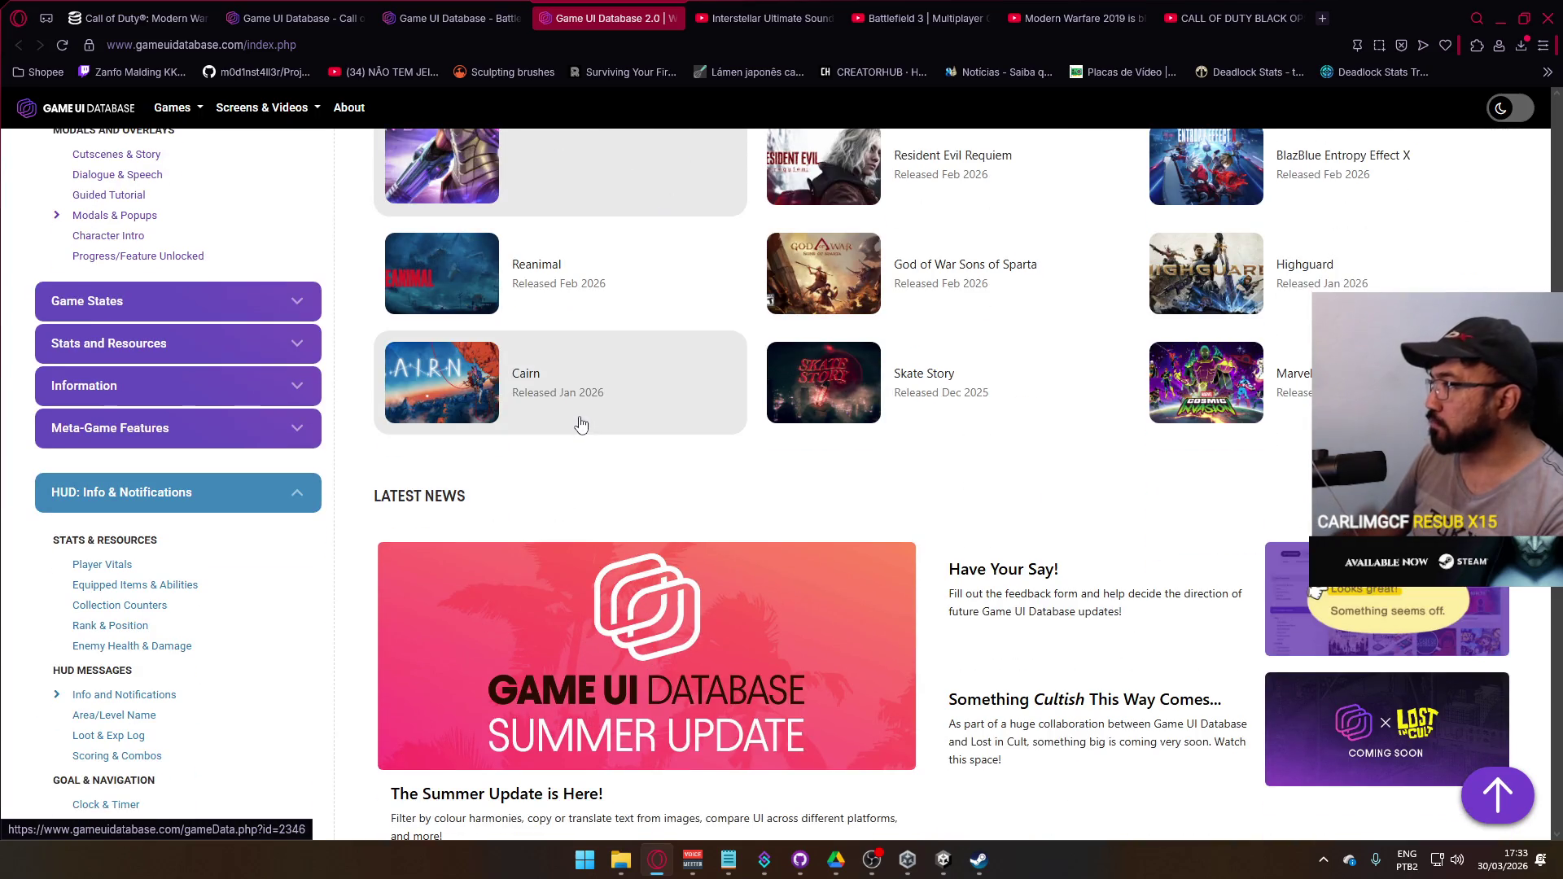
scroll(581, 424, "up", 2)
right_click(1165, 433)
left_click(1228, 329)
- Switch to the Highguard page and scroll through its screenshot categories down to HUD and Overlays
left_click(680, 19)
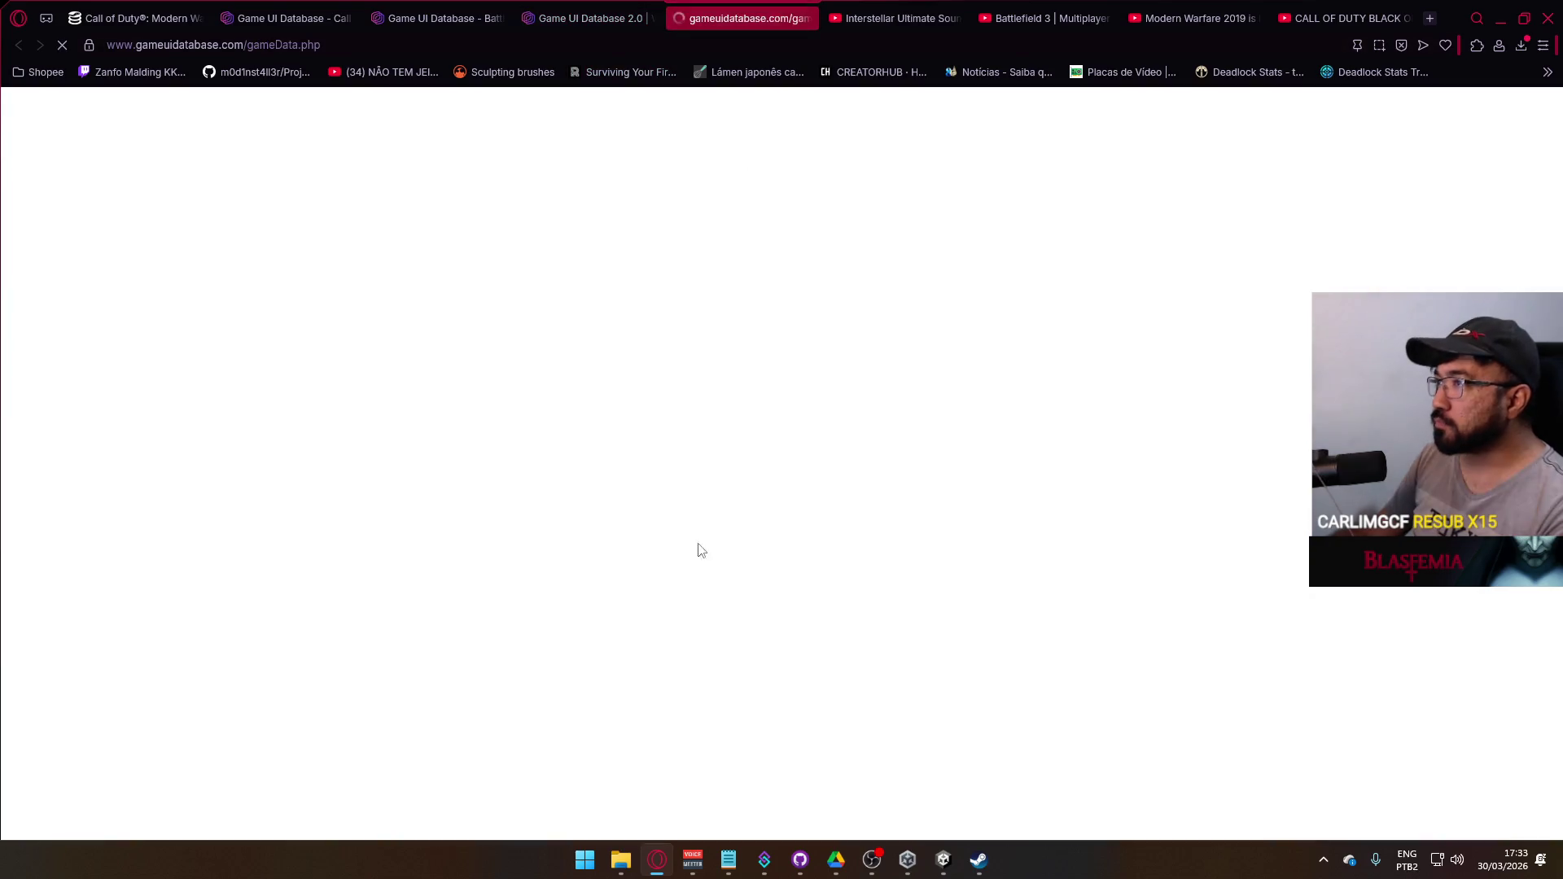
scroll(651, 570, "down", 5)
scroll(597, 554, "down", 10)
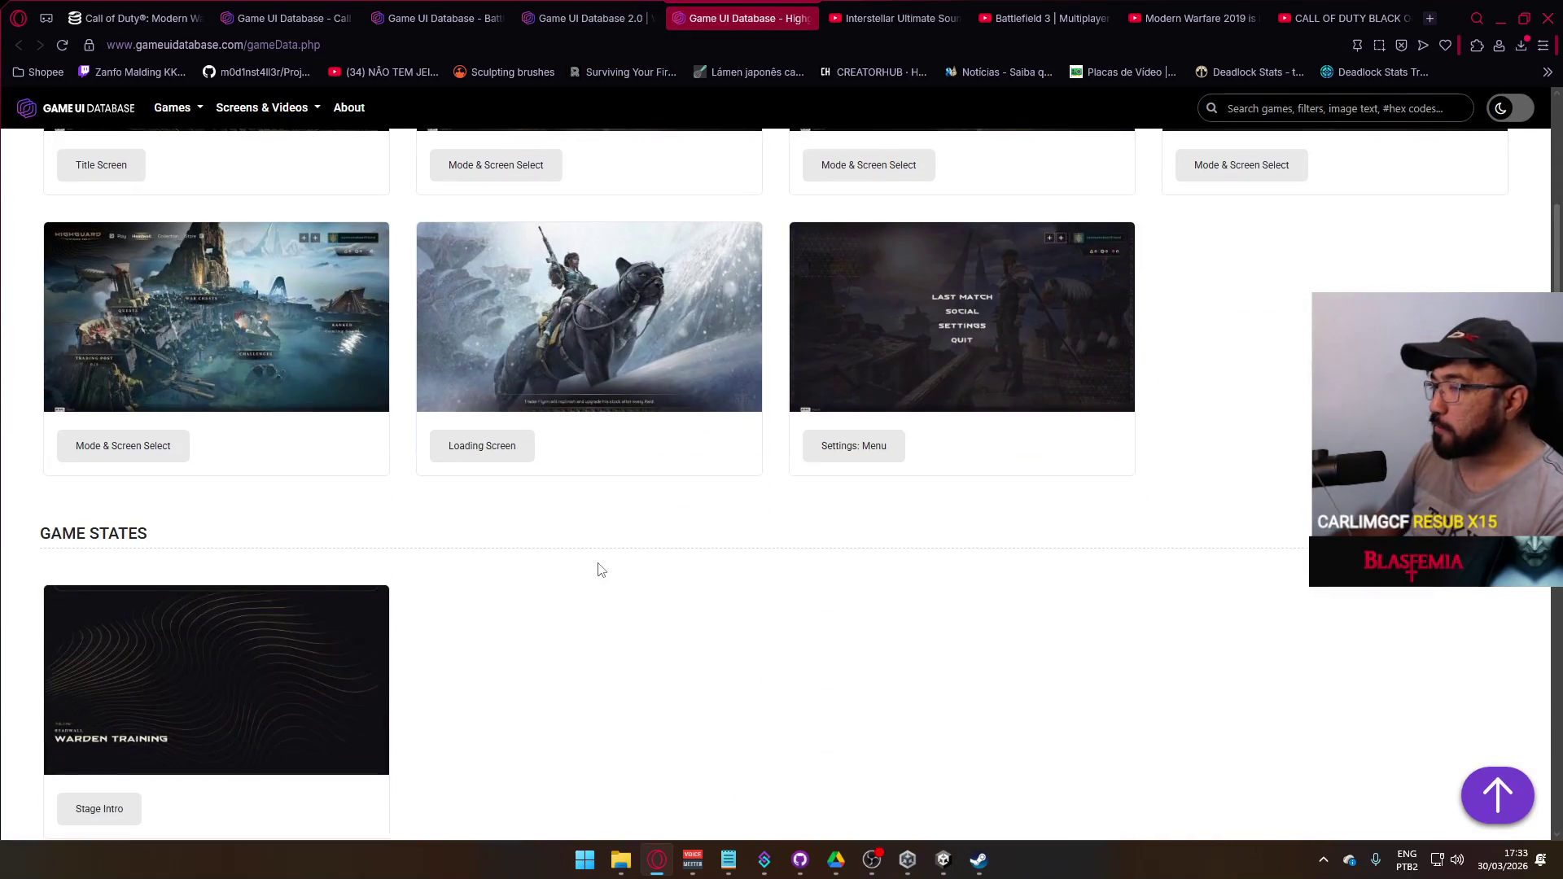
scroll(637, 576, "down", 10)
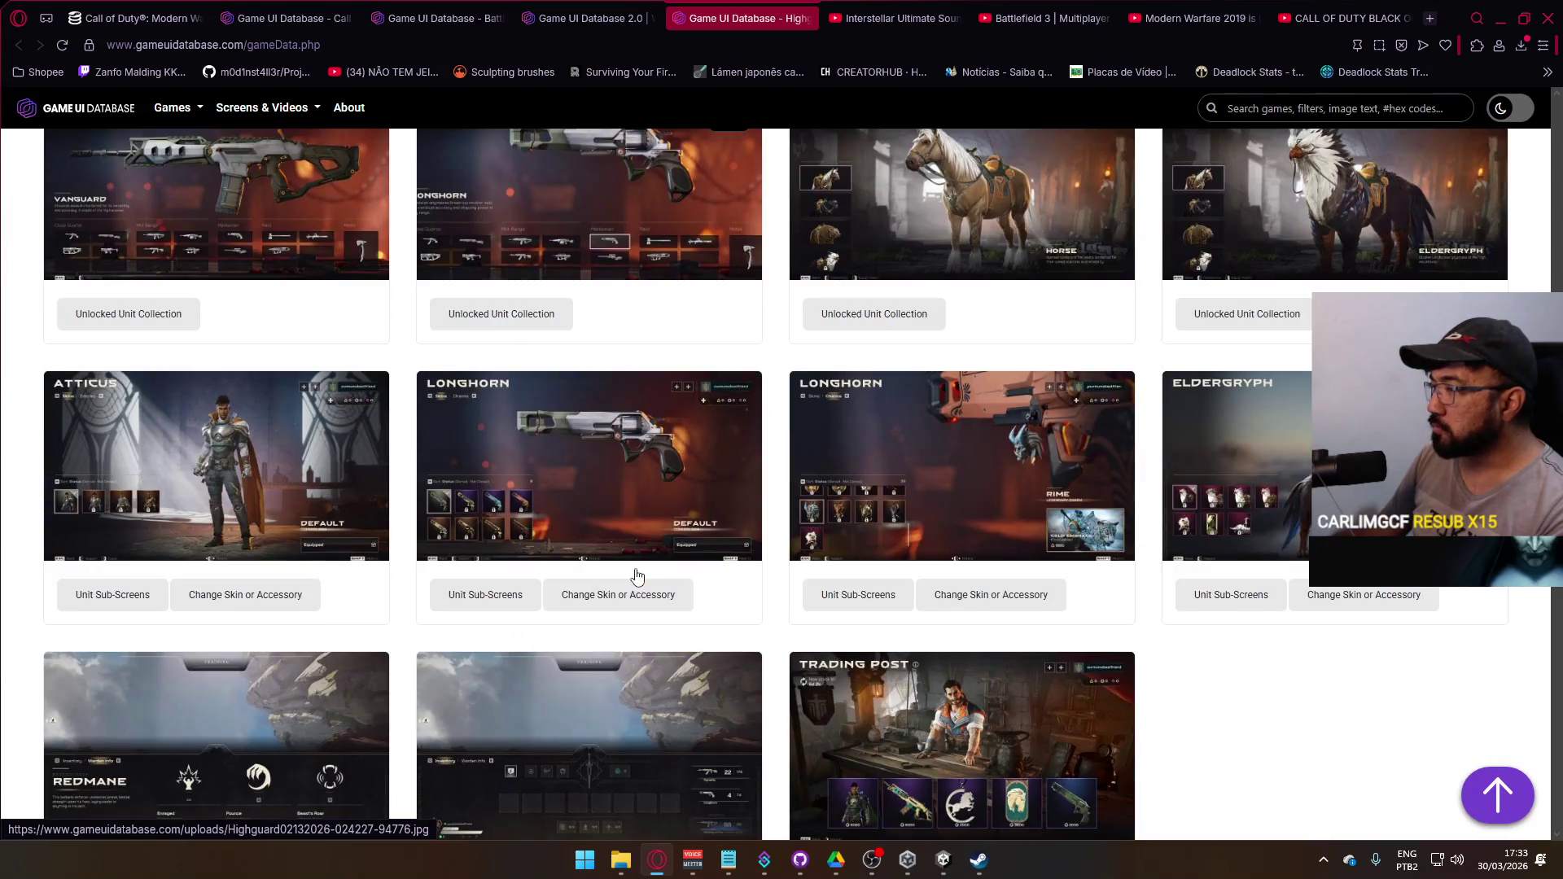
scroll(638, 576, "down", 7)
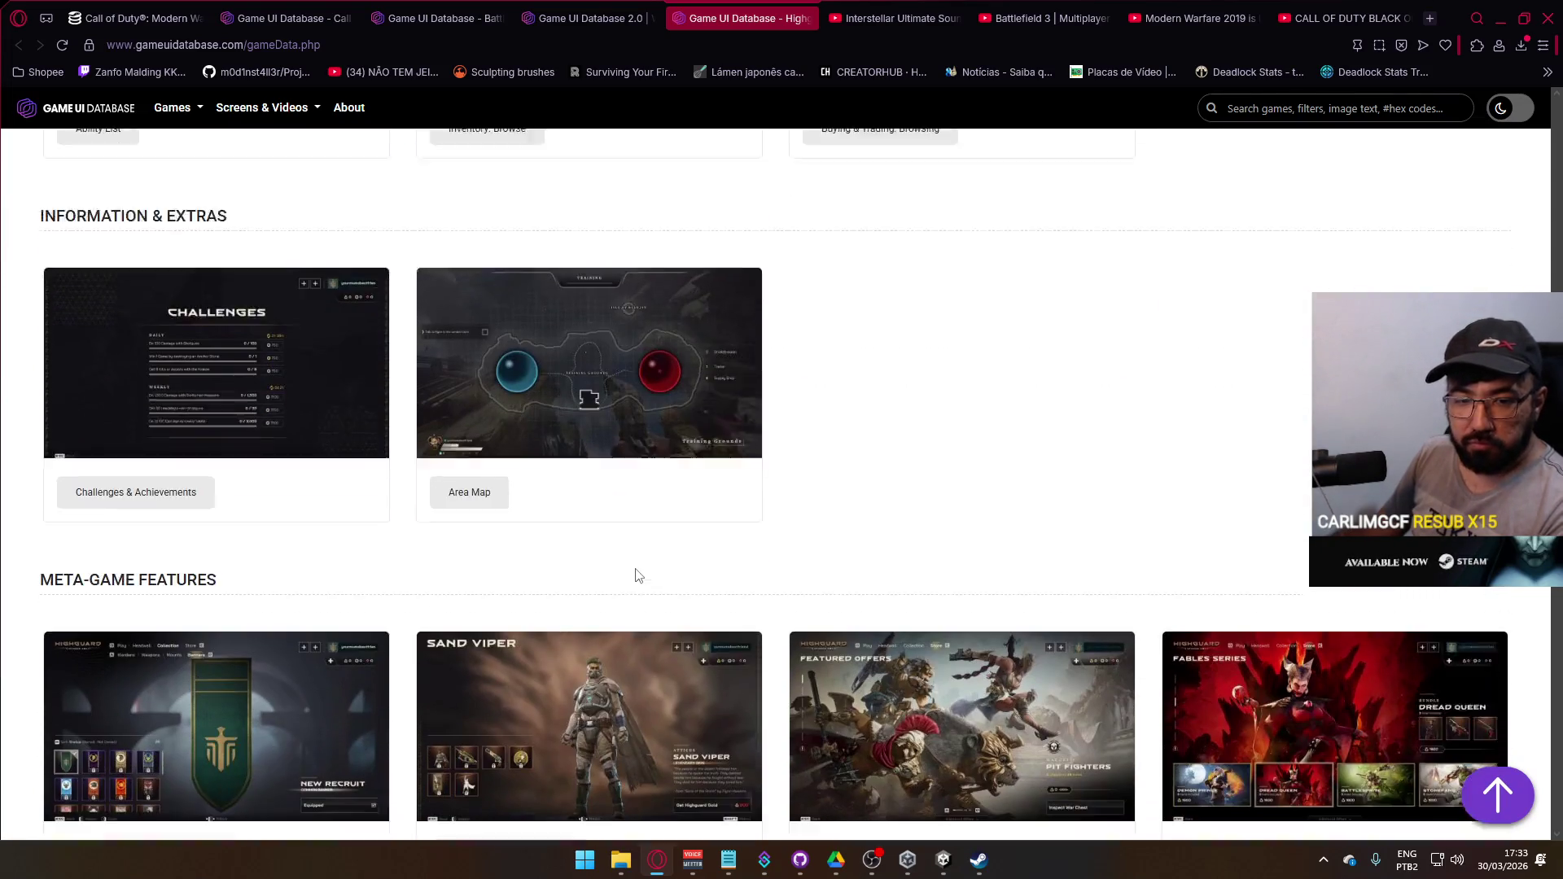
scroll(631, 586, "down", 5)
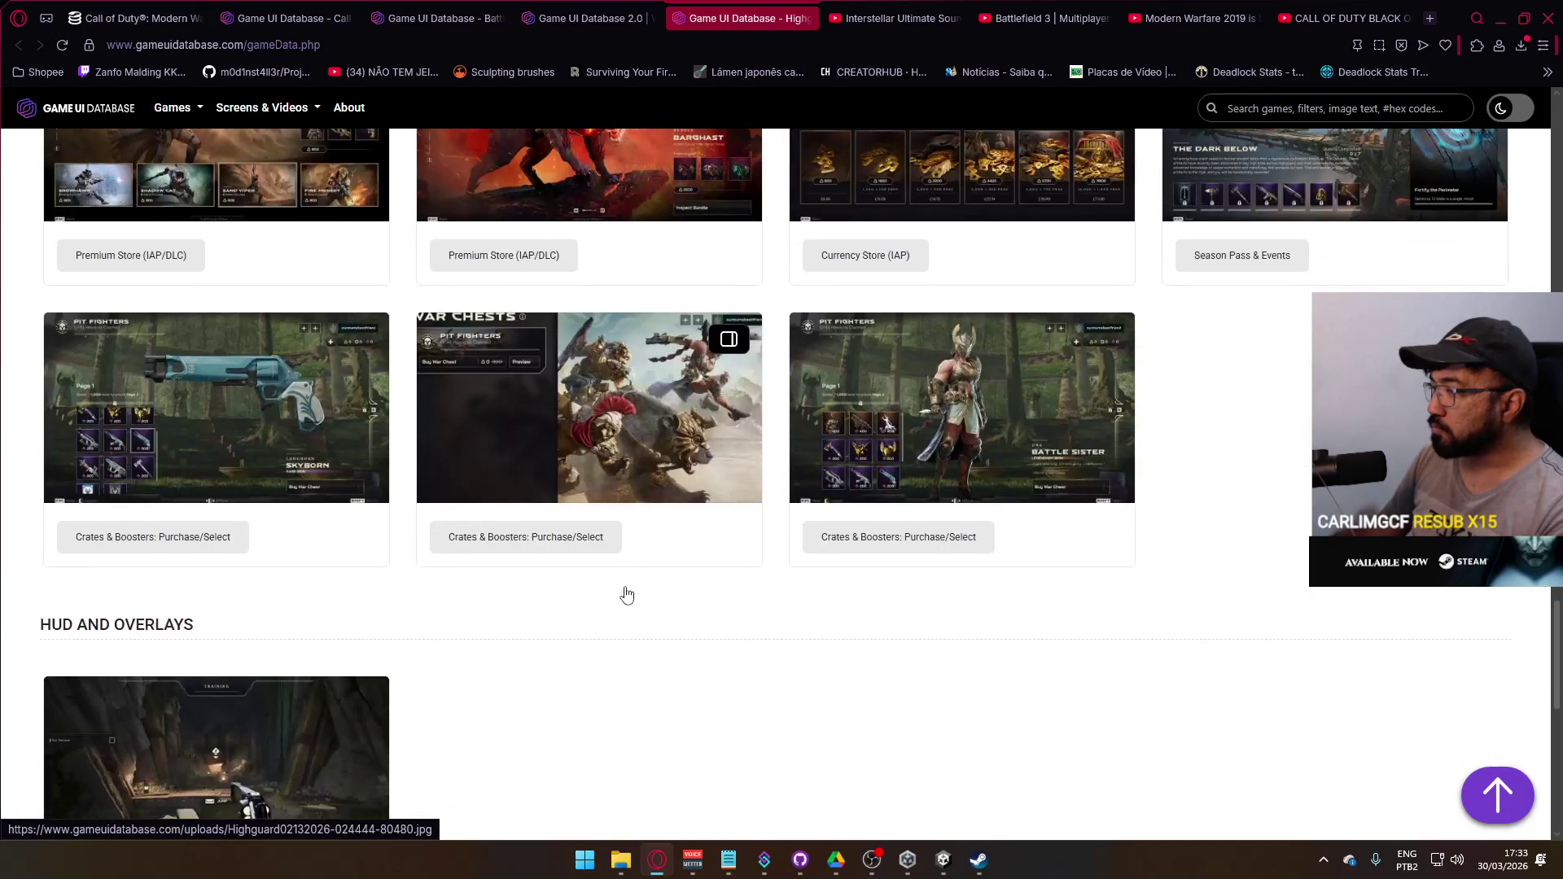
scroll(627, 593, "down", 4)
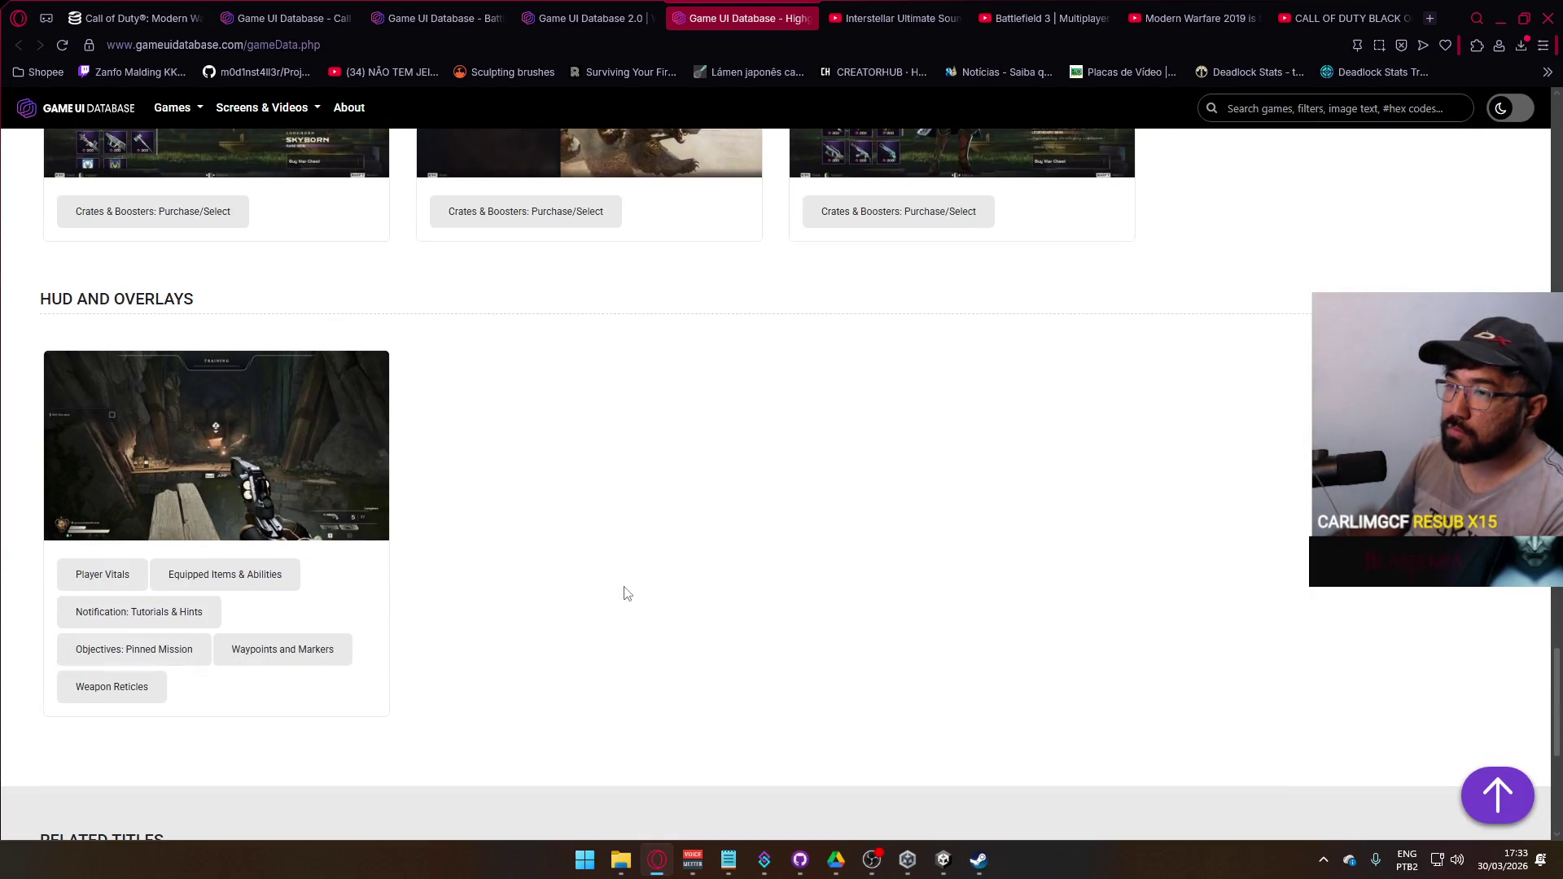
left_click(359, 513)
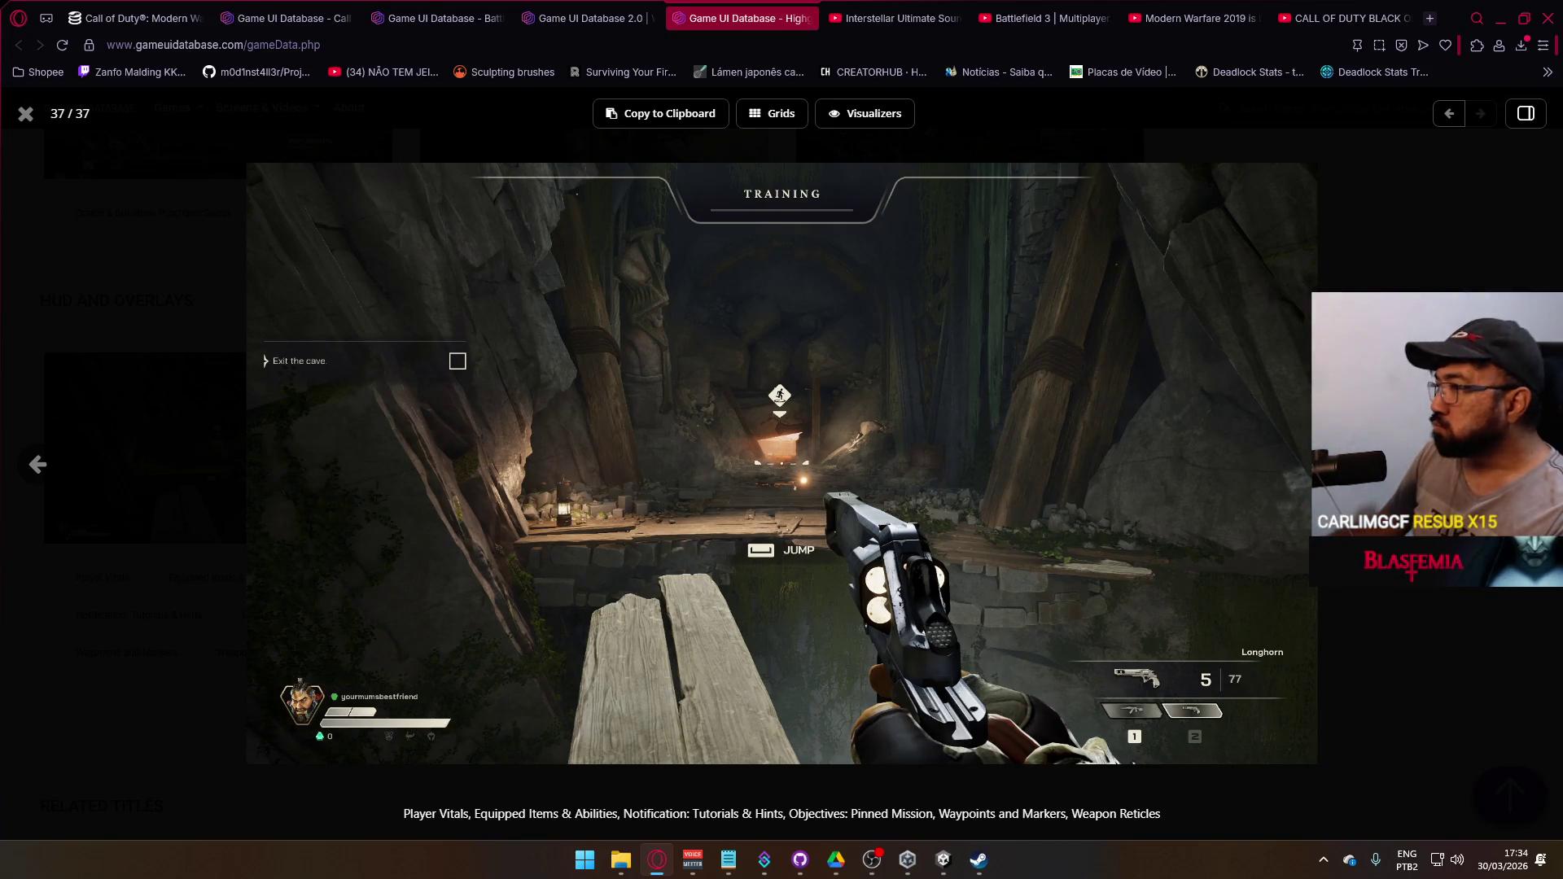
left_click(26, 111)
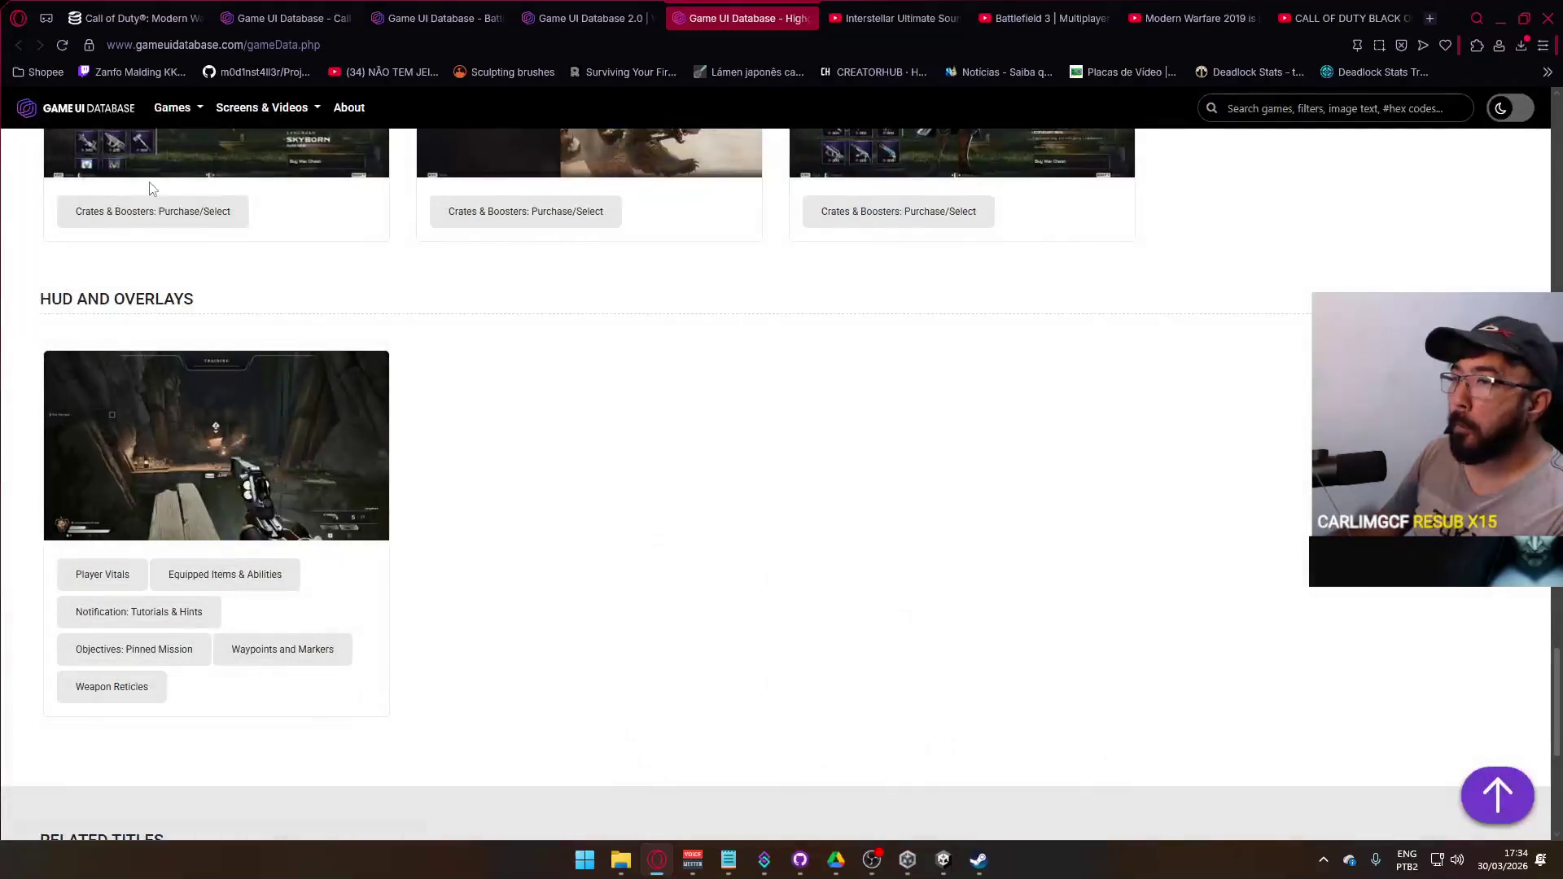
- Return to the Game UI Database homepage and scroll through its featured, news and Recently Added sections
scroll(350, 244, "up", 5)
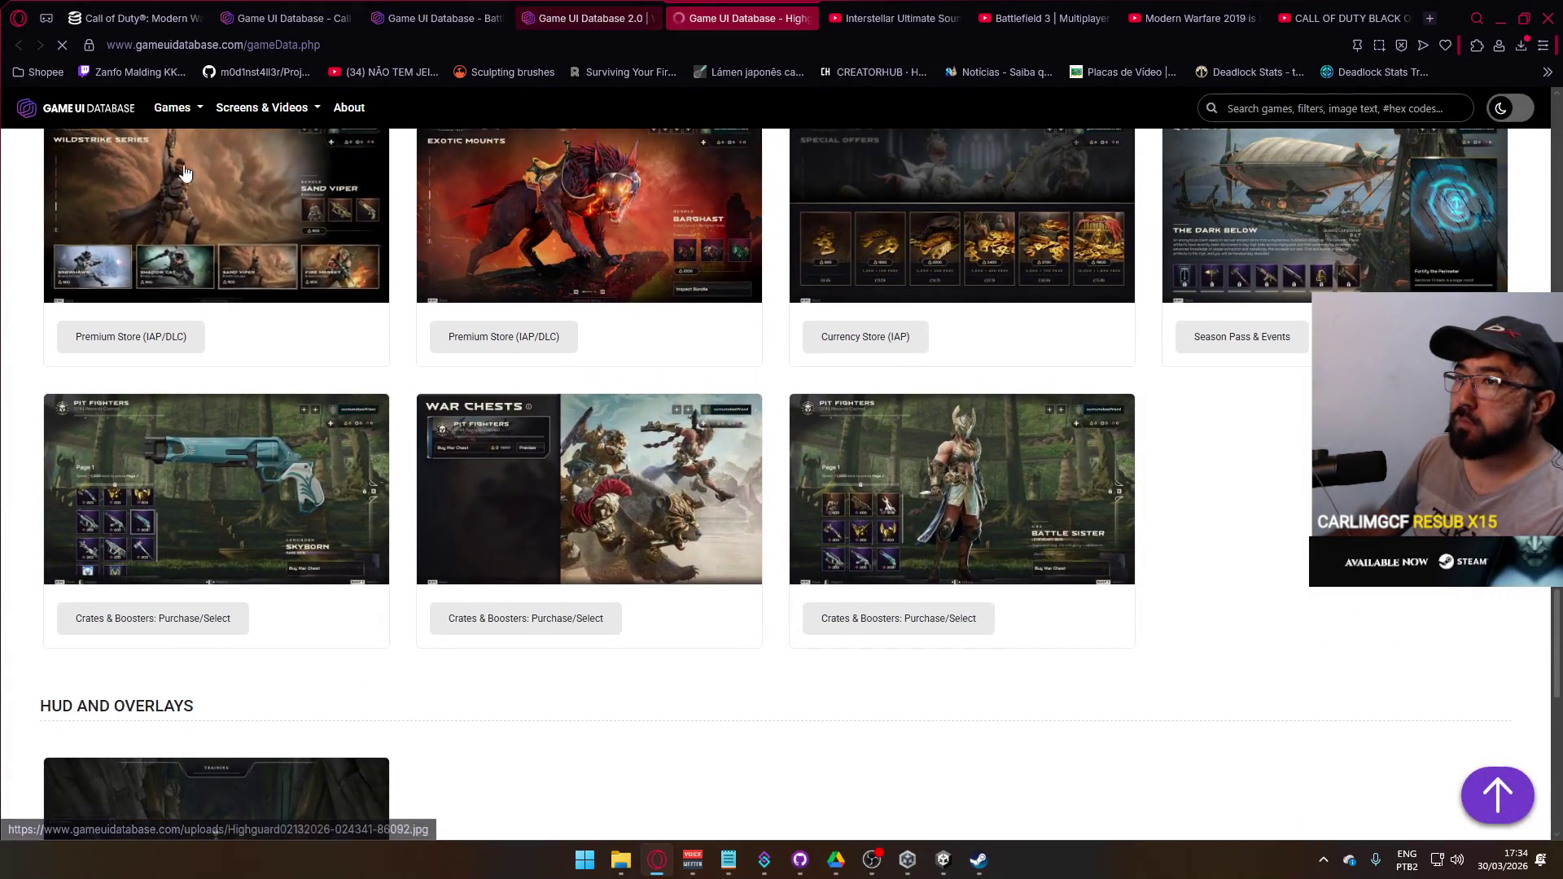
left_click(381, 295)
scroll(174, 569, "down", 2)
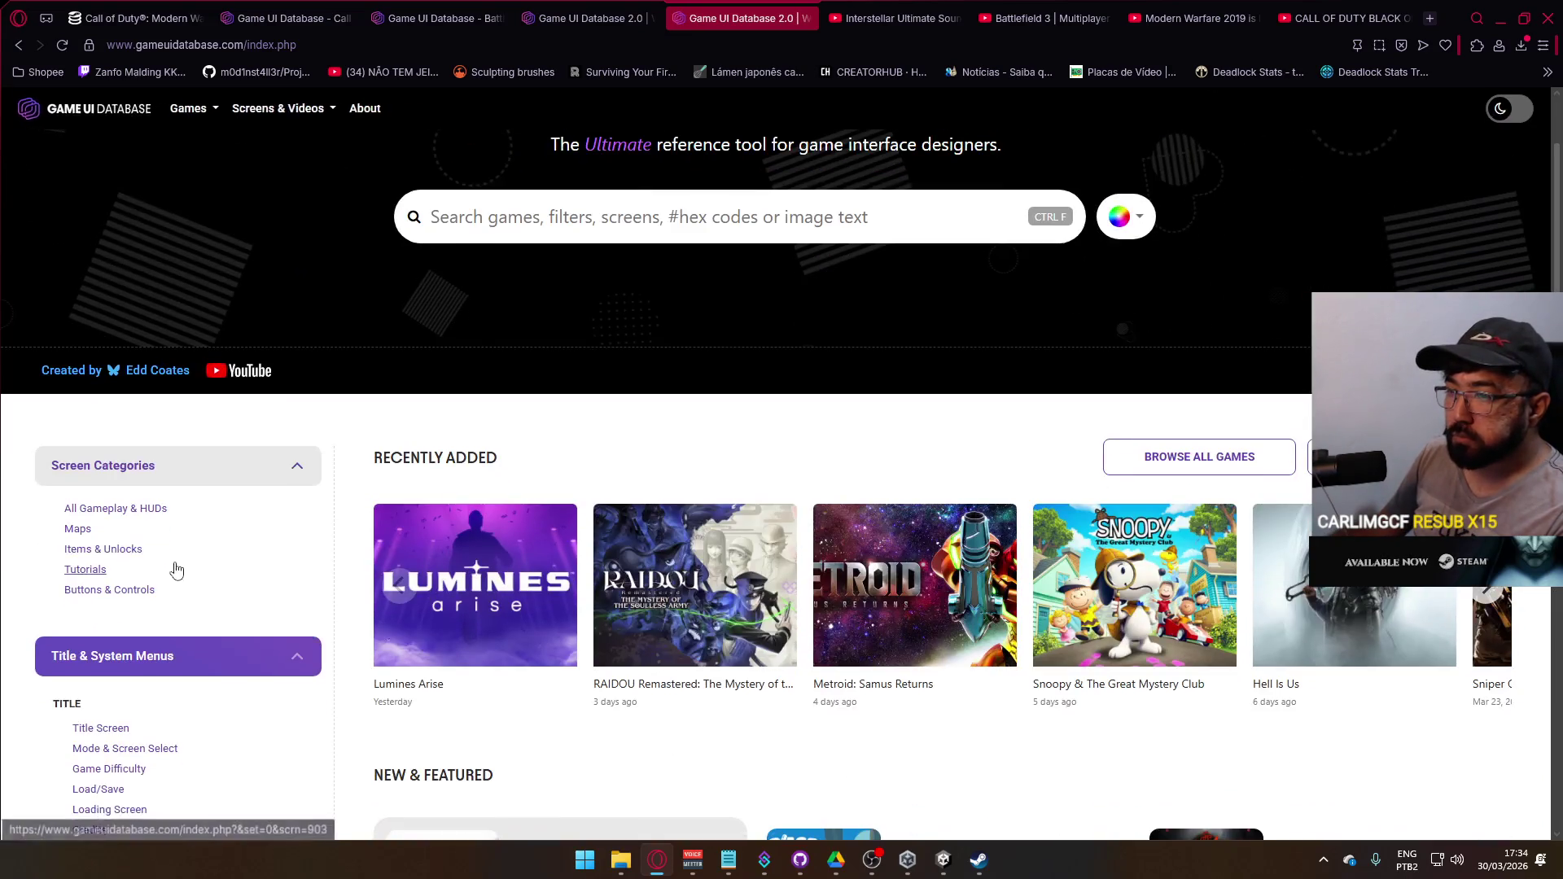
scroll(269, 537, "down", 9)
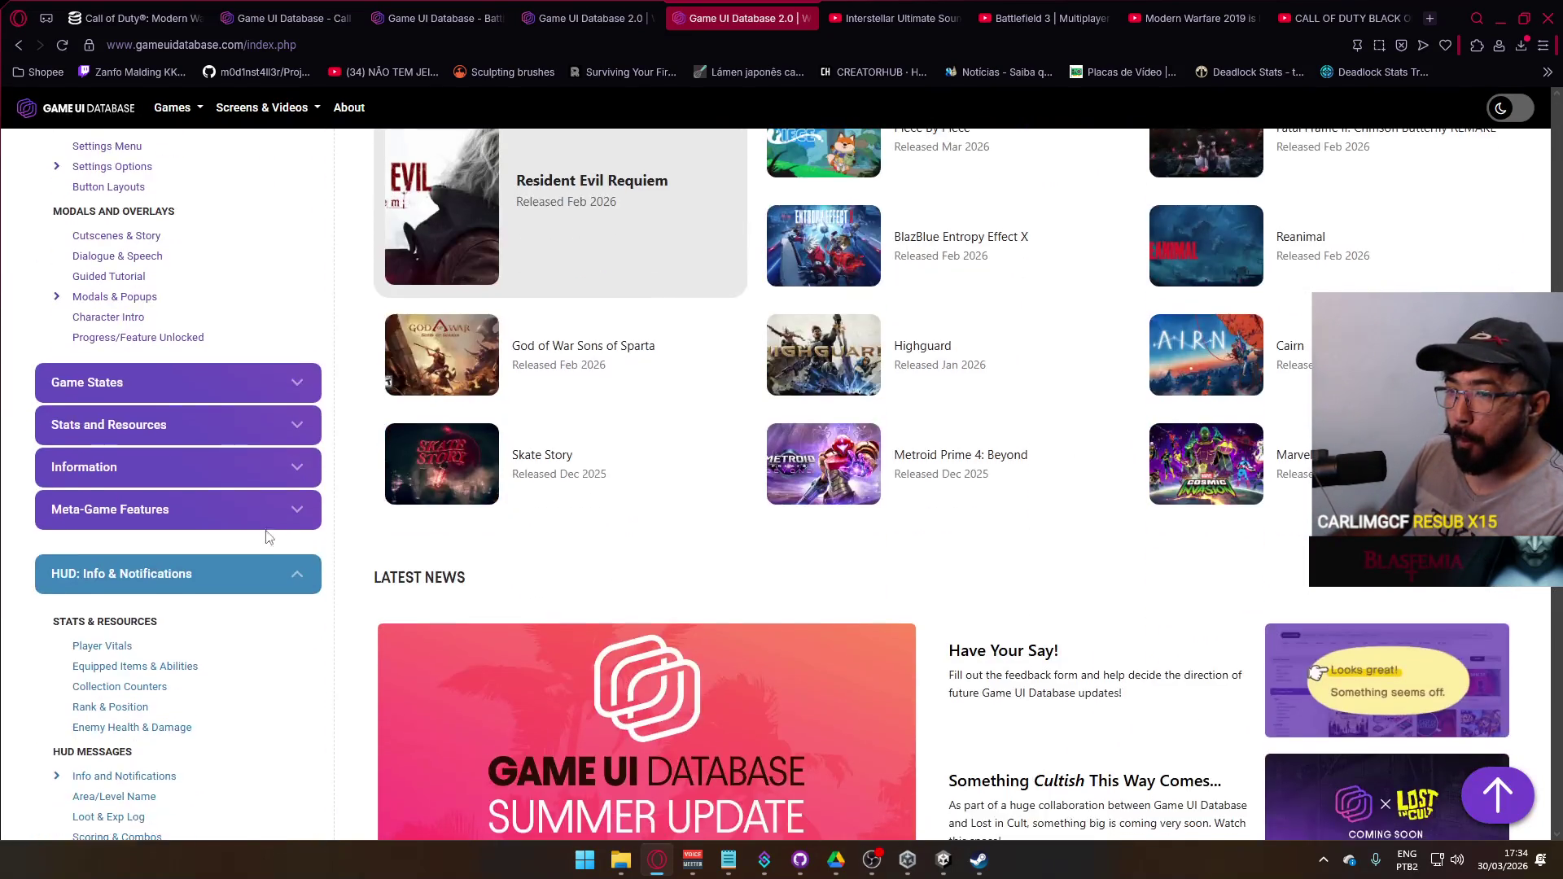
scroll(174, 575, "down", 3)
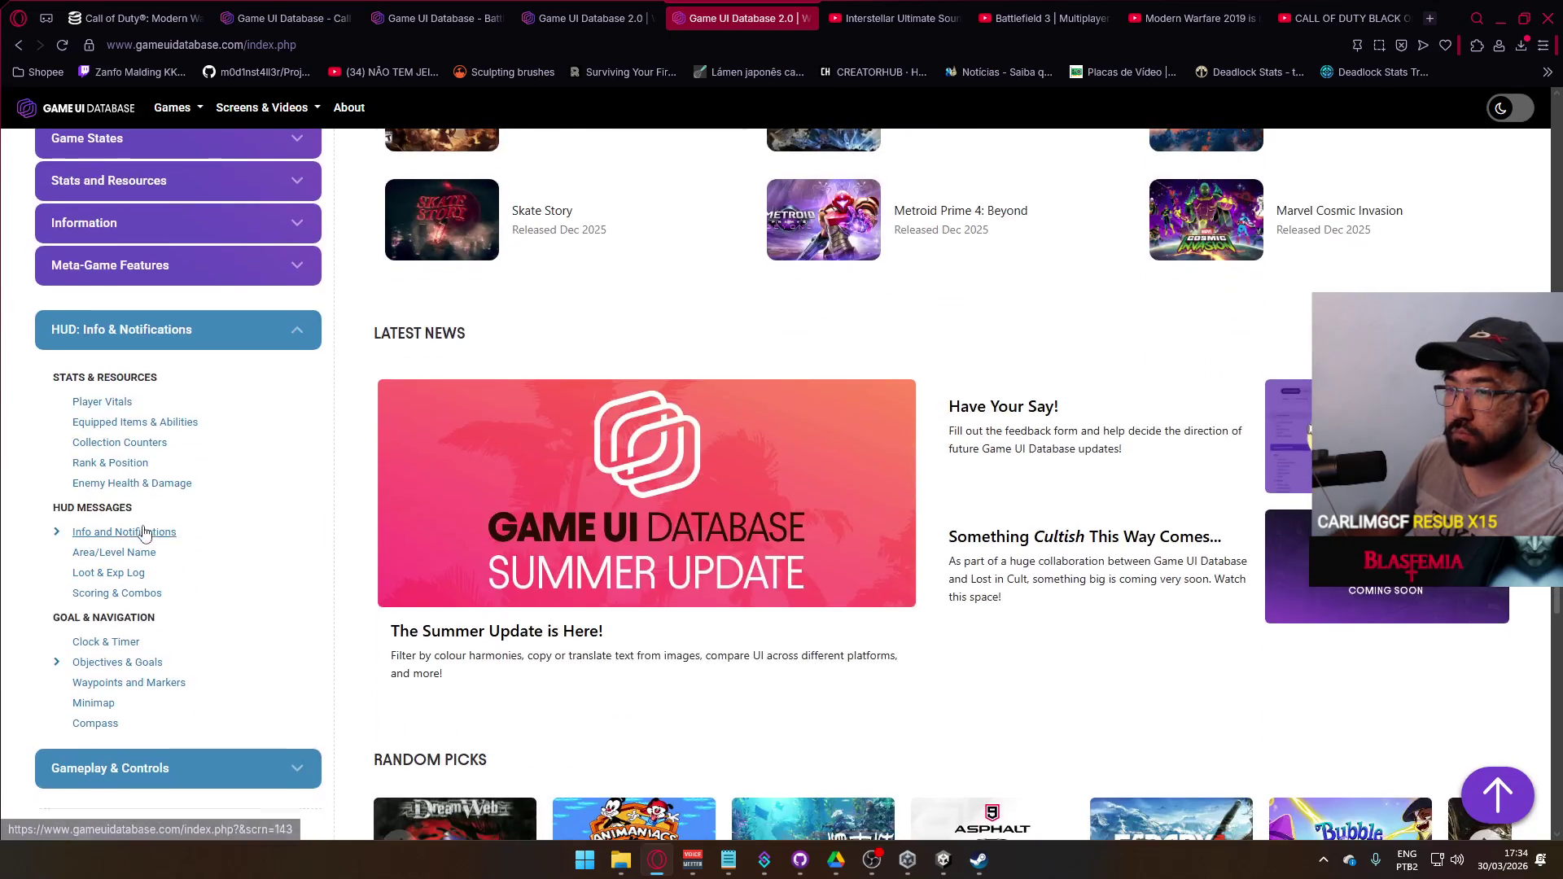
scroll(195, 557, "down", 6)
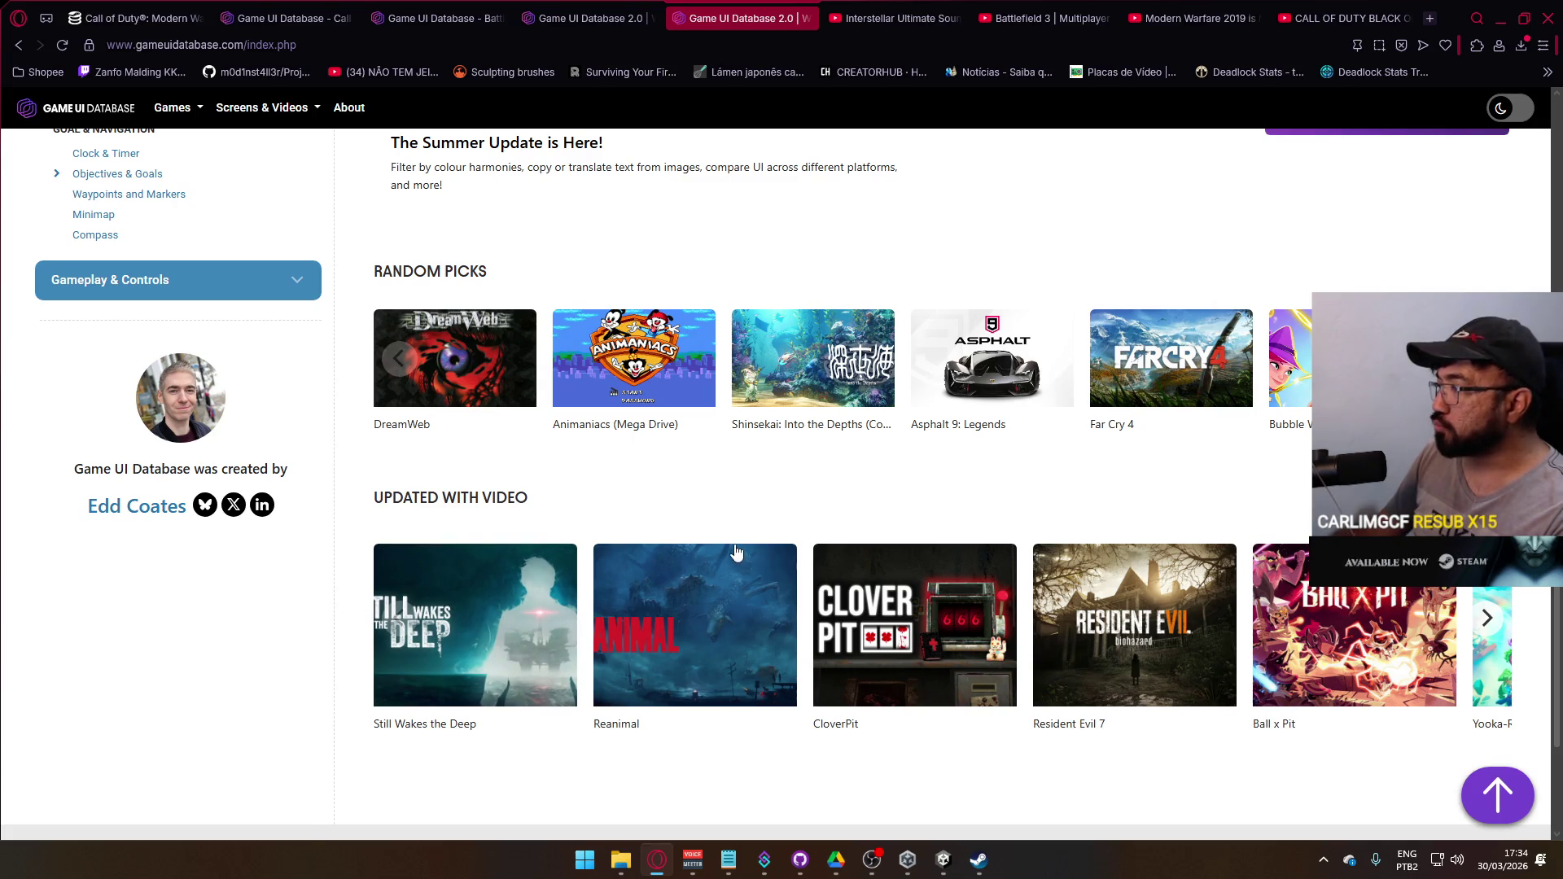
scroll(740, 554, "up", 10)
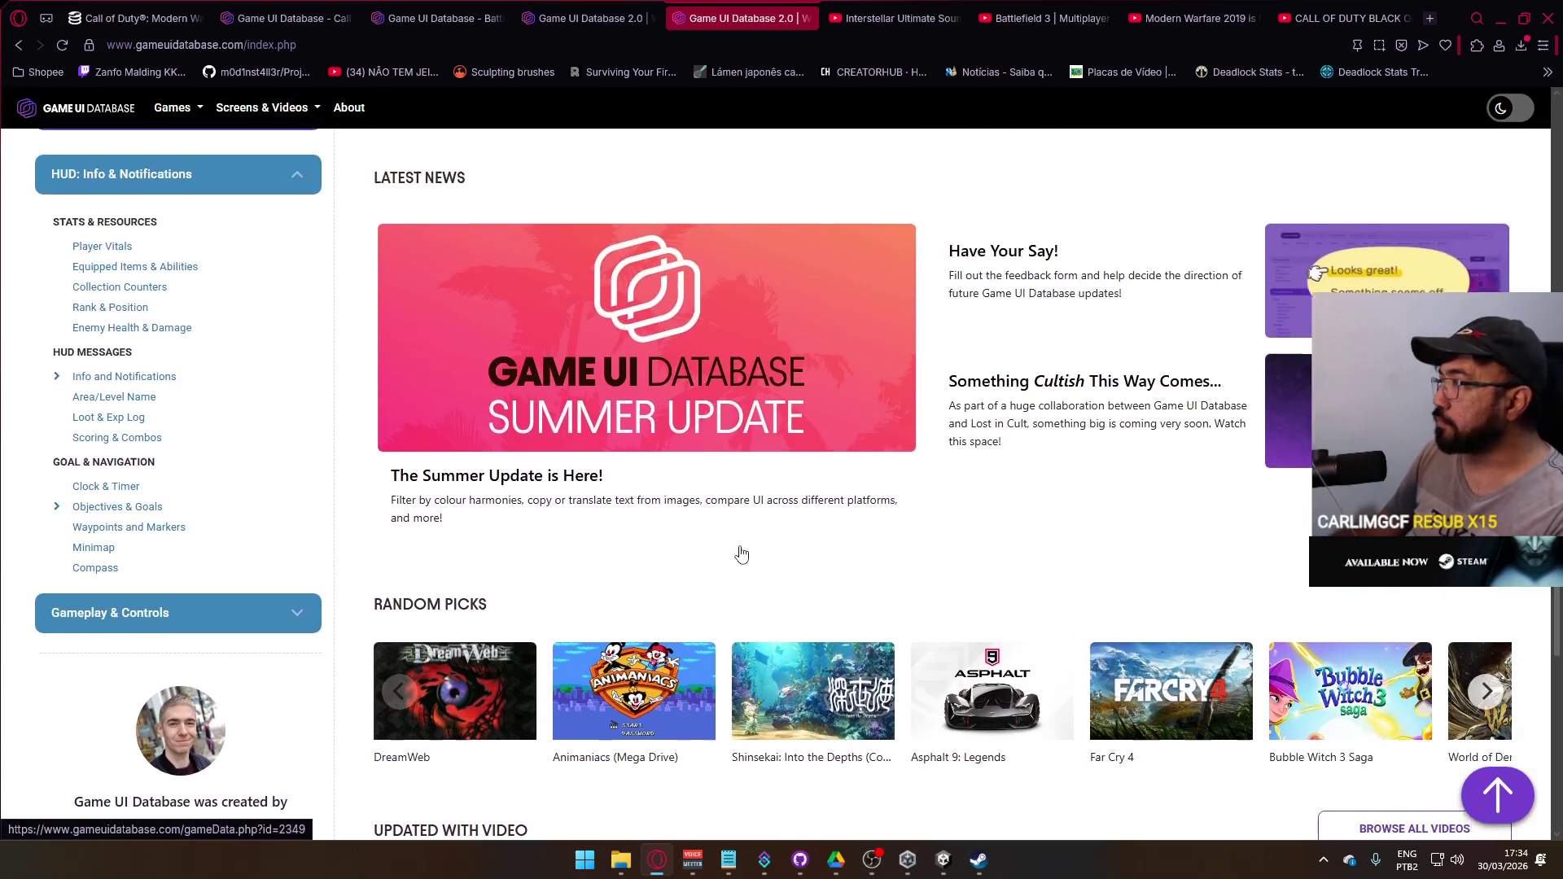
scroll(747, 553, "up", 2)
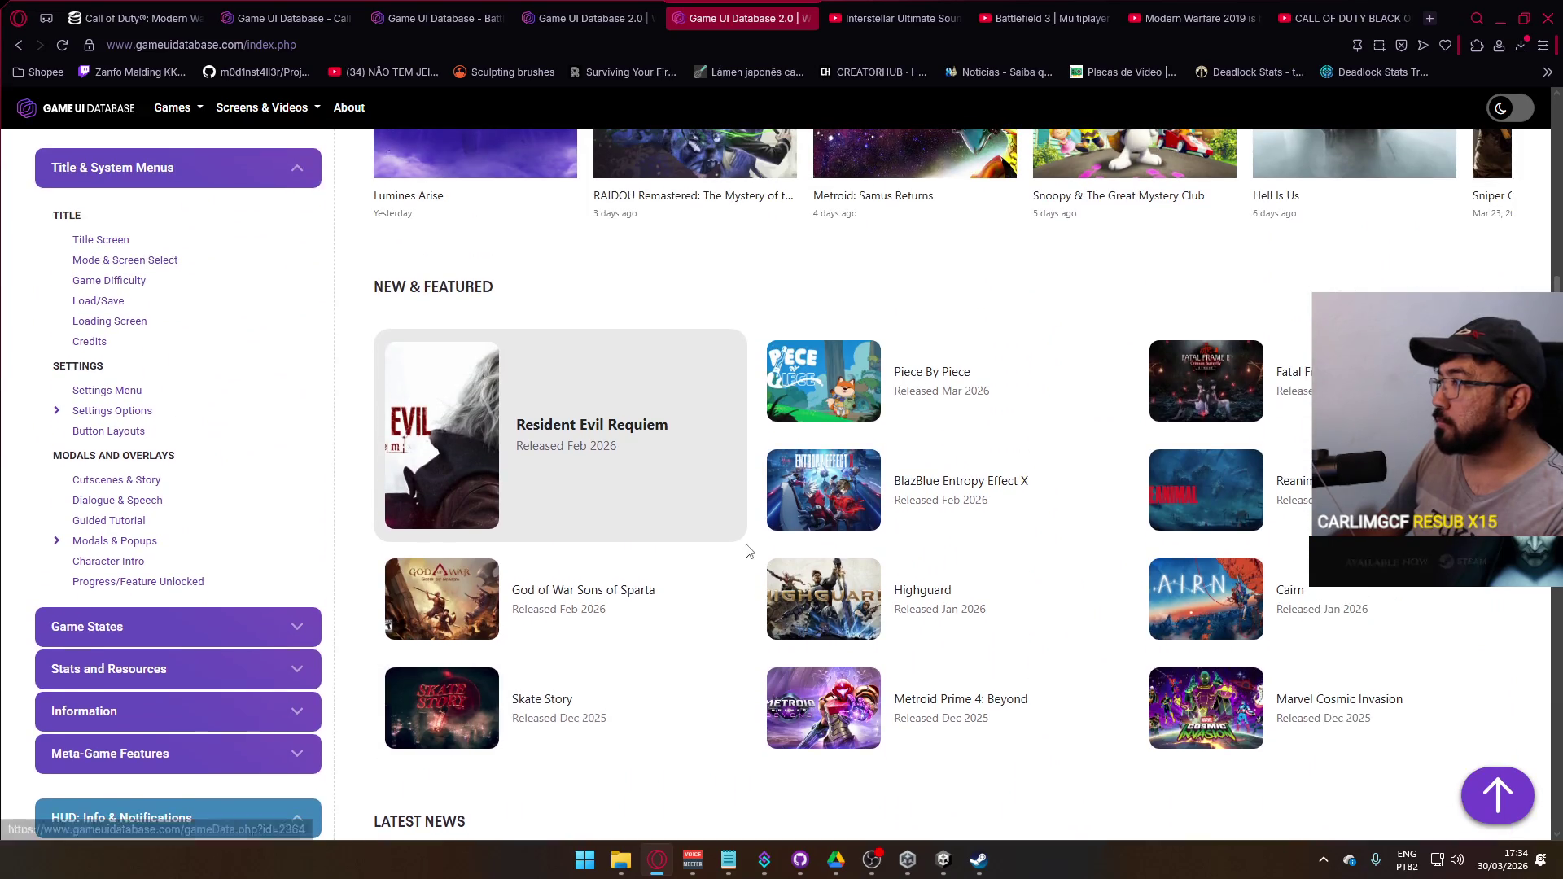
scroll(745, 556, "up", 4)
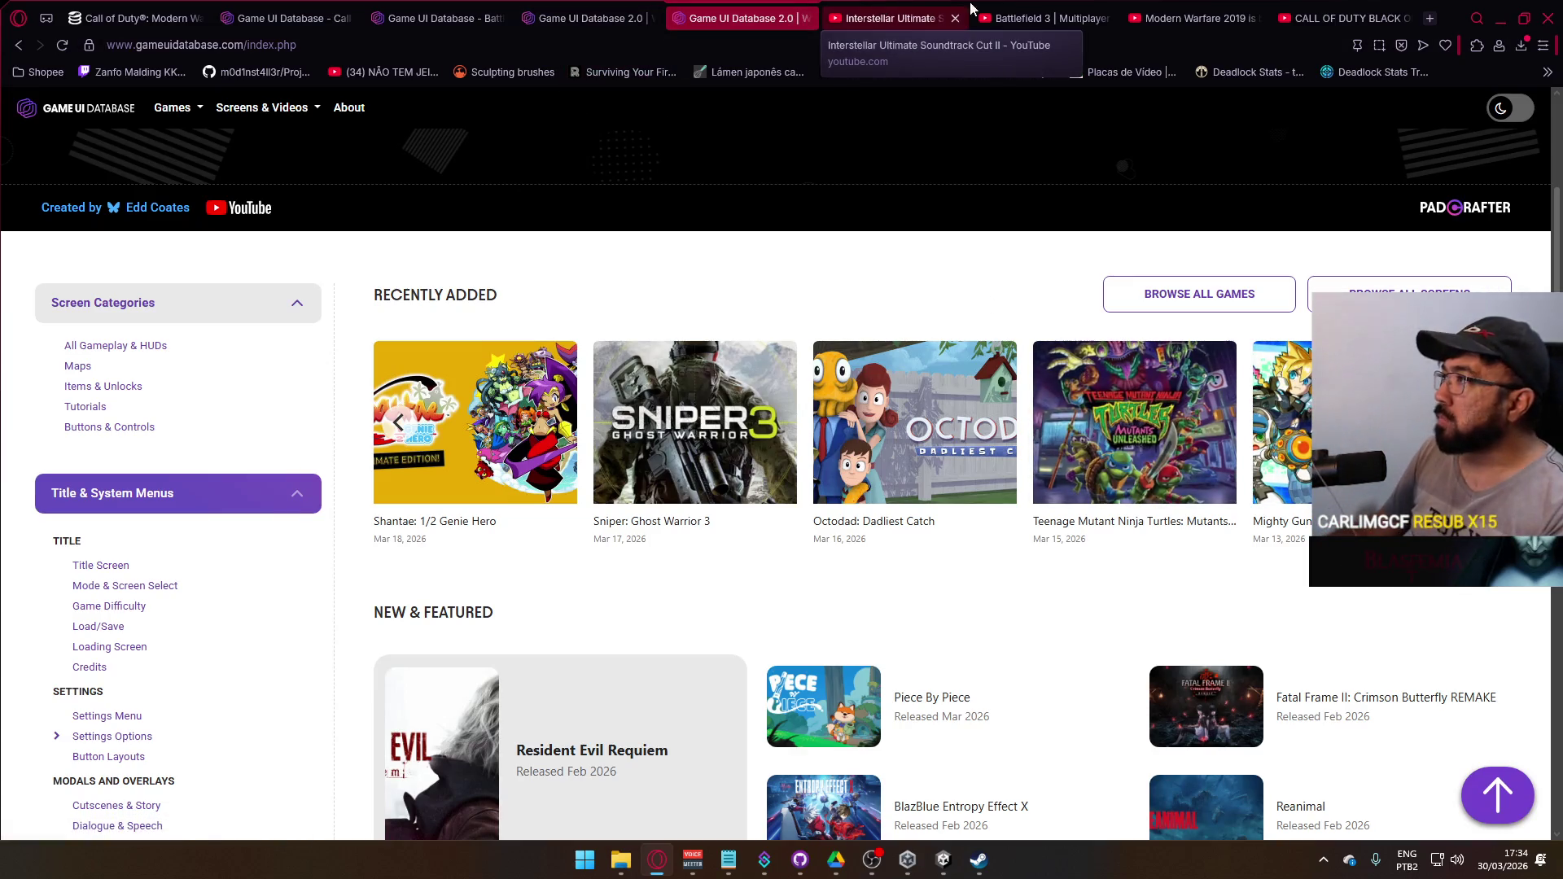
- Open the YouTube home page in a new tab placed right after the Interstellar video tab
left_click(877, 9)
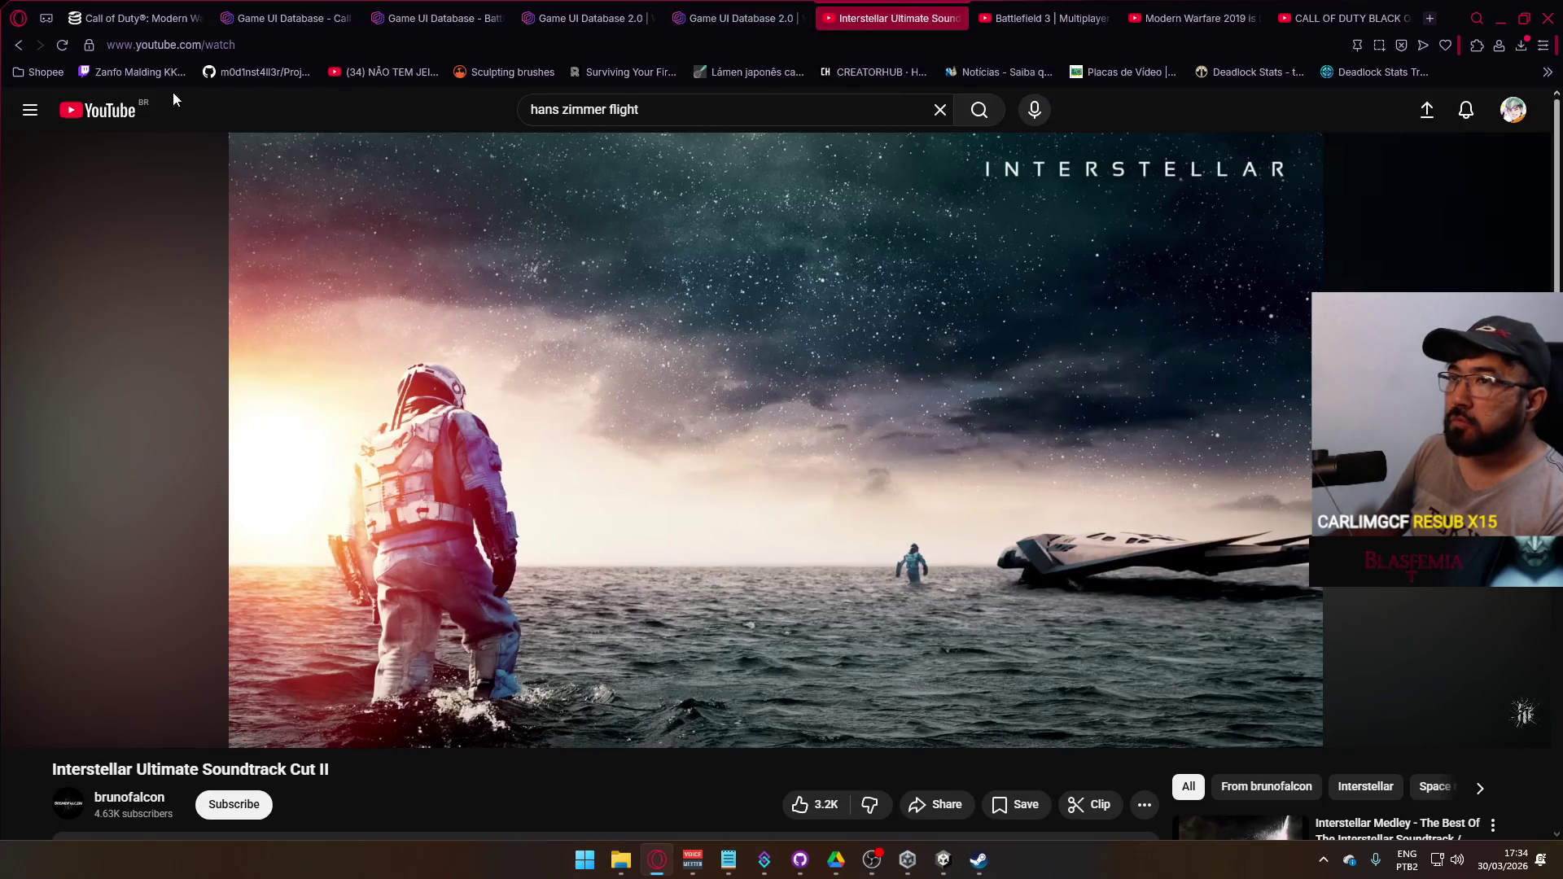
right_click(114, 117)
left_click(193, 133)
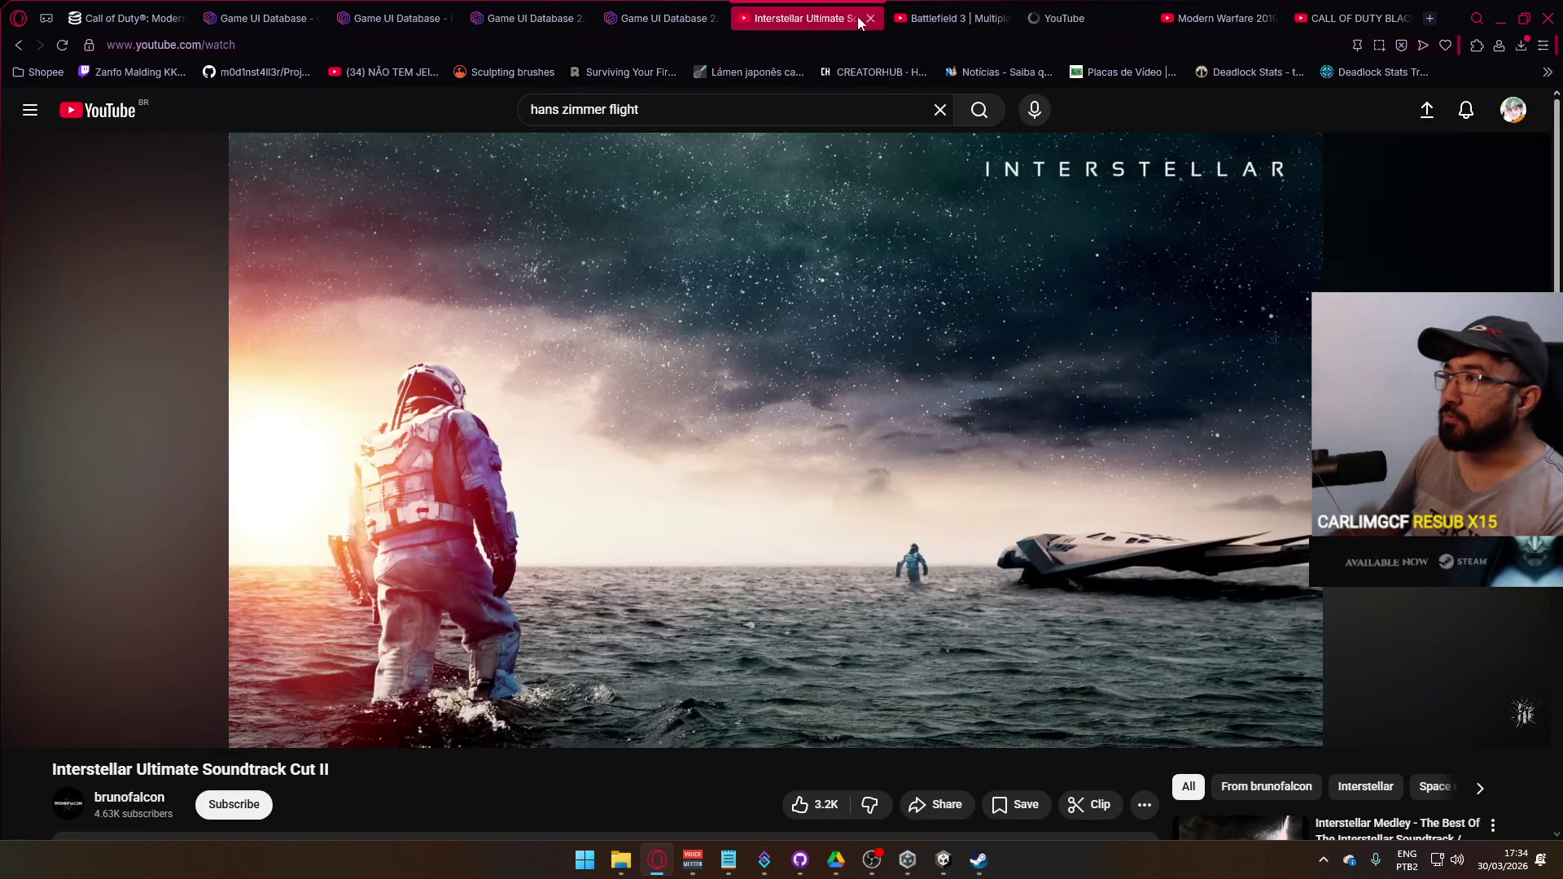
left_click(1087, 10)
left_click_drag(928, 13, 924, 14)
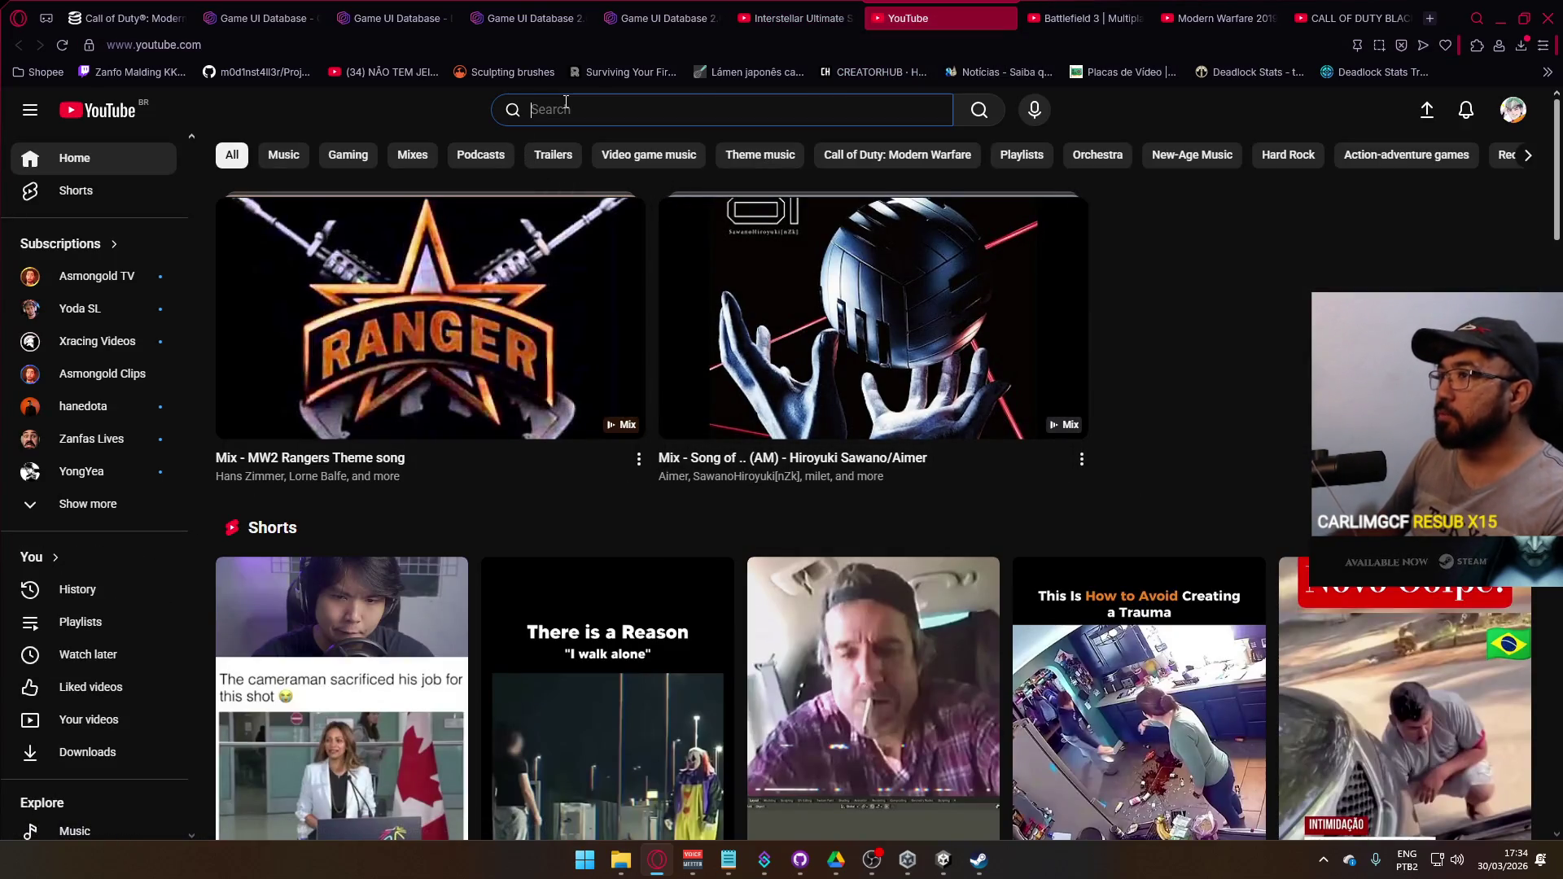
- Search YouTube for 'battlebit remastered gameplay'
left_click(540, 109)
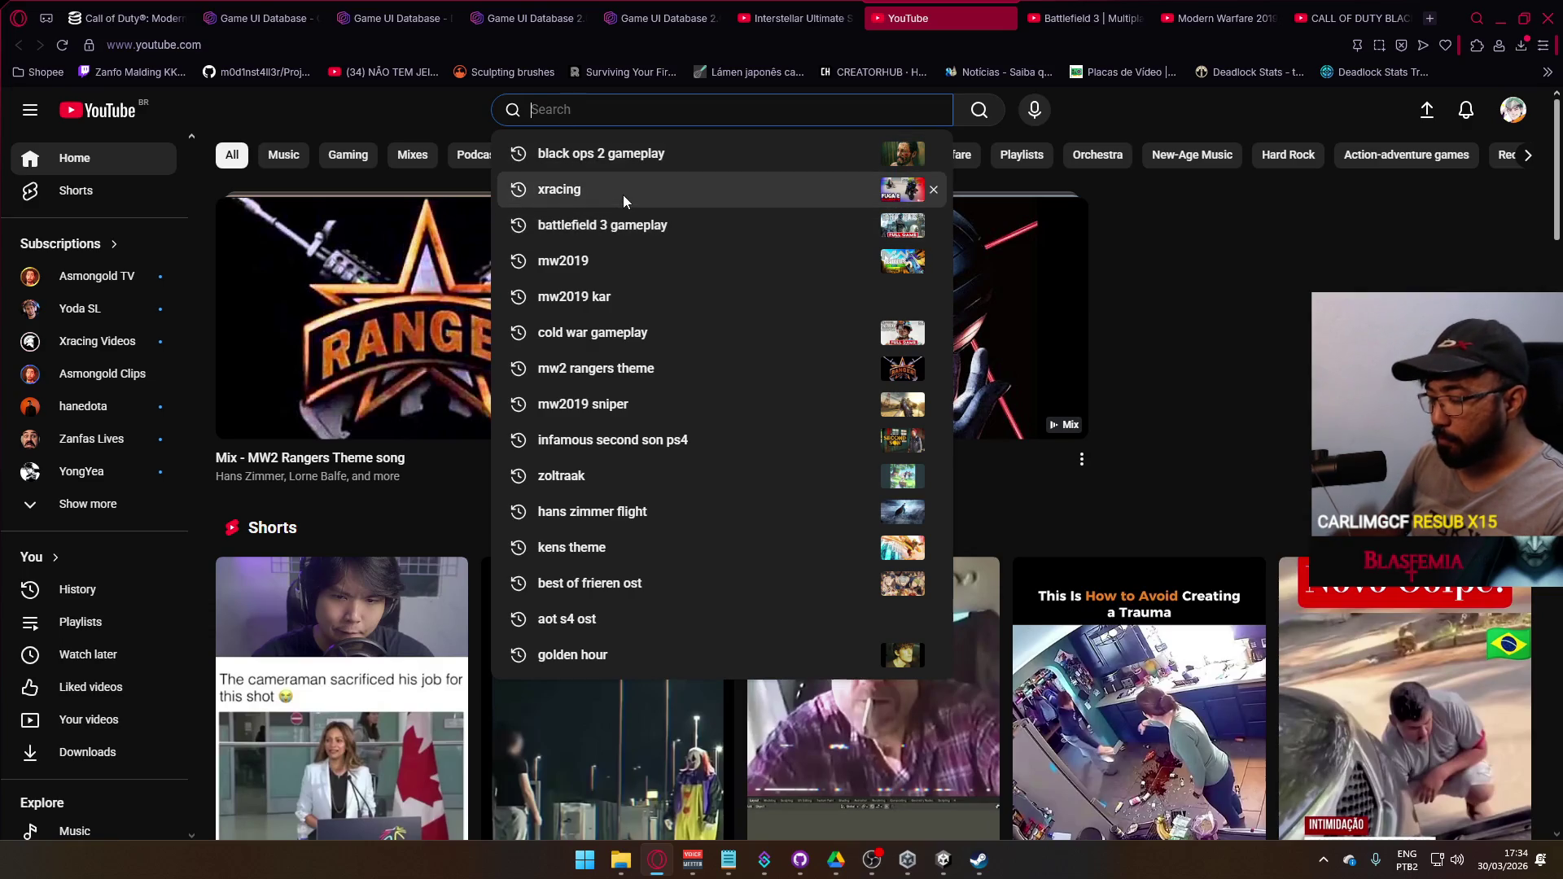
type("batt")
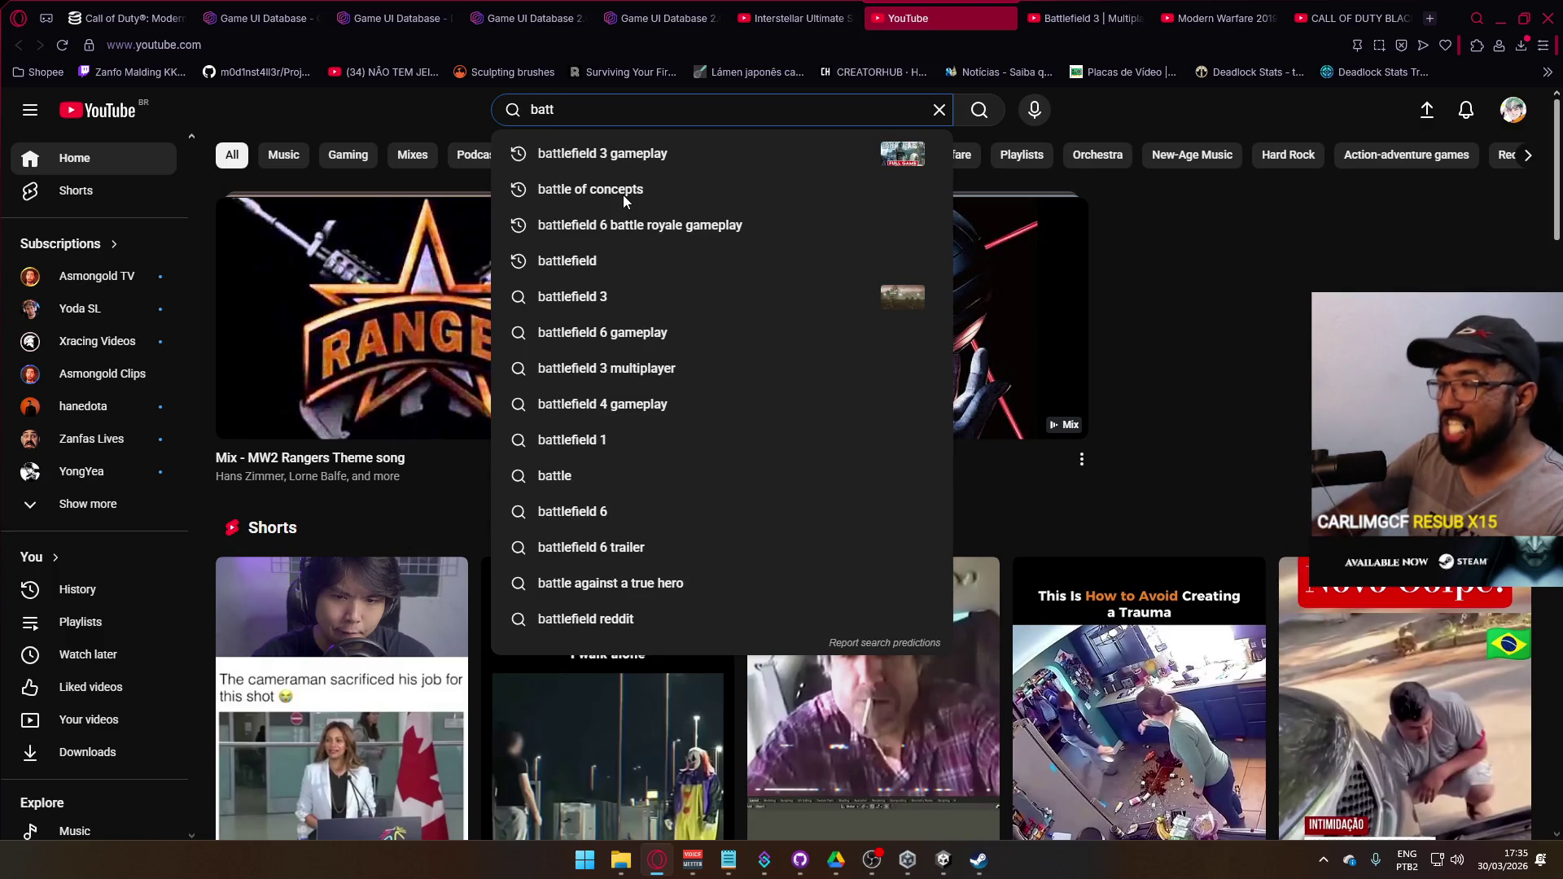
type("lev")
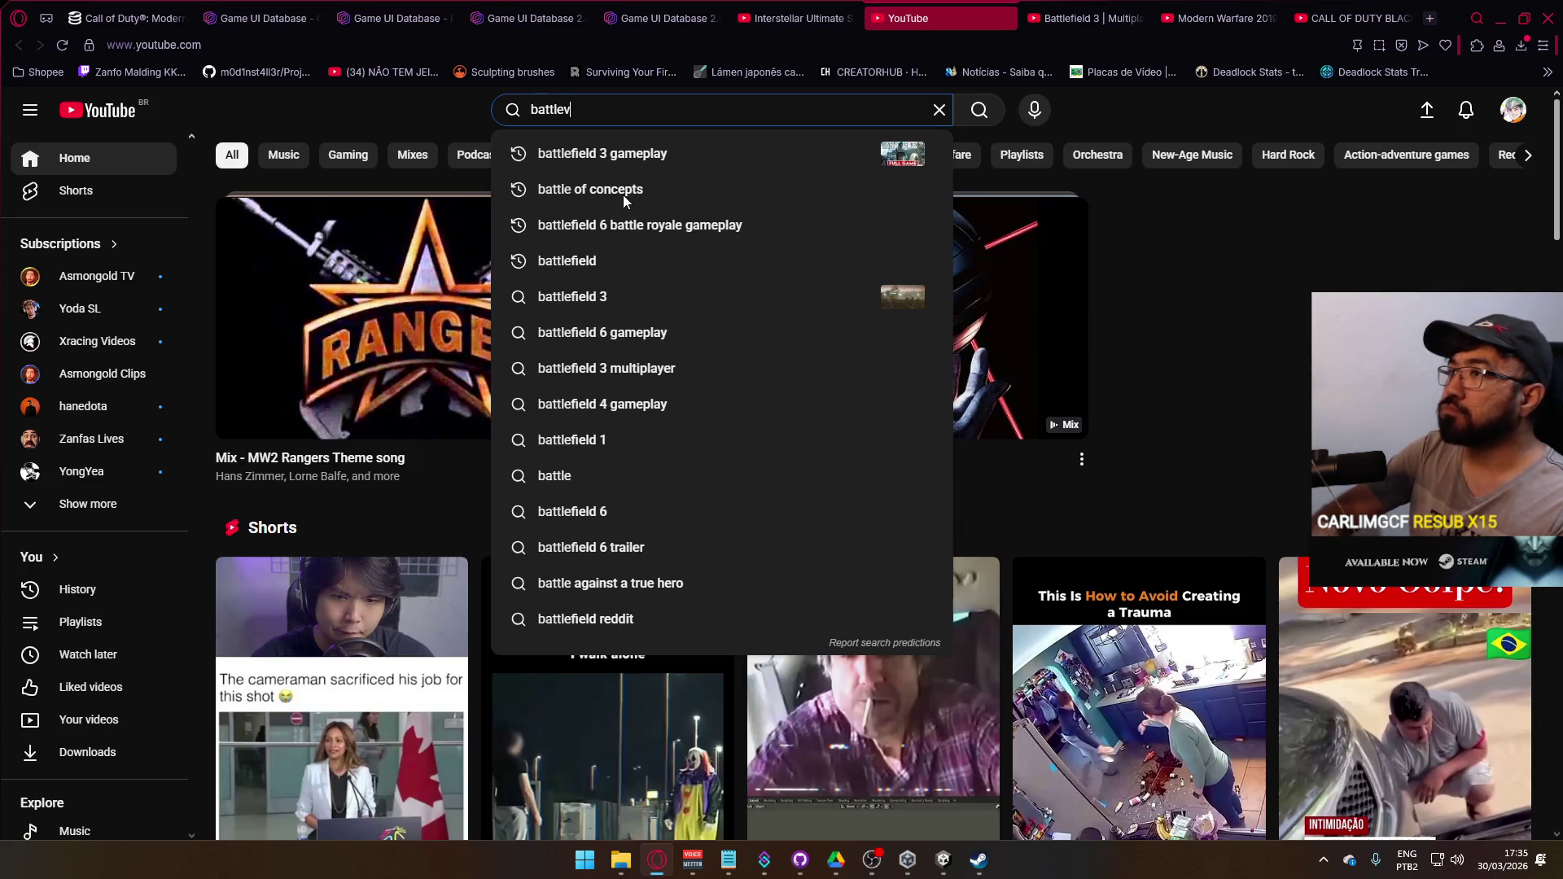
key("BackSpace")
type("bit")
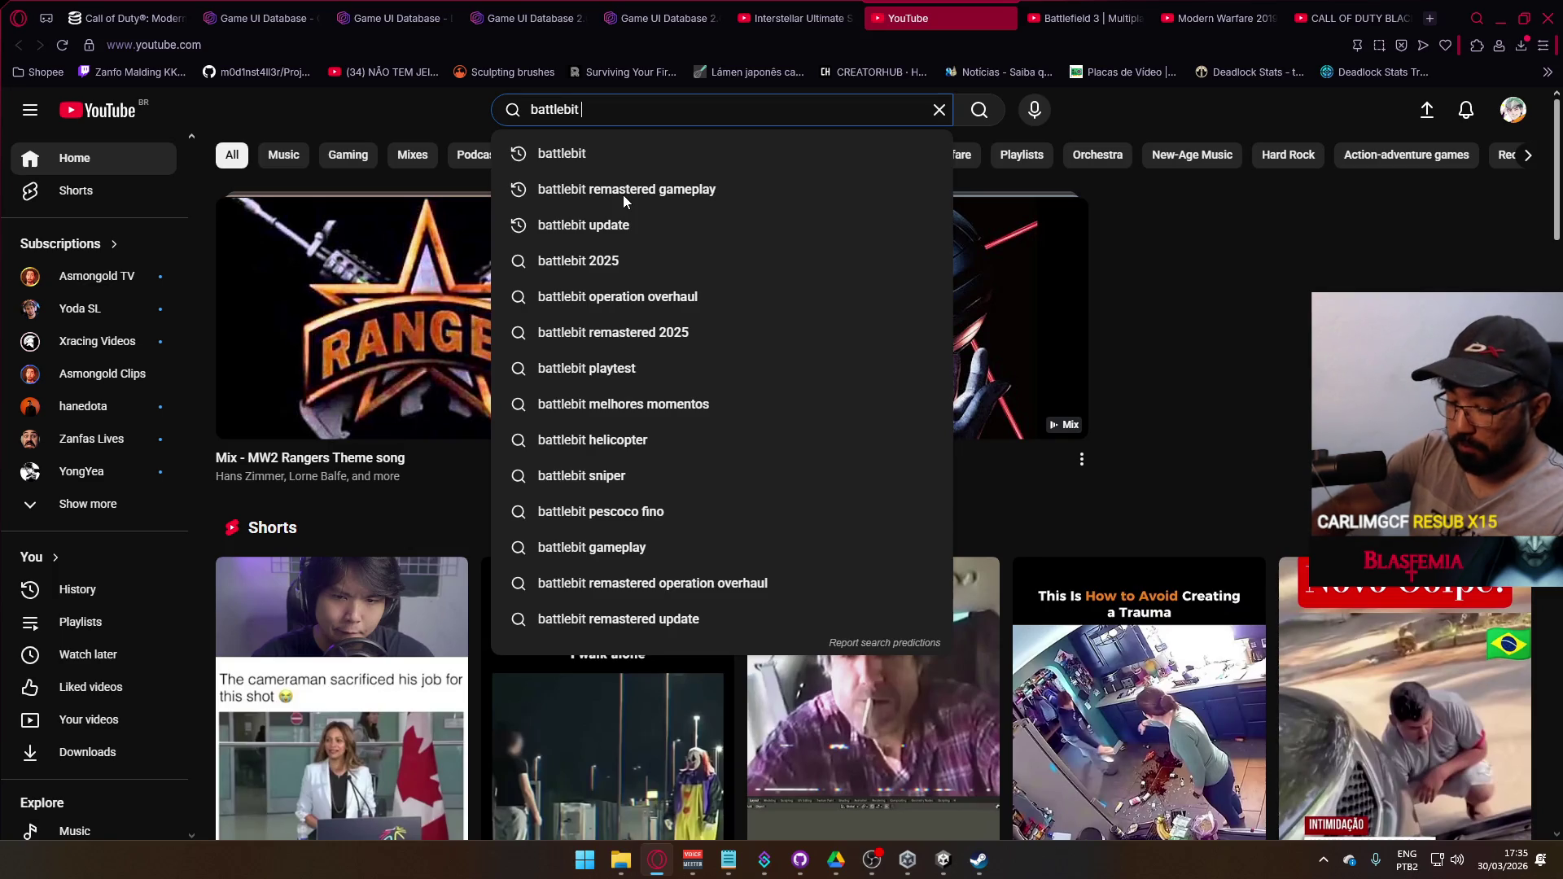
type(" update gamep")
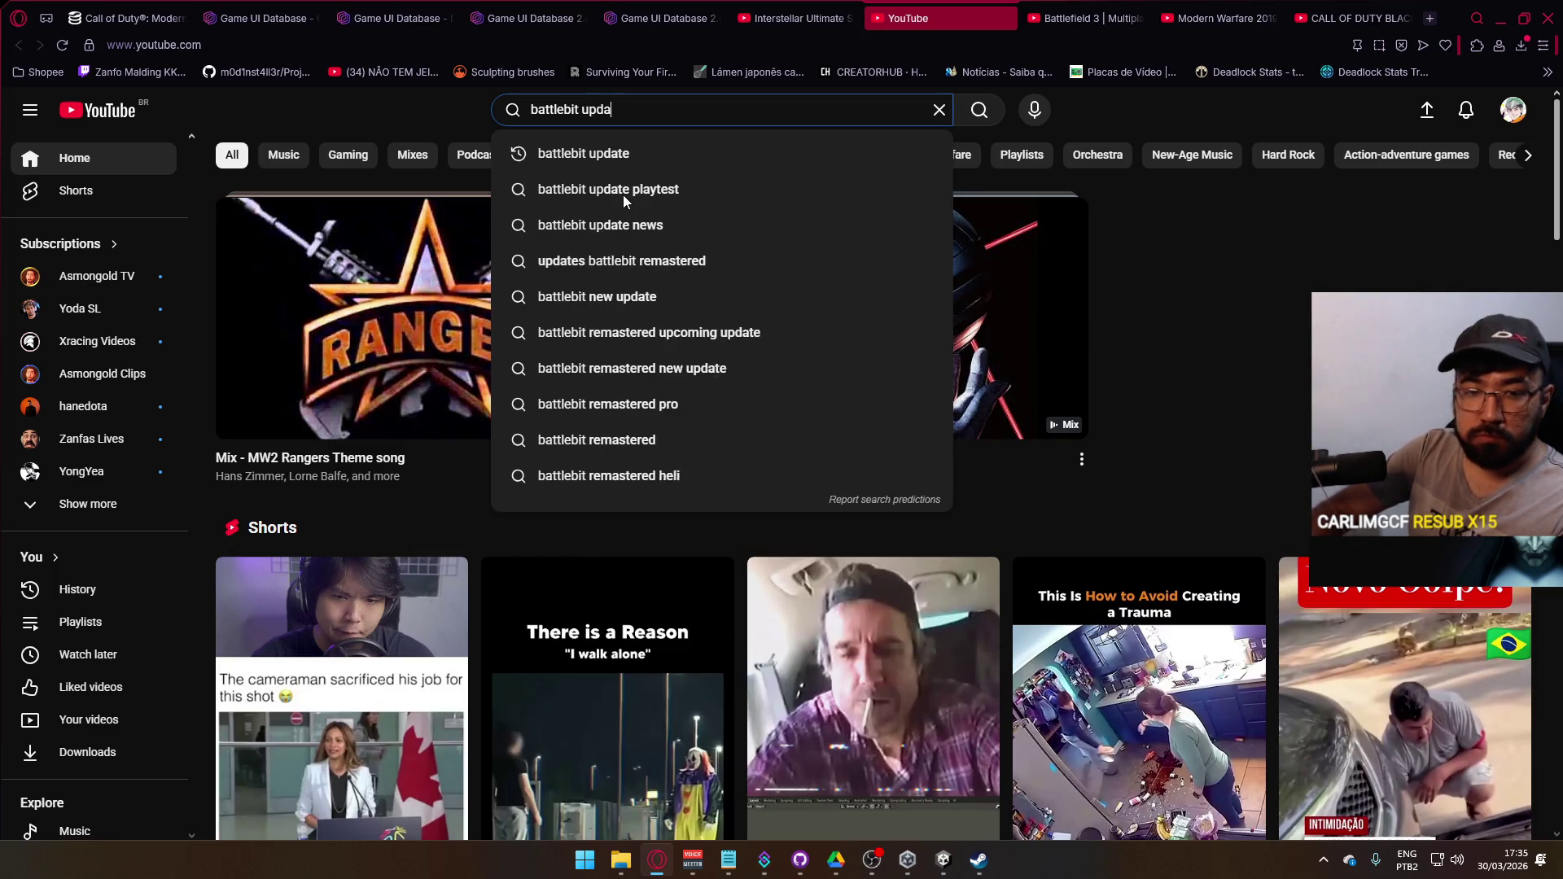
type("lay")
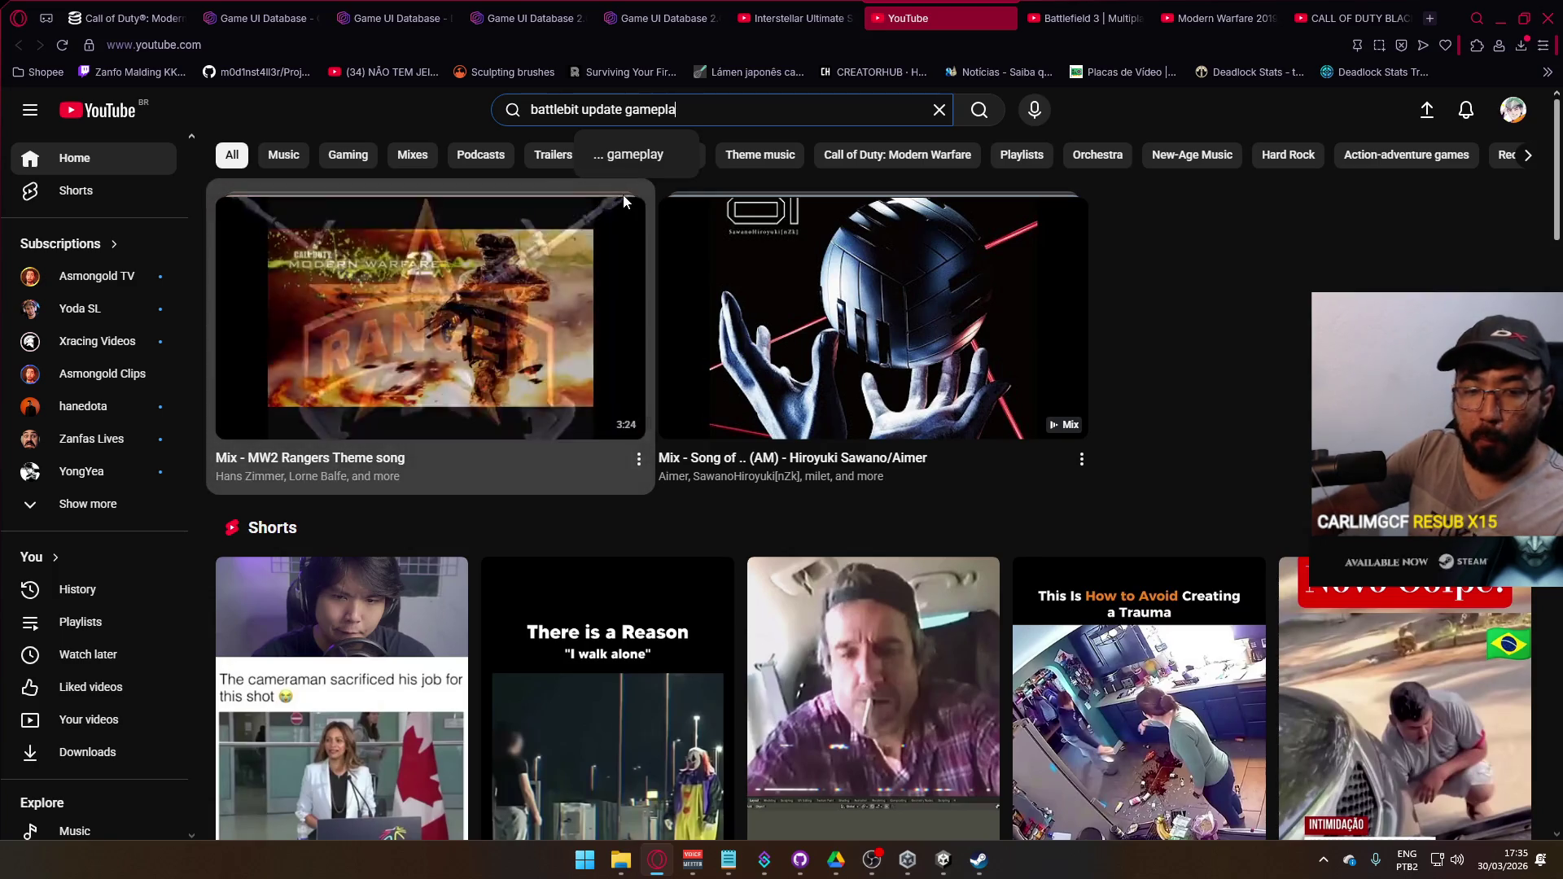
left_click(670, 154)
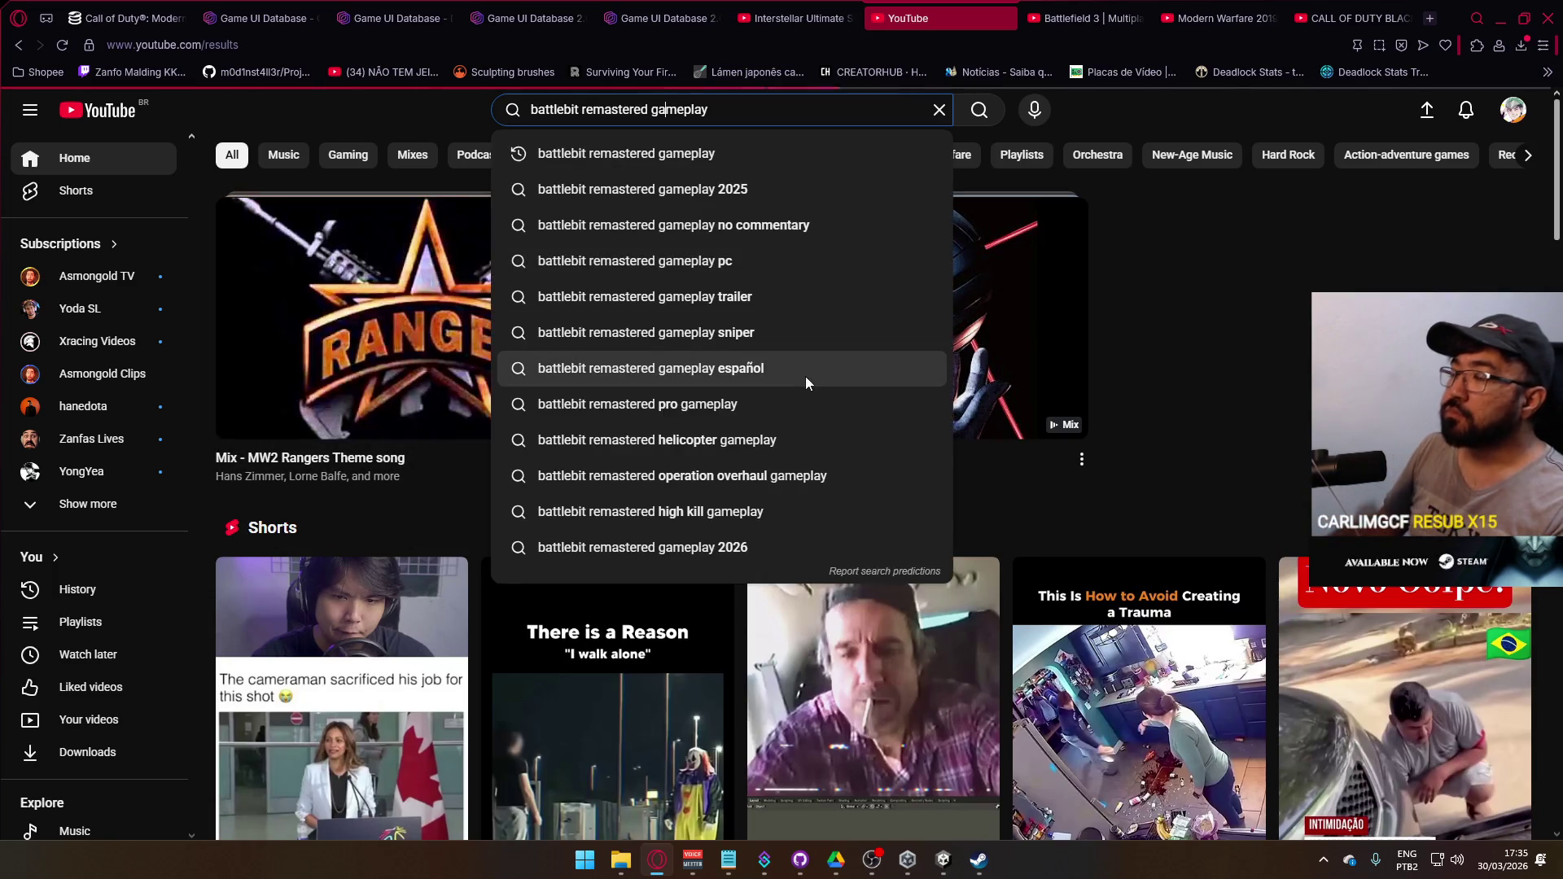
mouse_move(713, 242)
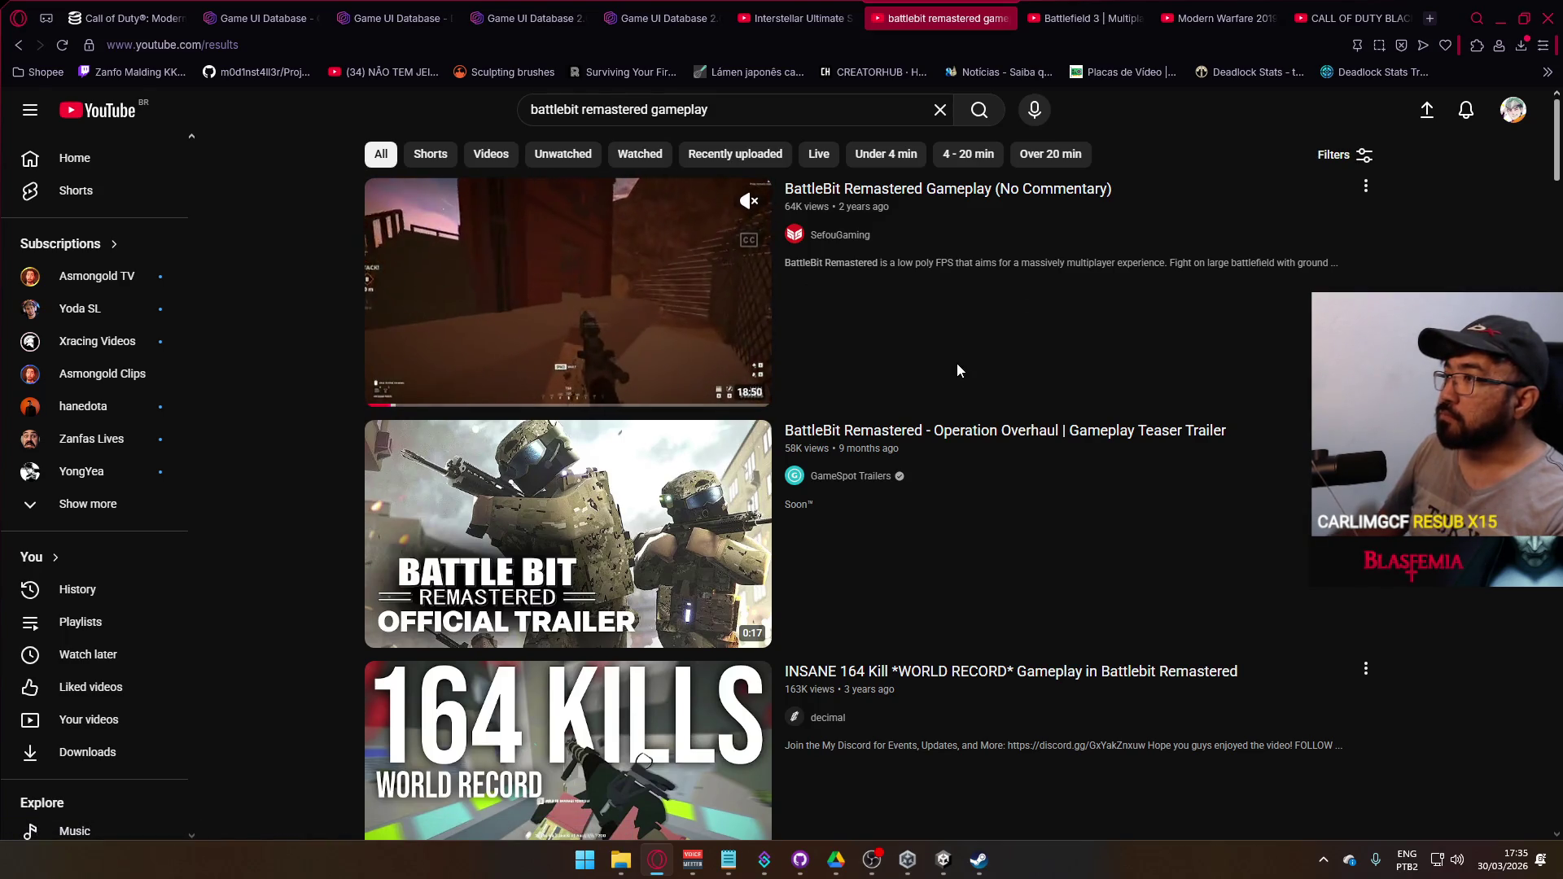
scroll(1068, 430, "down", 2)
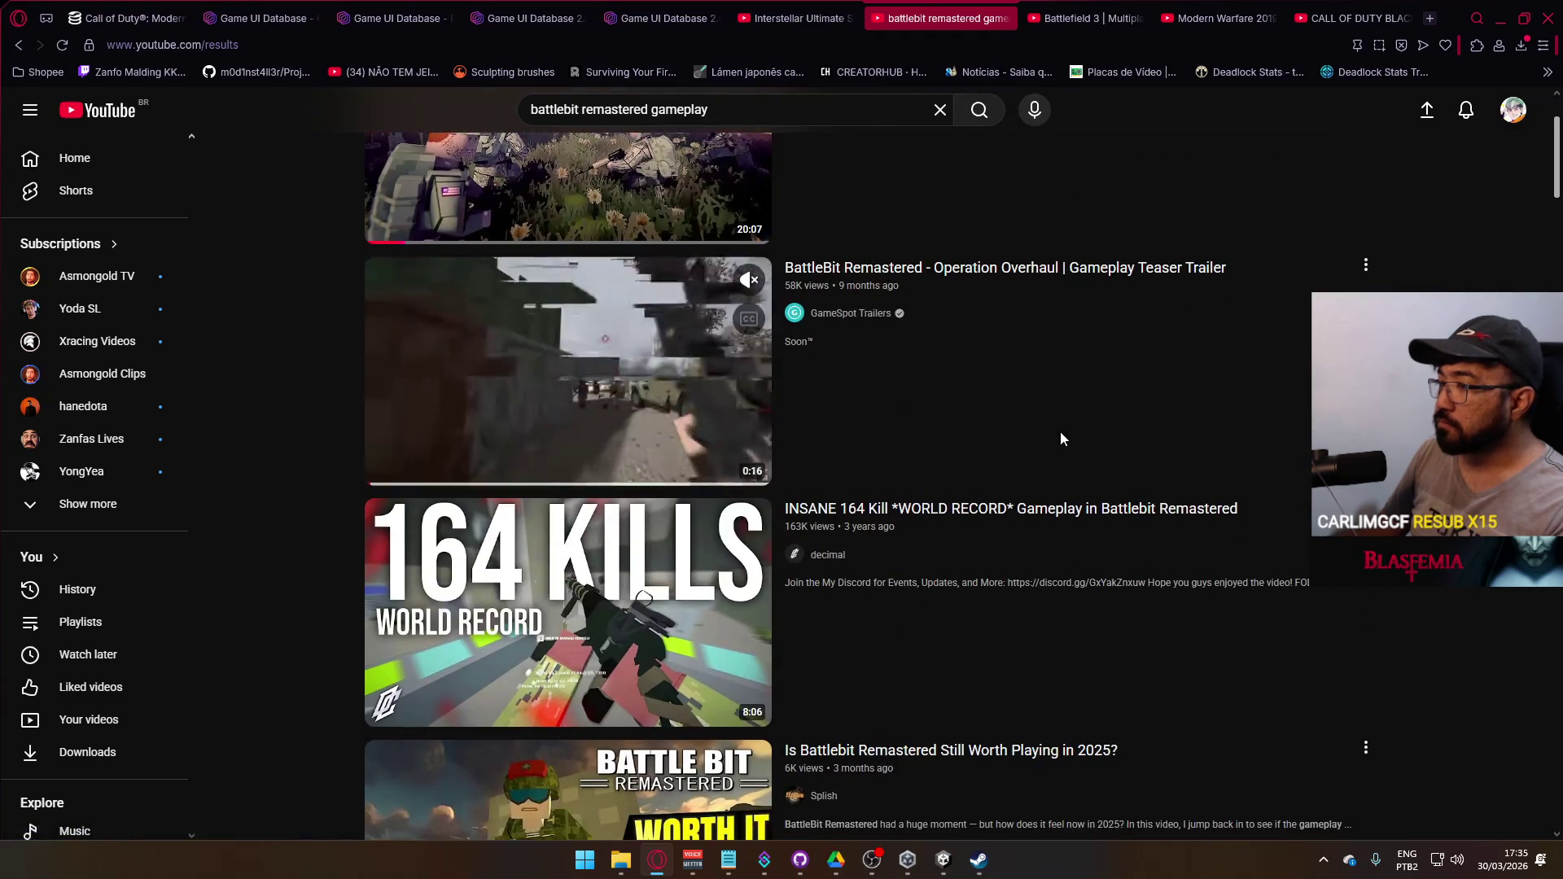
scroll(1060, 432, "down", 2)
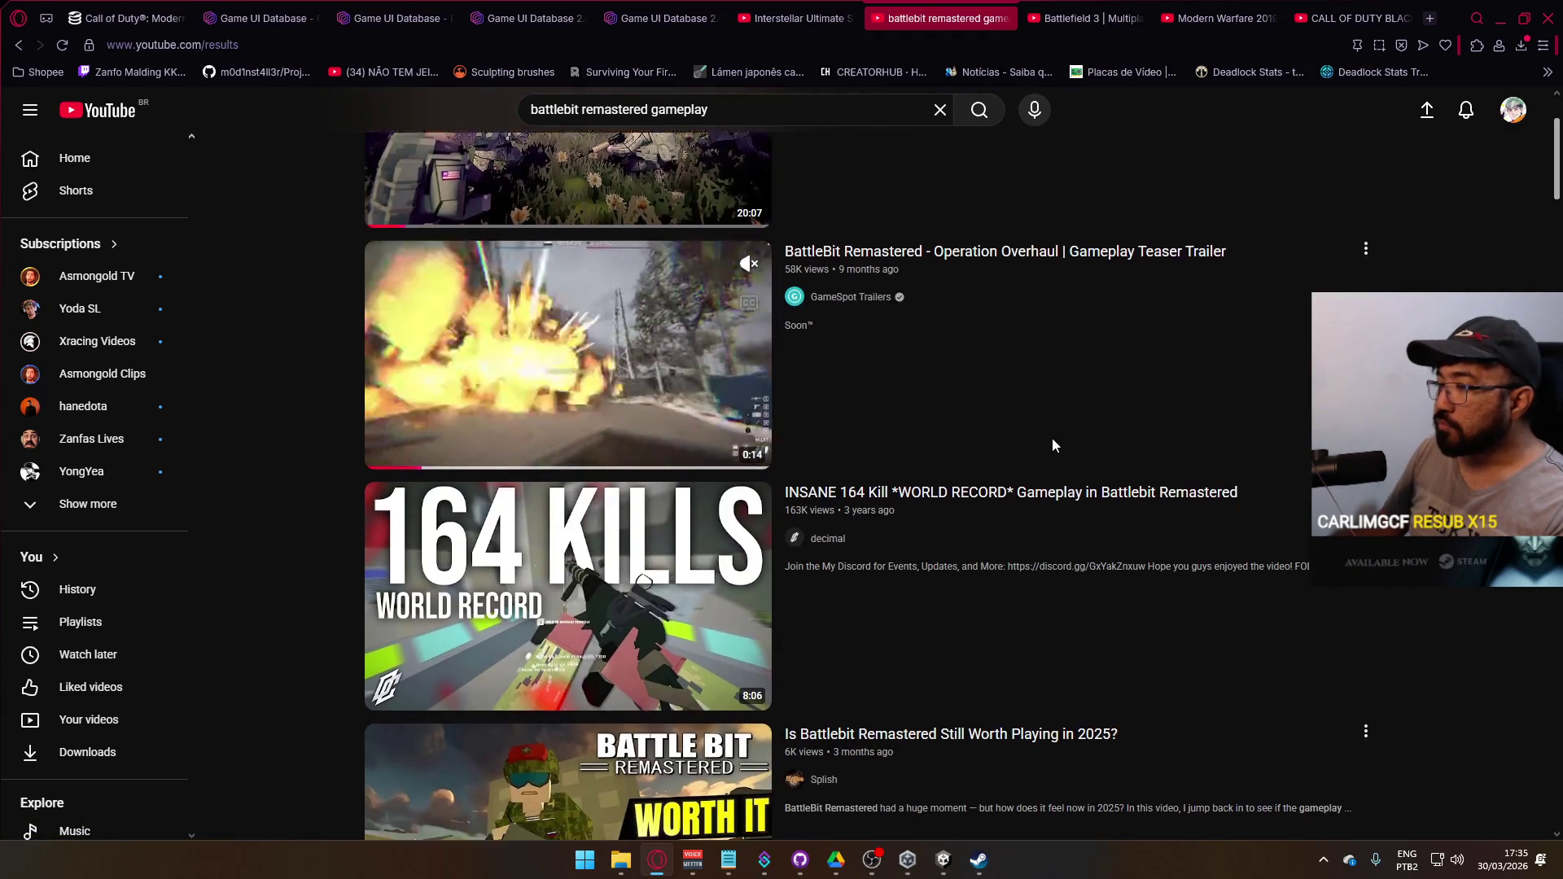
scroll(1034, 441, "down", 3)
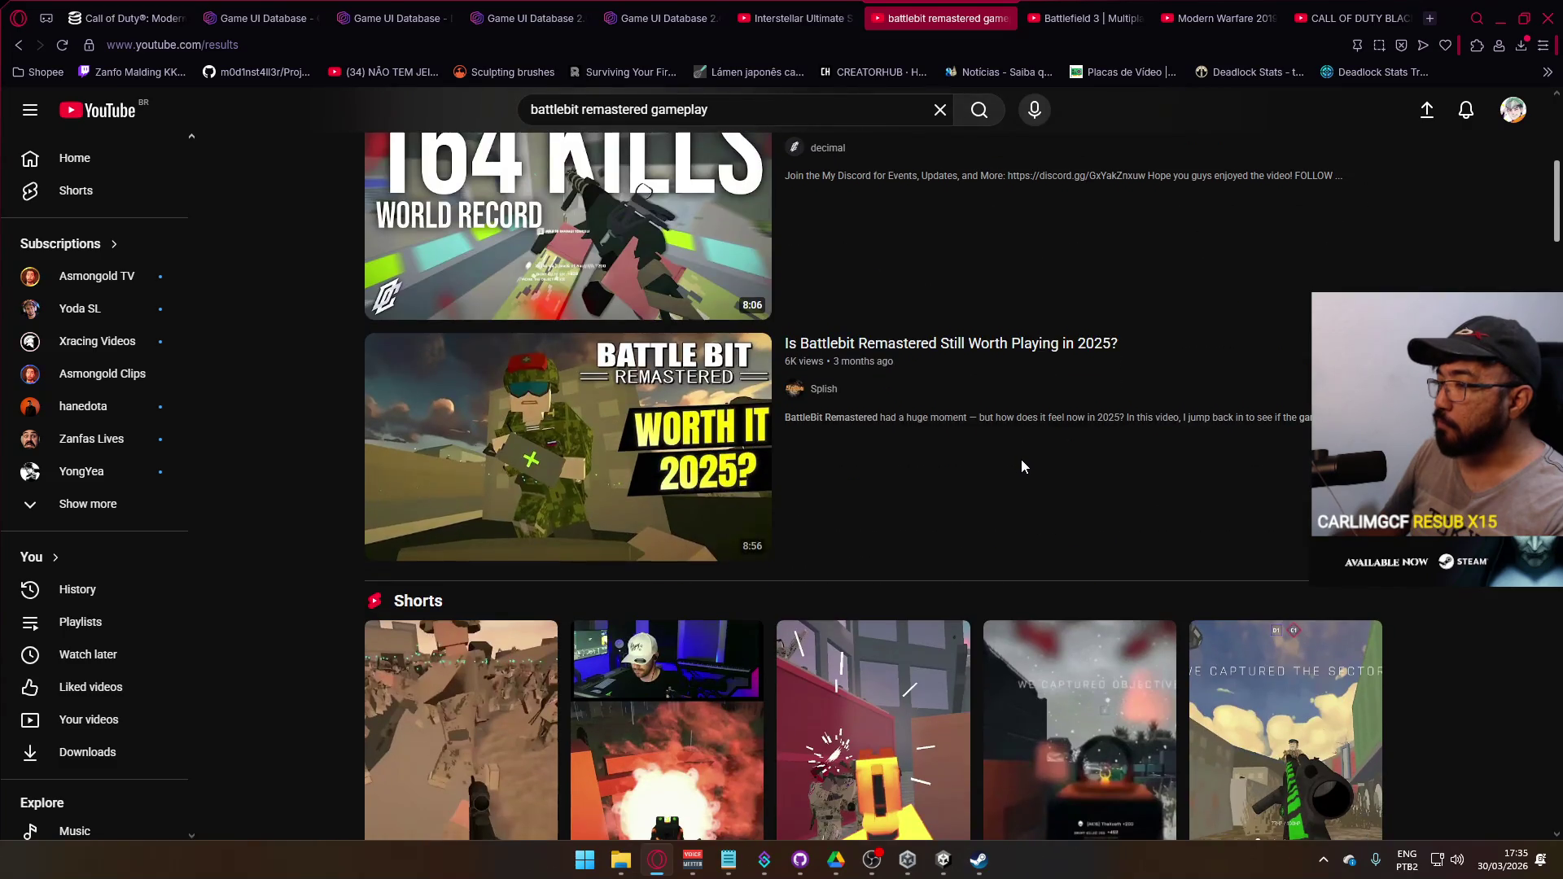
scroll(1021, 459, "up", 2)
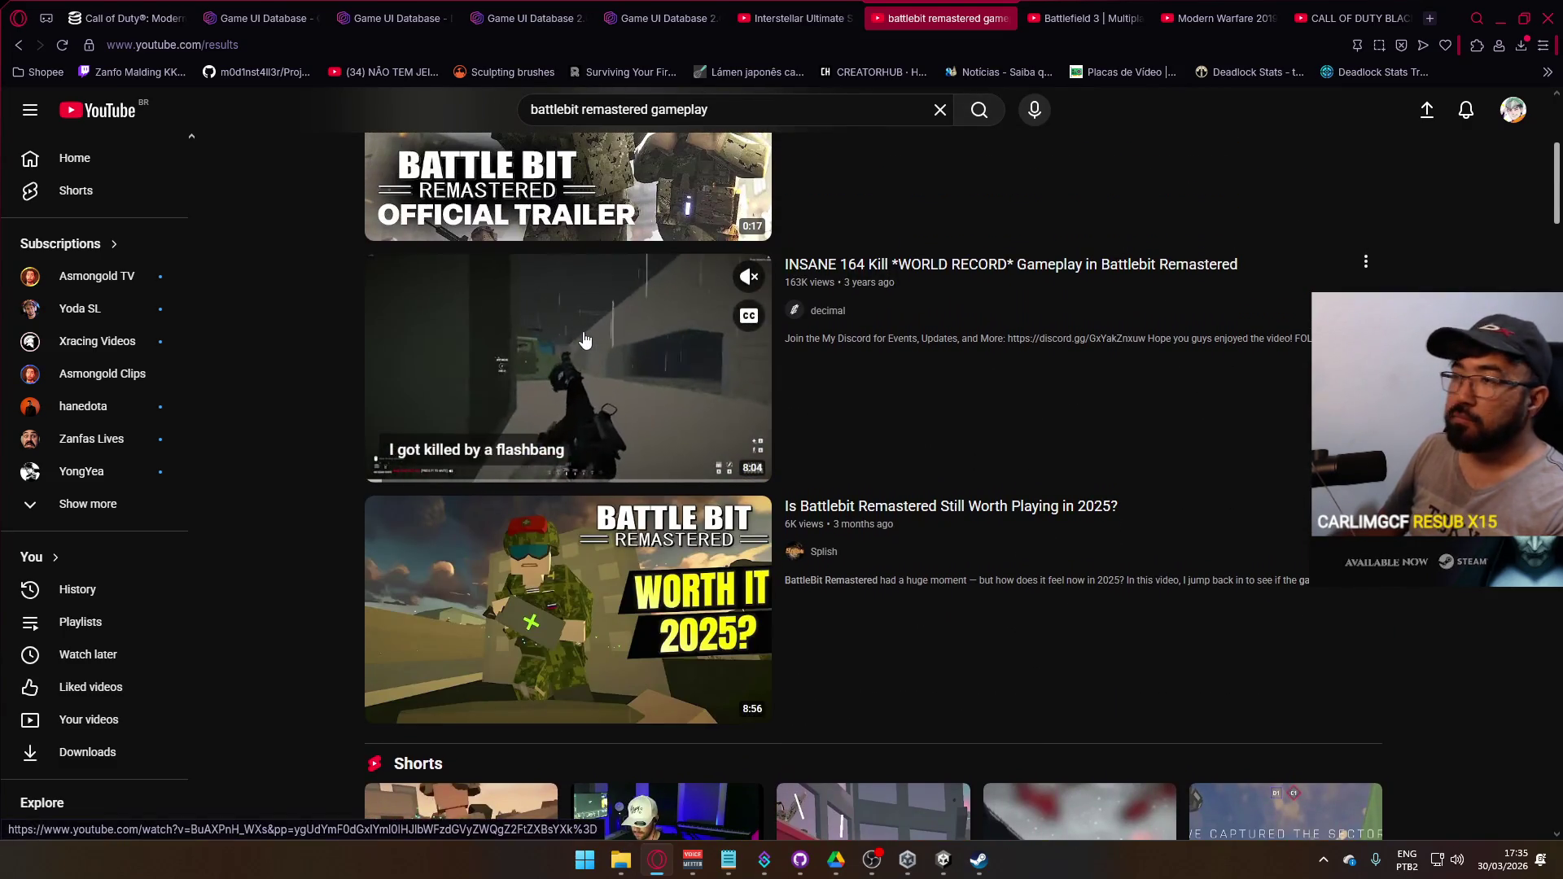
- Play the INSANE 164 Kill Battlebit Remastered video, pausing it briefly and again at 1:14
left_click(876, 478)
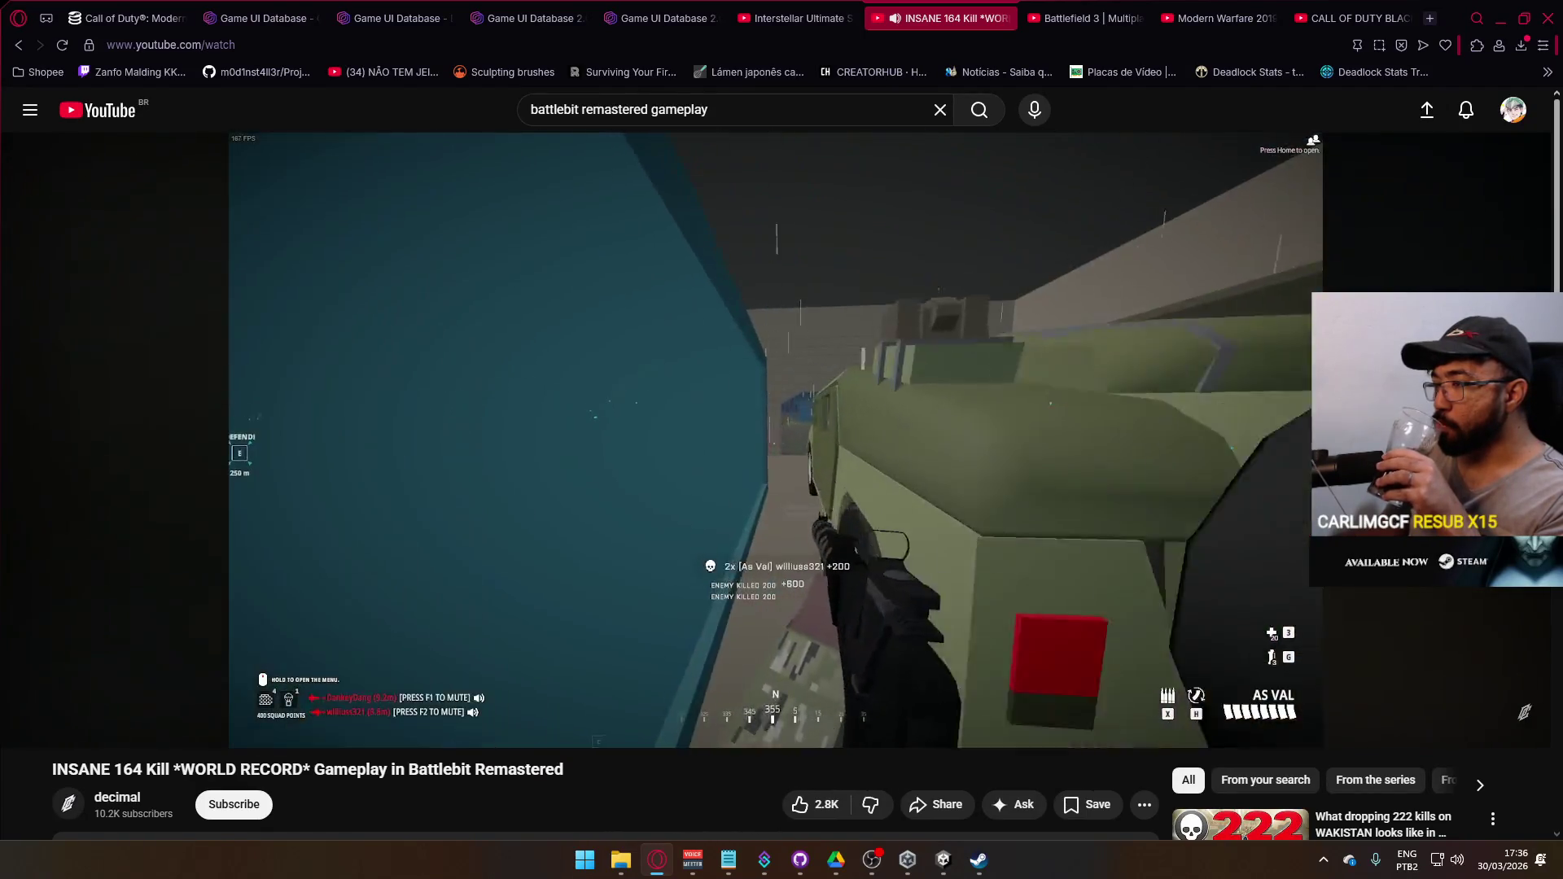
mouse_move(792, 384)
left_click(913, 390)
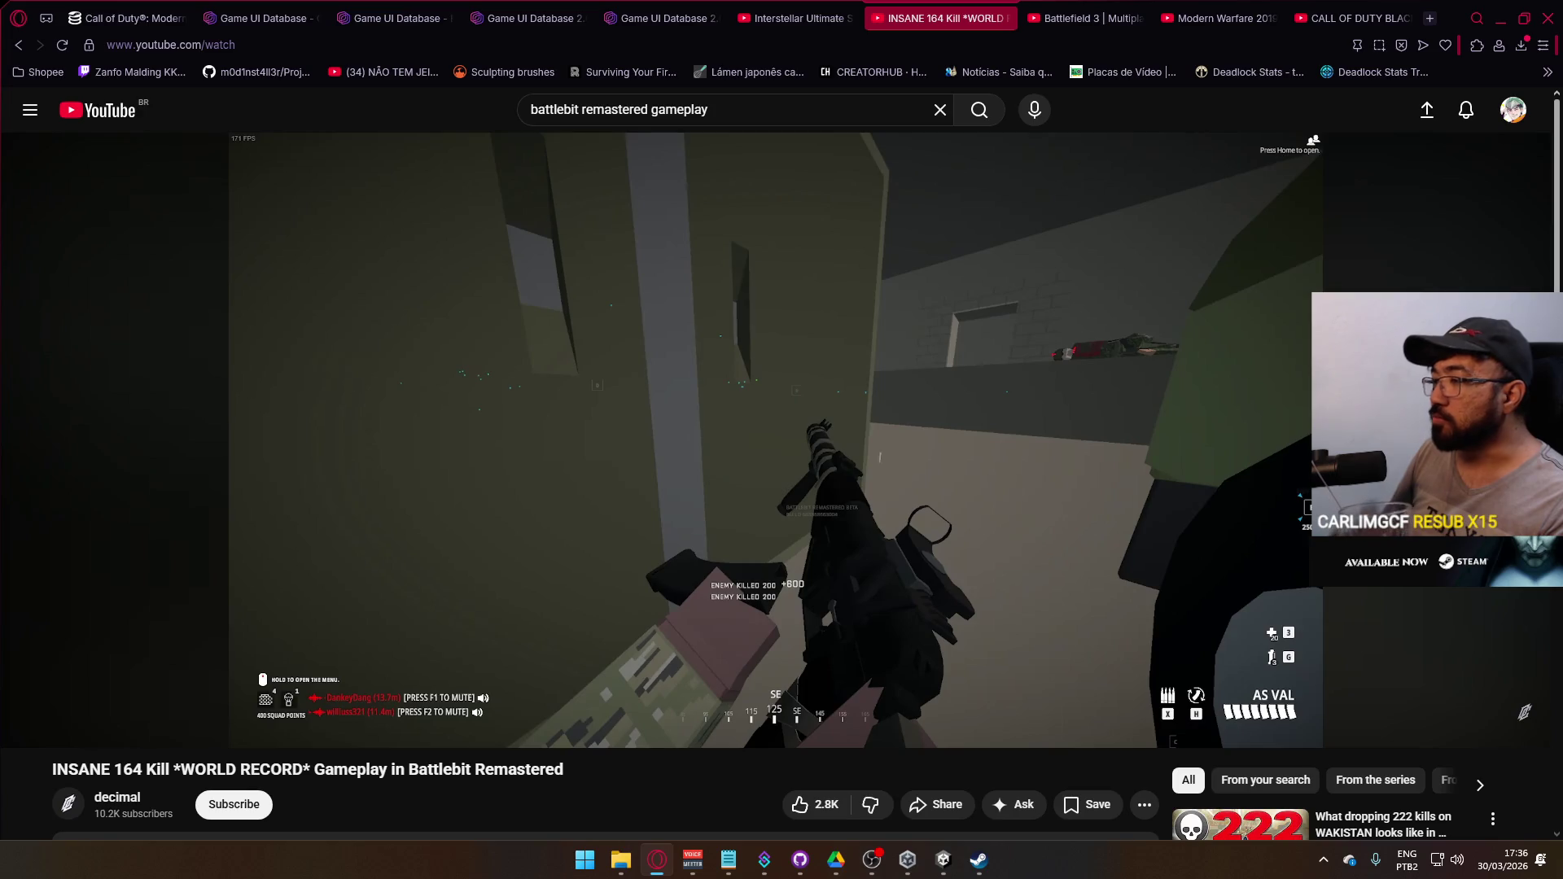
left_click(896, 364)
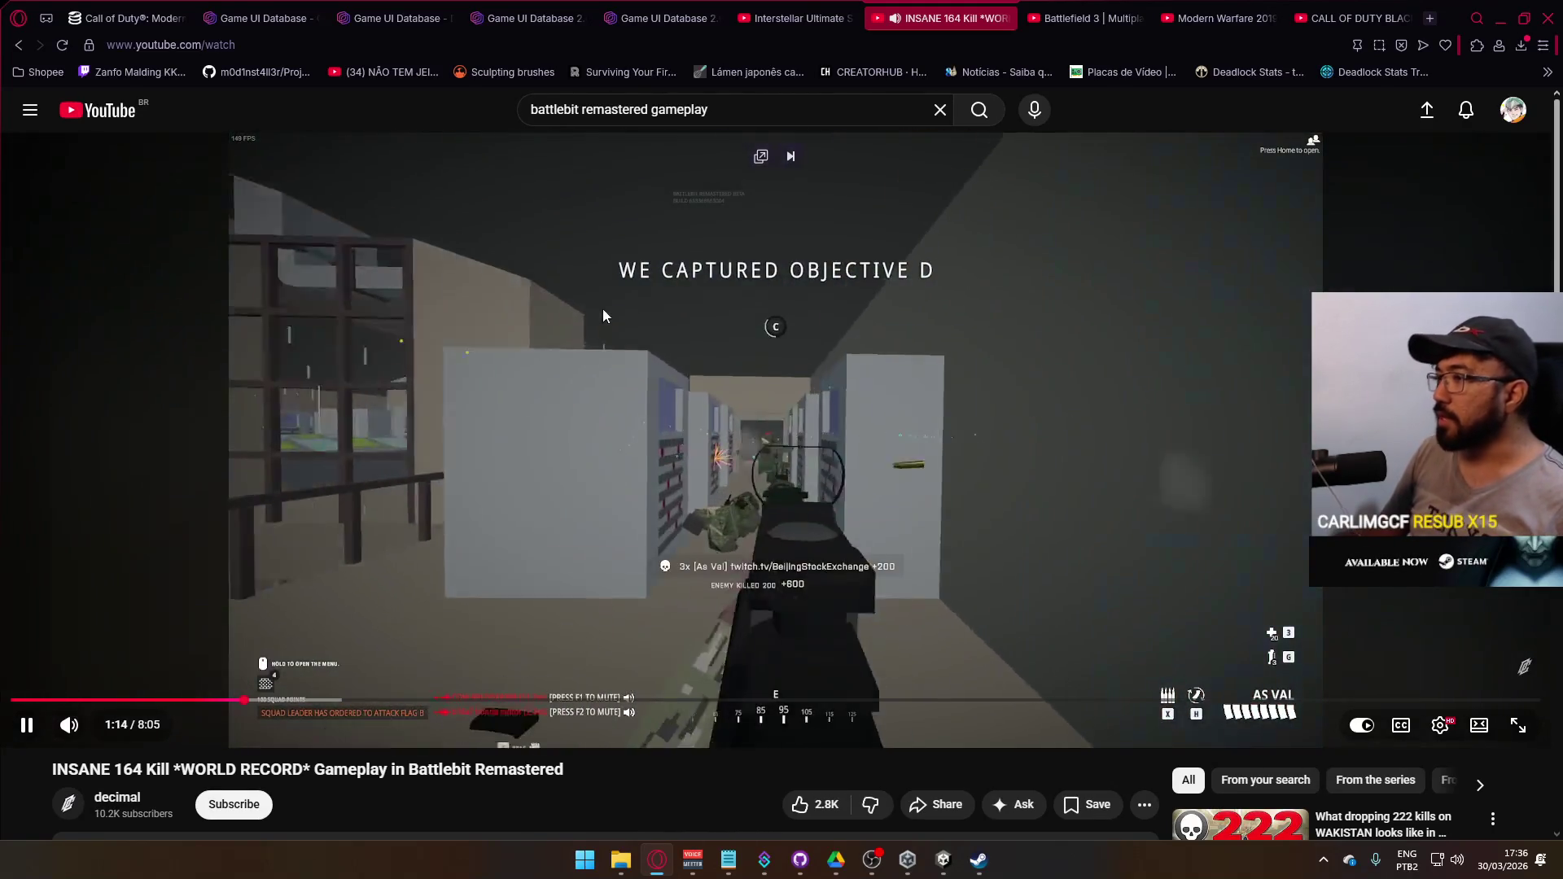
left_click(791, 385)
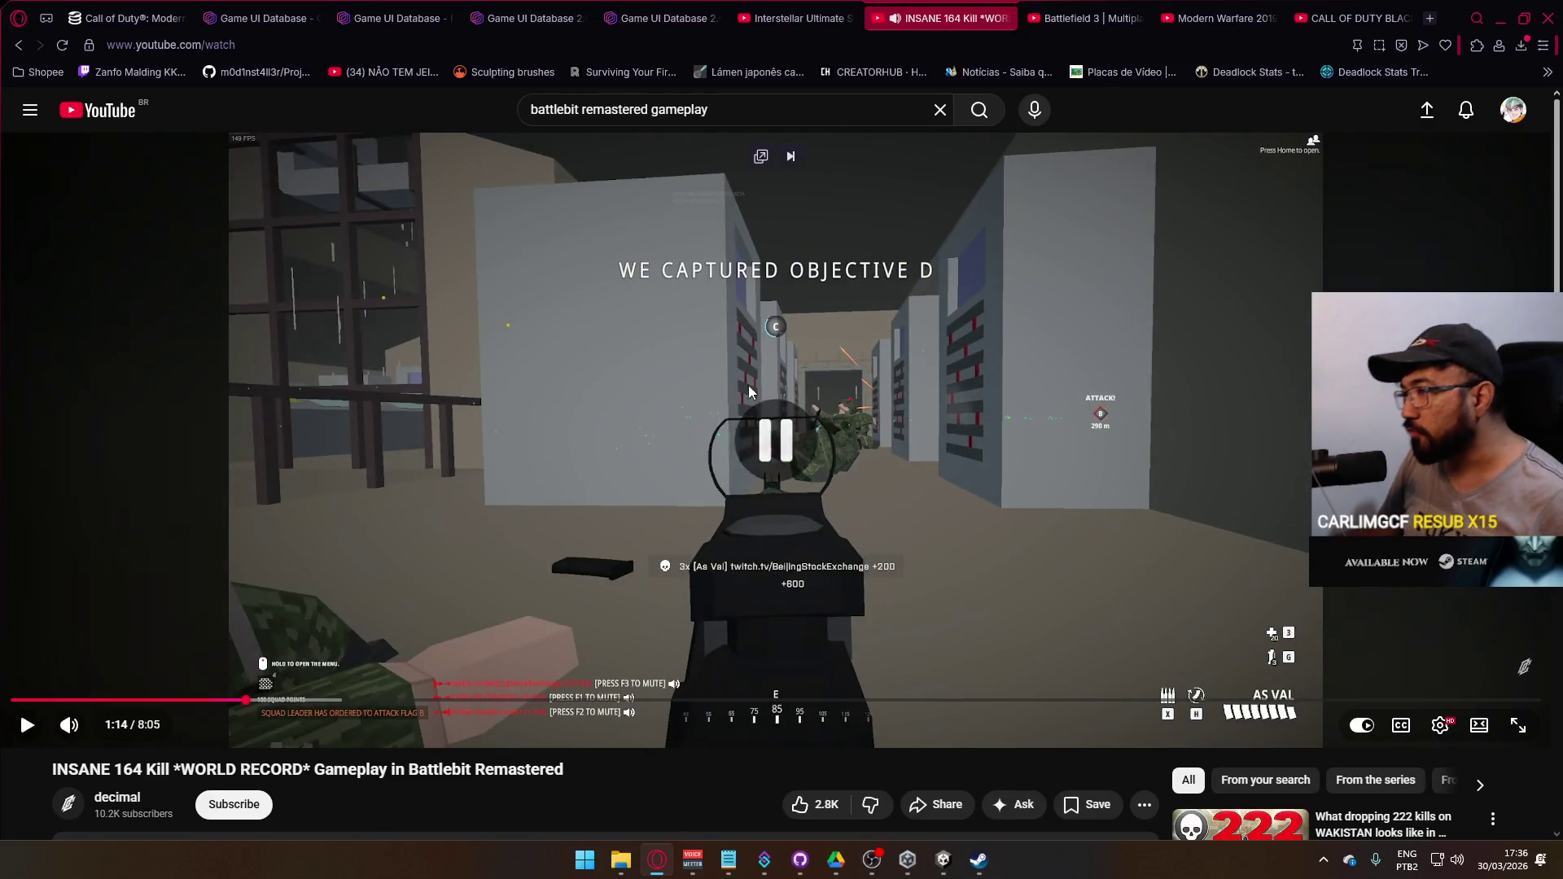
left_click(705, 432)
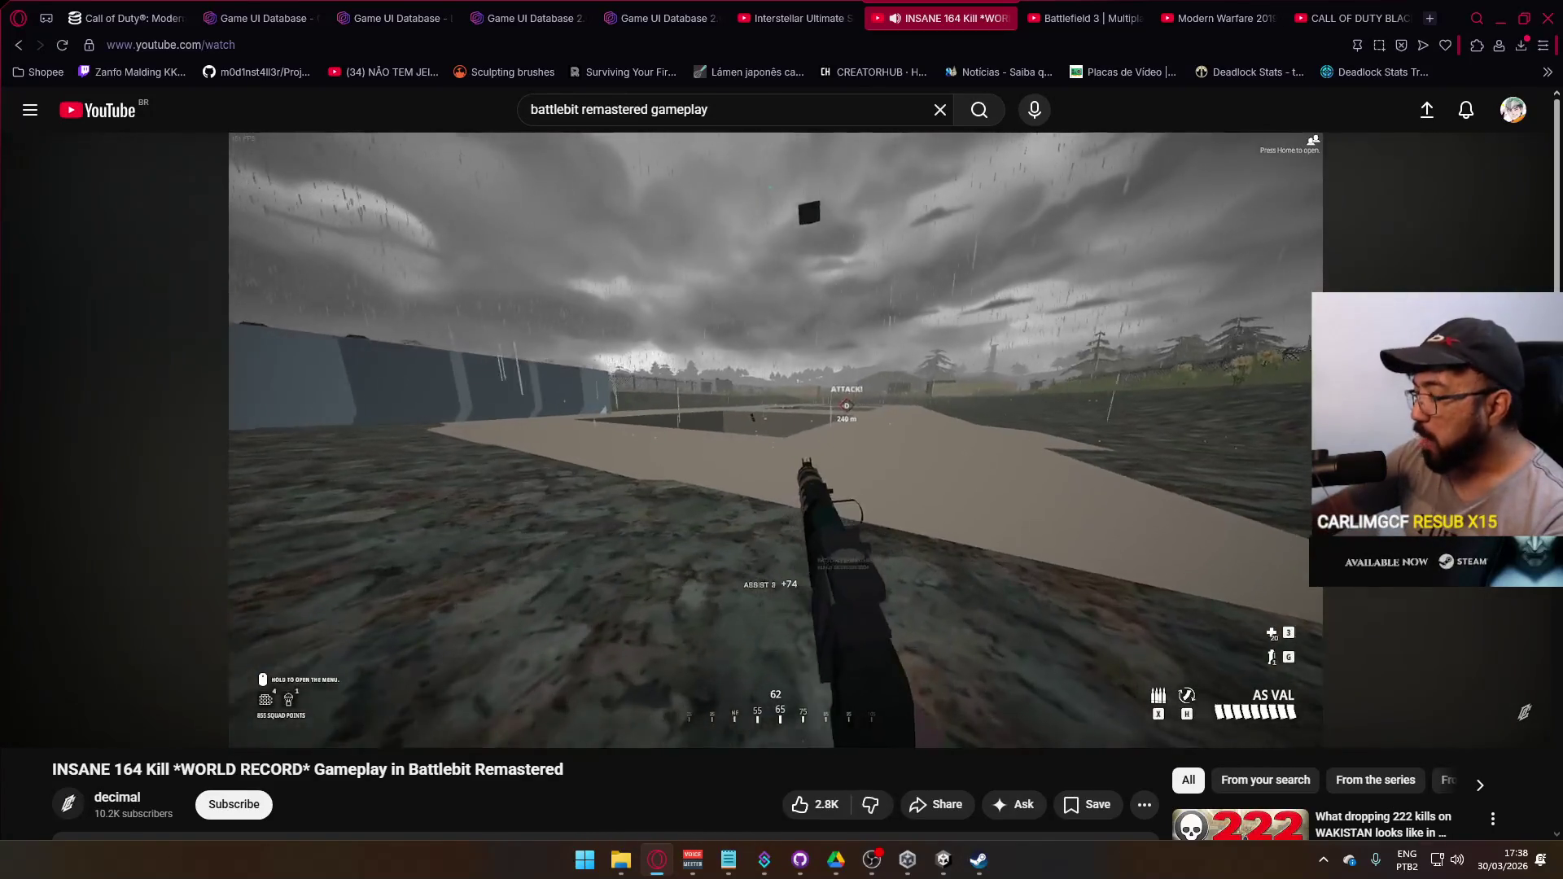
- Jump the 164 Kill video ahead to 2:46, pause there, then resume playback
left_click_drag(567, 700, 534, 704)
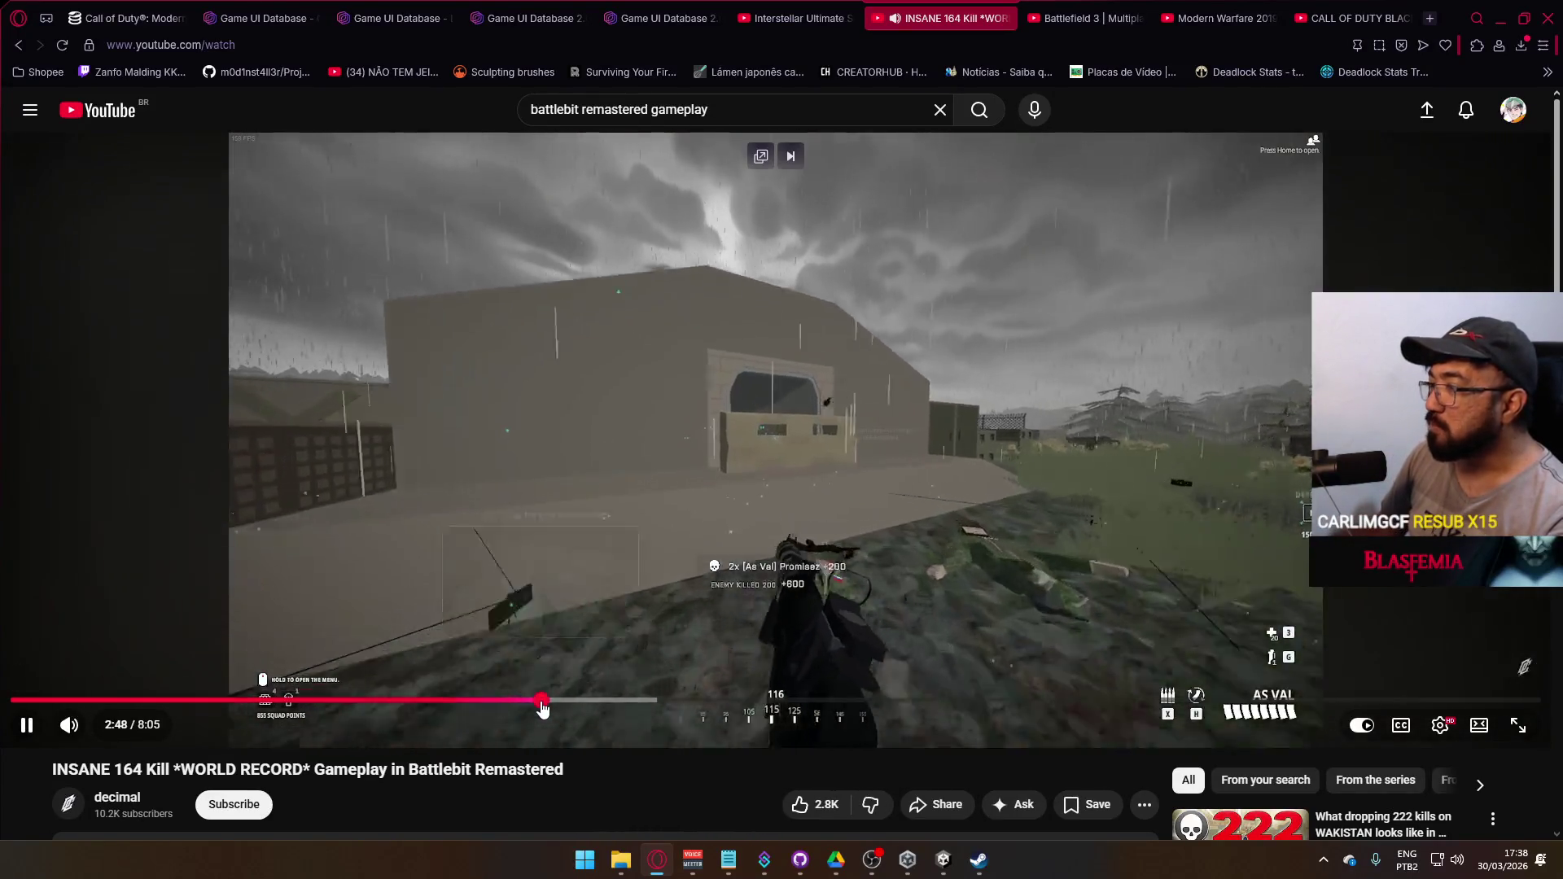
left_click(599, 648)
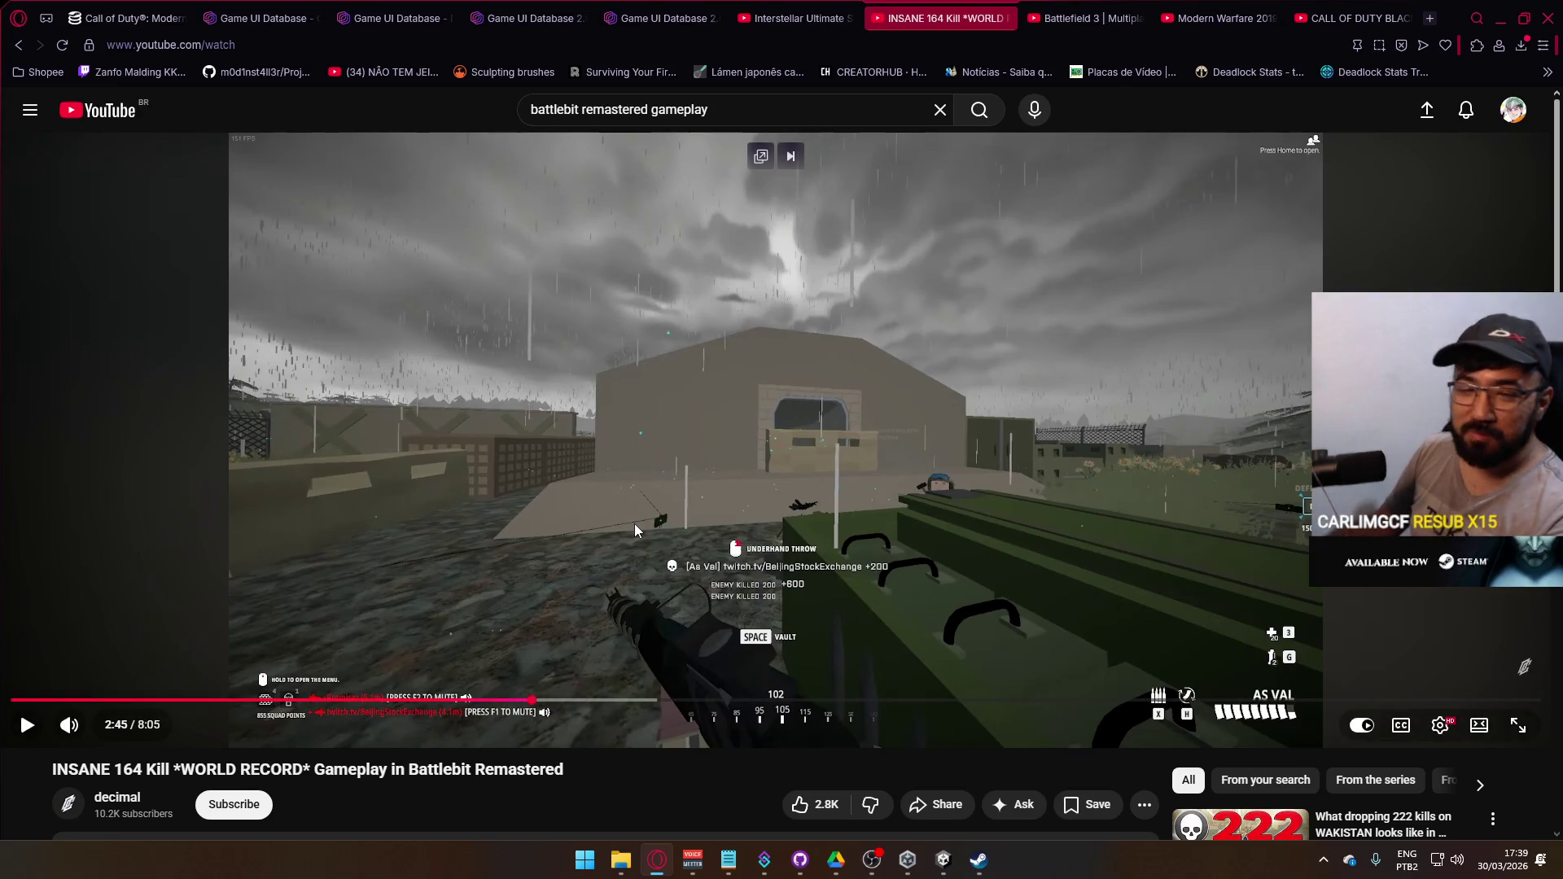
left_click(665, 554)
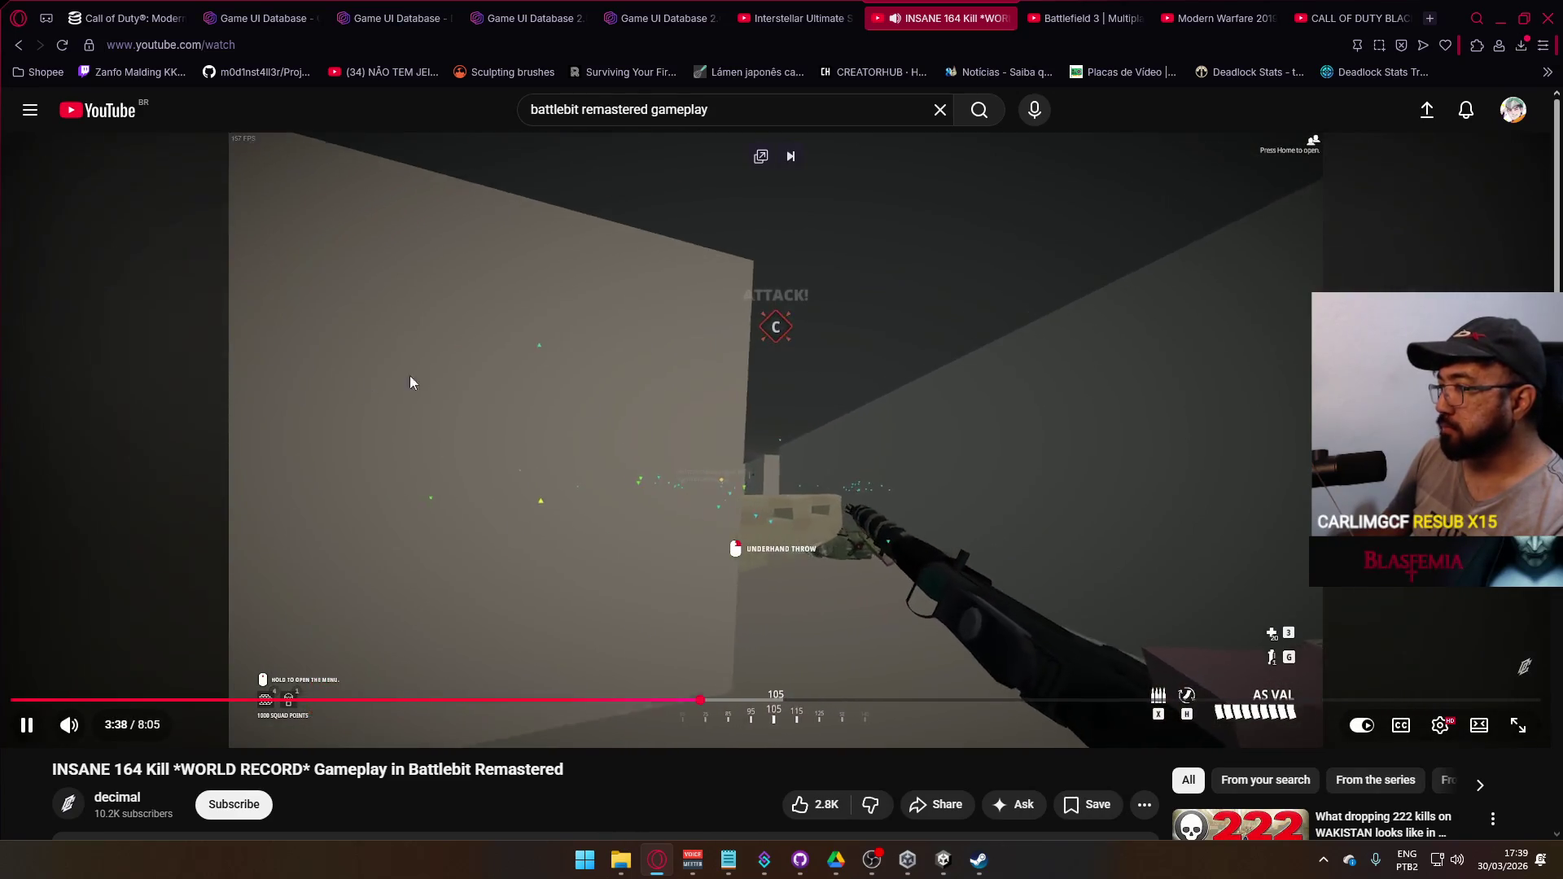
- Pause the 164 Kill video and scroll down through its comments
left_click(955, 478)
scroll(956, 478, "down", 4)
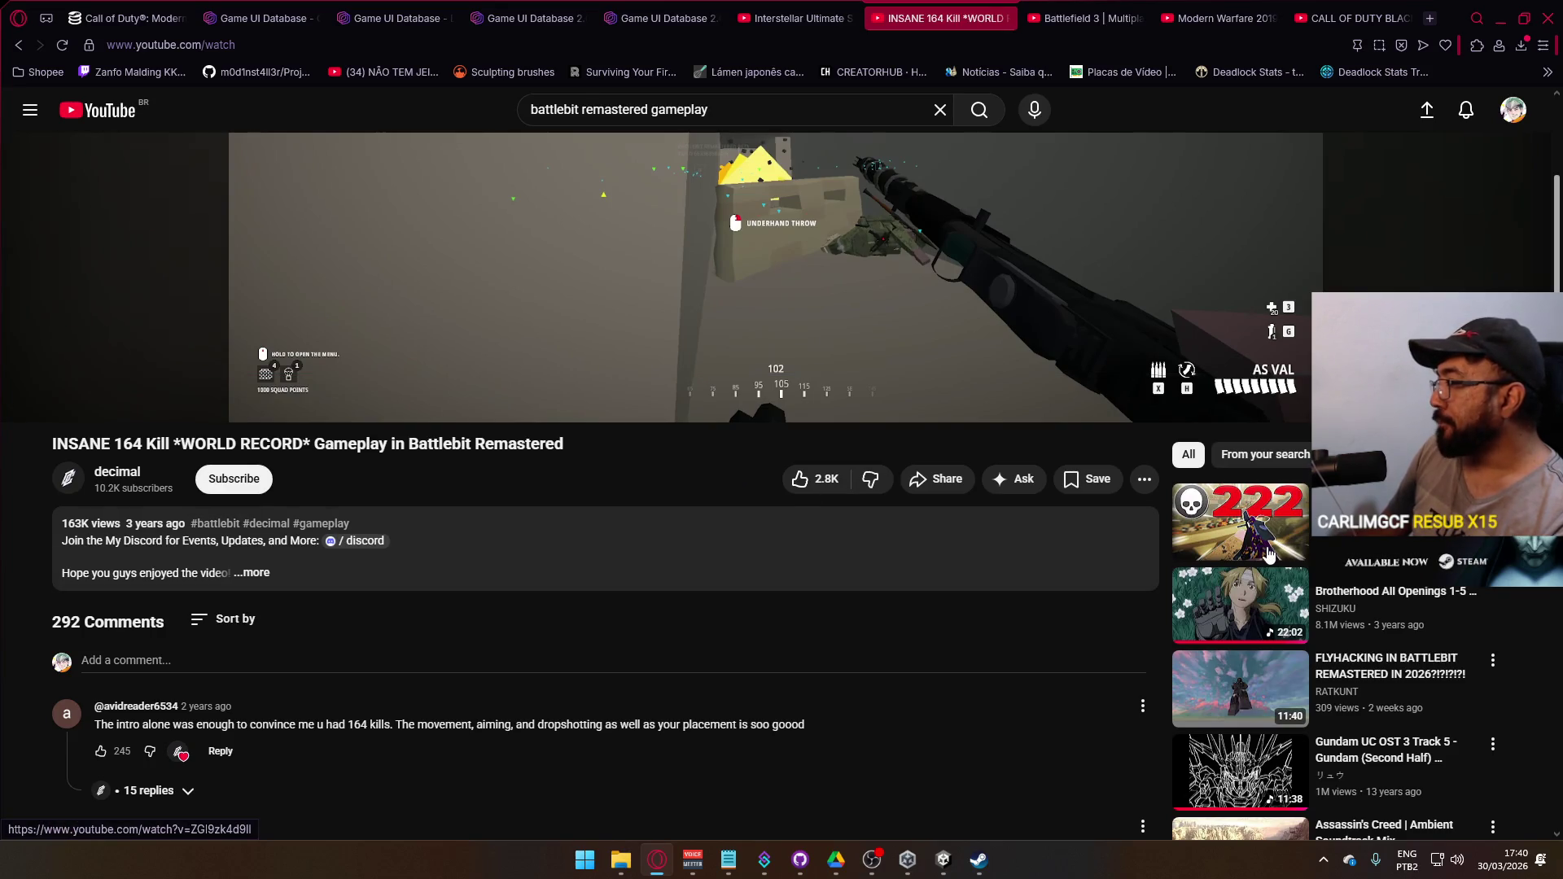
scroll(1017, 472, "down", 3)
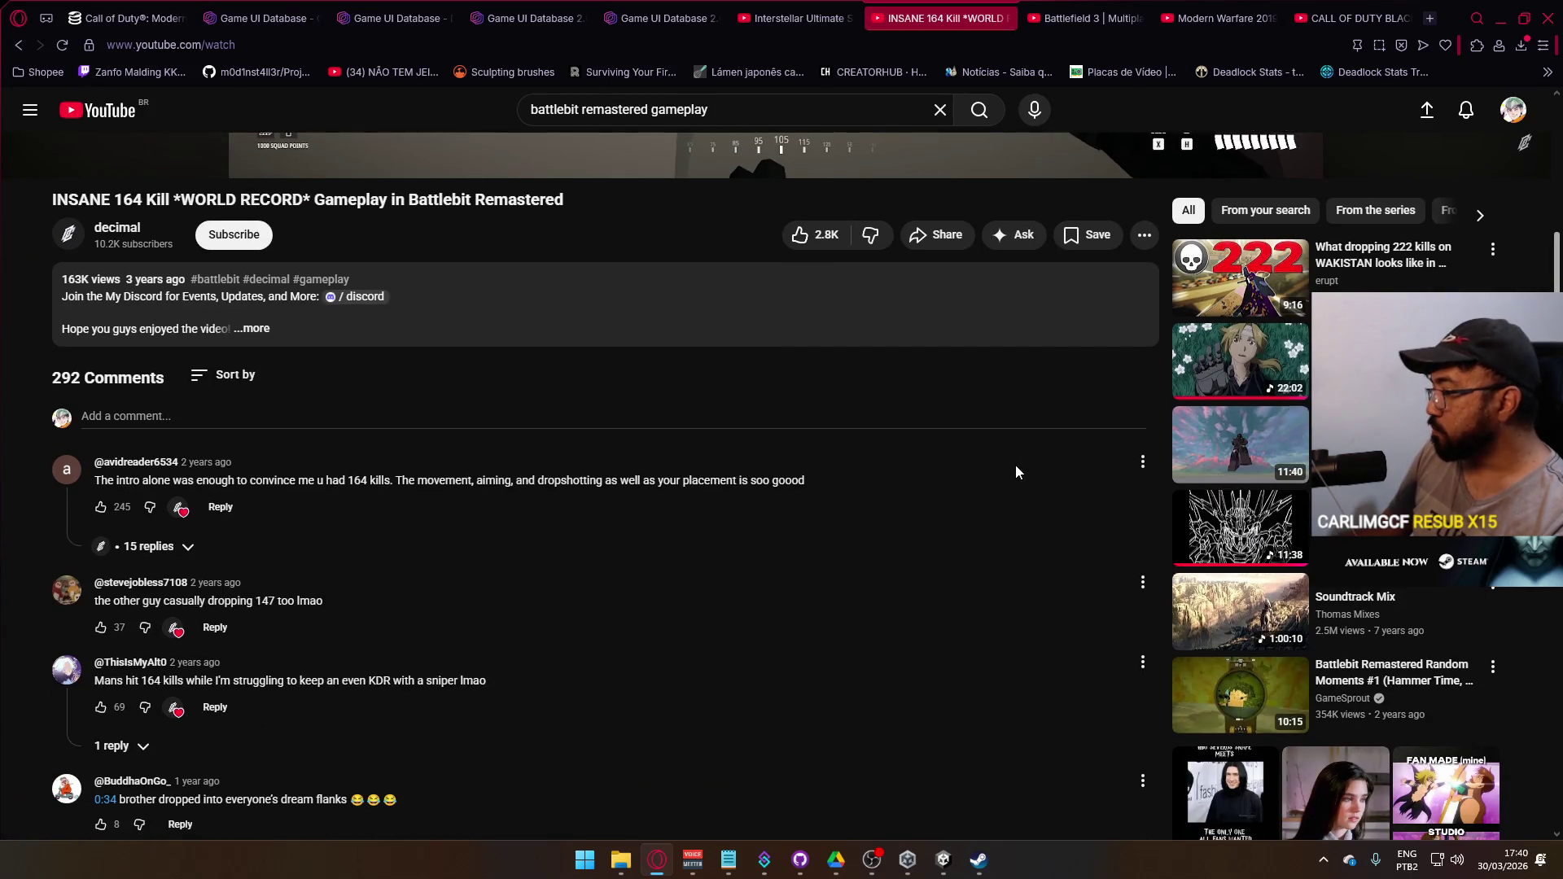
scroll(1014, 466, "down", 3)
scroll(1013, 474, "down", 3)
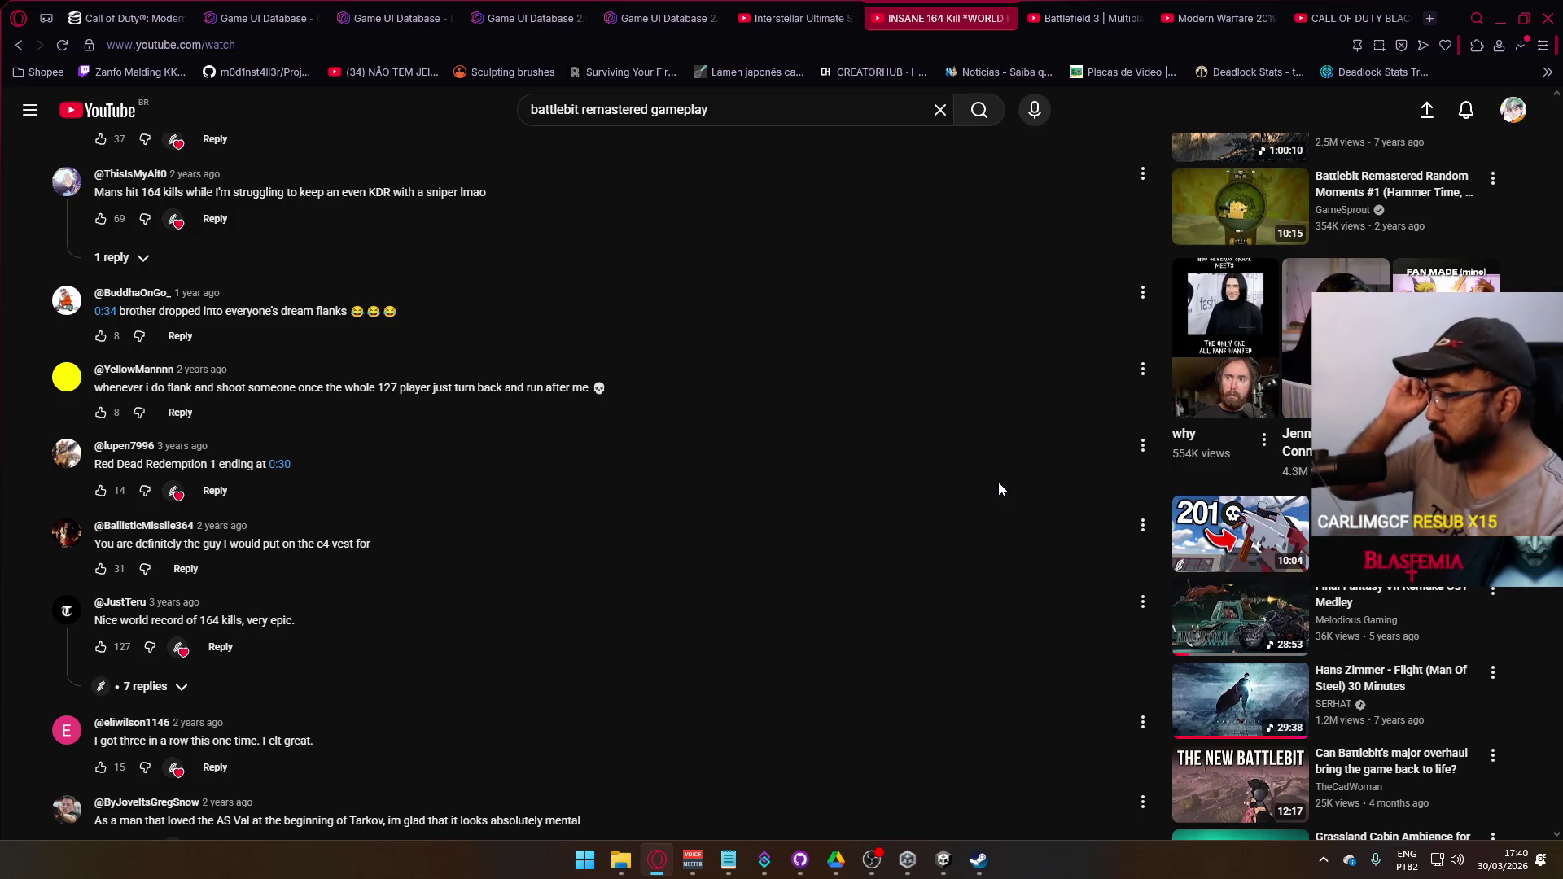
scroll(1159, 373, "down", 5)
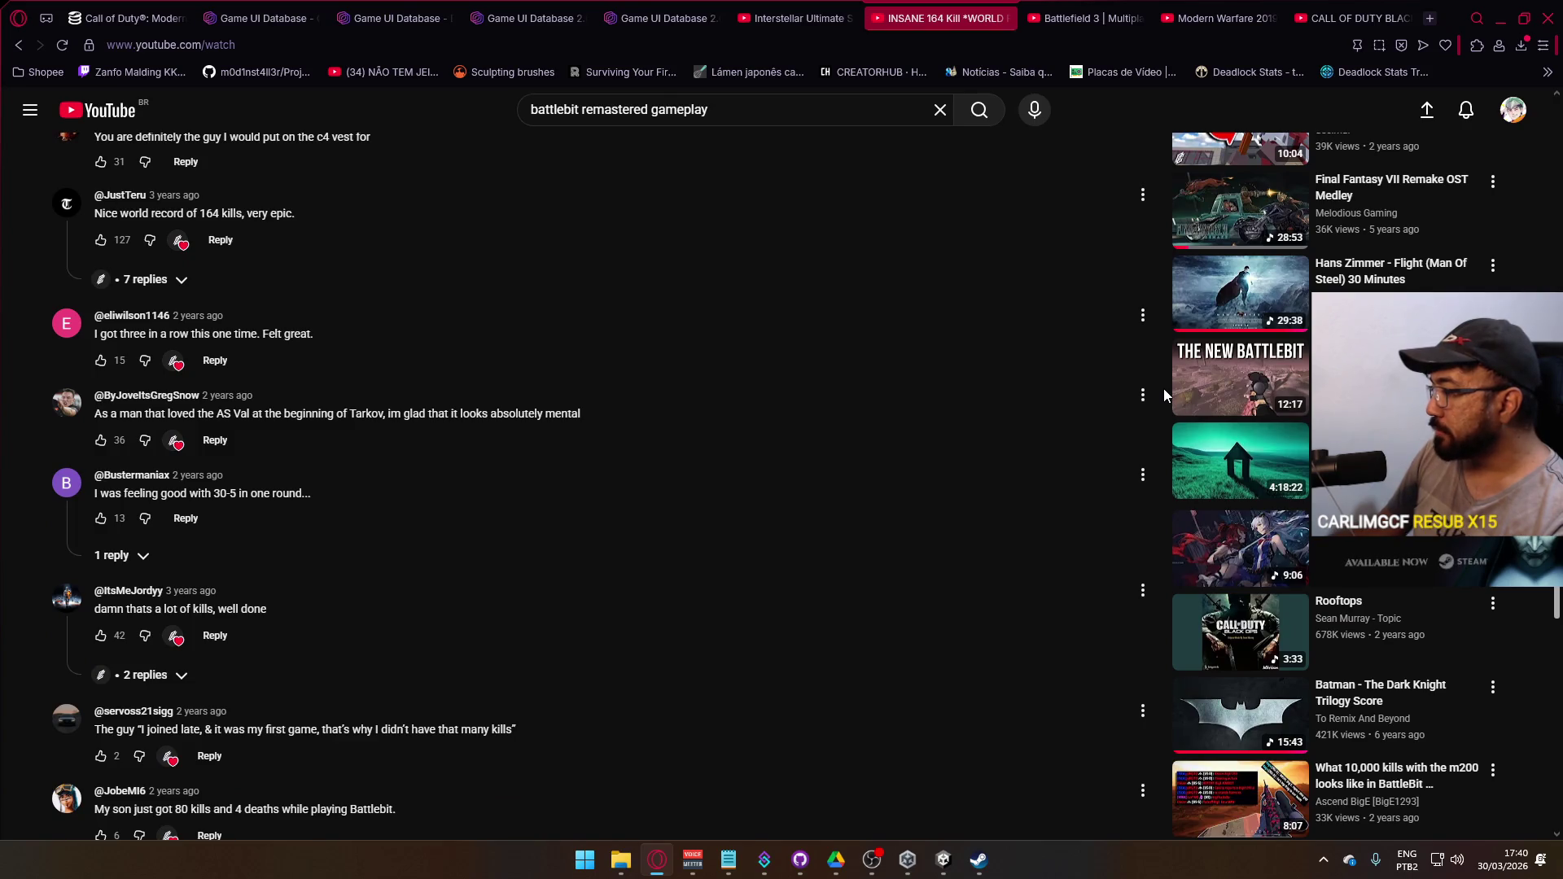
scroll(1164, 388, "down", 6)
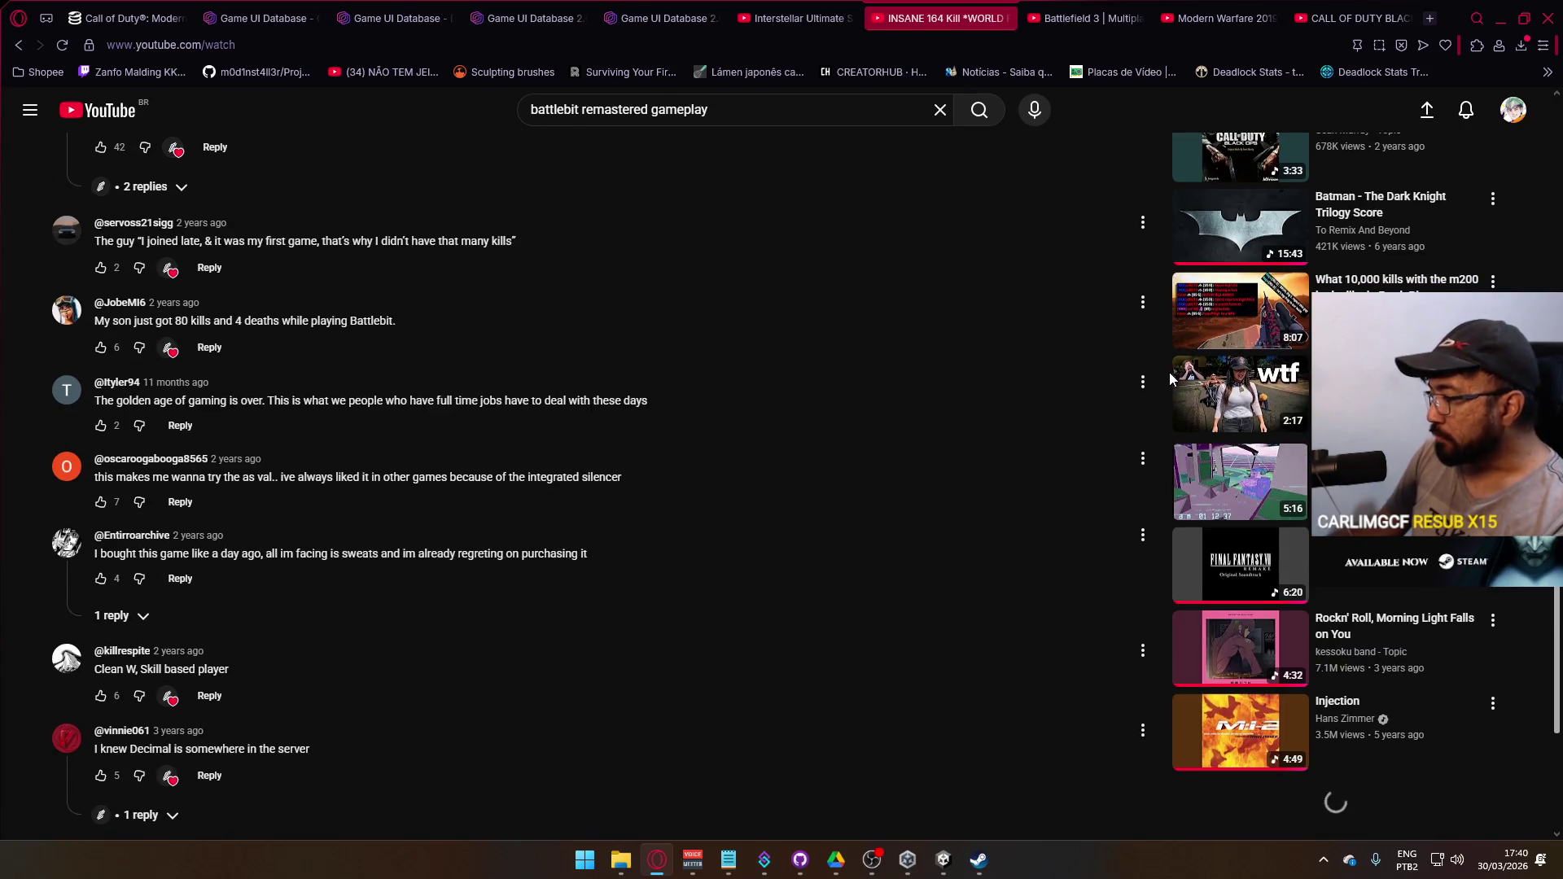
- Open the YouTube home page in a new tab and switch to it
right_click(120, 131)
left_click(193, 140)
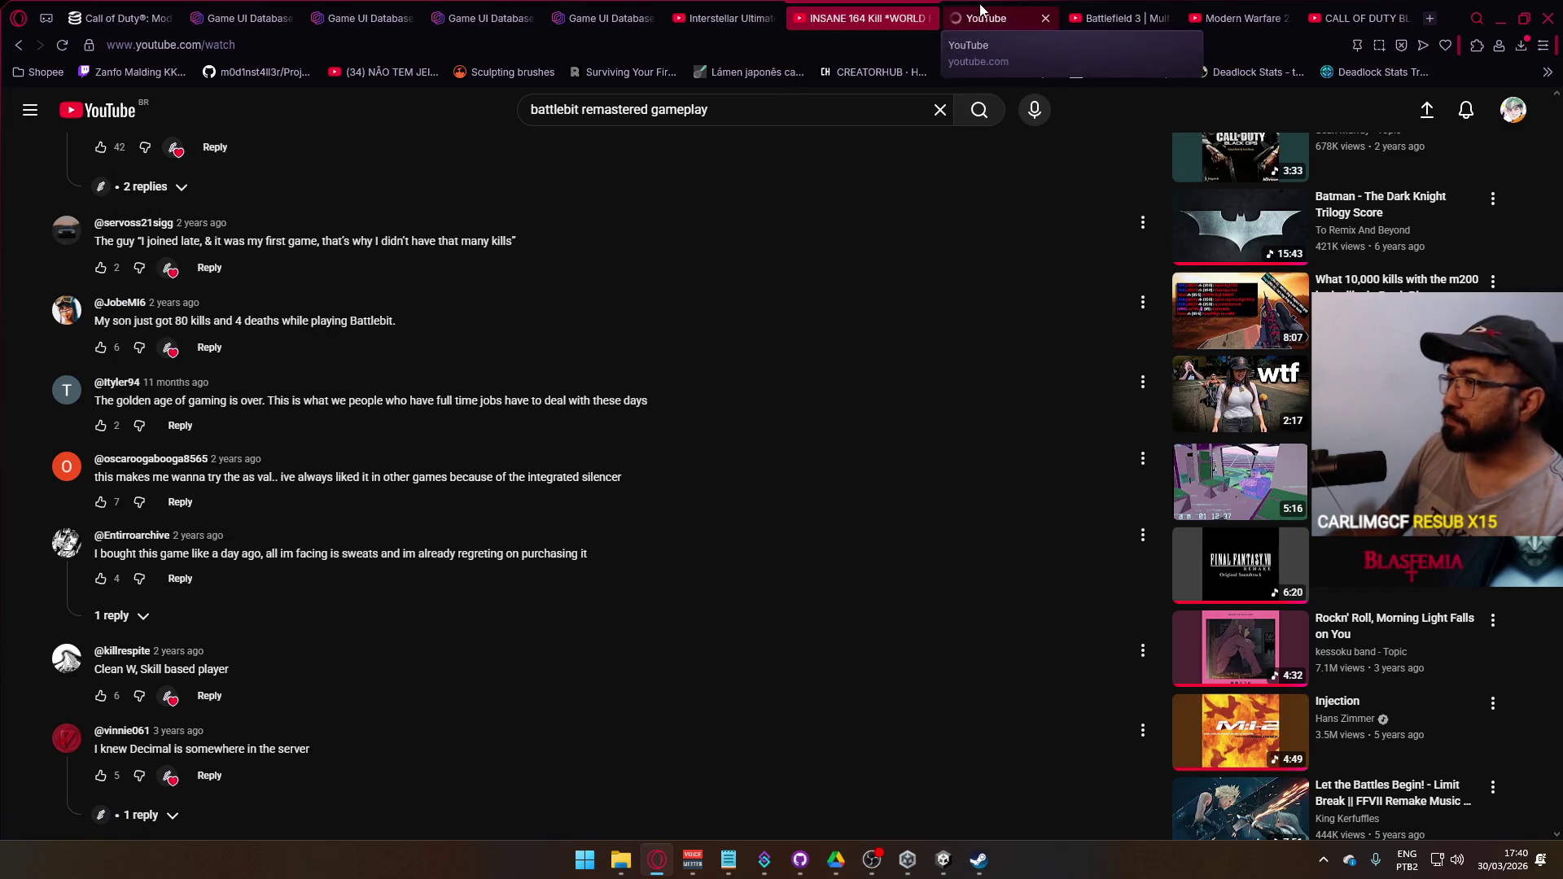
left_click(981, 12)
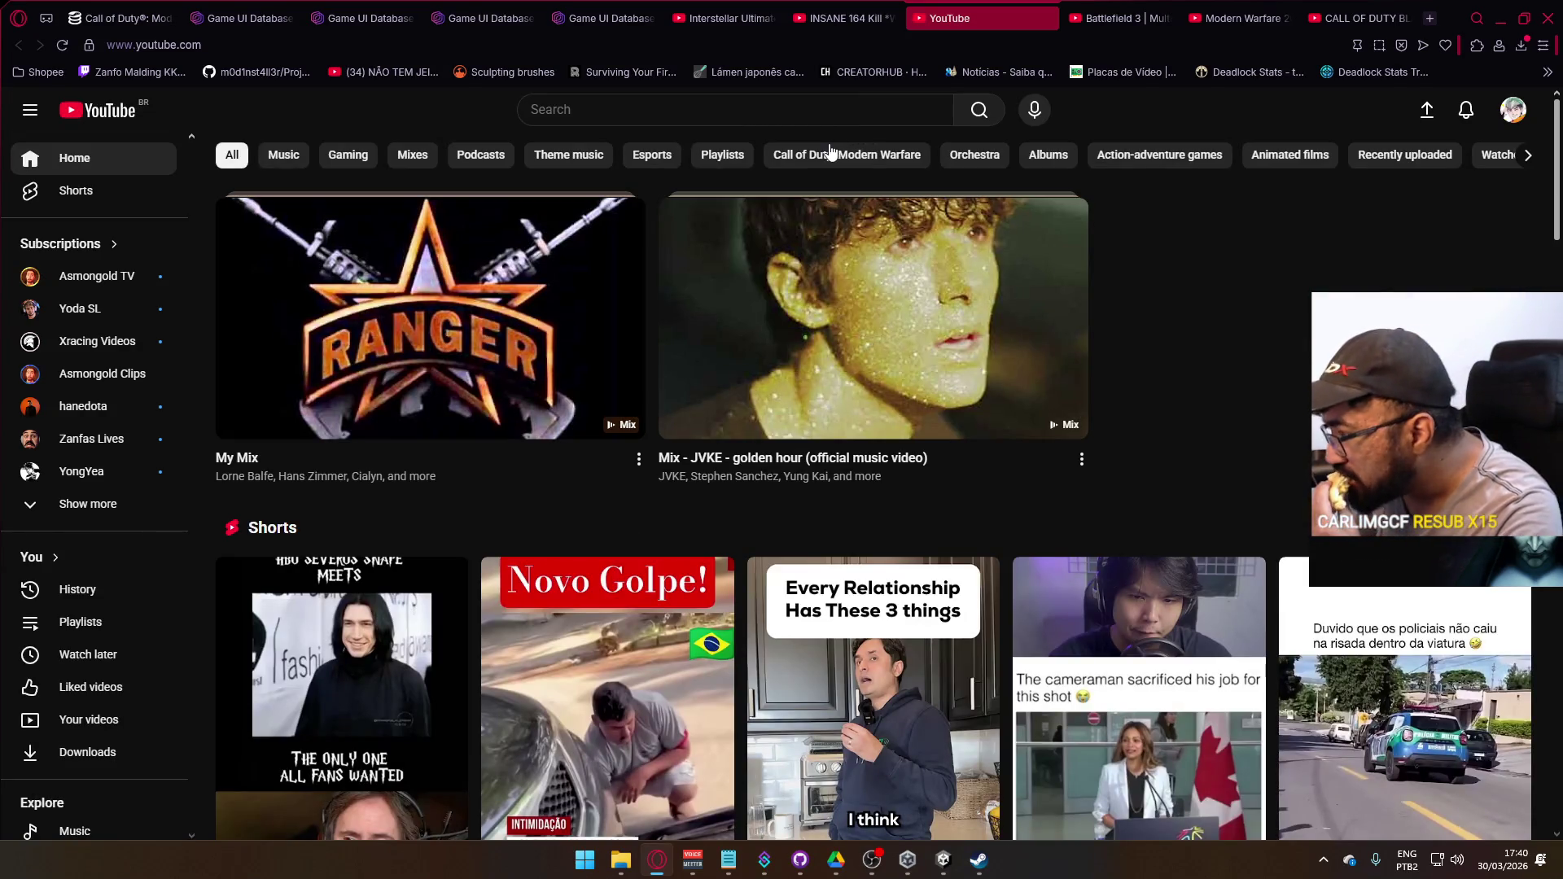
- Search YouTube for 'war dogs gameplay' and start the top WARDOGS New Gameplay video
left_click(591, 108)
type("ward")
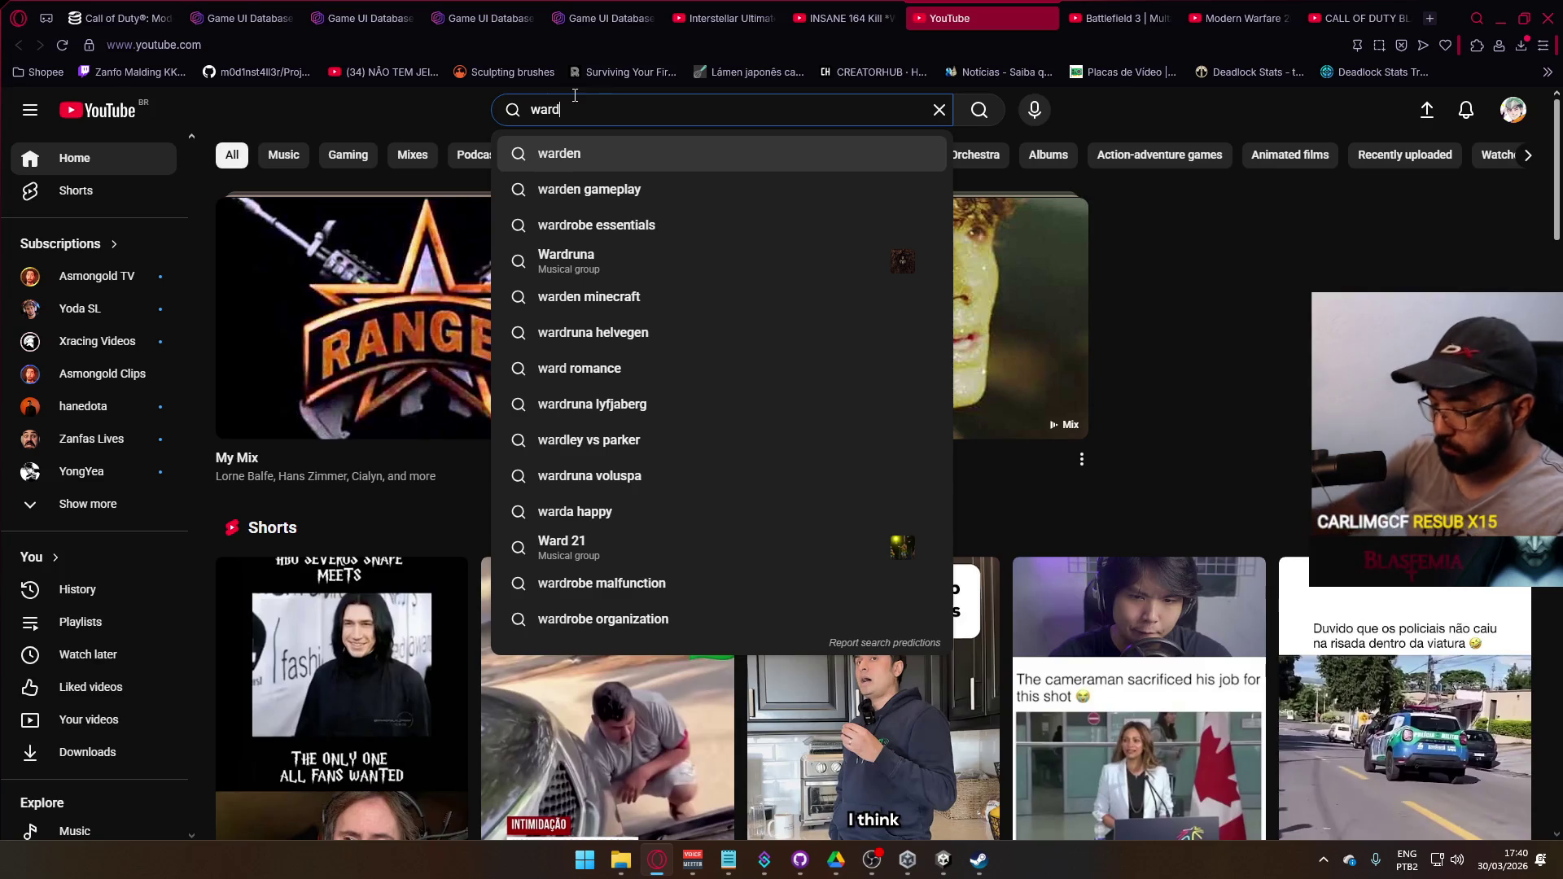
key("BackSpace")
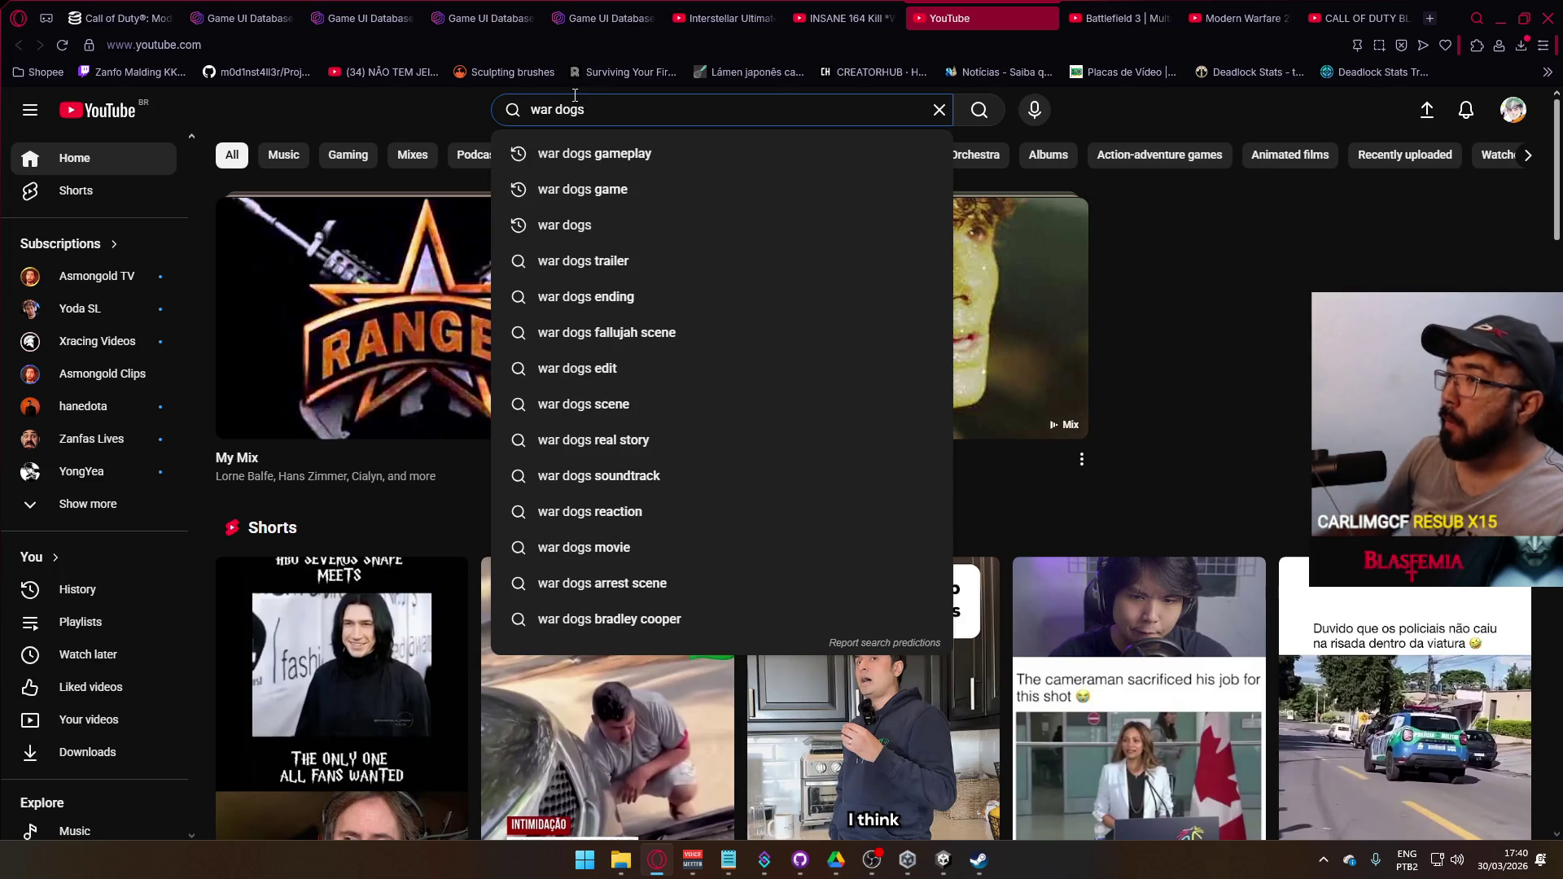
left_click(682, 147)
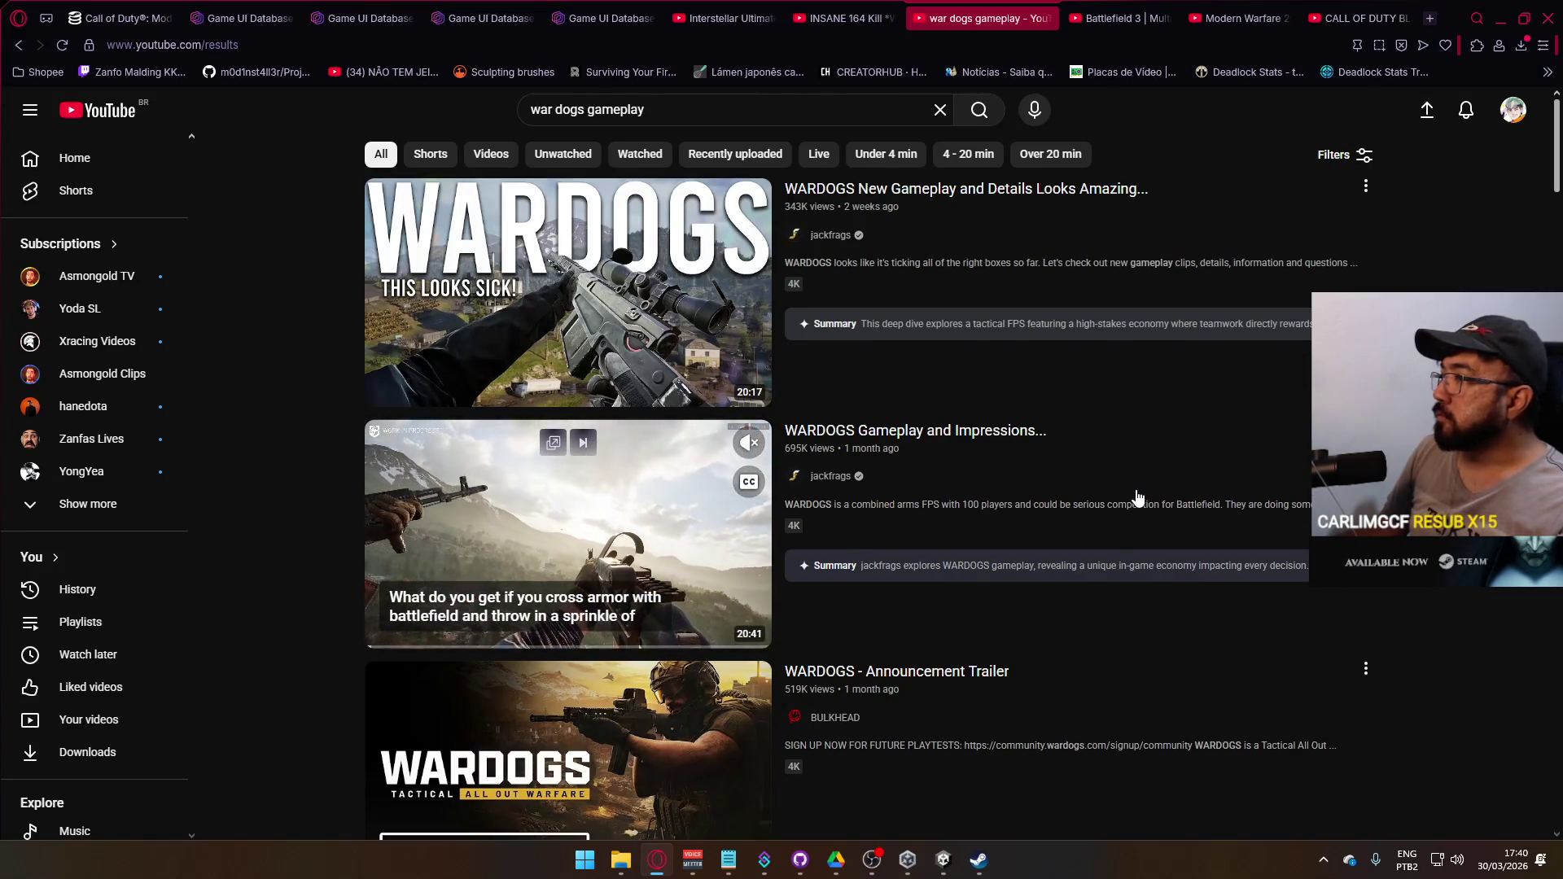
left_click(649, 265)
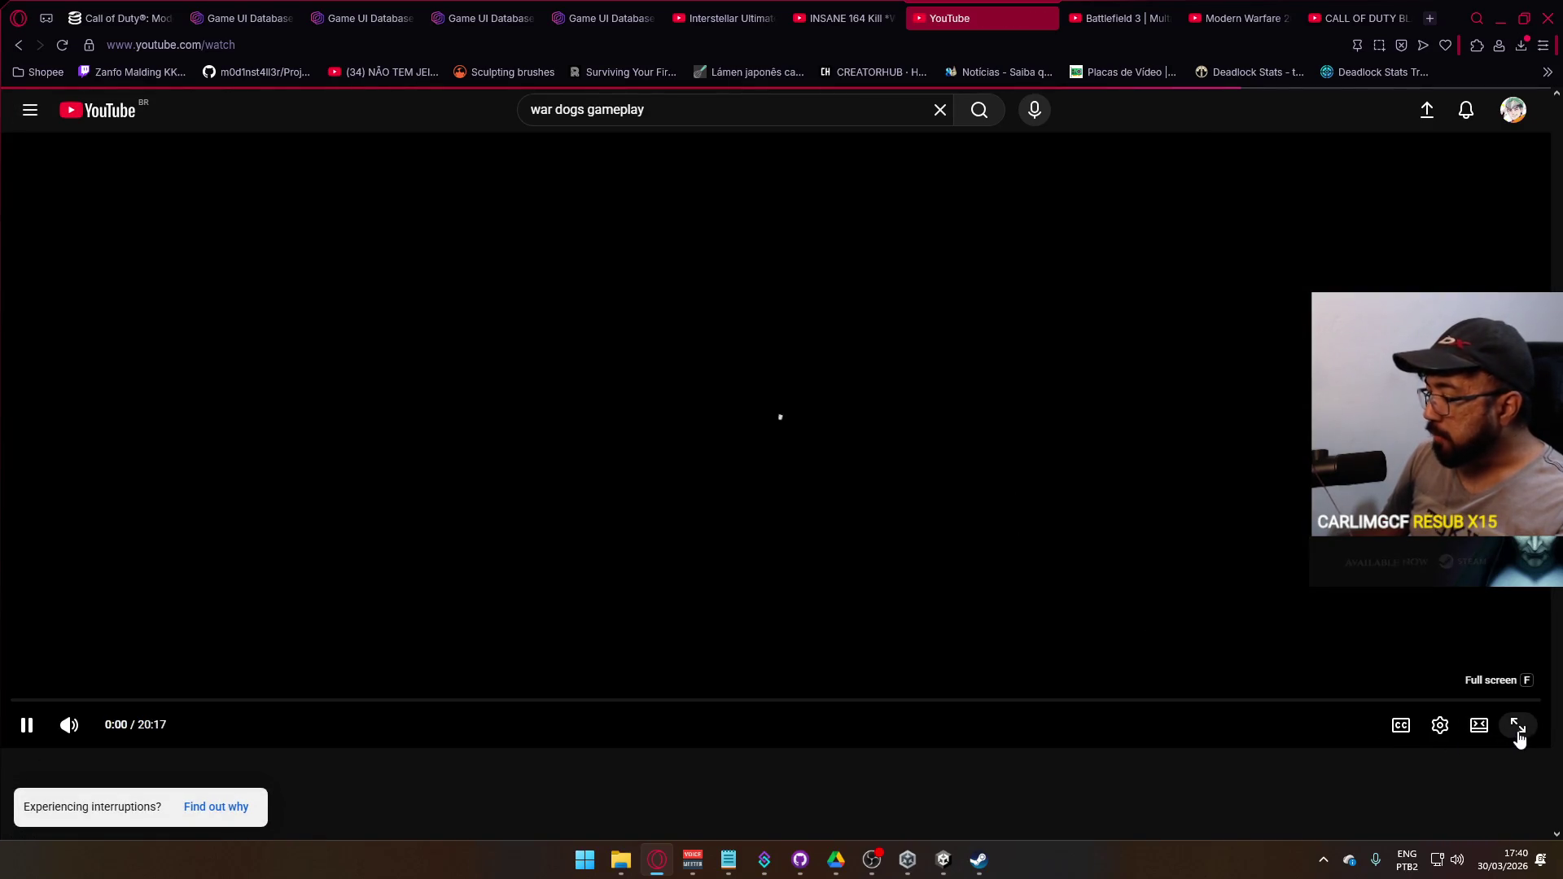
- Watch the WARDOGS video full screen and pause it at 1:52 with the player controls showing
left_click(1519, 727)
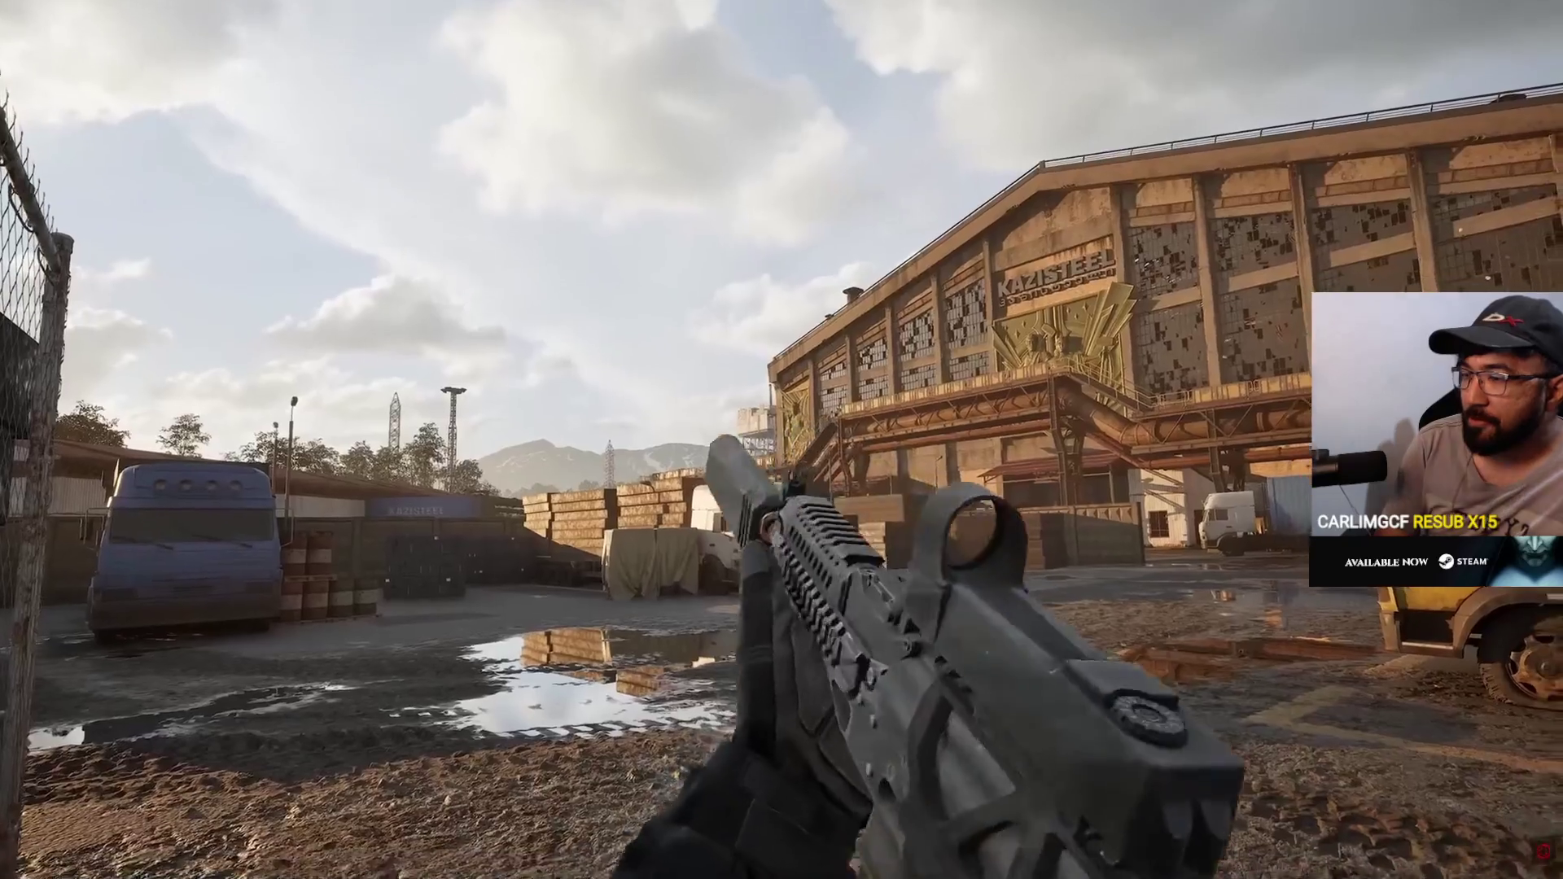
key("space")
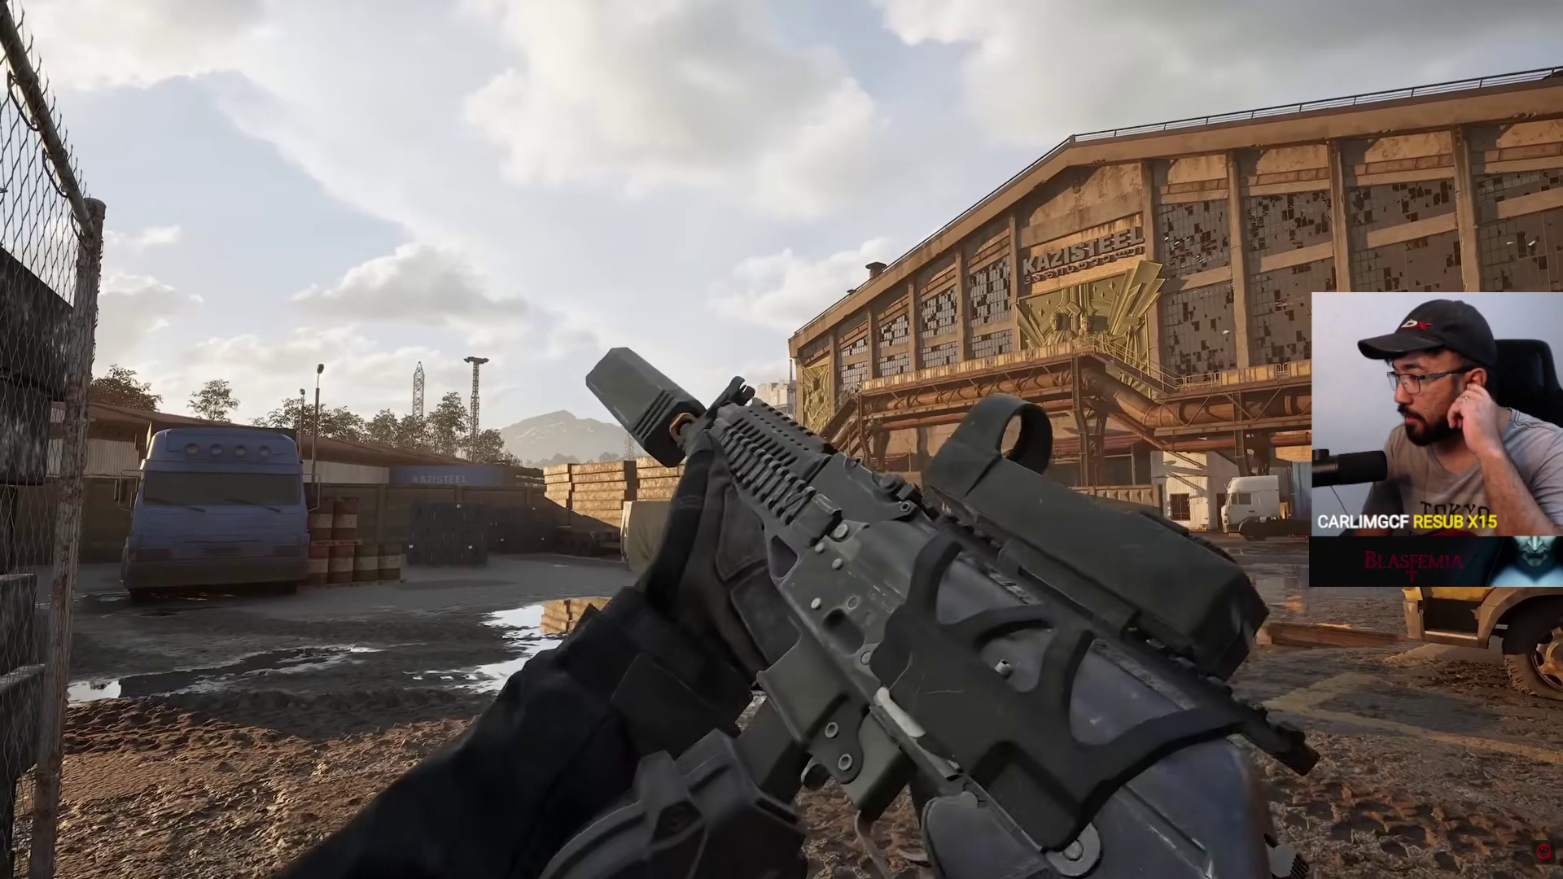
left_click(1518, 234)
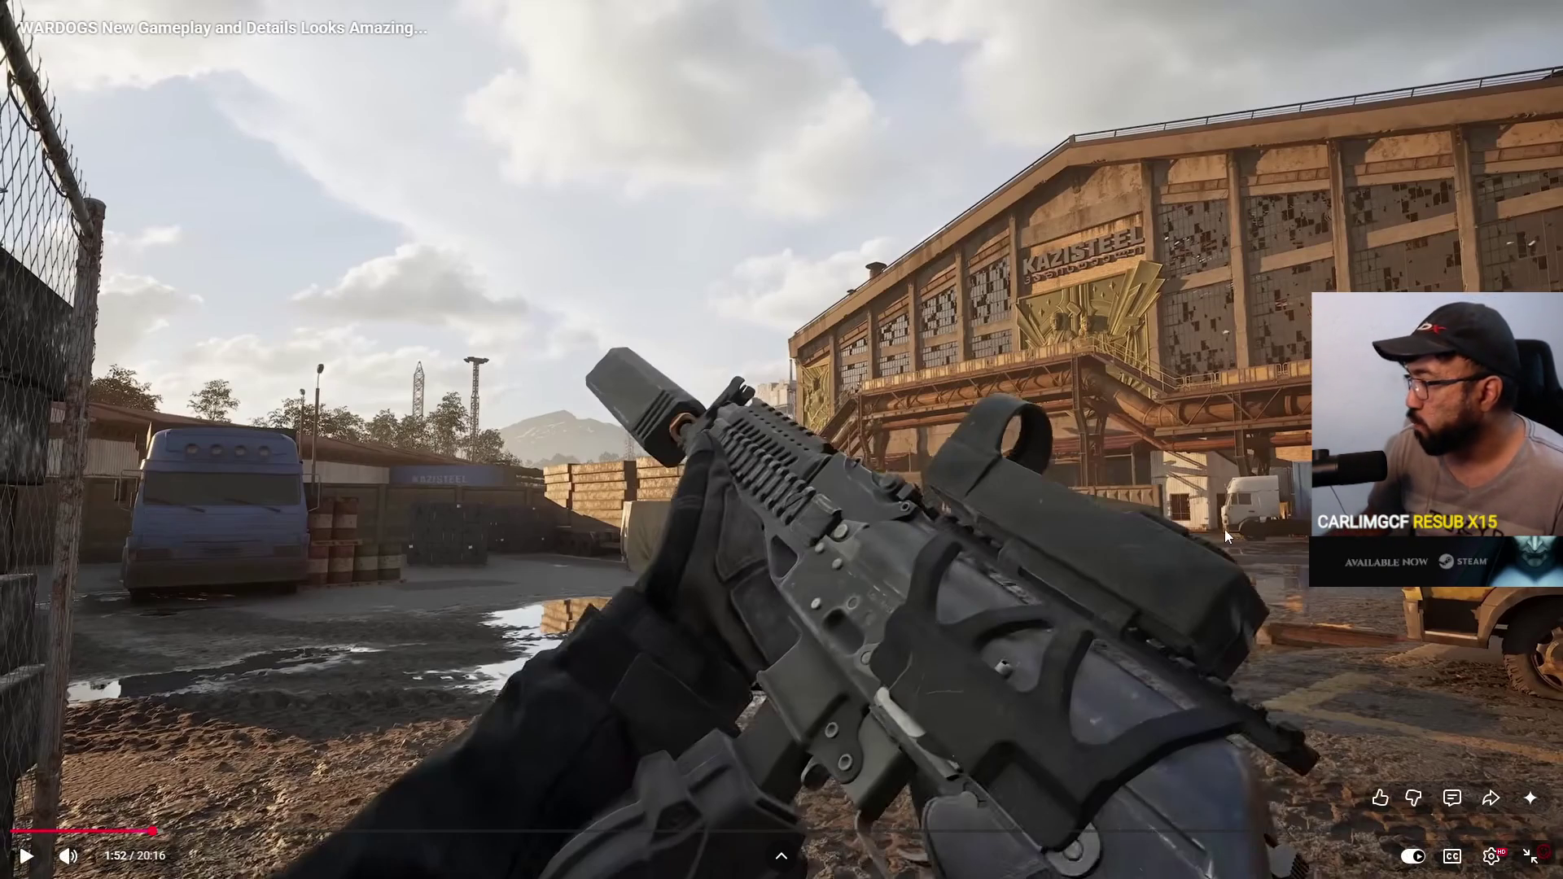
- Exit full screen and search YouTube for 'cr 56 amax 2019' in a new tab
left_click(1531, 856)
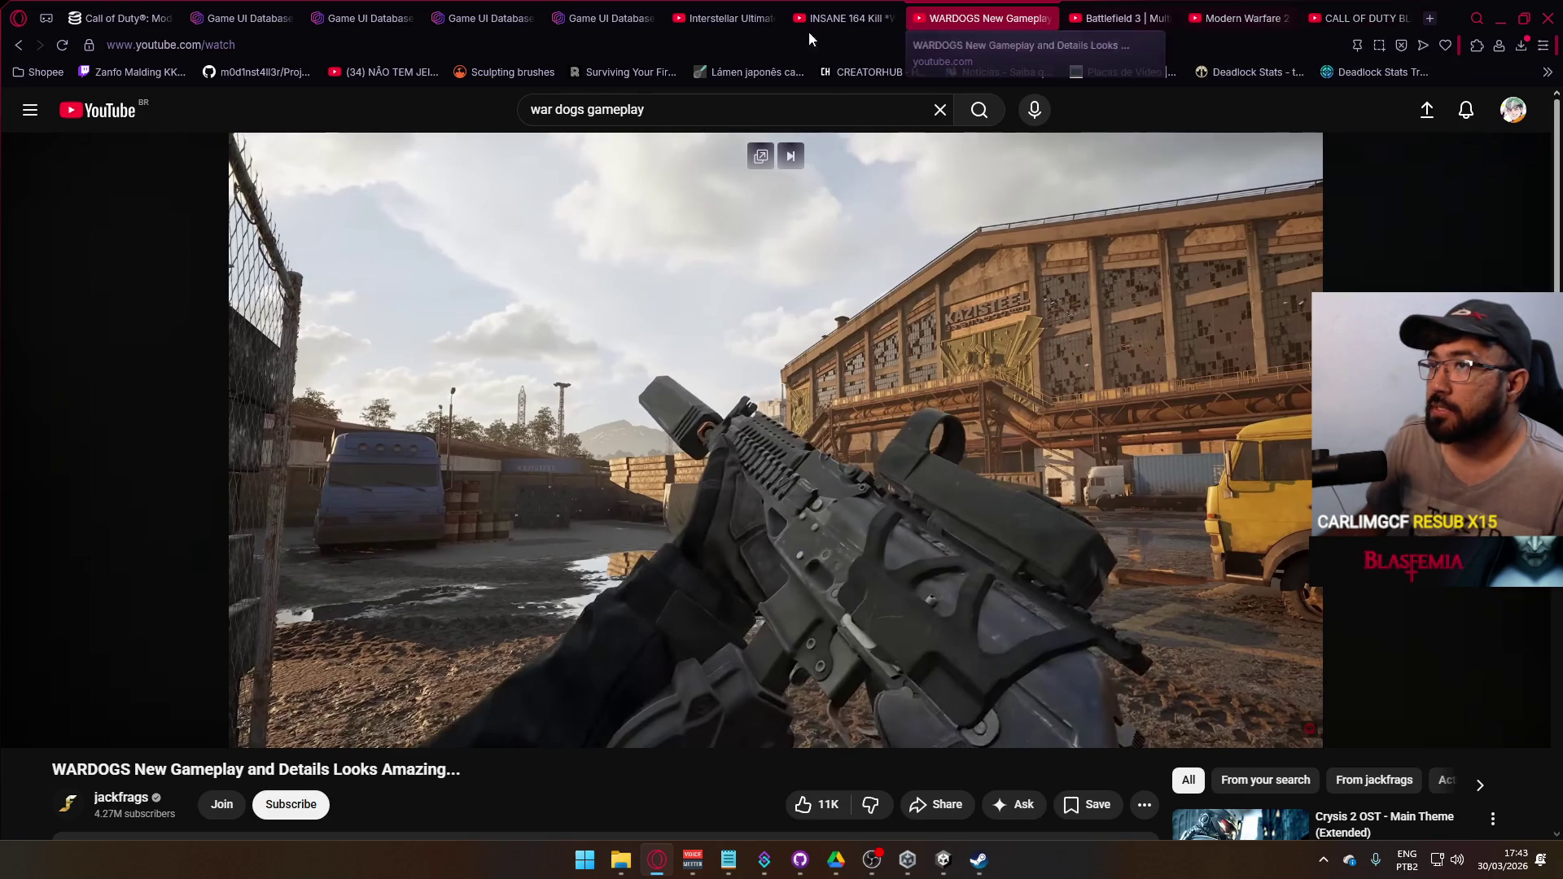
left_click(1430, 18)
left_click(813, 477)
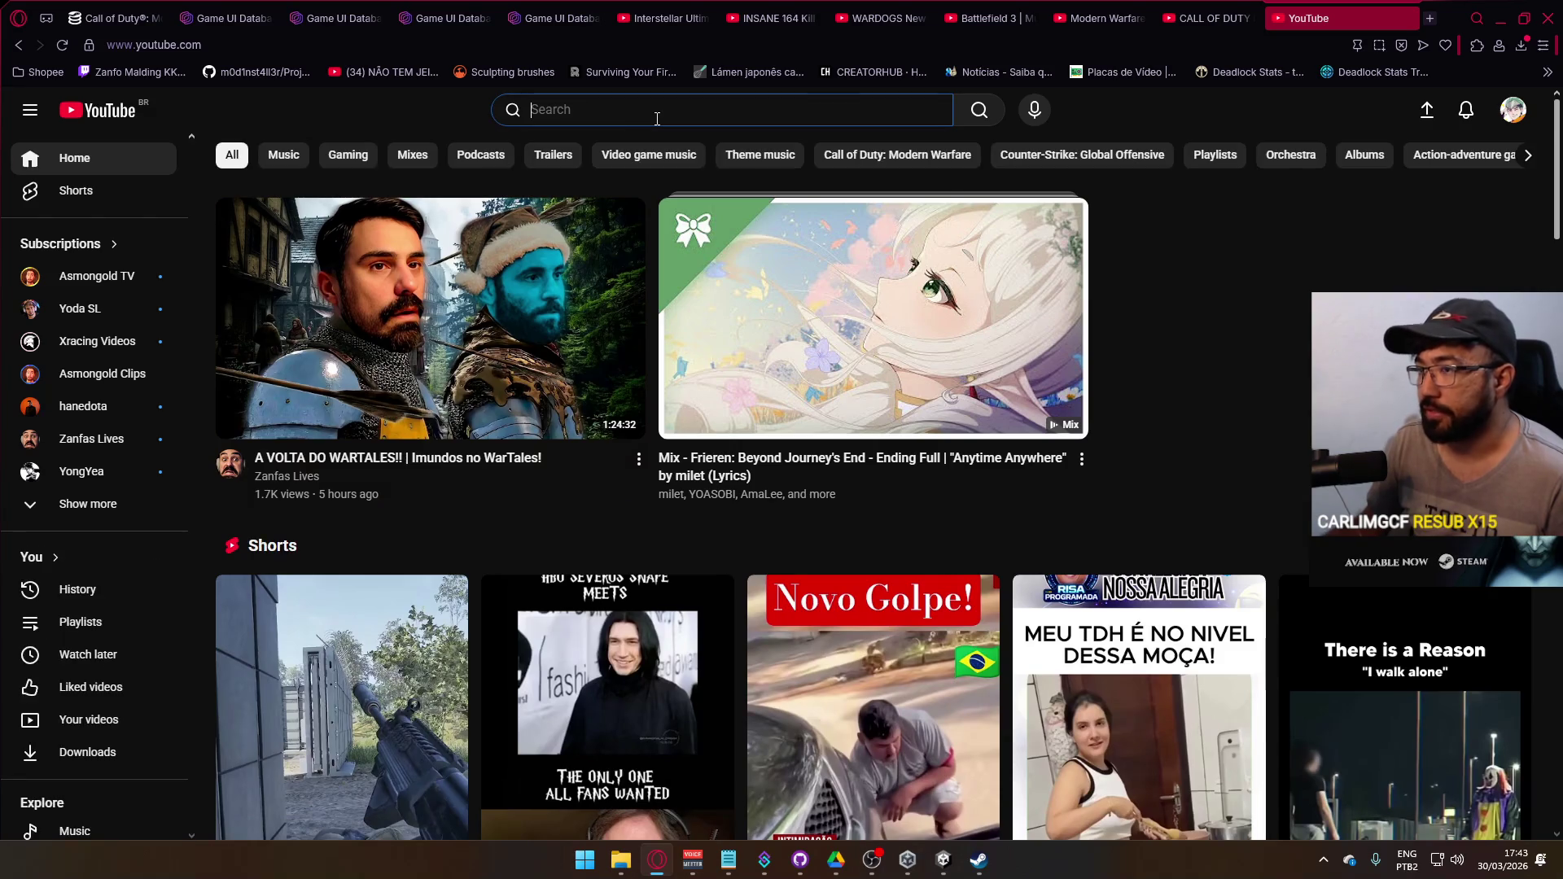
left_click(656, 114)
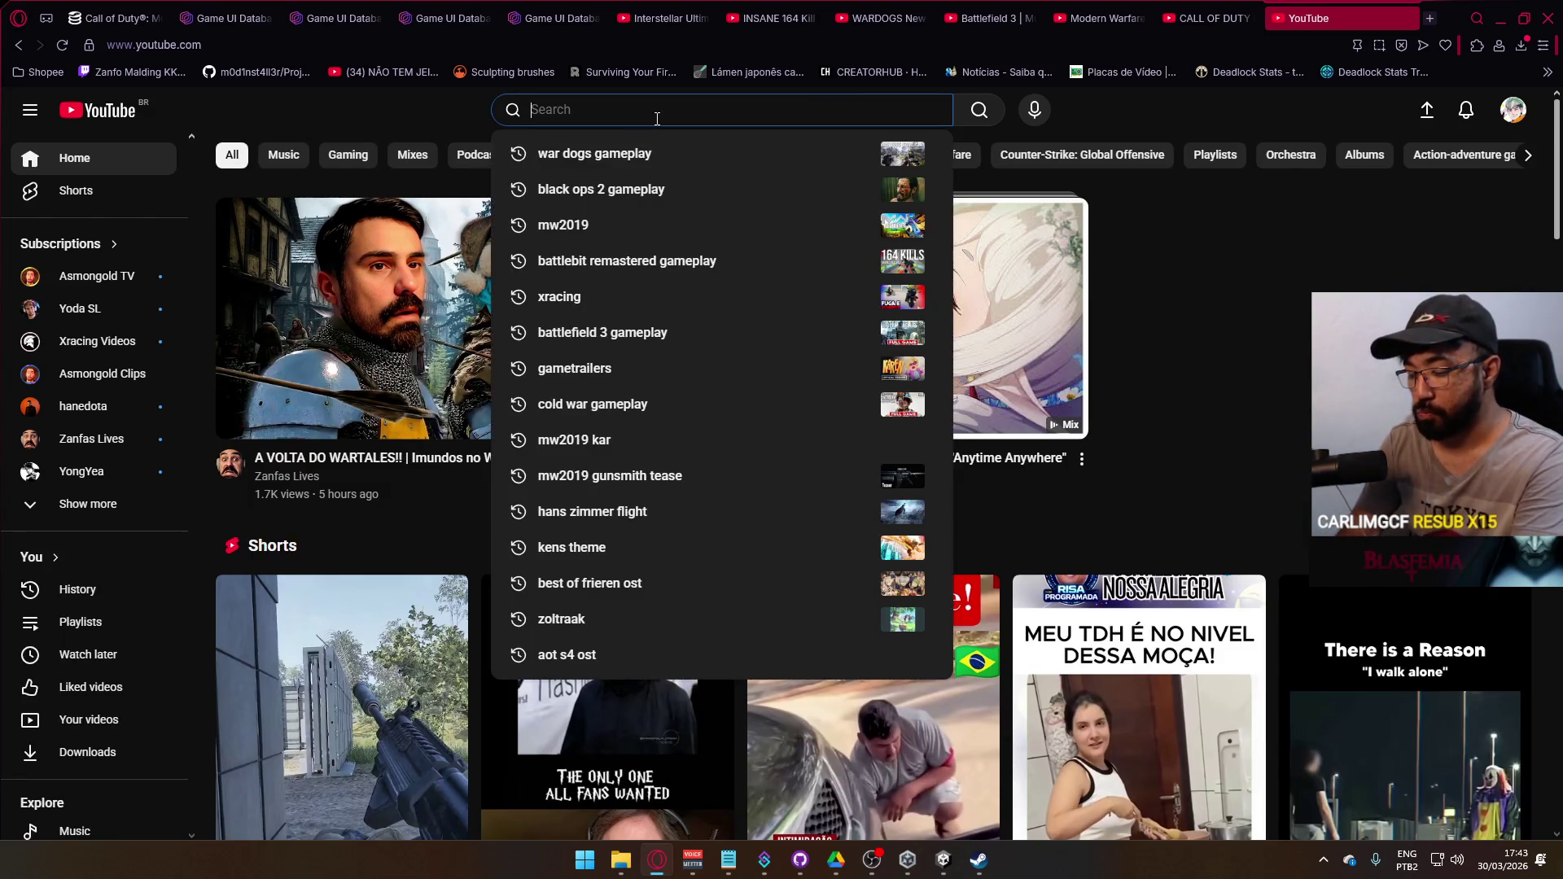
type("cr 56 amax 2019")
key("Return")
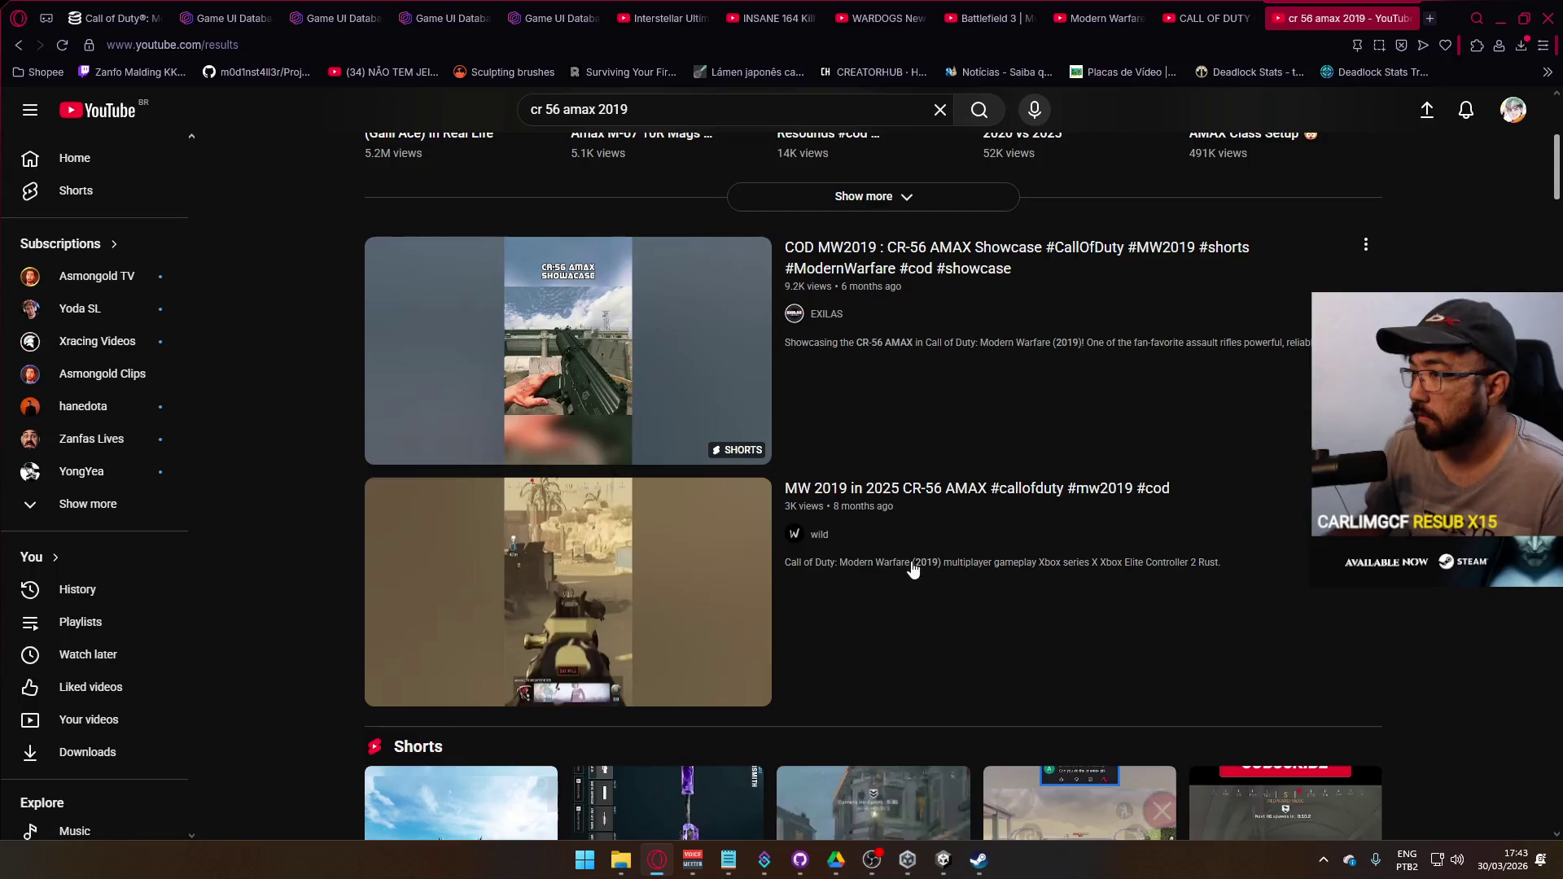
- Watch the CR-56 AMAX Showcase Short, leave it paused, and return to the WARDOGS video
left_click(673, 383)
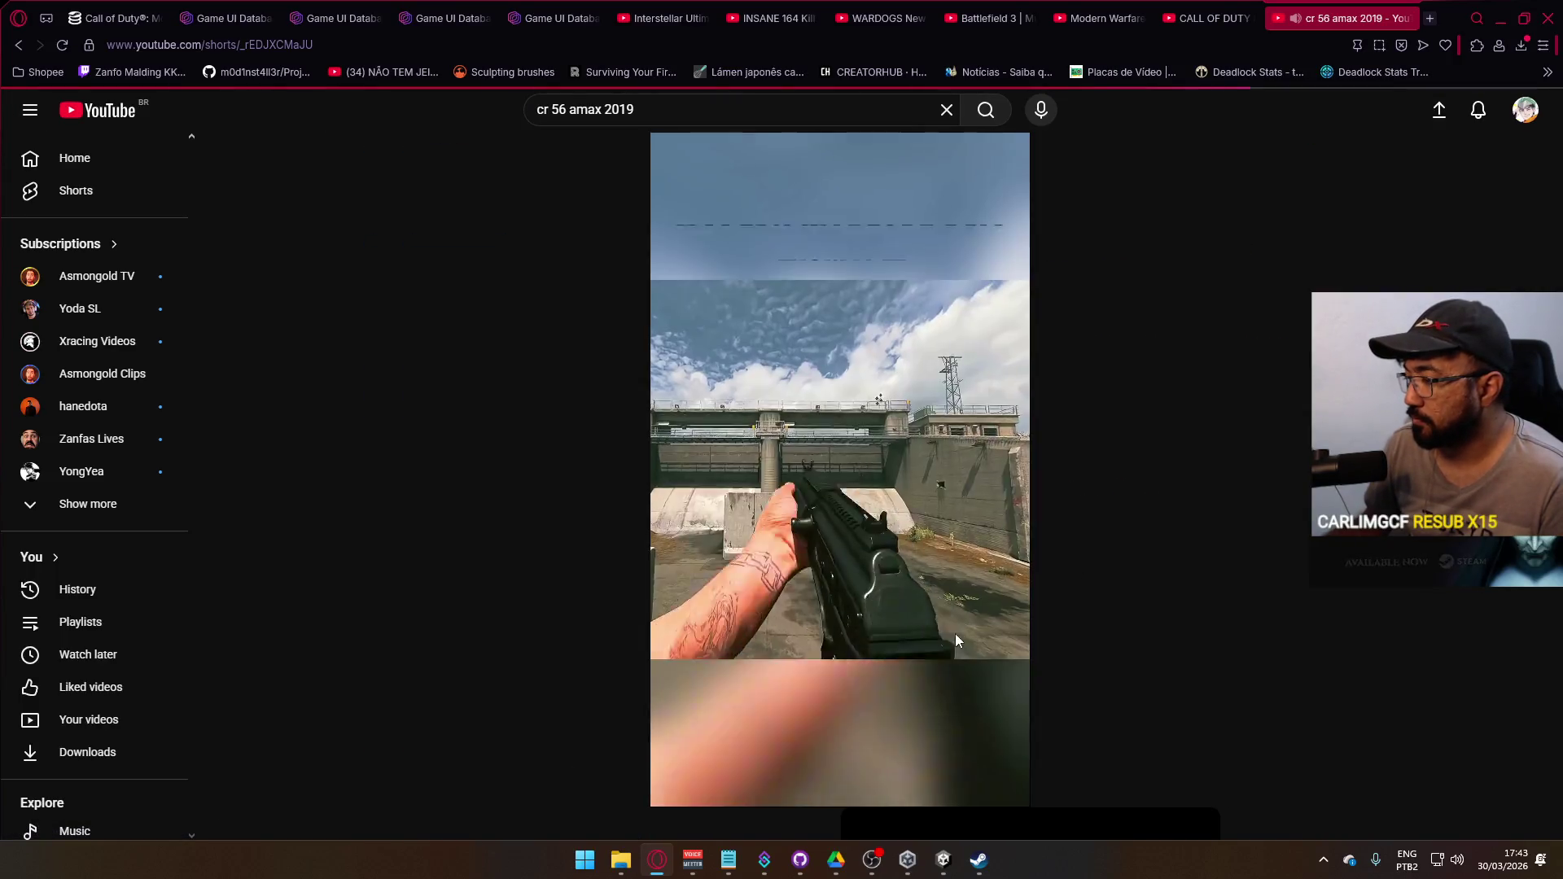
key("space")
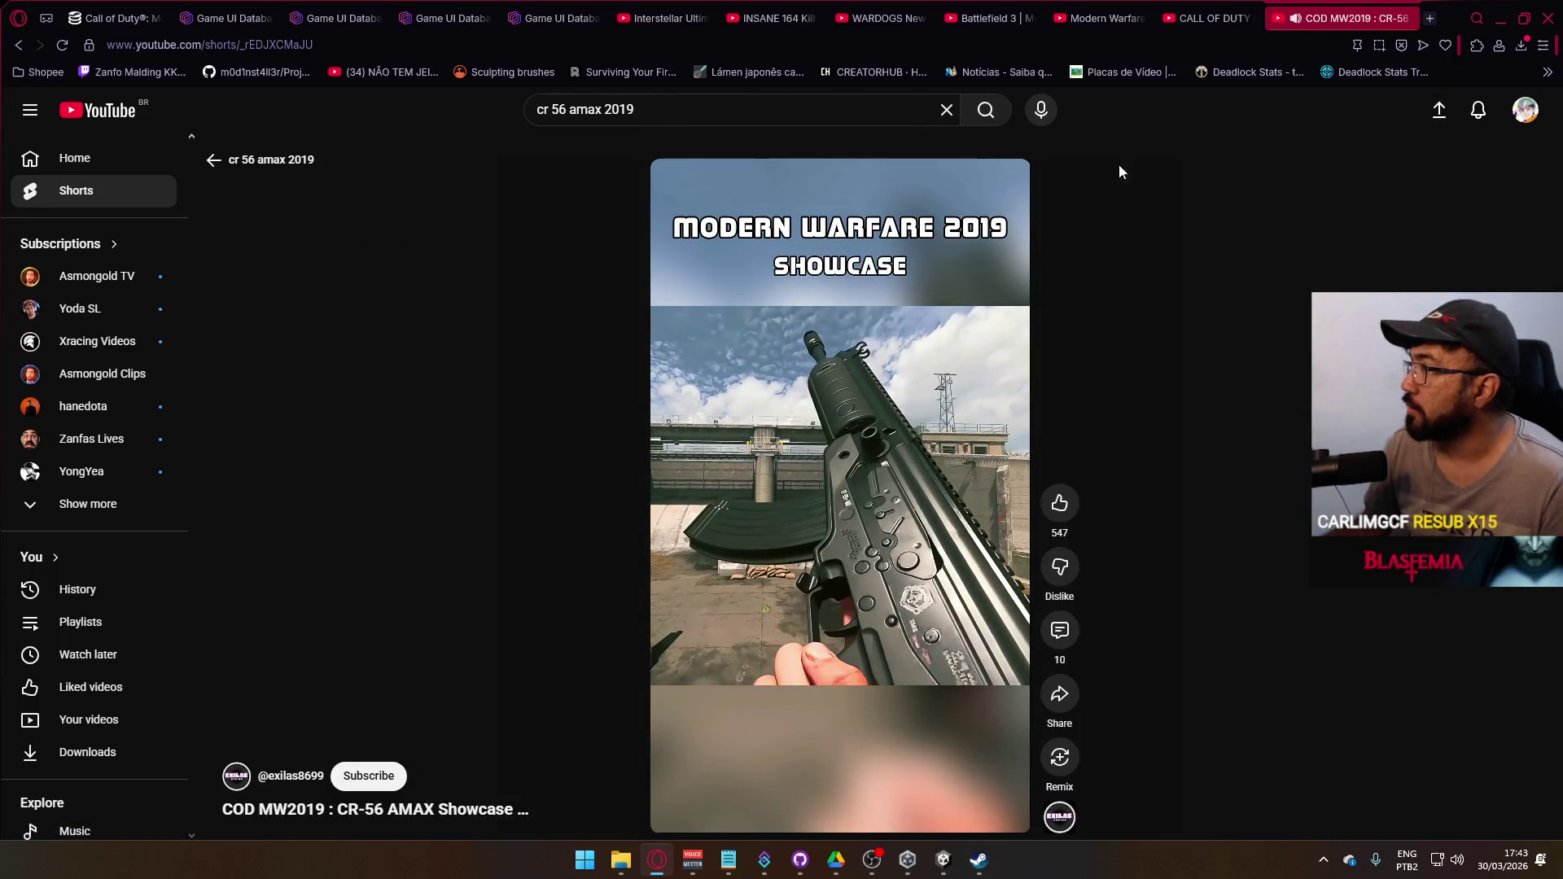
left_click(881, 610)
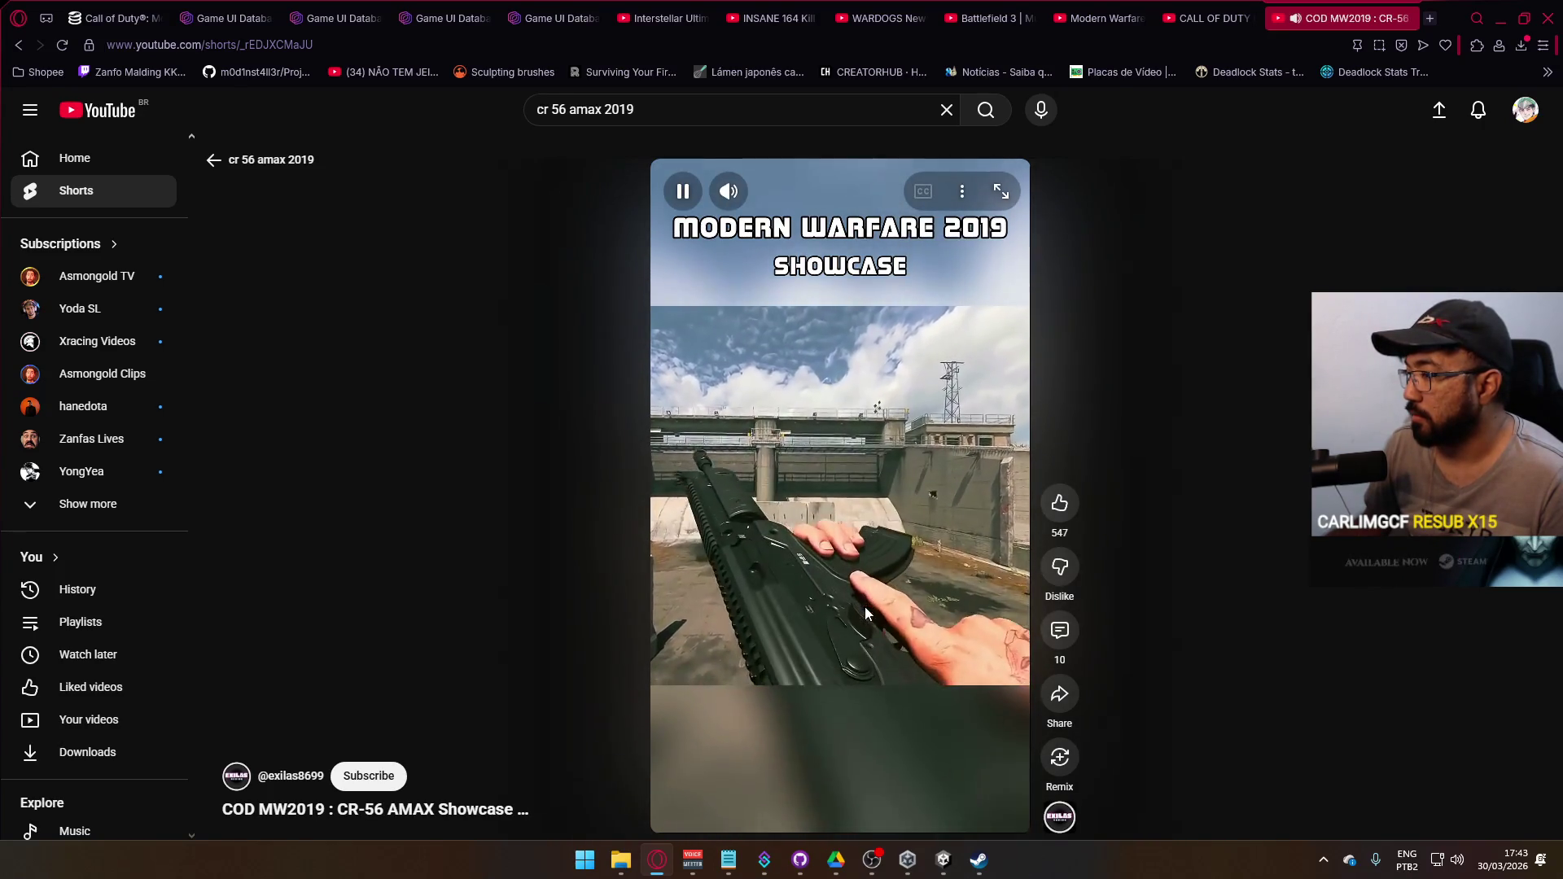
left_click(897, 633)
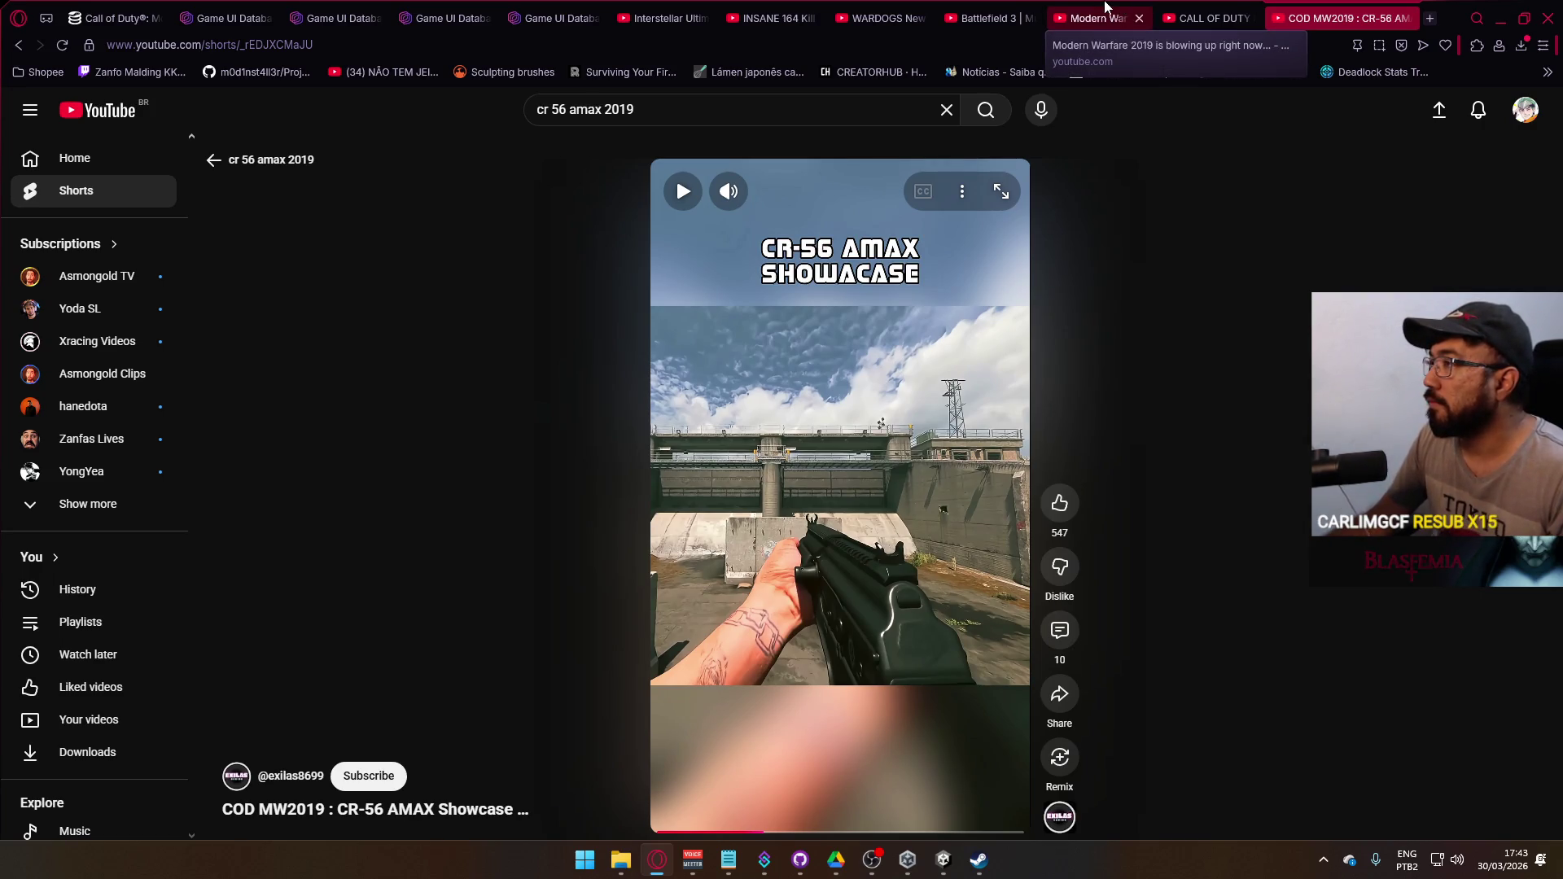
left_click(883, 18)
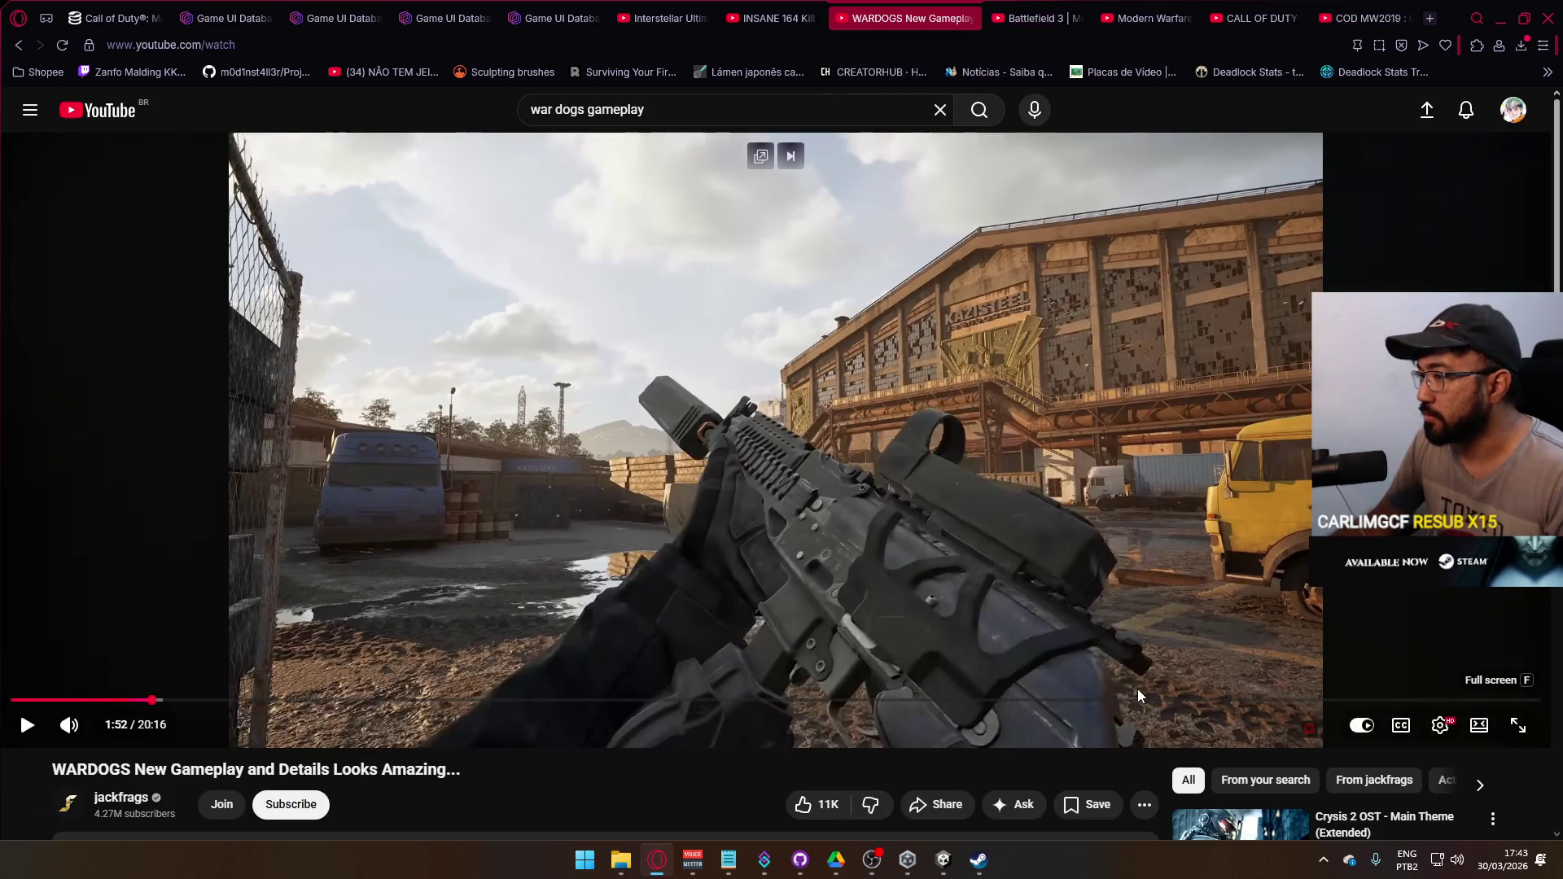
- Watch the WARDOGS video full screen, rewinding 5 seconds to pause briefly on the shop menu
left_click(1510, 726)
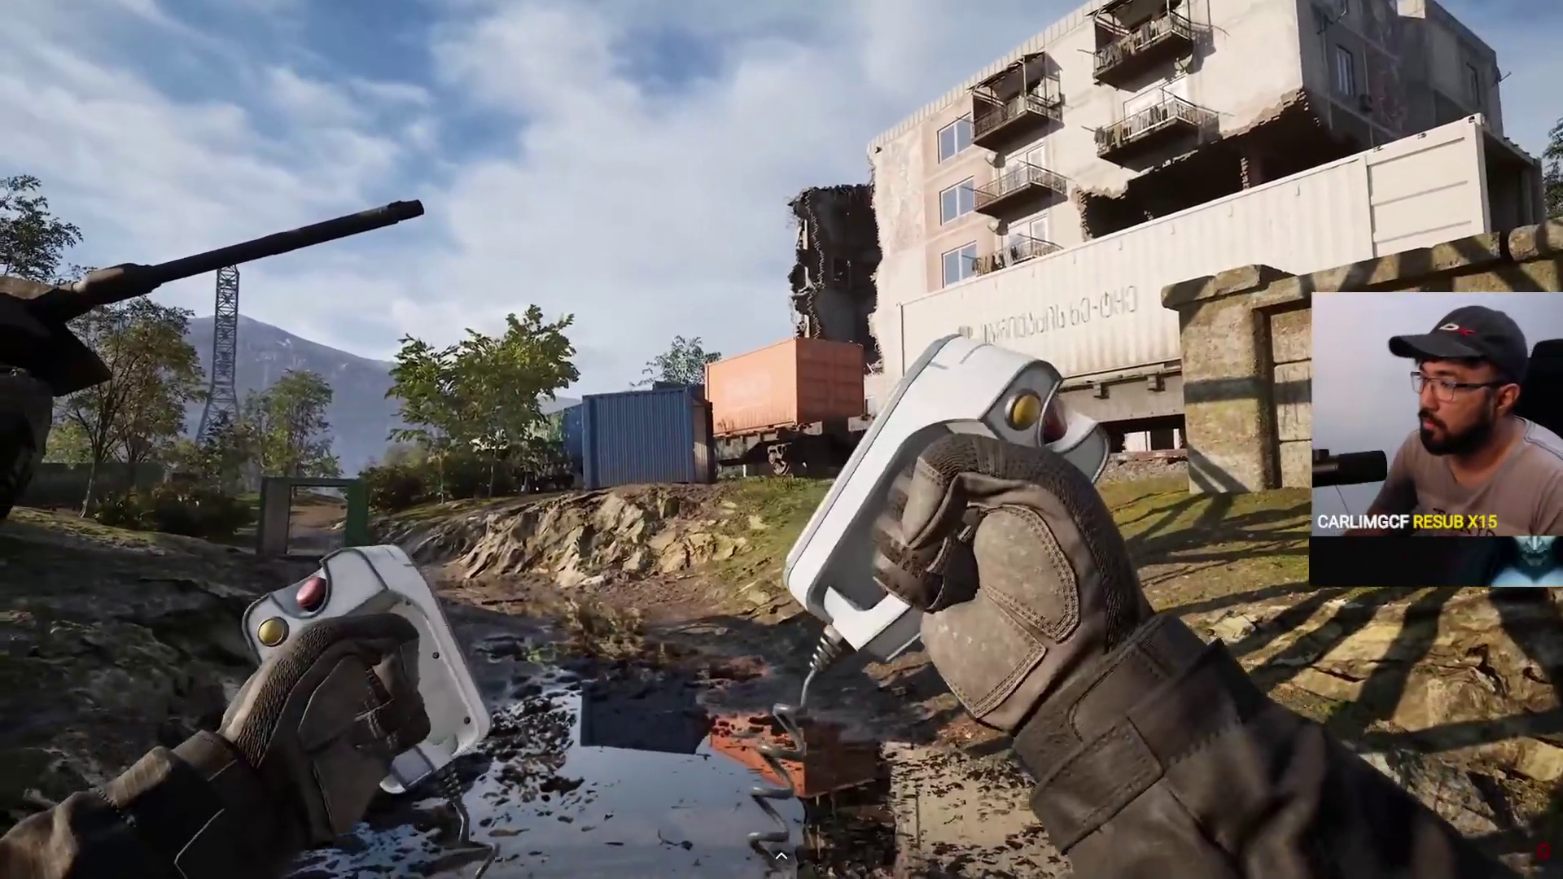
key("Left")
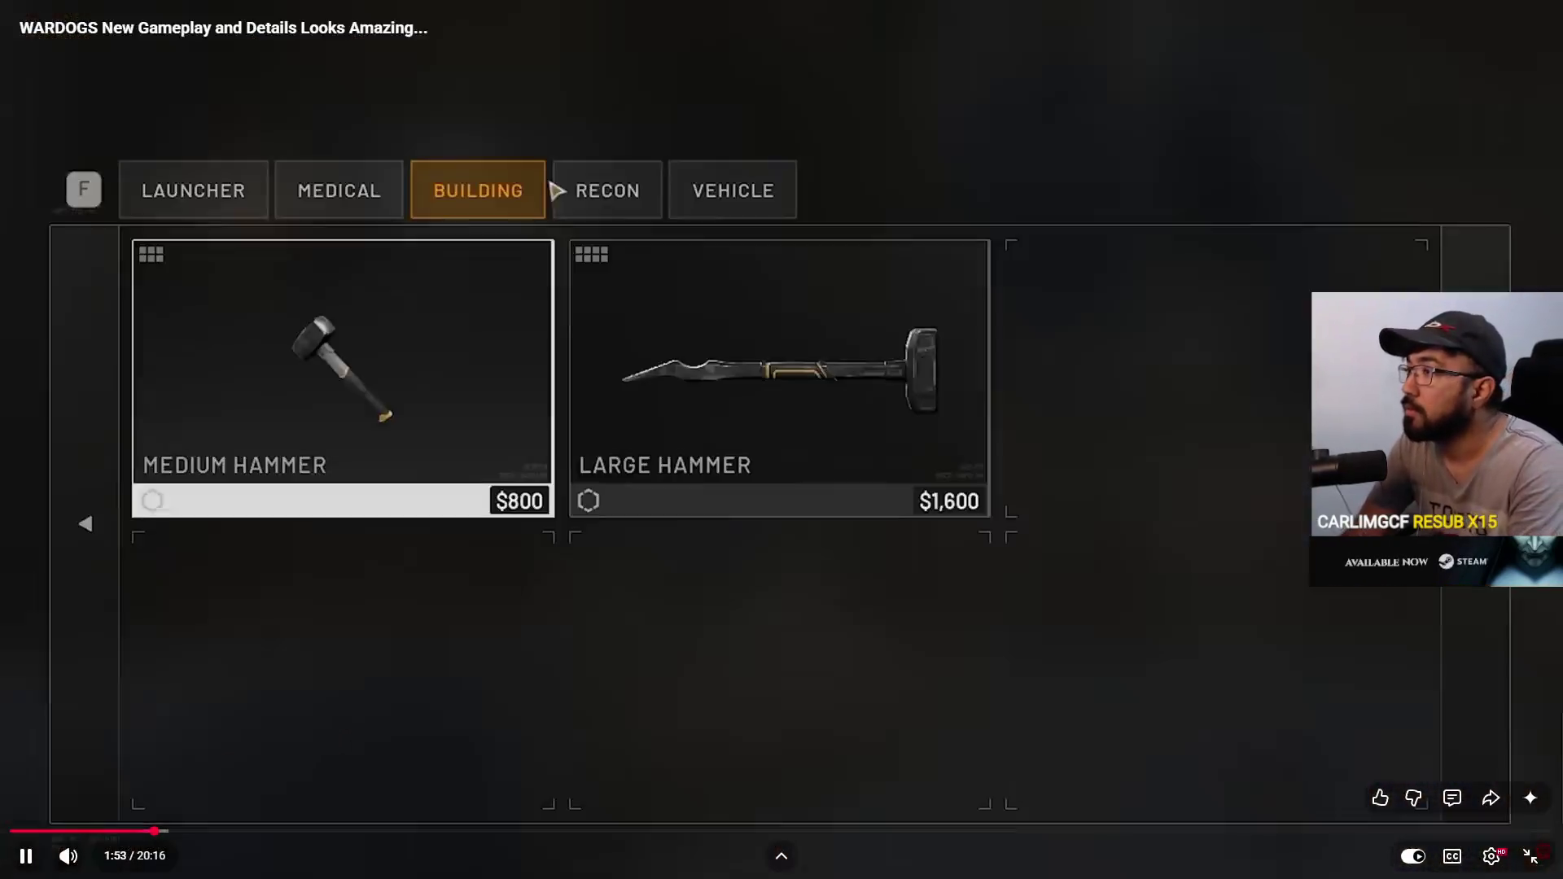
key("space")
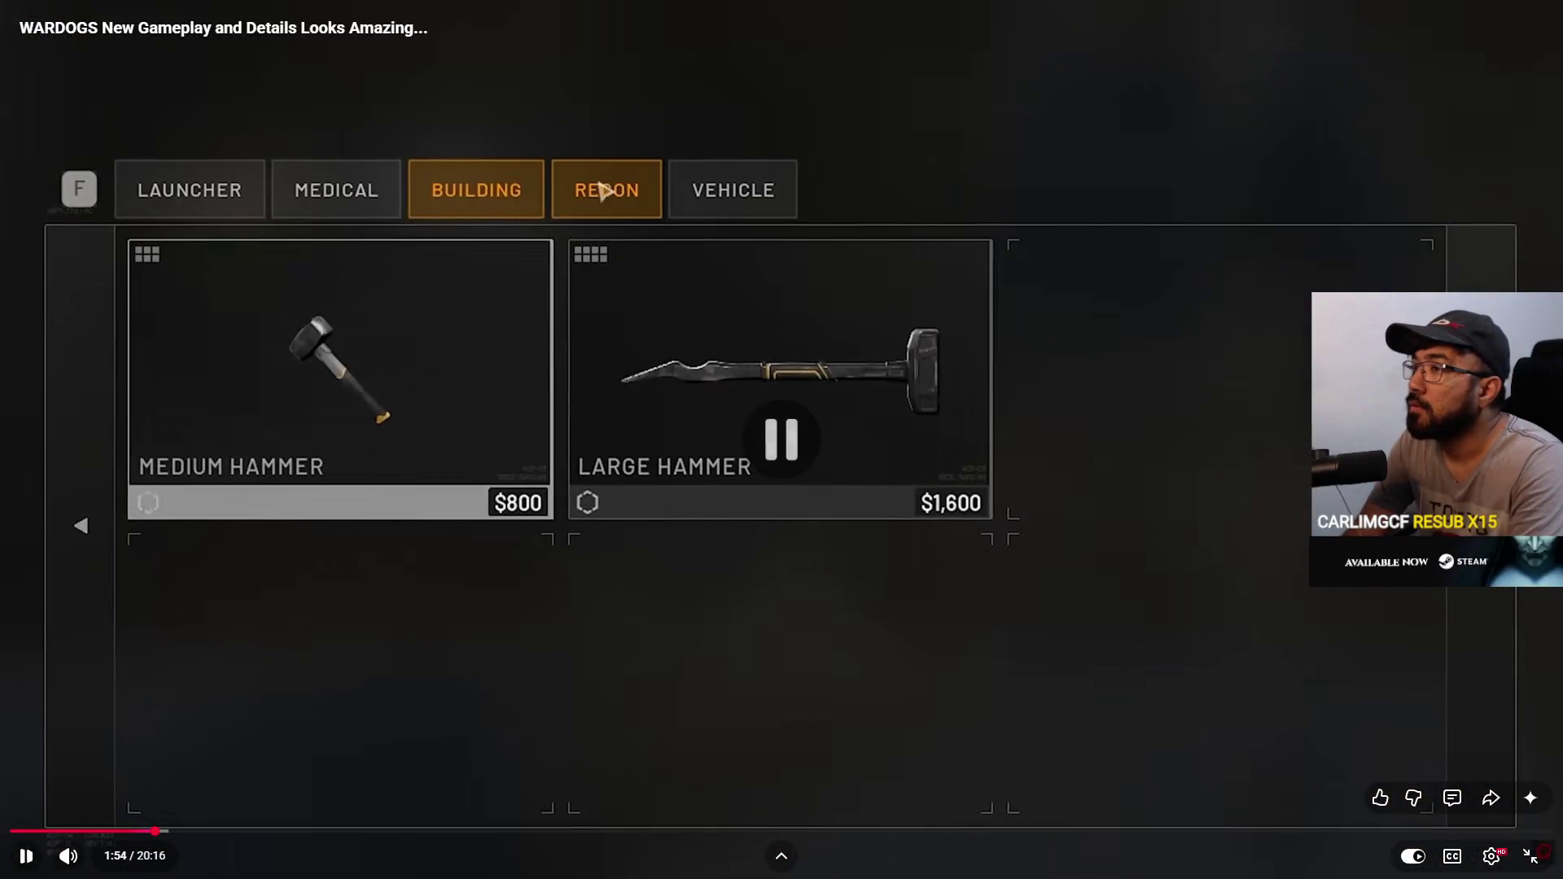
key("space")
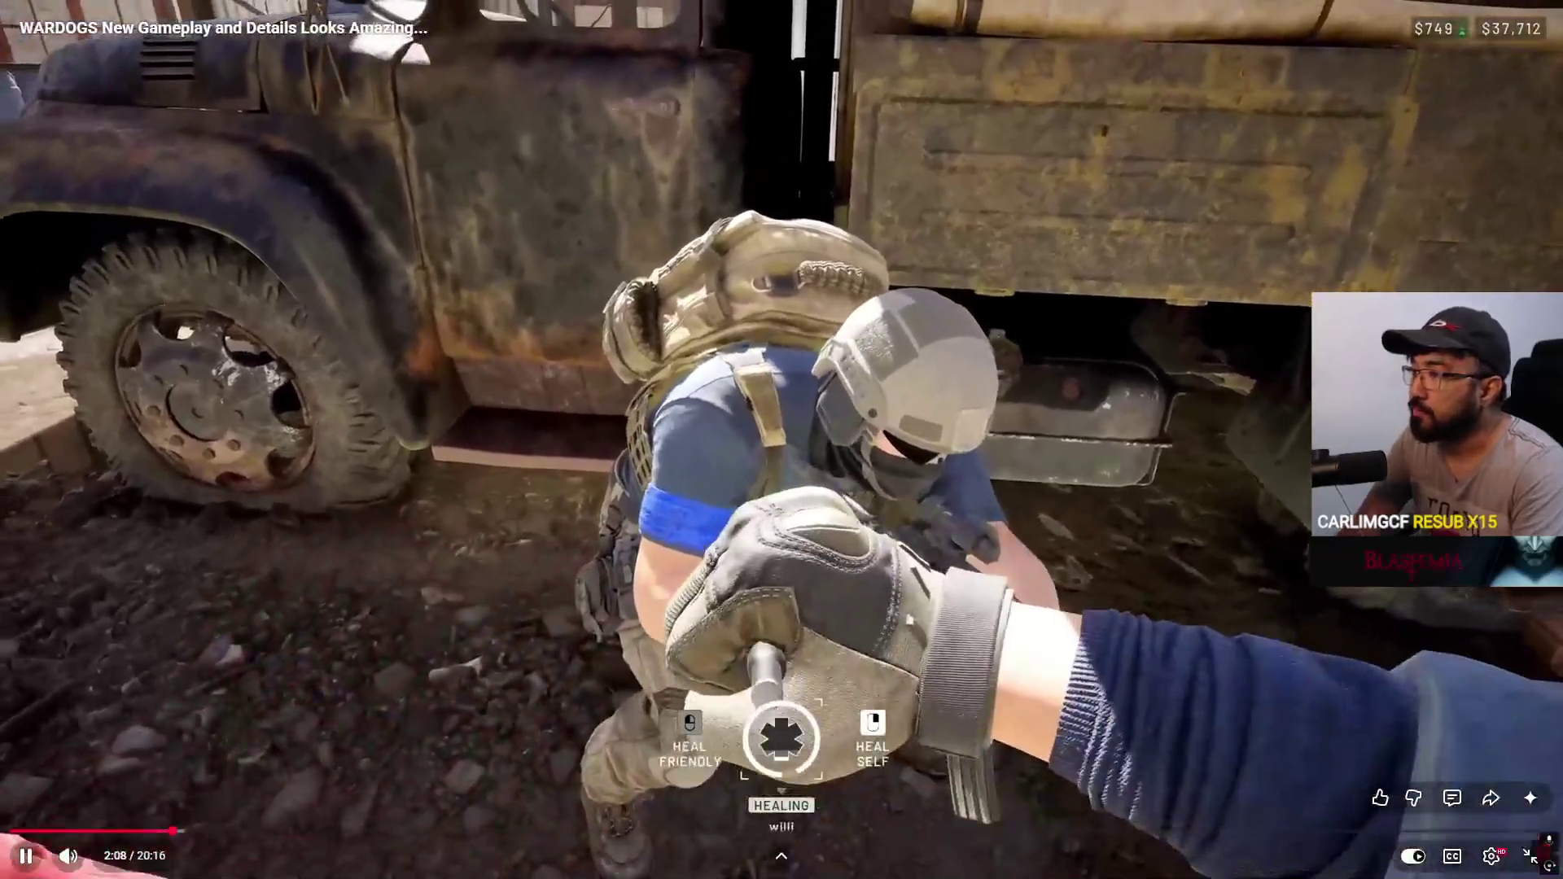
- Step the paused video back frame by frame, past the Unlock Galil dialog, to the 2:00 loadout overview
key("space")
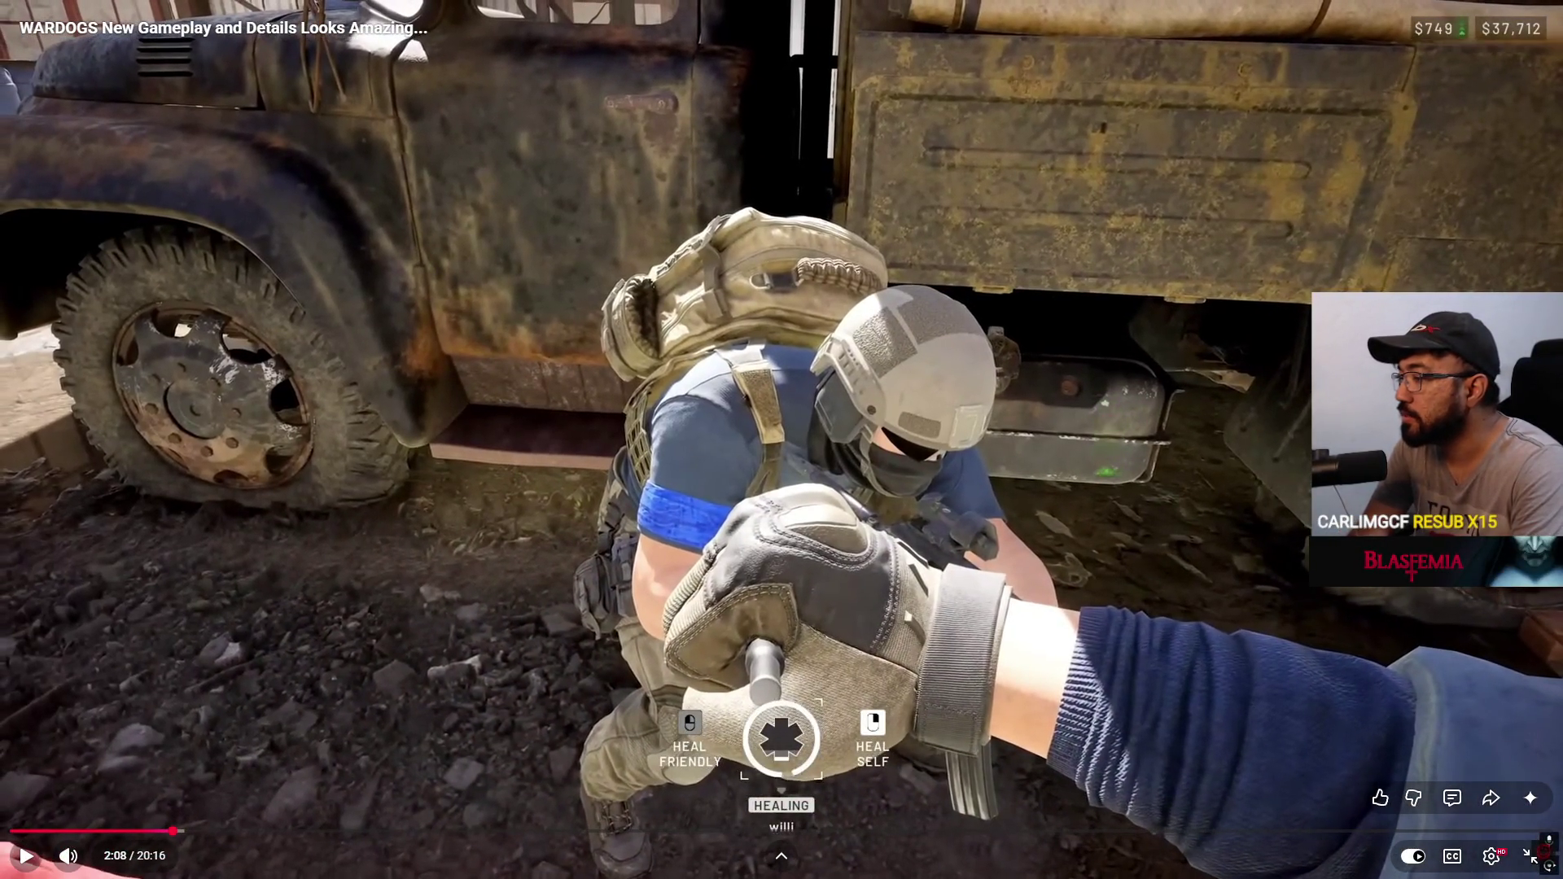
key("comma")
key("comma")
key("comma")
key("comma")
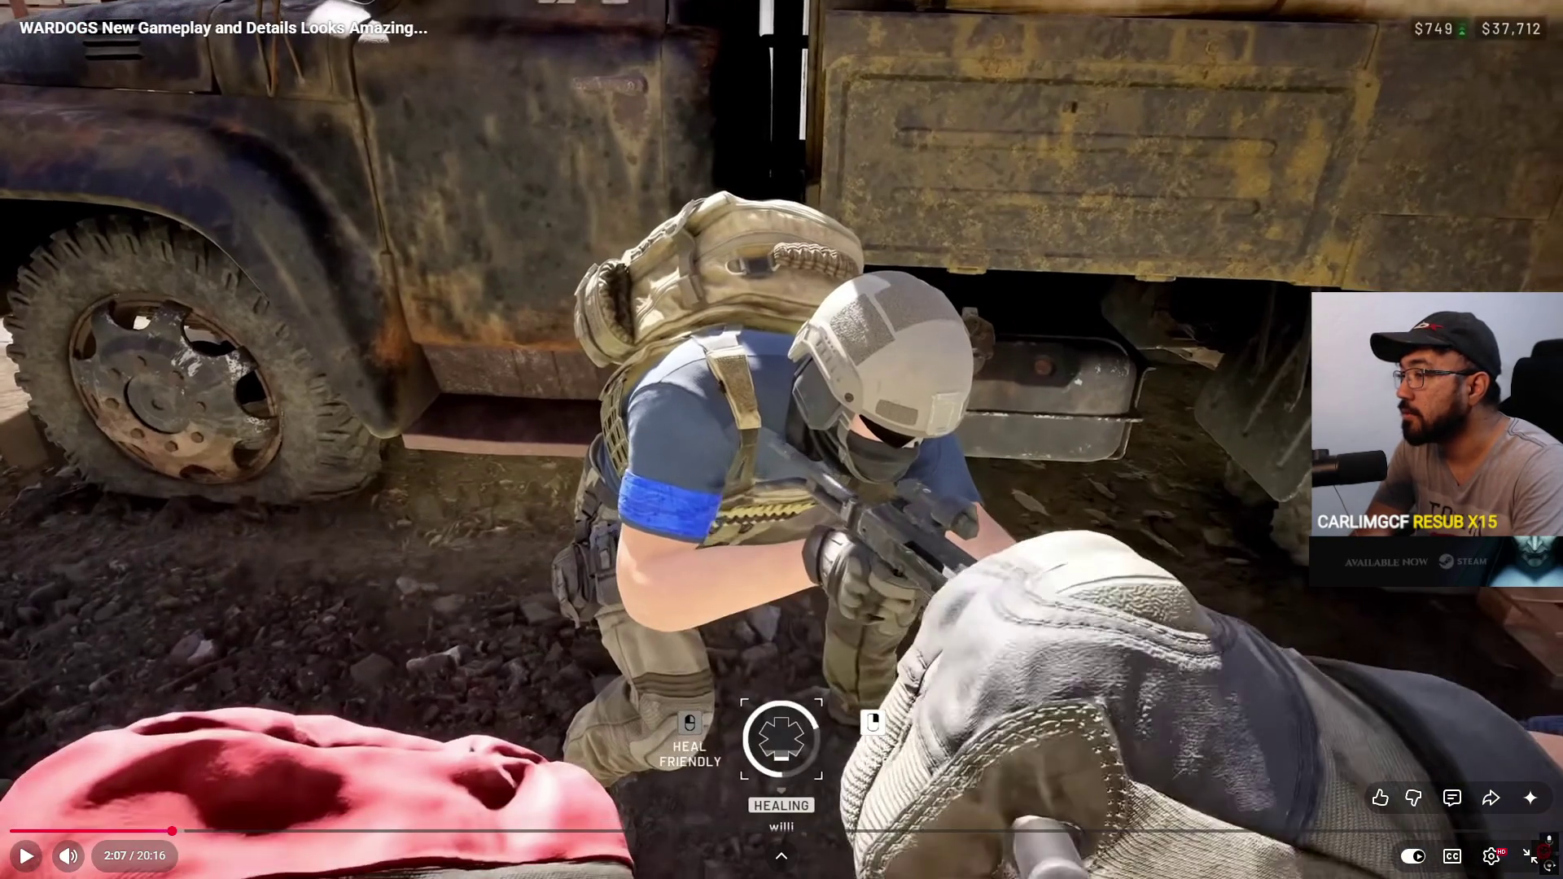
key("comma")
key("comma")
key("comma")
key("comma")
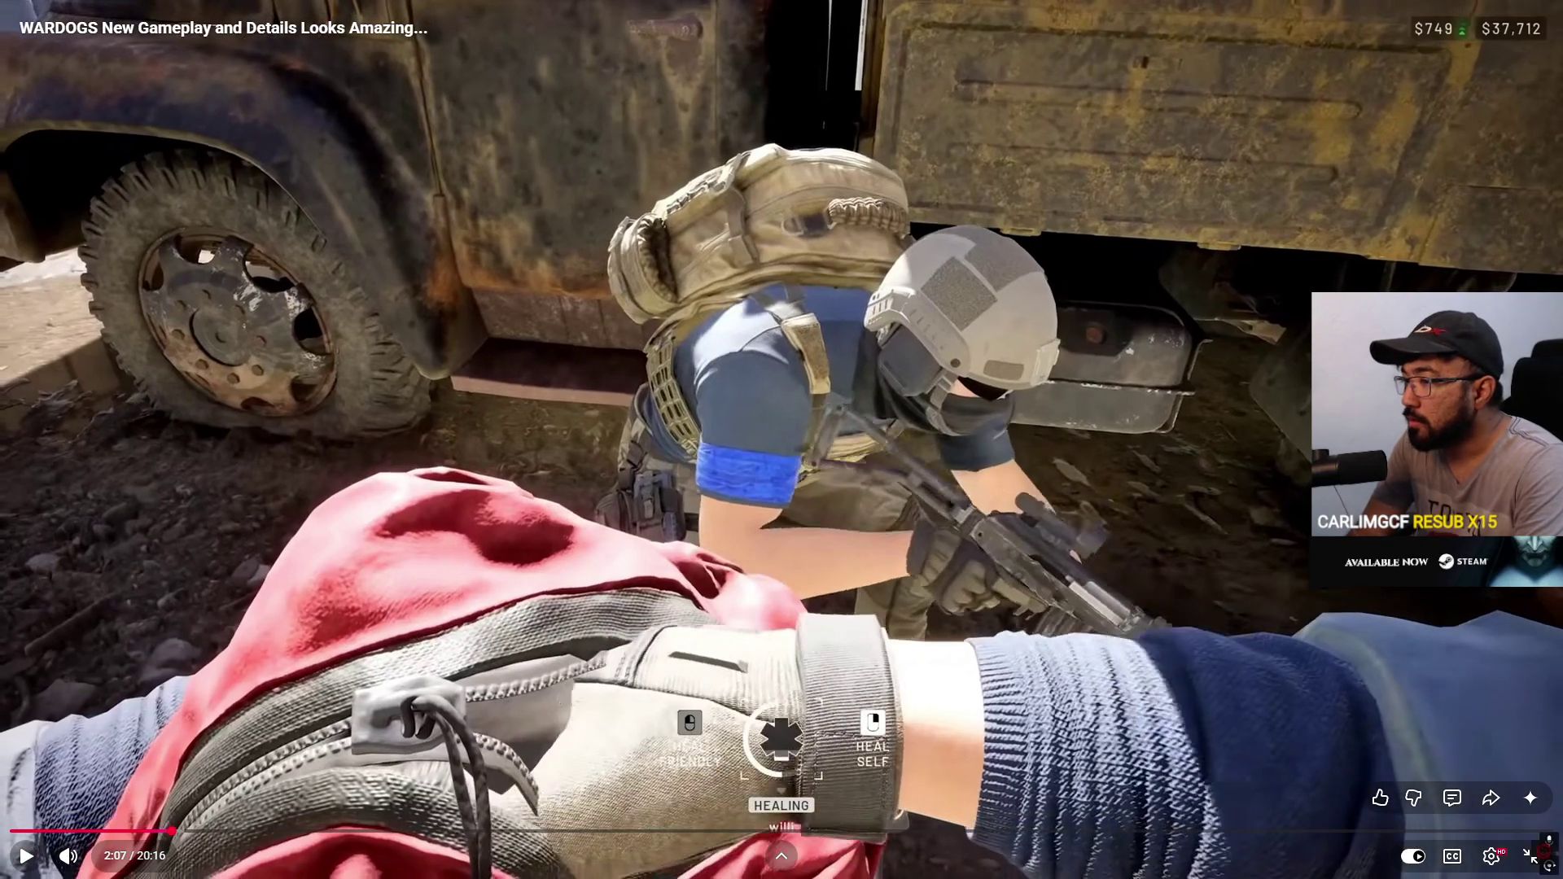
key("comma")
key("comma")
key("comma")
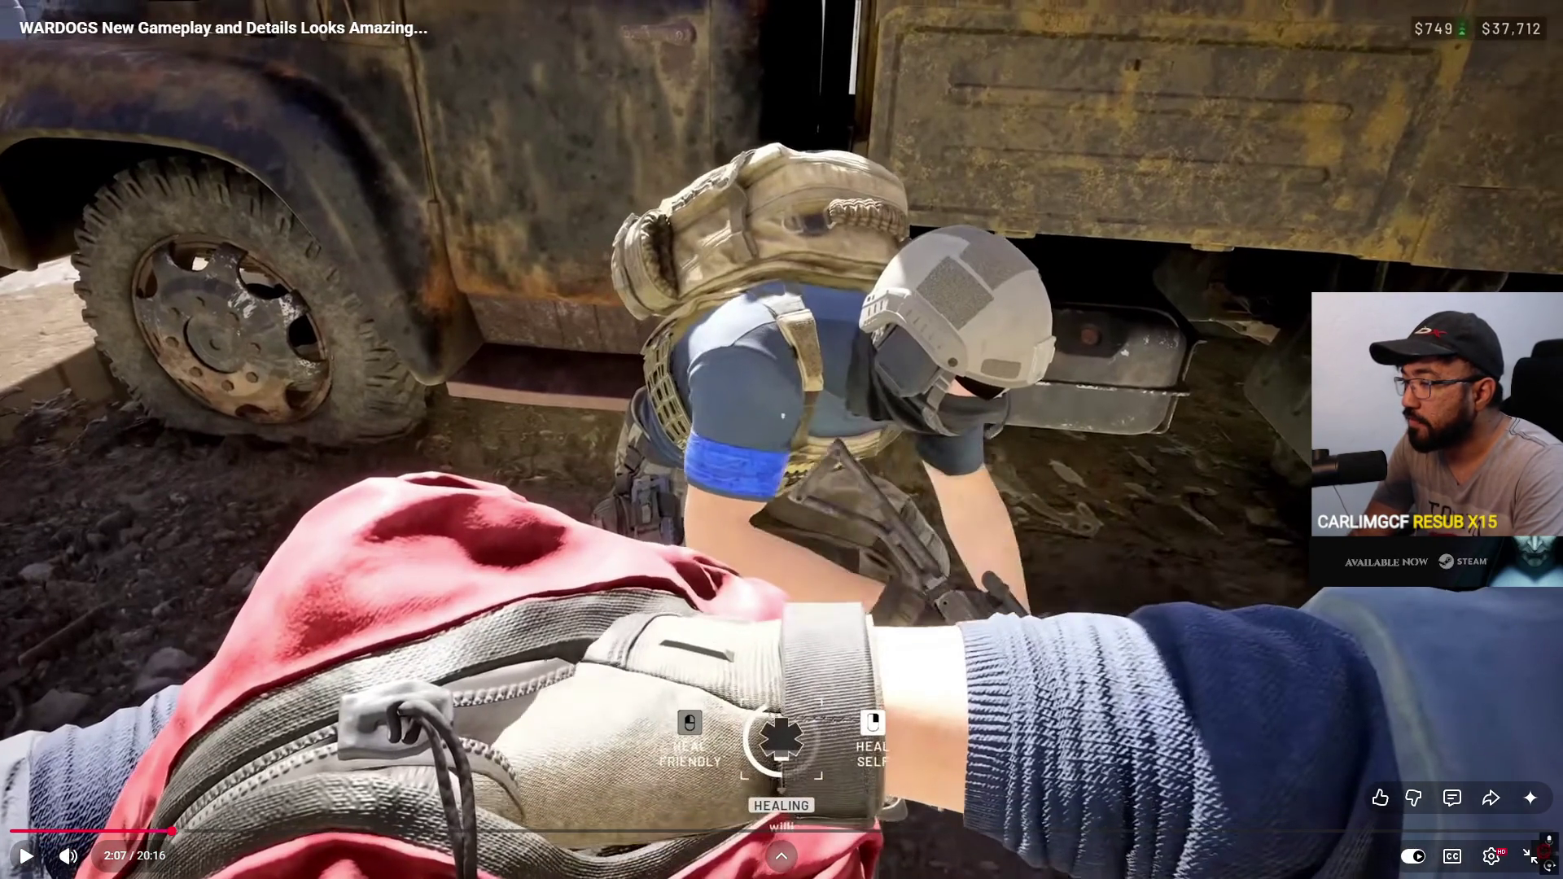
key("comma")
key("comma")
key("comma")
key("comma")
key("comma")
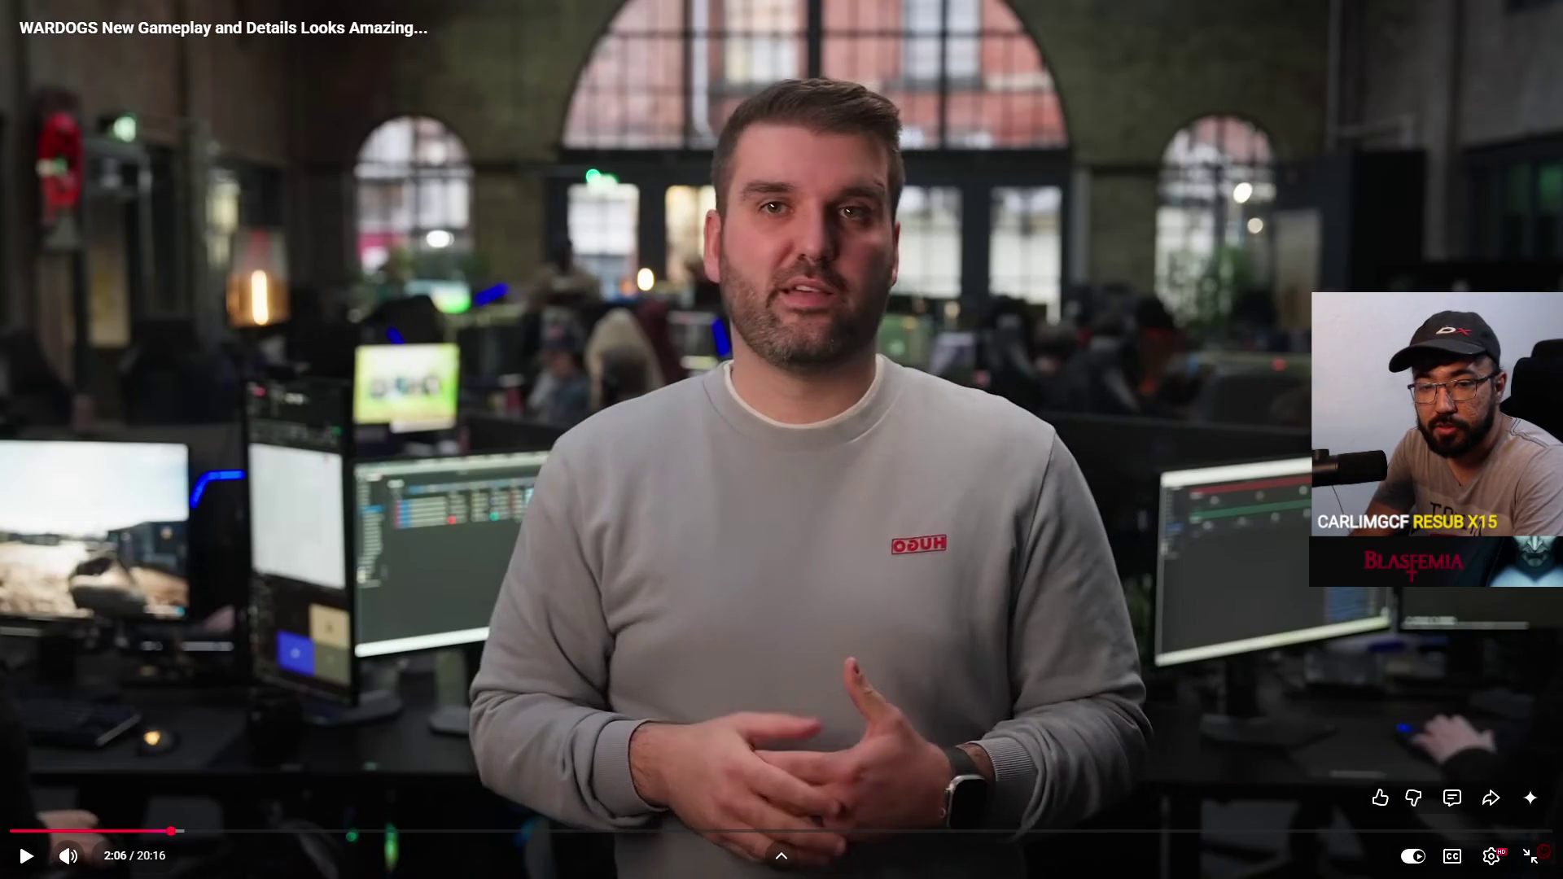
key("comma")
key("comma")
key("comma")
key("comma")
key("comma")
key("comma")
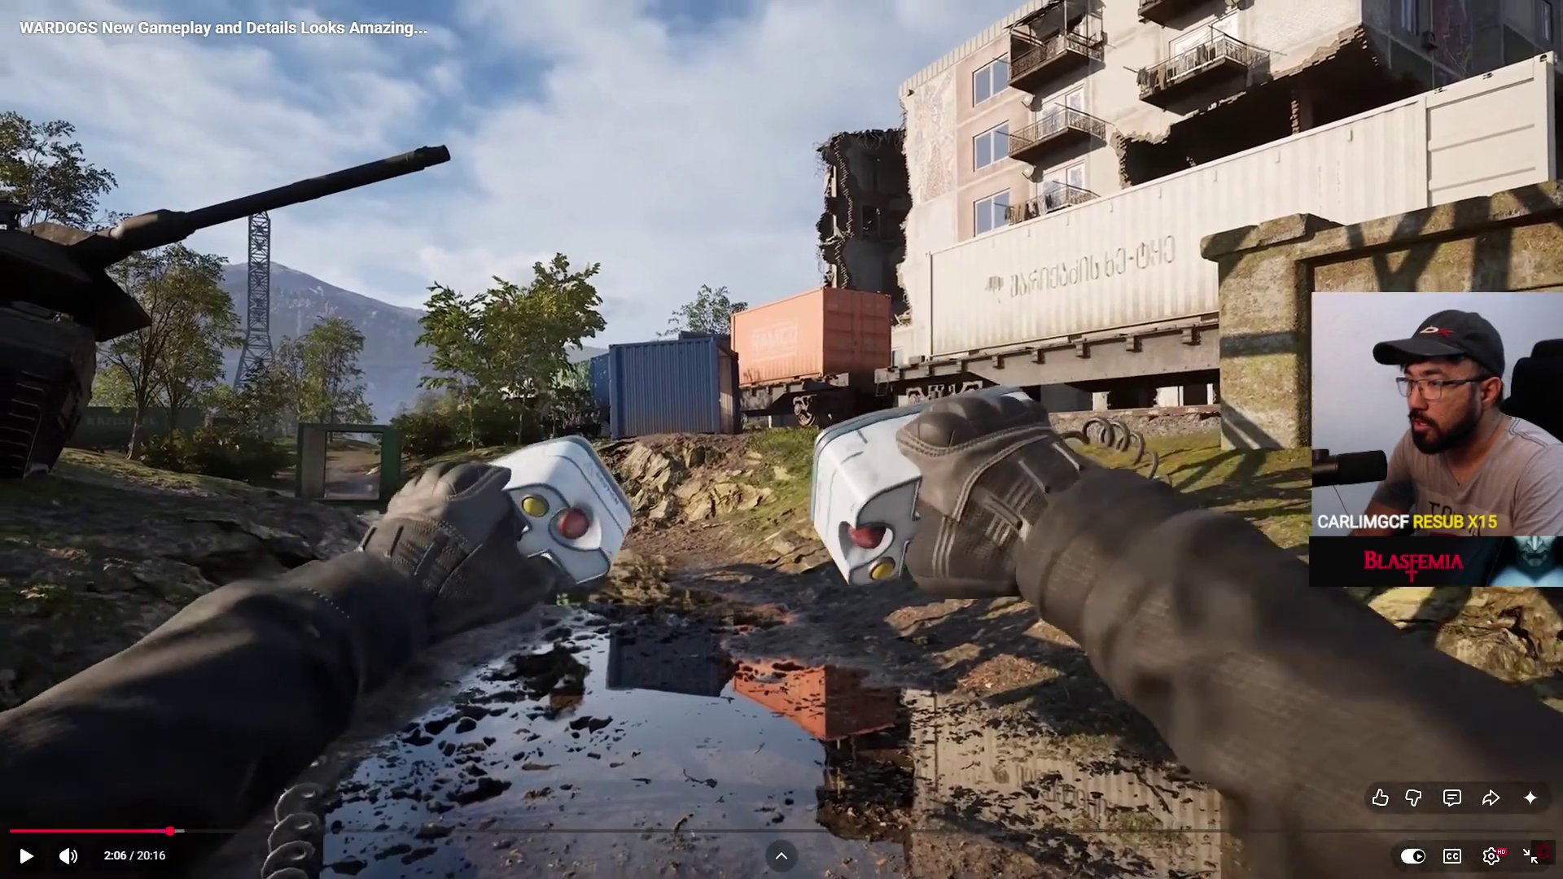
key("comma")
key("comma")
key("comma")
key("comma")
key("comma")
key("comma")
key("comma")
key("comma")
key("comma")
key("comma")
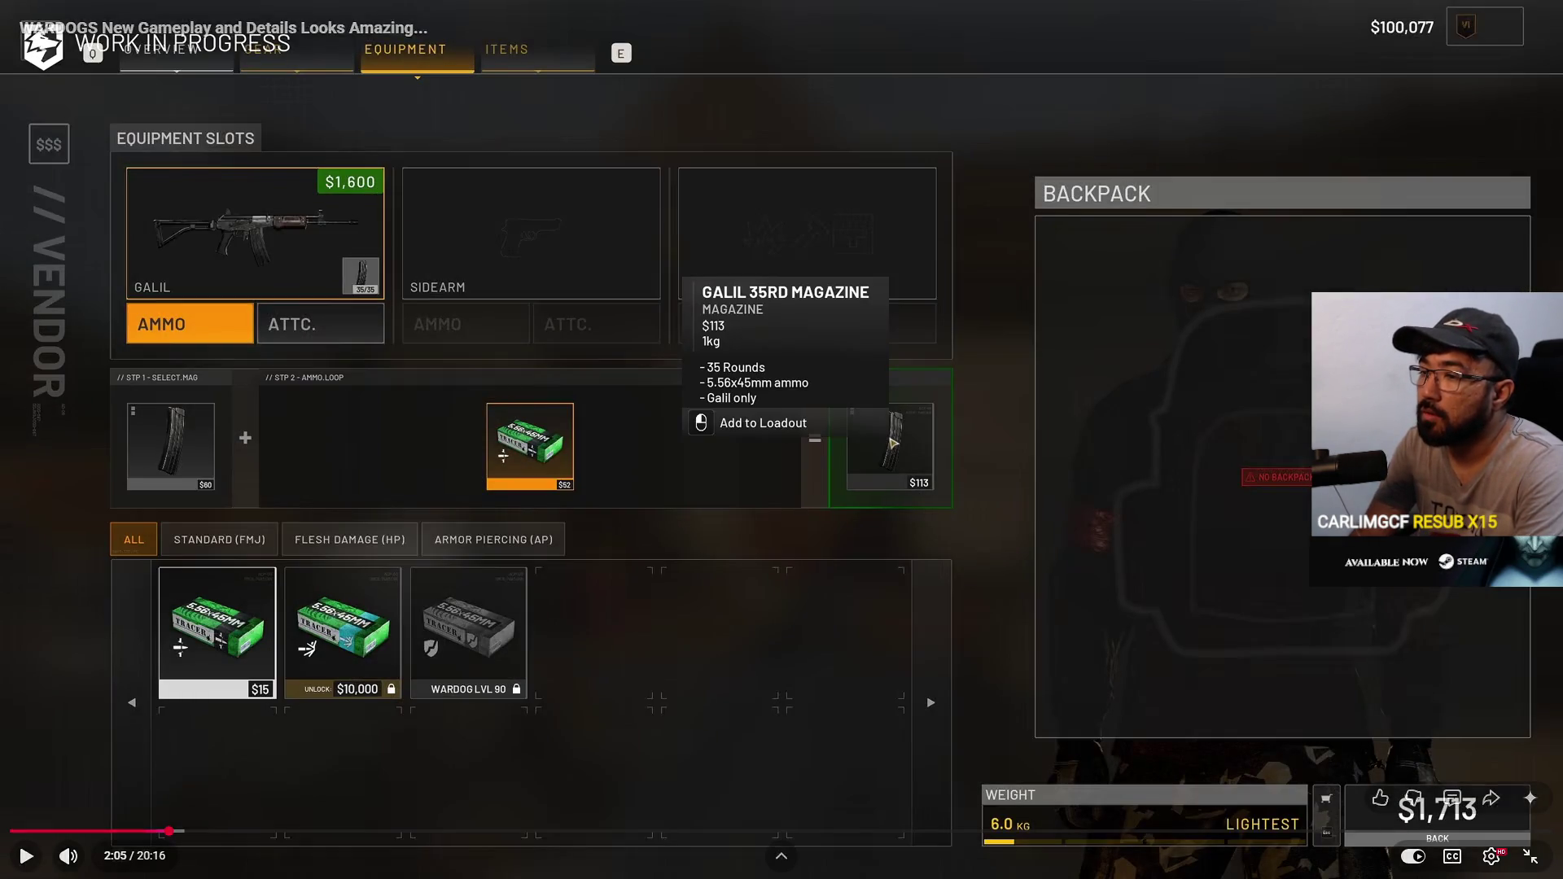
key("comma")
key("comma")
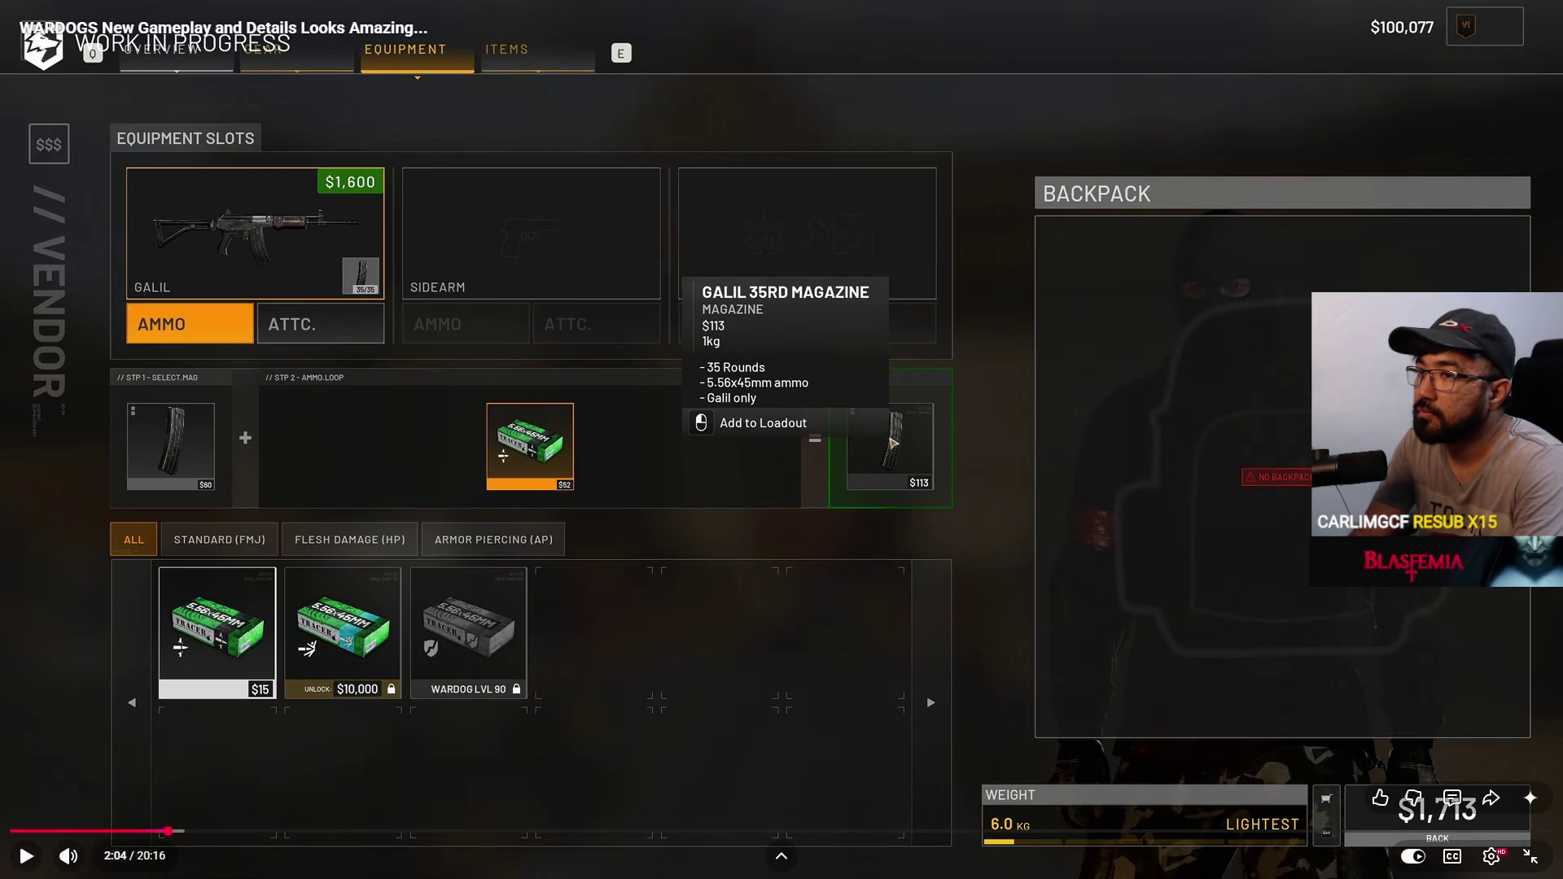
key("comma")
key("comma")
key("comma")
key("comma")
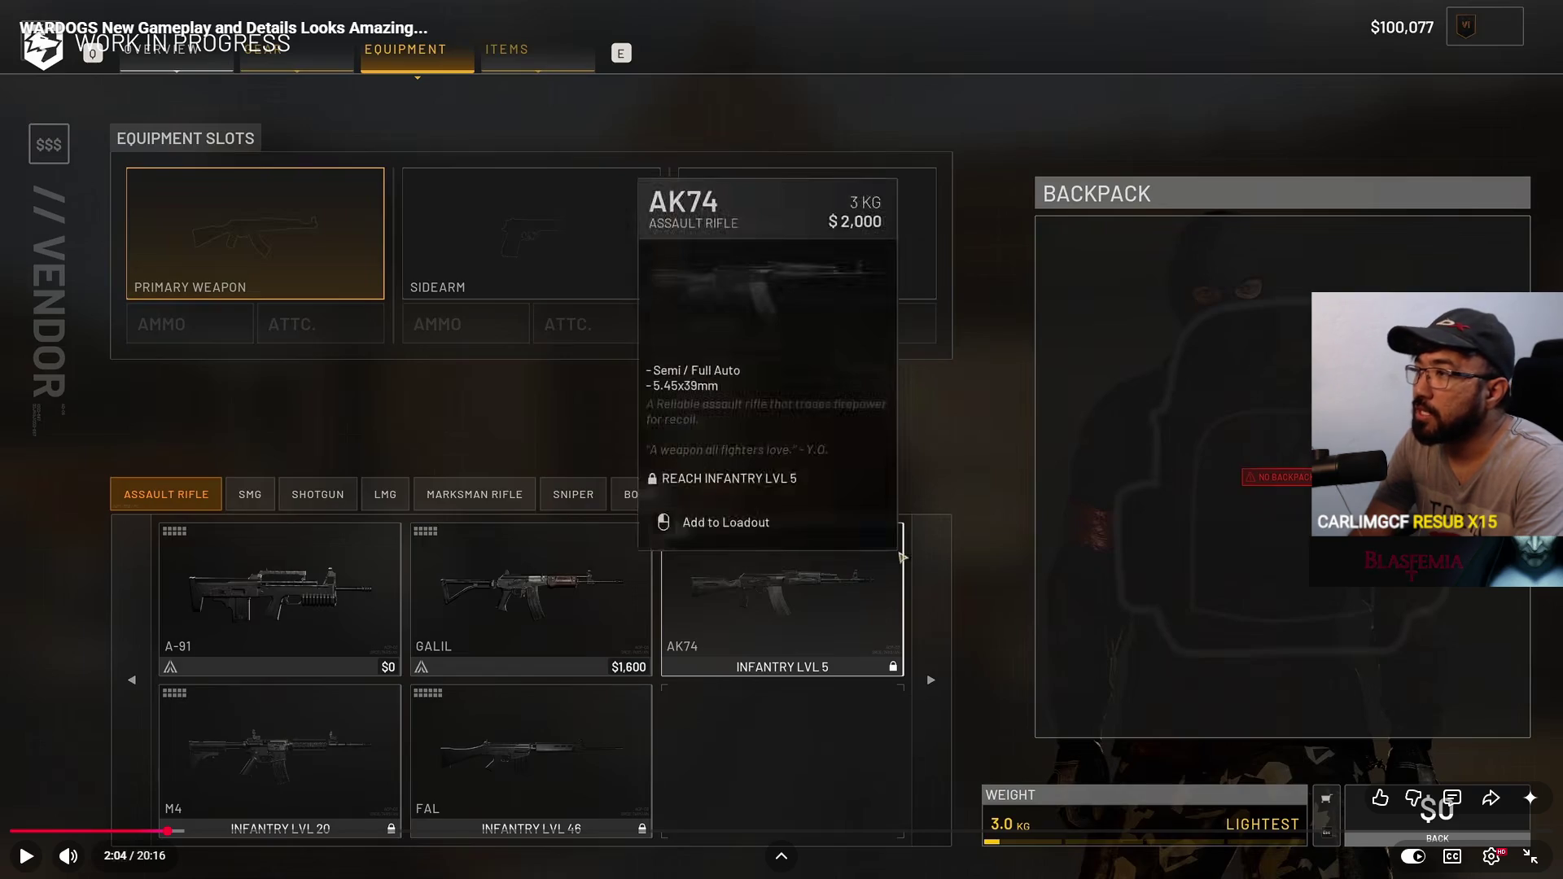
key("comma")
key("comma")
key("comma")
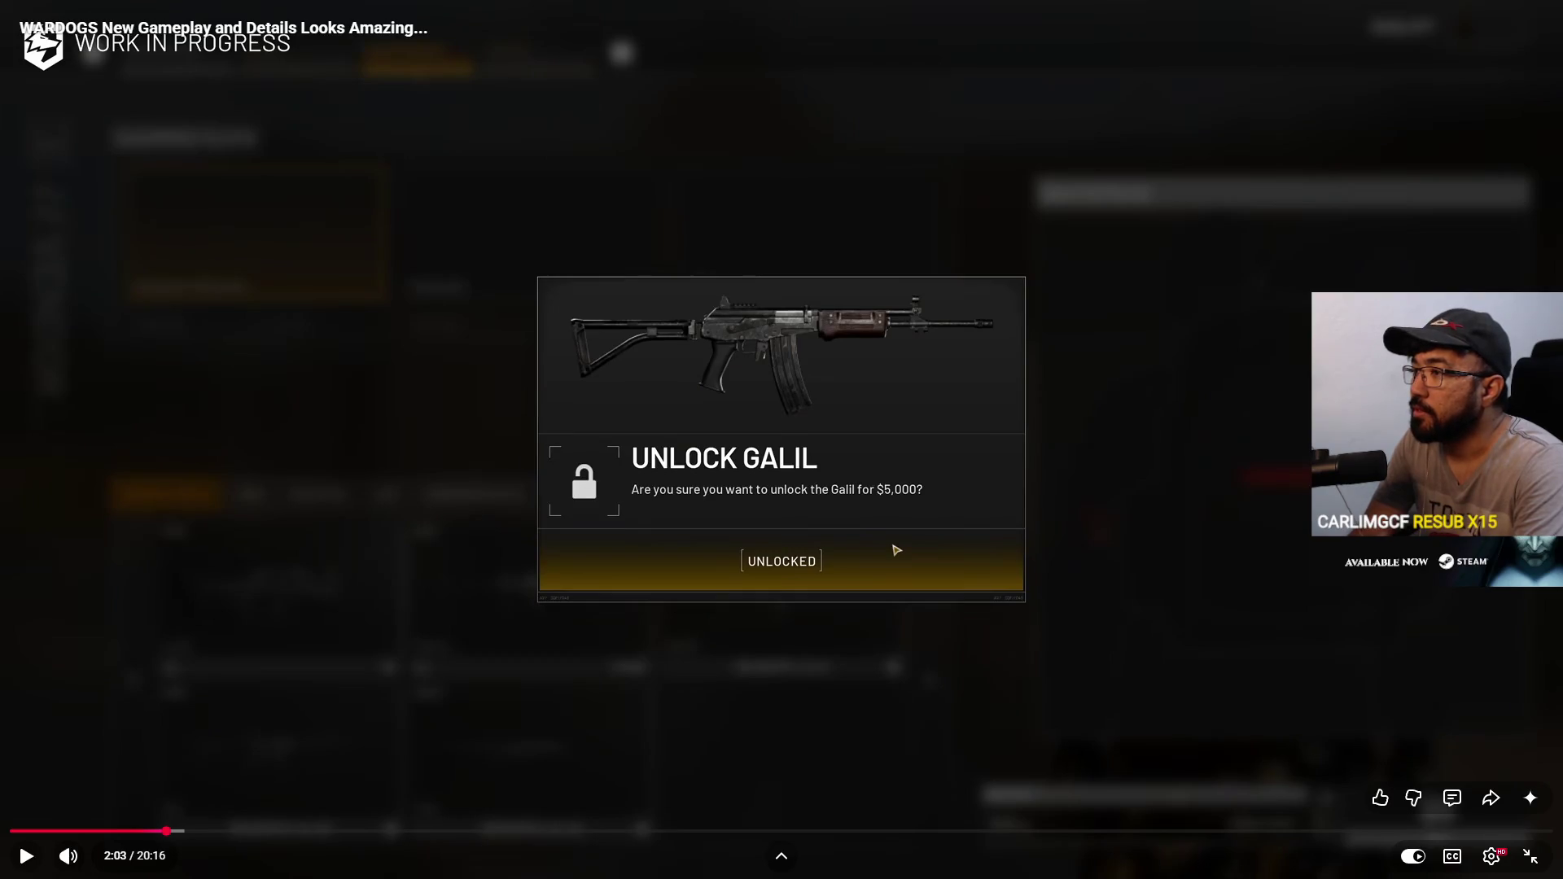
key("comma")
key("comma")
key("comma")
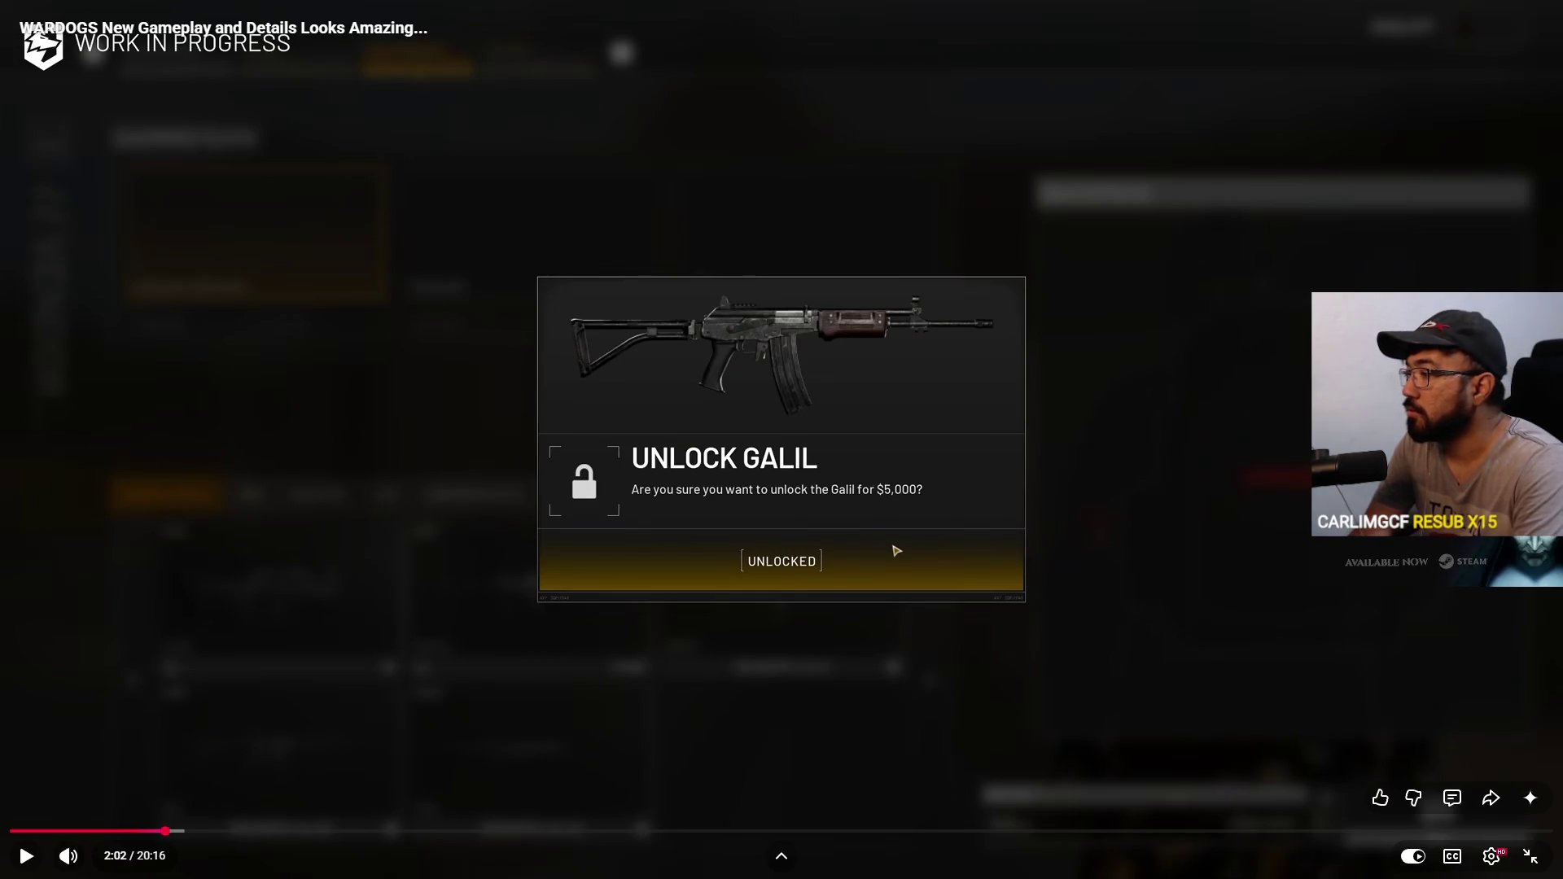
key("comma")
key("comma")
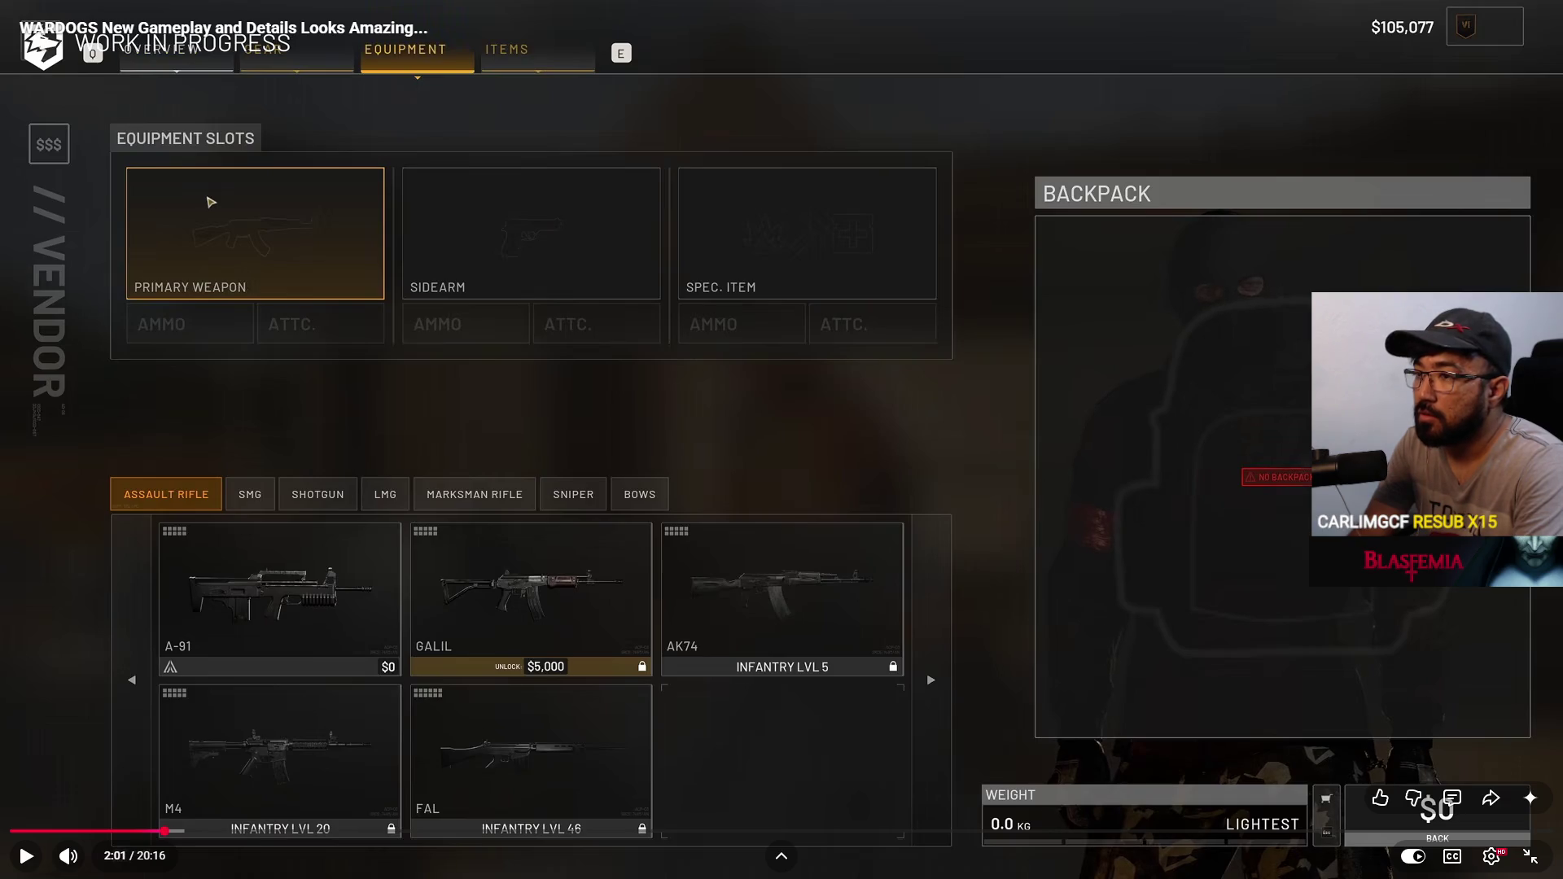
key("comma")
key("comma")
key("comma")
key("comma")
key("comma")
key("comma")
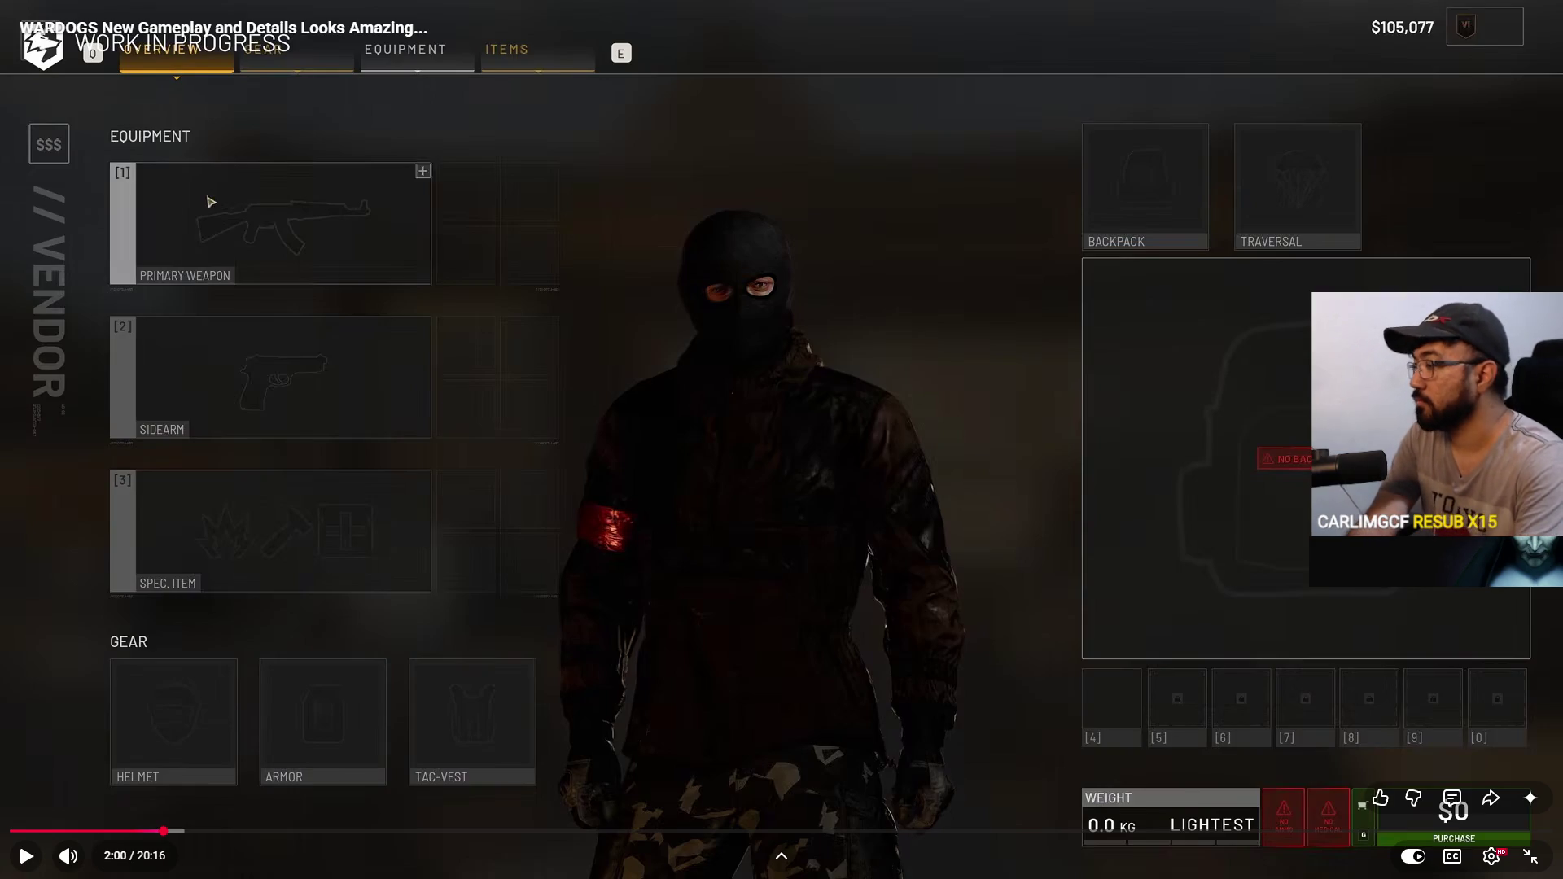
key("k")
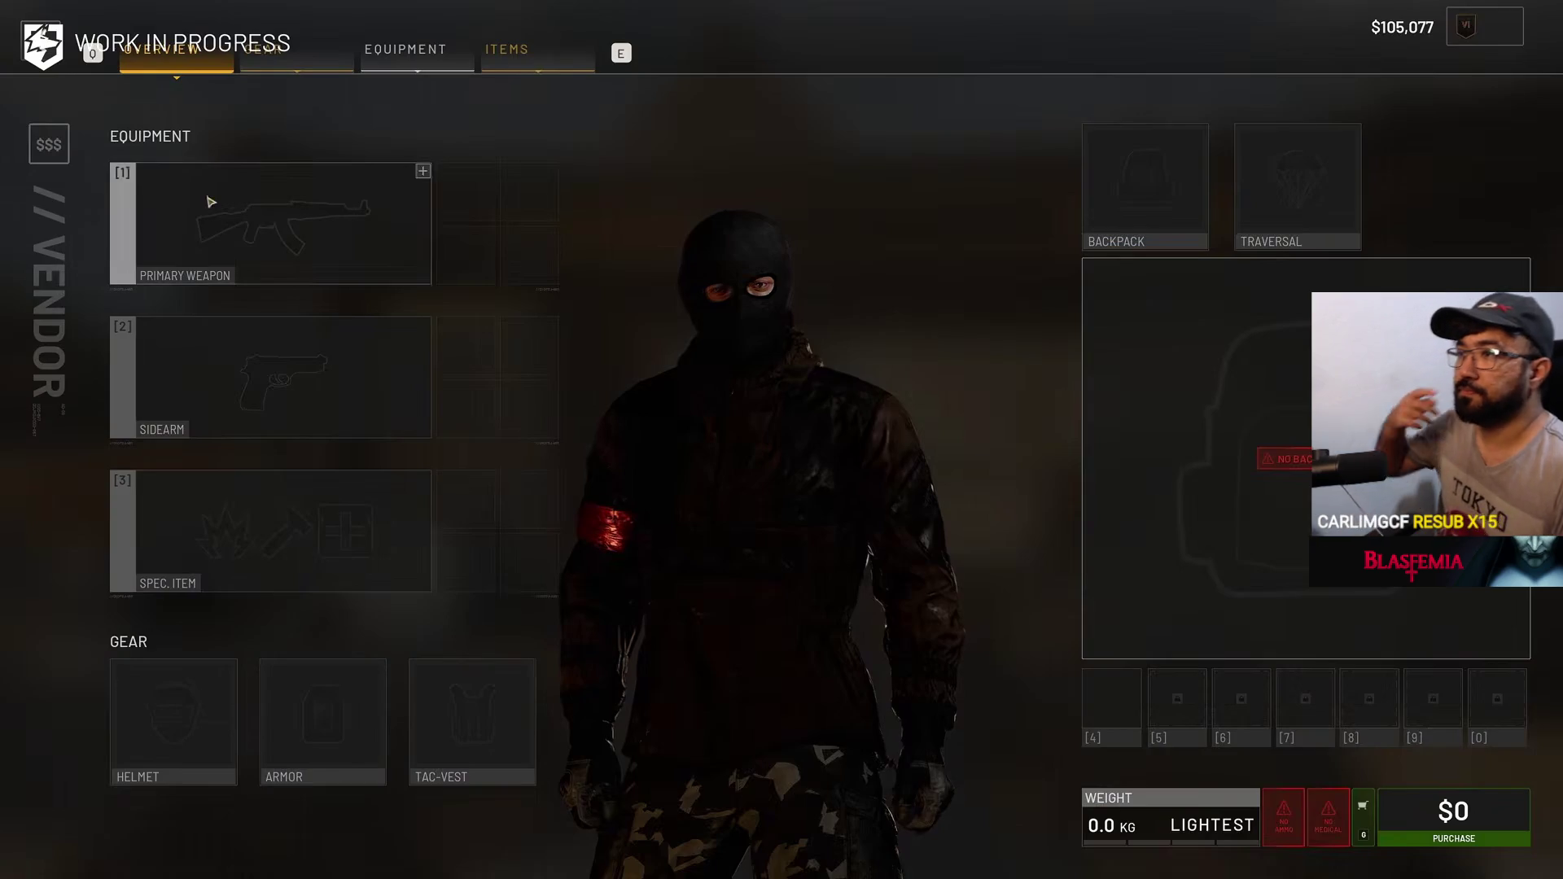
- Resume the video, pause on the presenter interview, then continue to the 2:21 VICTORY scoreboard
key("k")
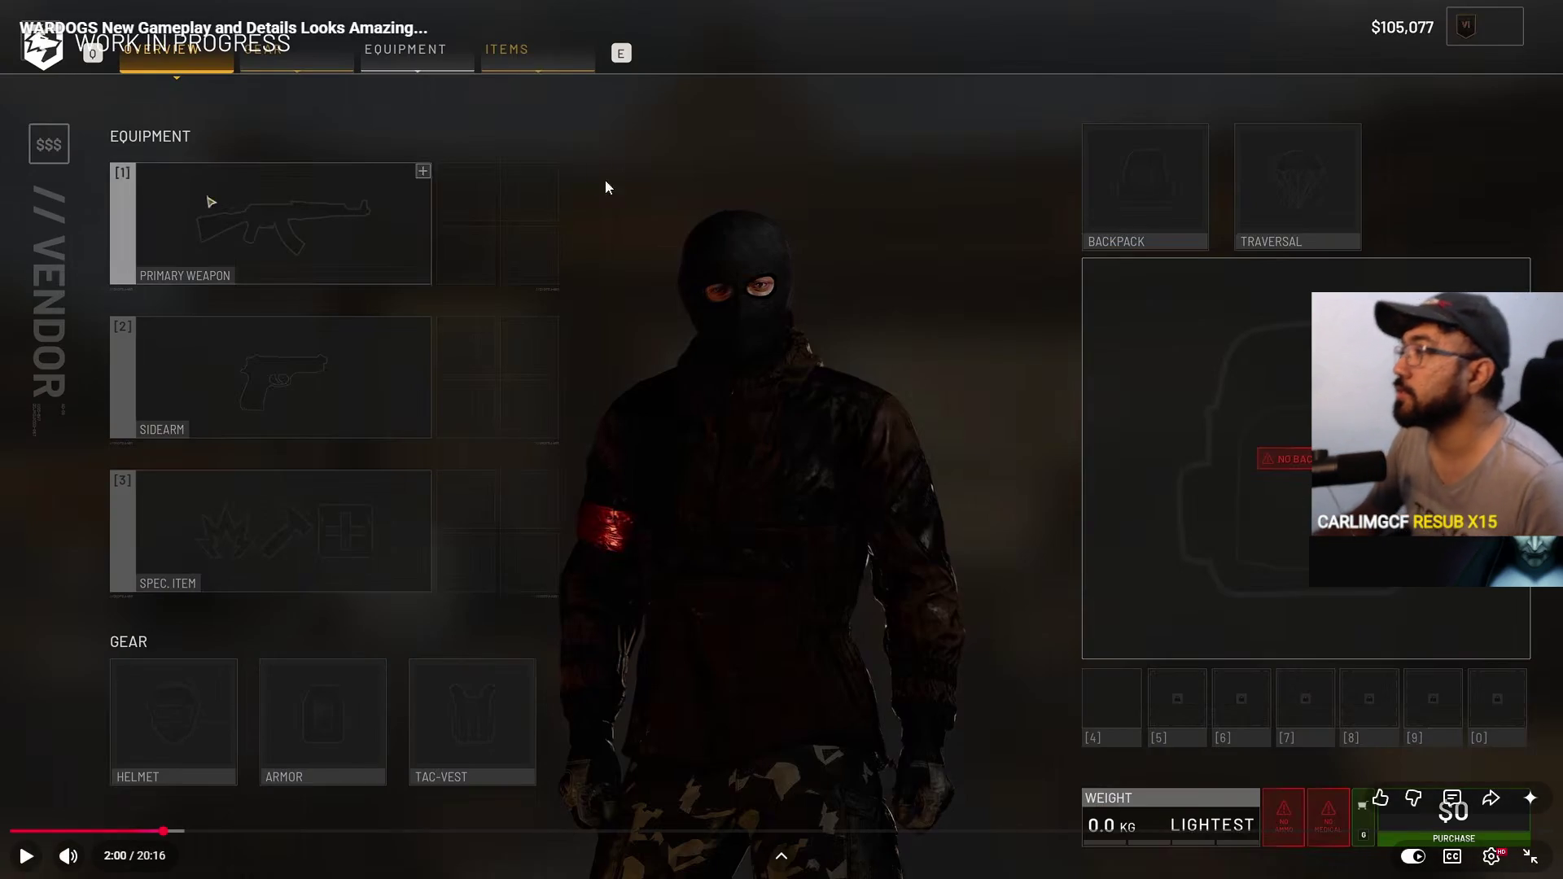
left_click(887, 325)
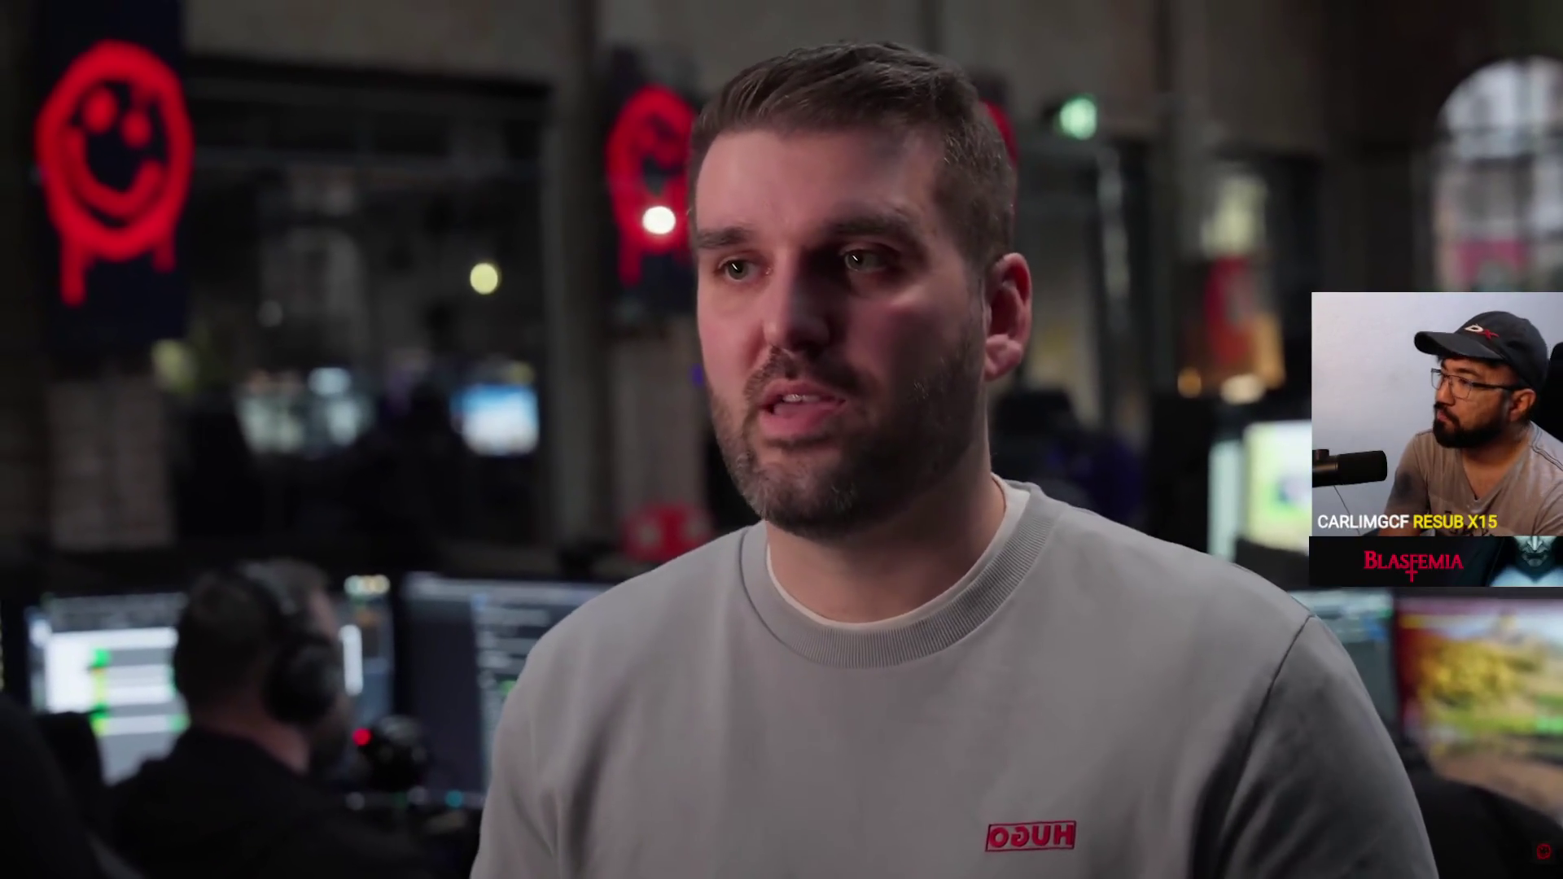
left_click(887, 324)
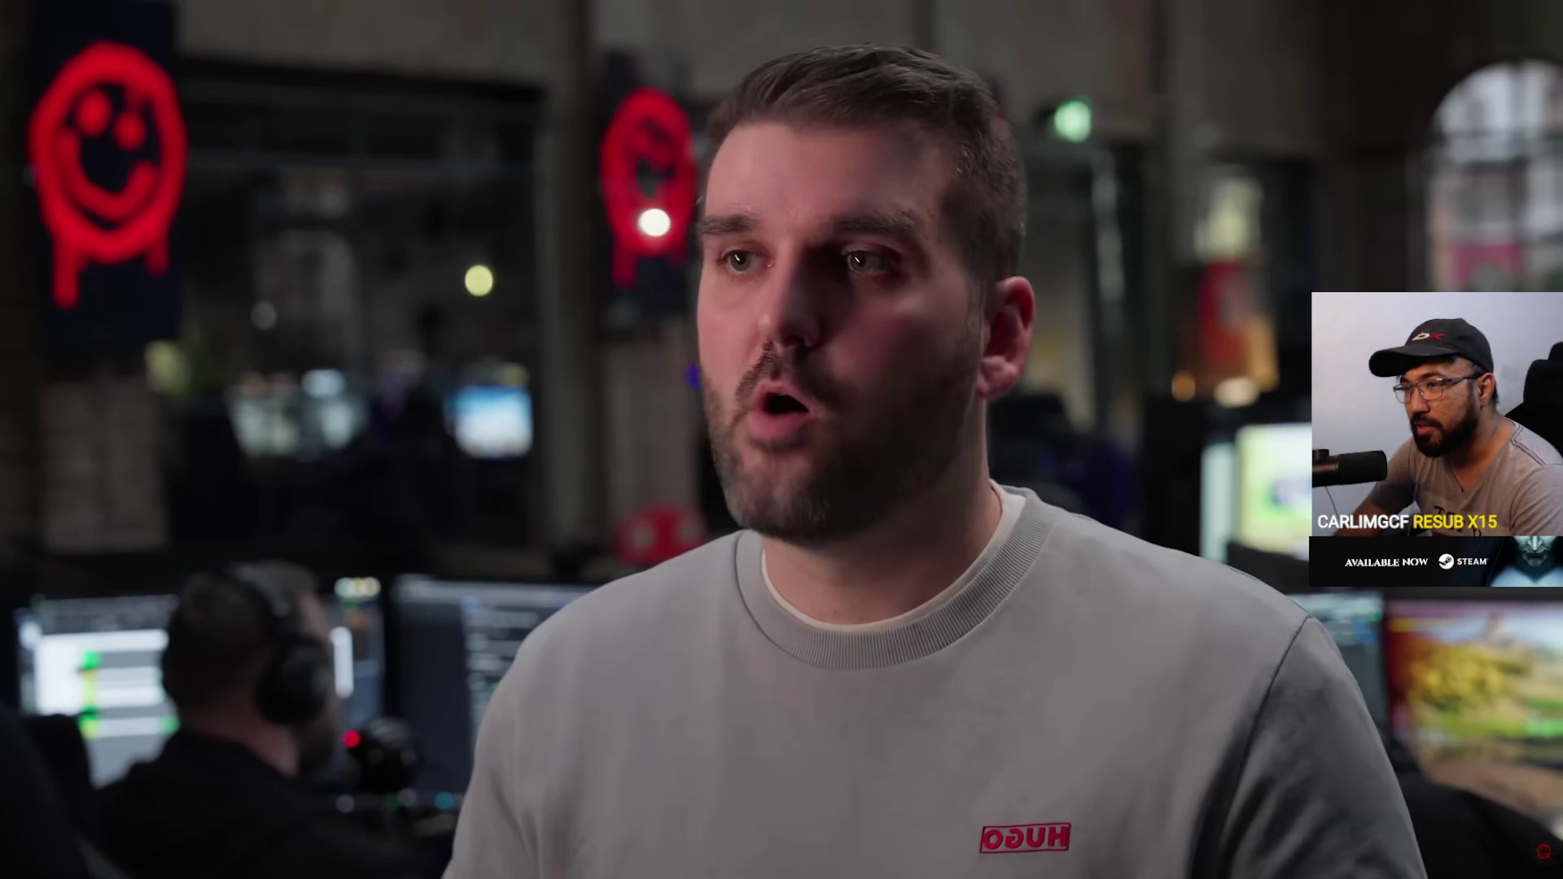
mouse_move(886, 325)
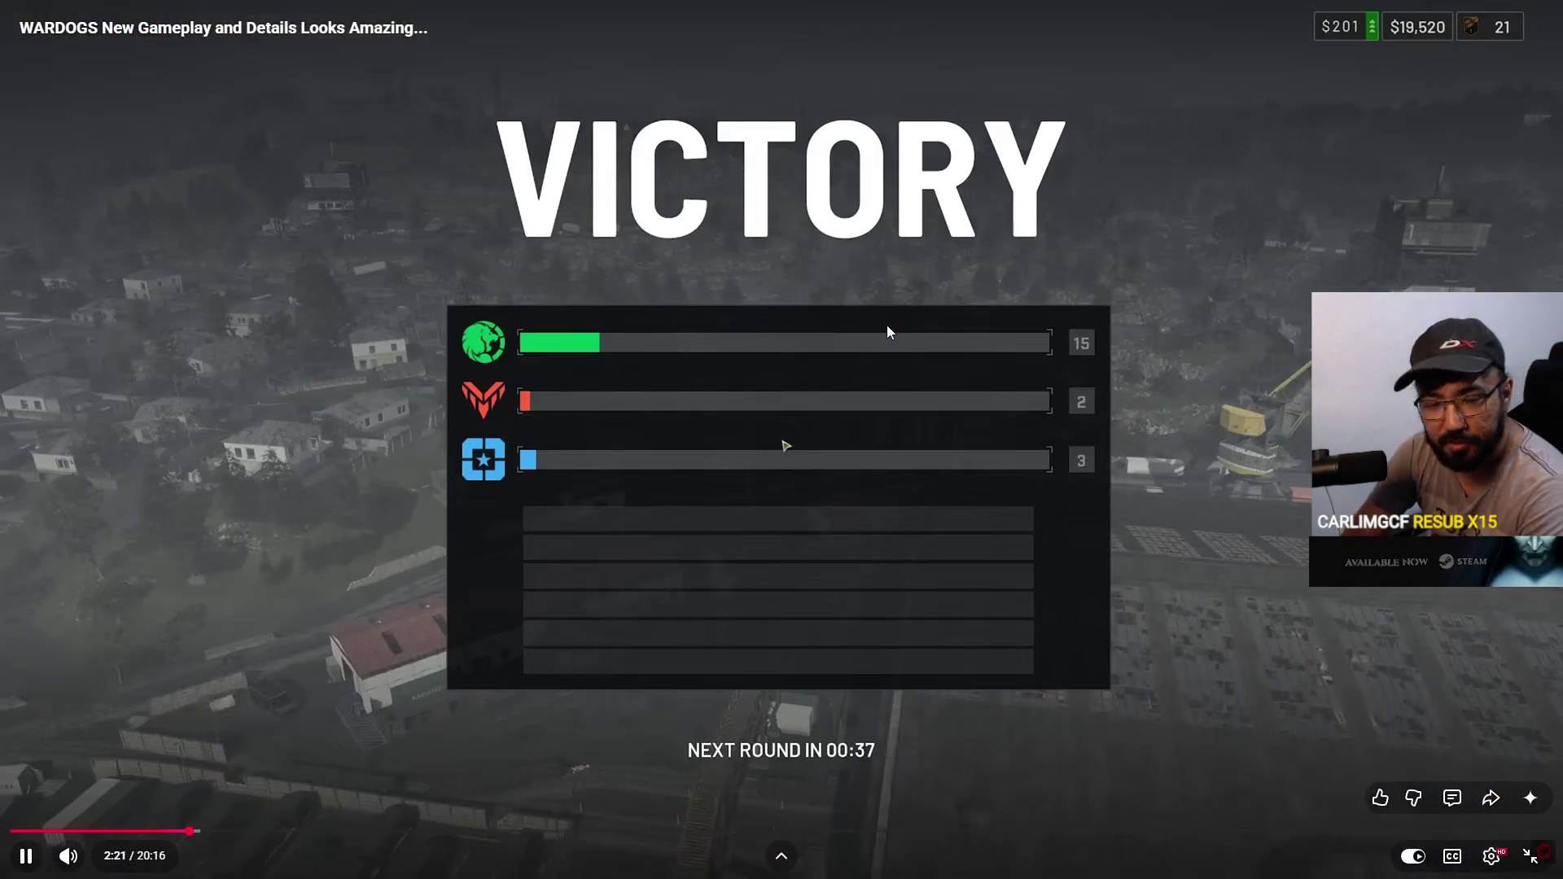
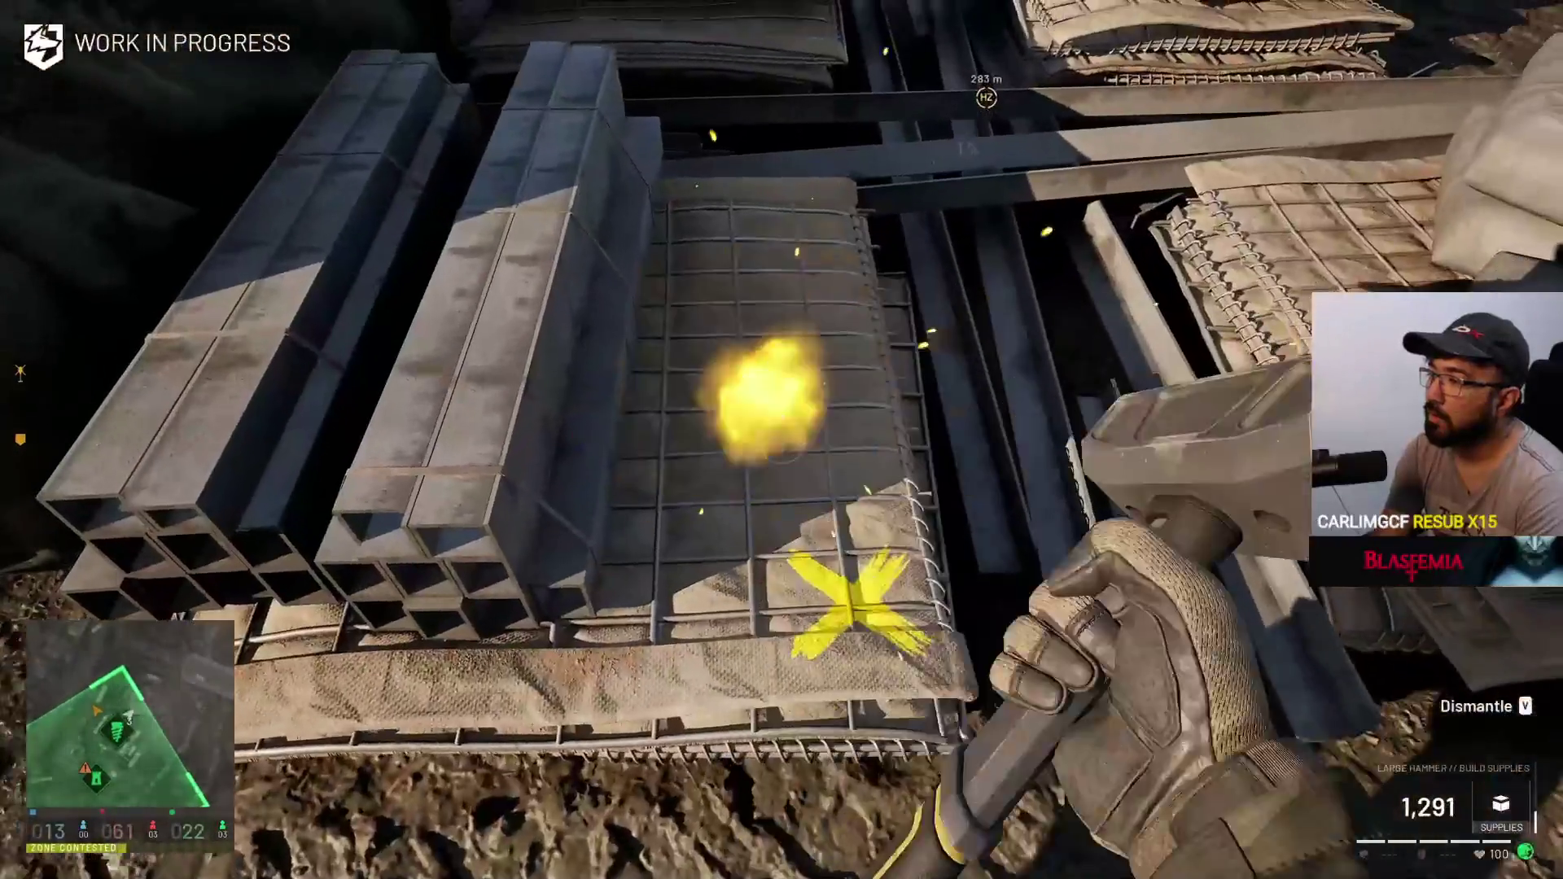
- Pause the WARDOGS video at 5:14 for commentary, then resume it to around 5:17
left_click(782, 440)
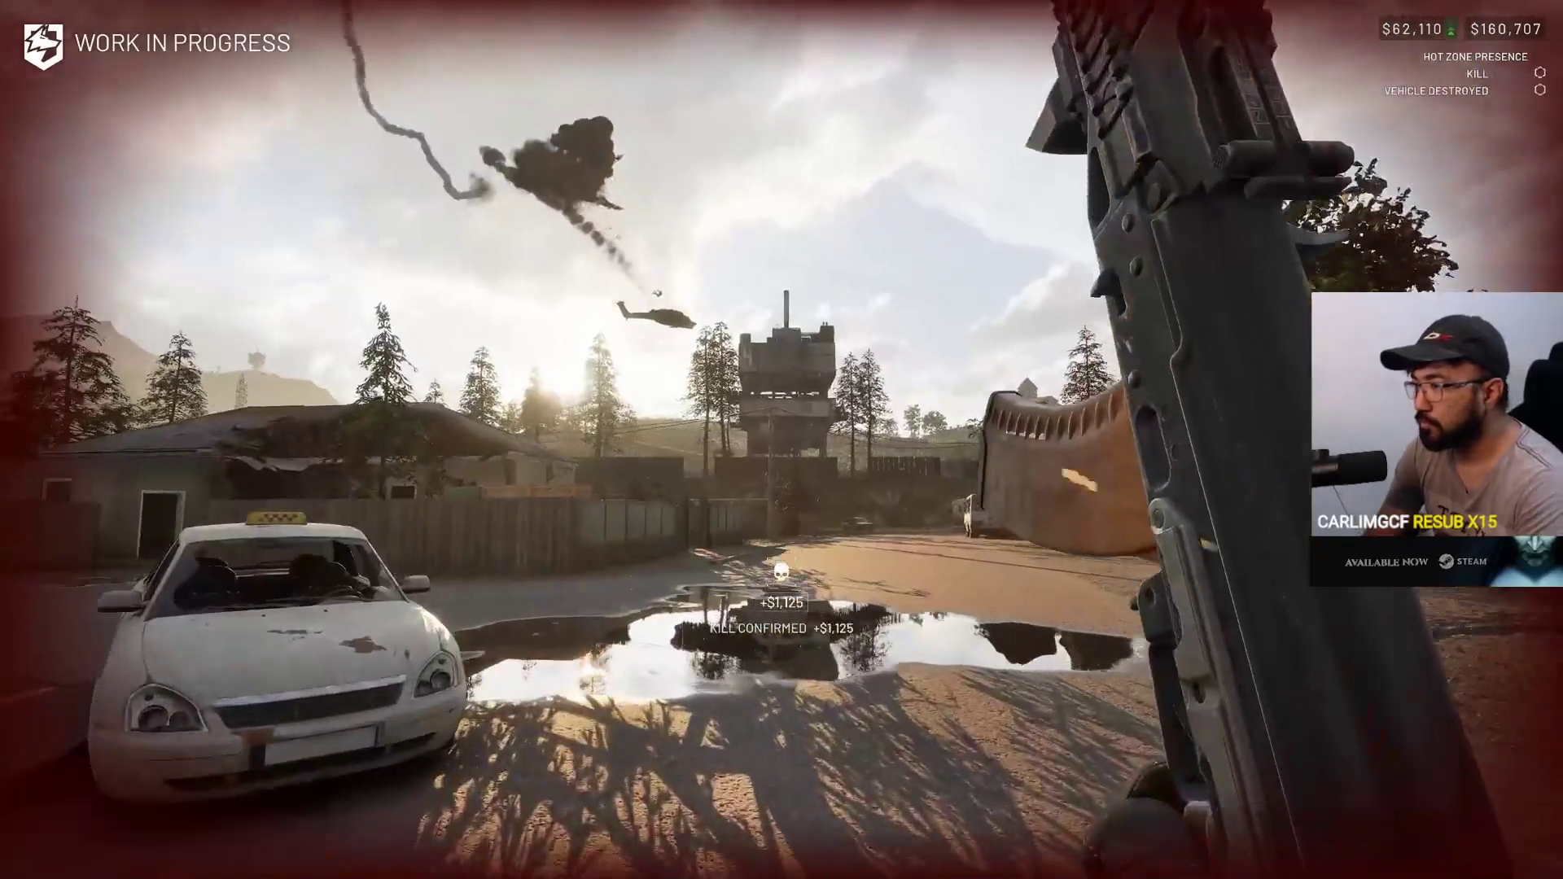
left_click(887, 333)
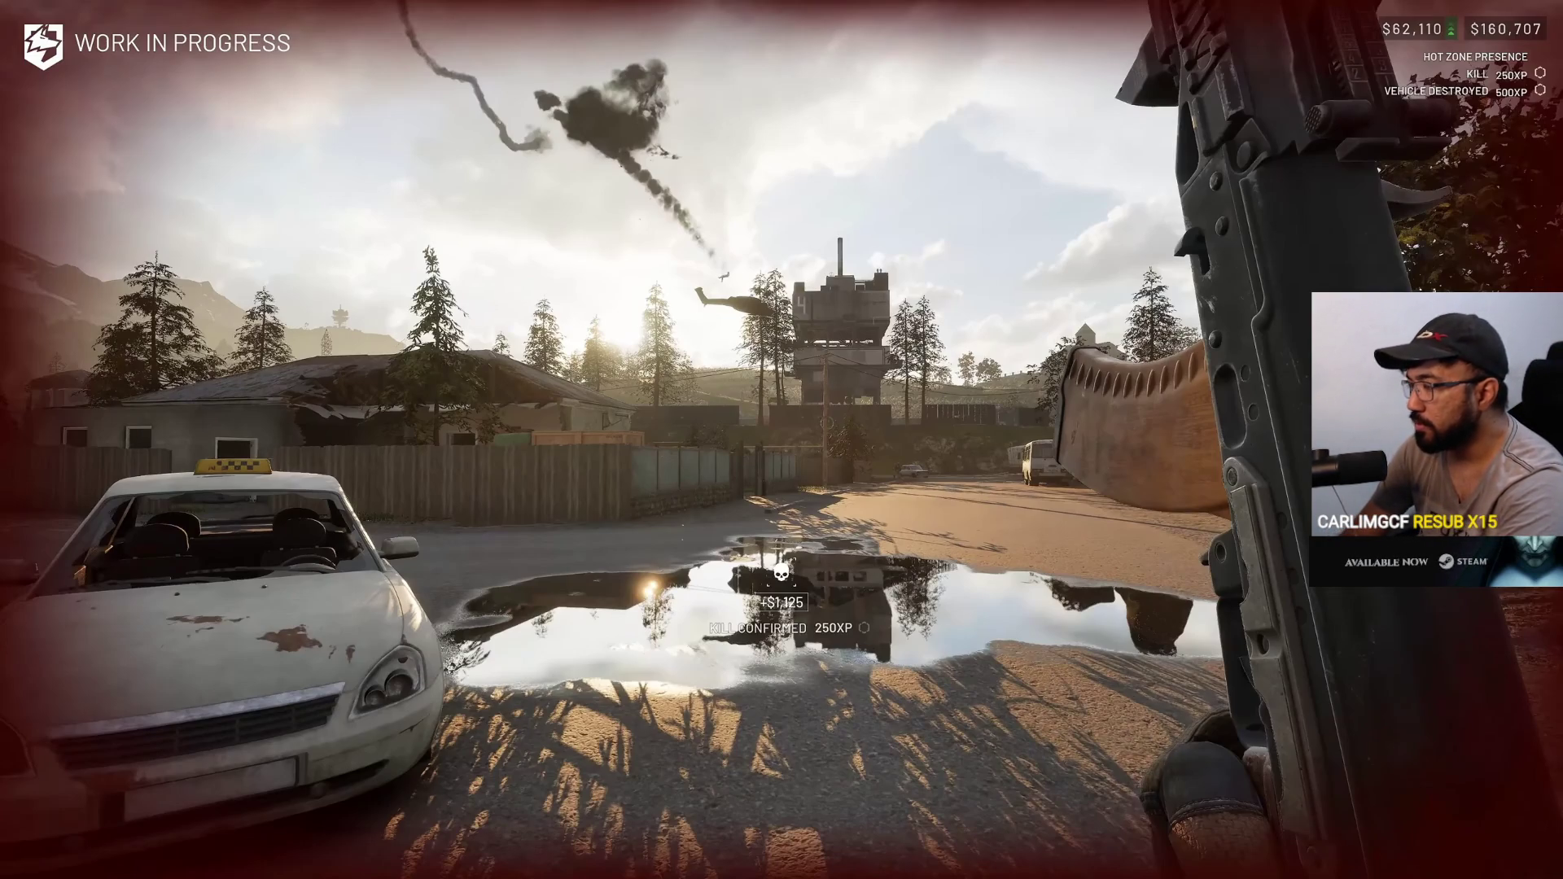
left_click(886, 325)
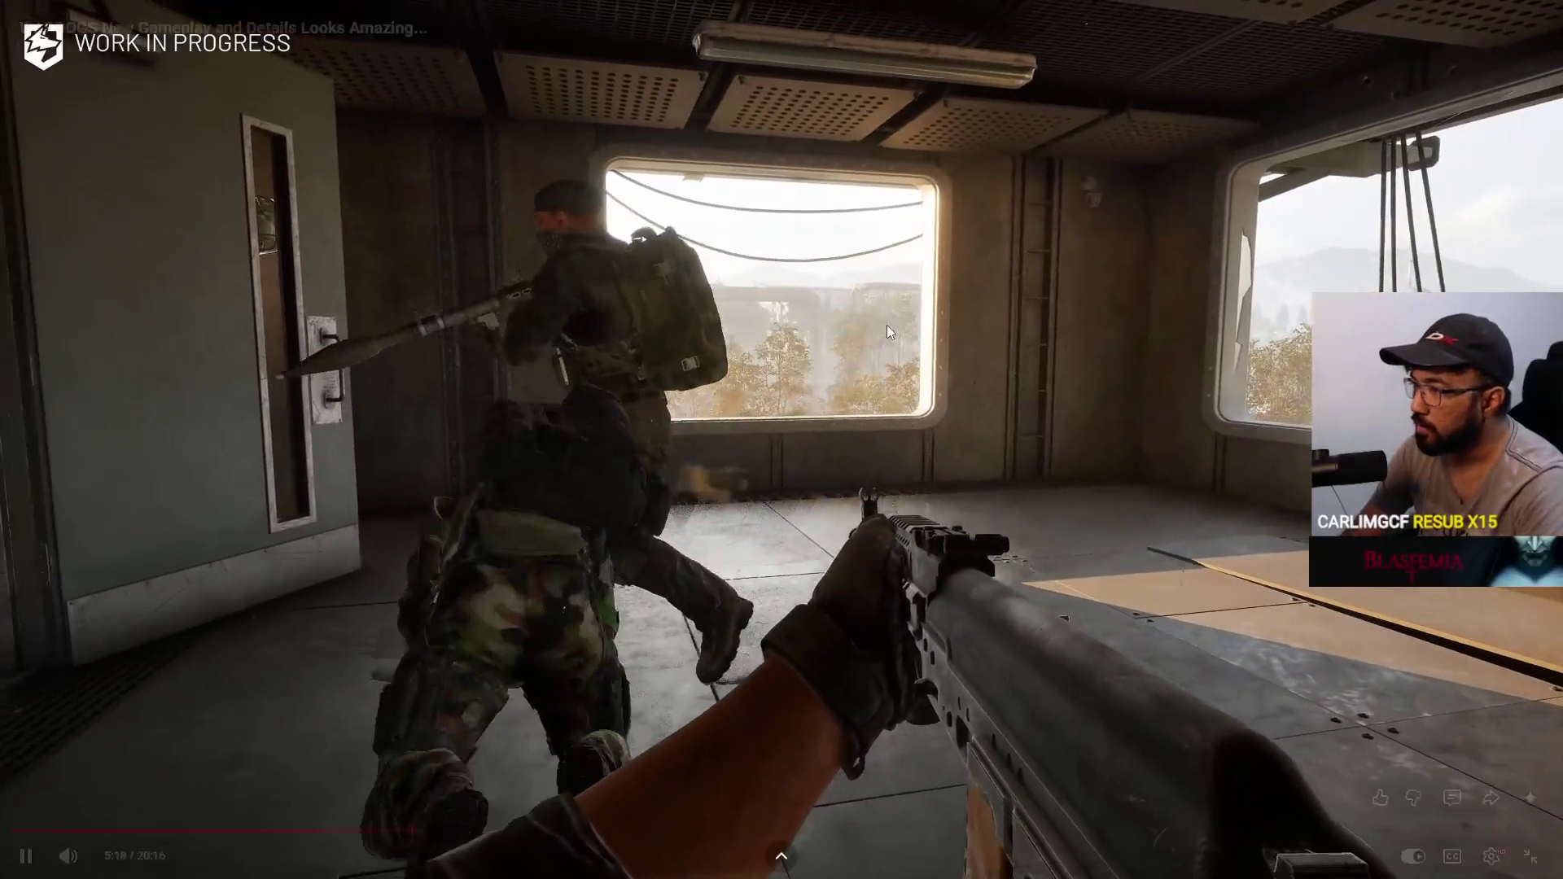
- Pause near 5:17, resume, then pause again at 5:26 on the shell-damaged apartment block
left_click(887, 325)
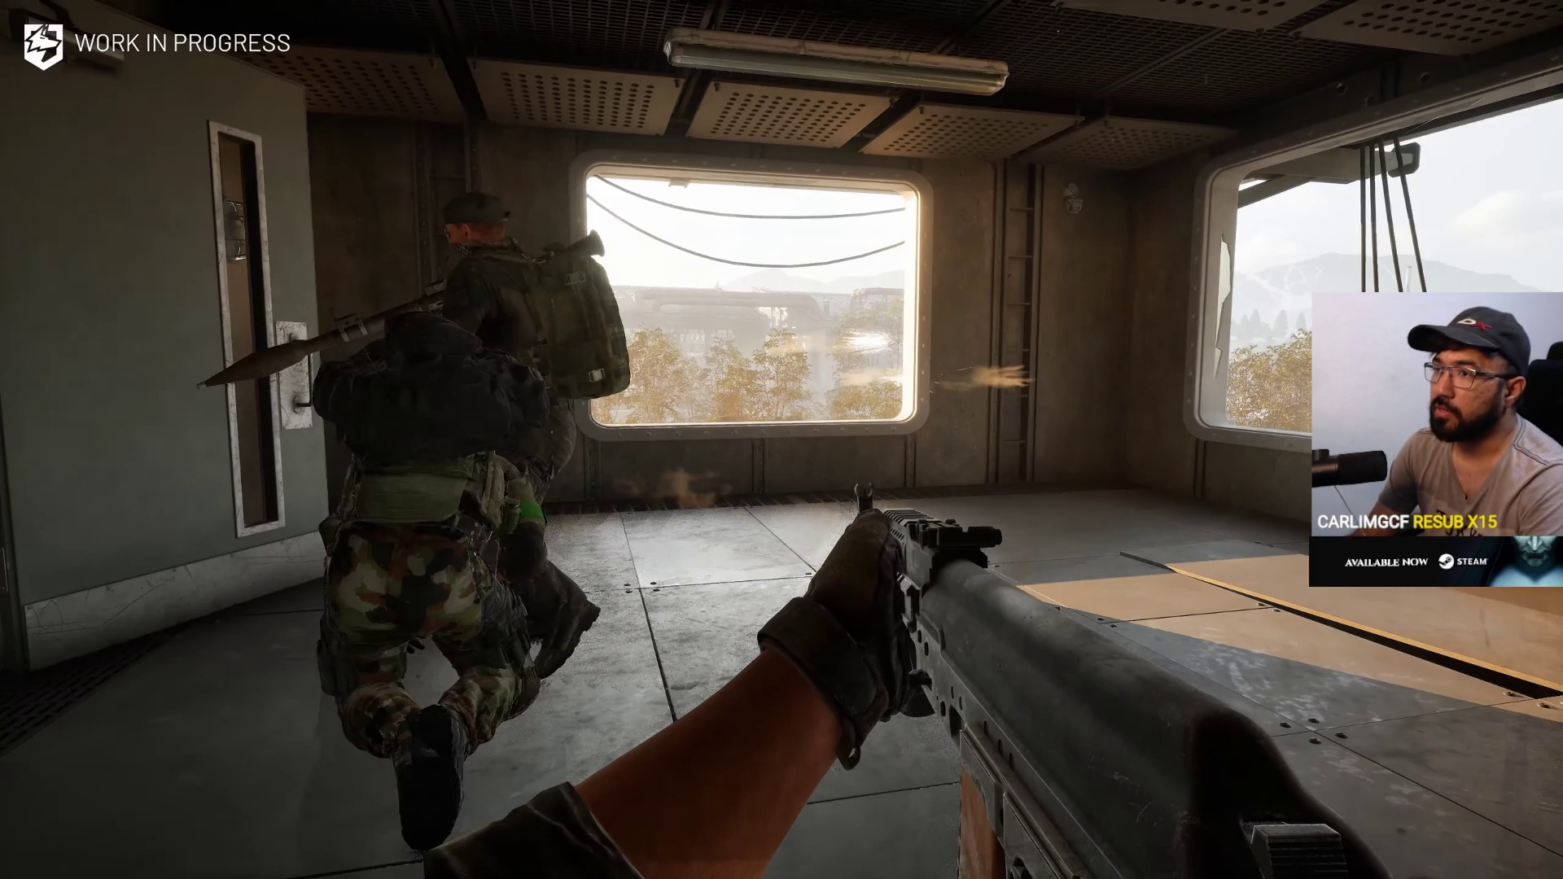
left_click(888, 331)
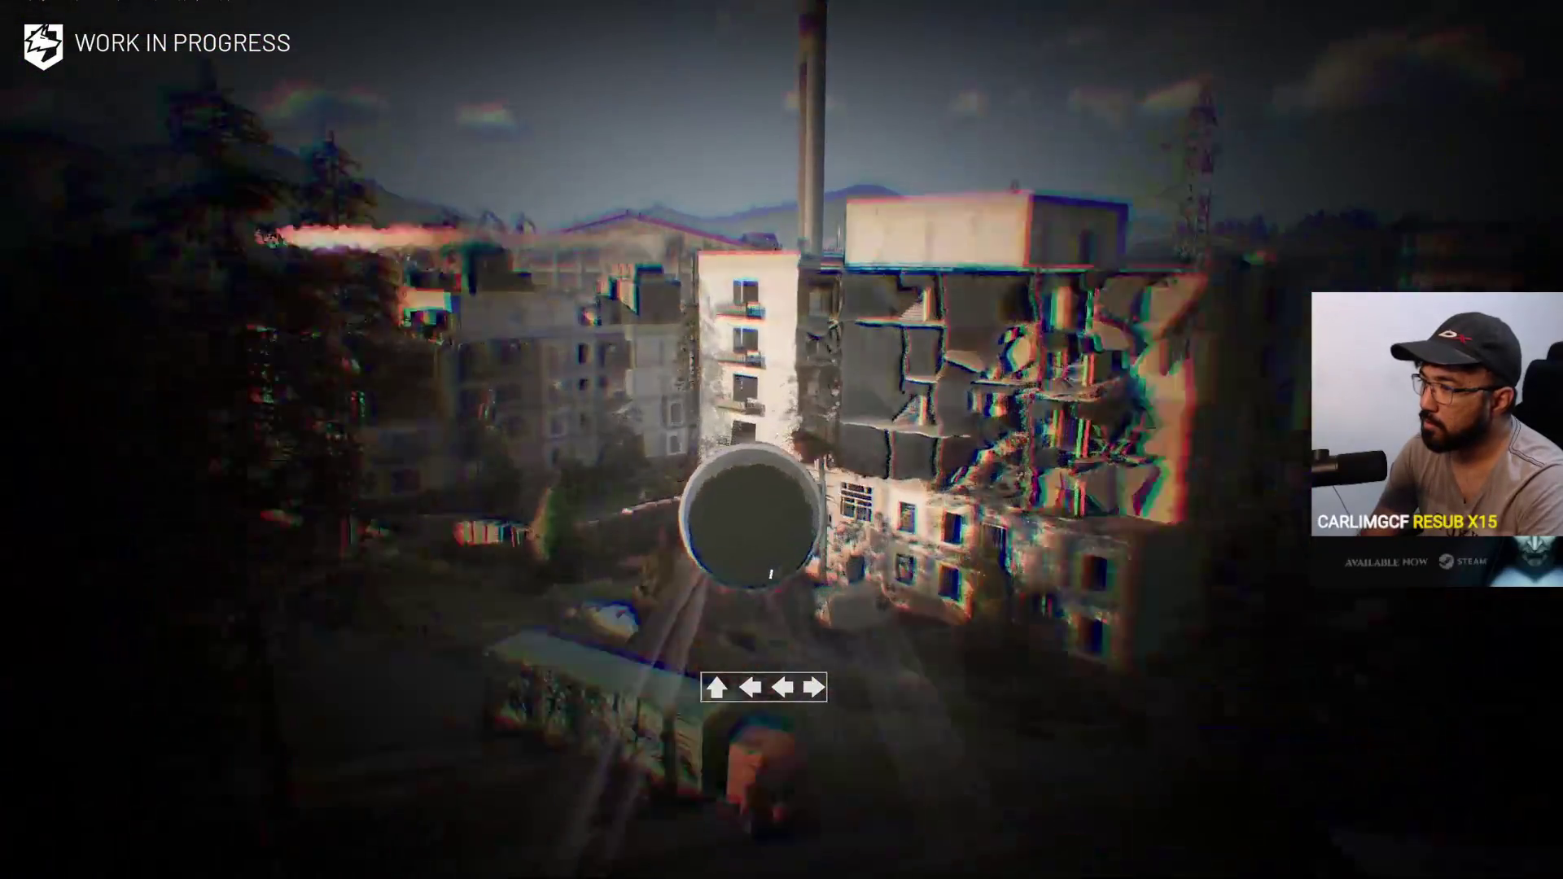
left_click(887, 325)
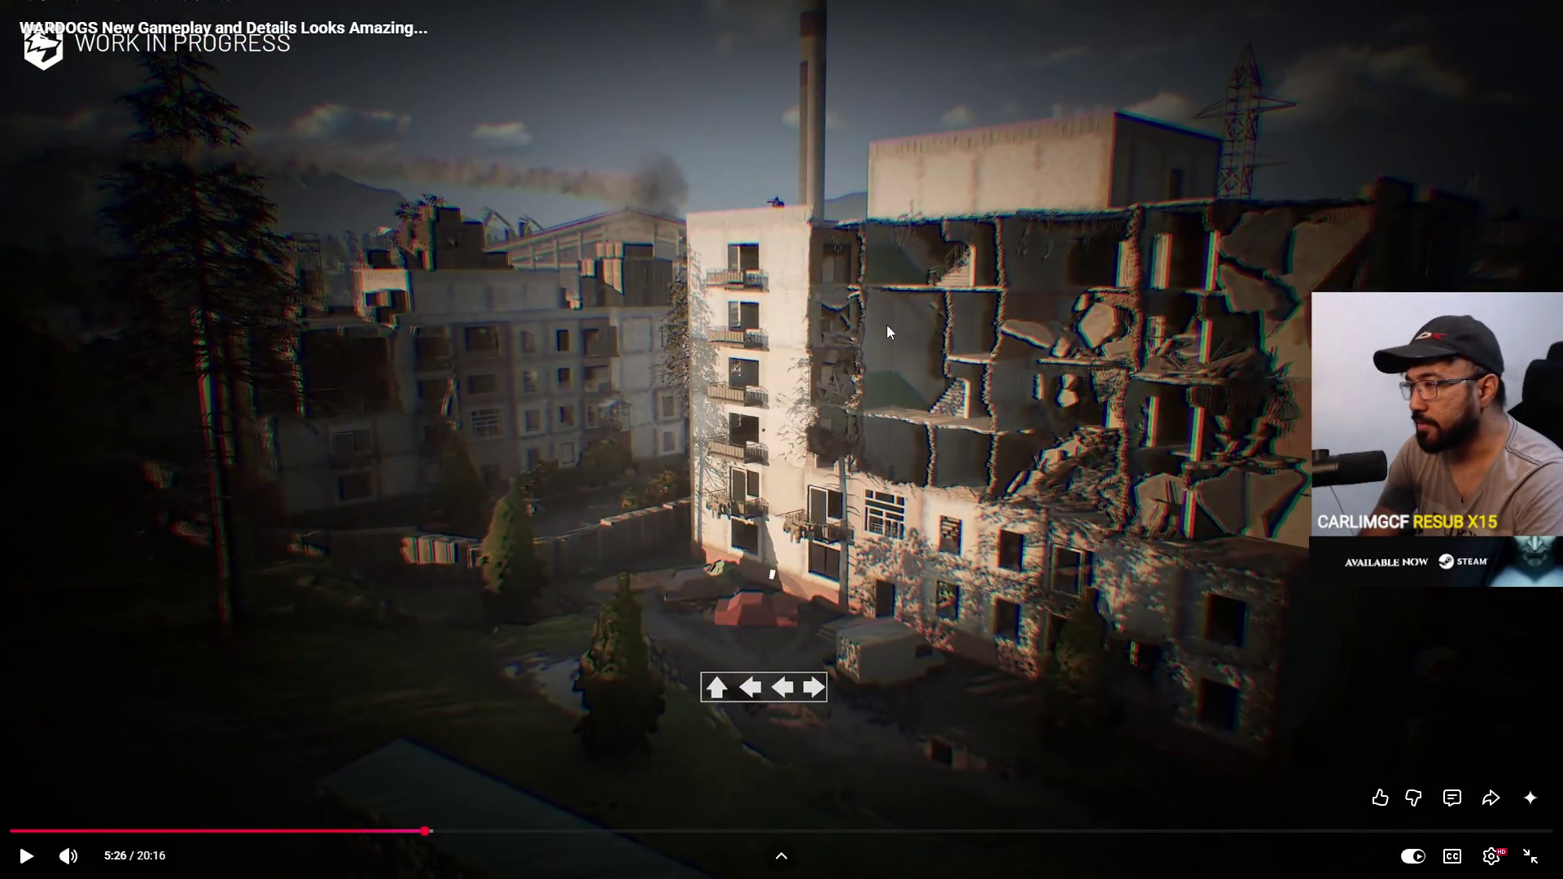
- Resume from 5:26, pause briefly at 5:33 on the tank overlooking the town, then resume
left_click(887, 325)
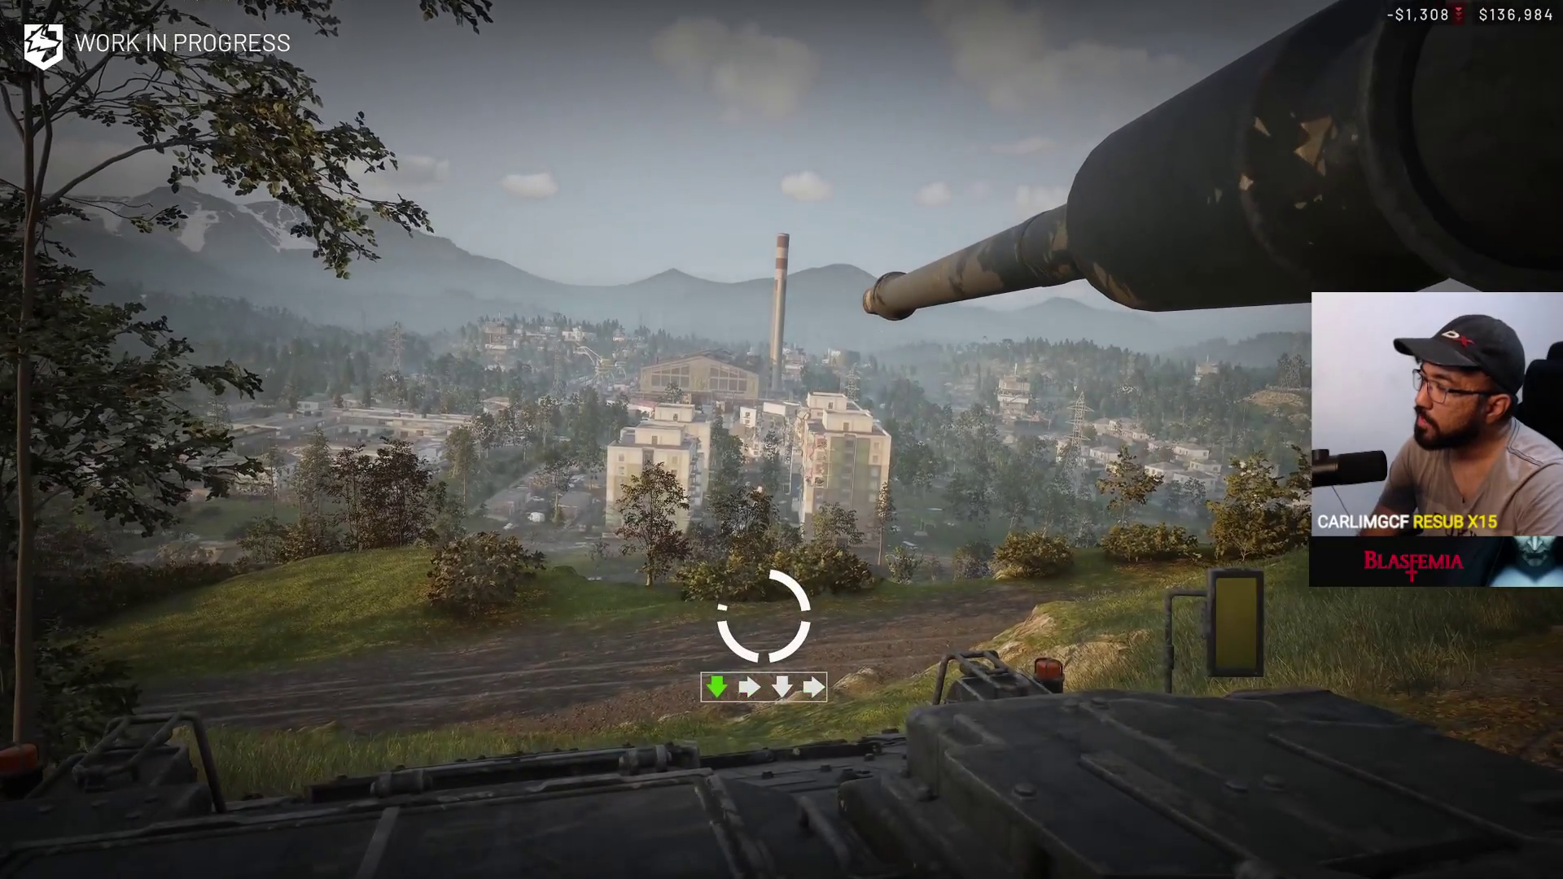
left_click(887, 325)
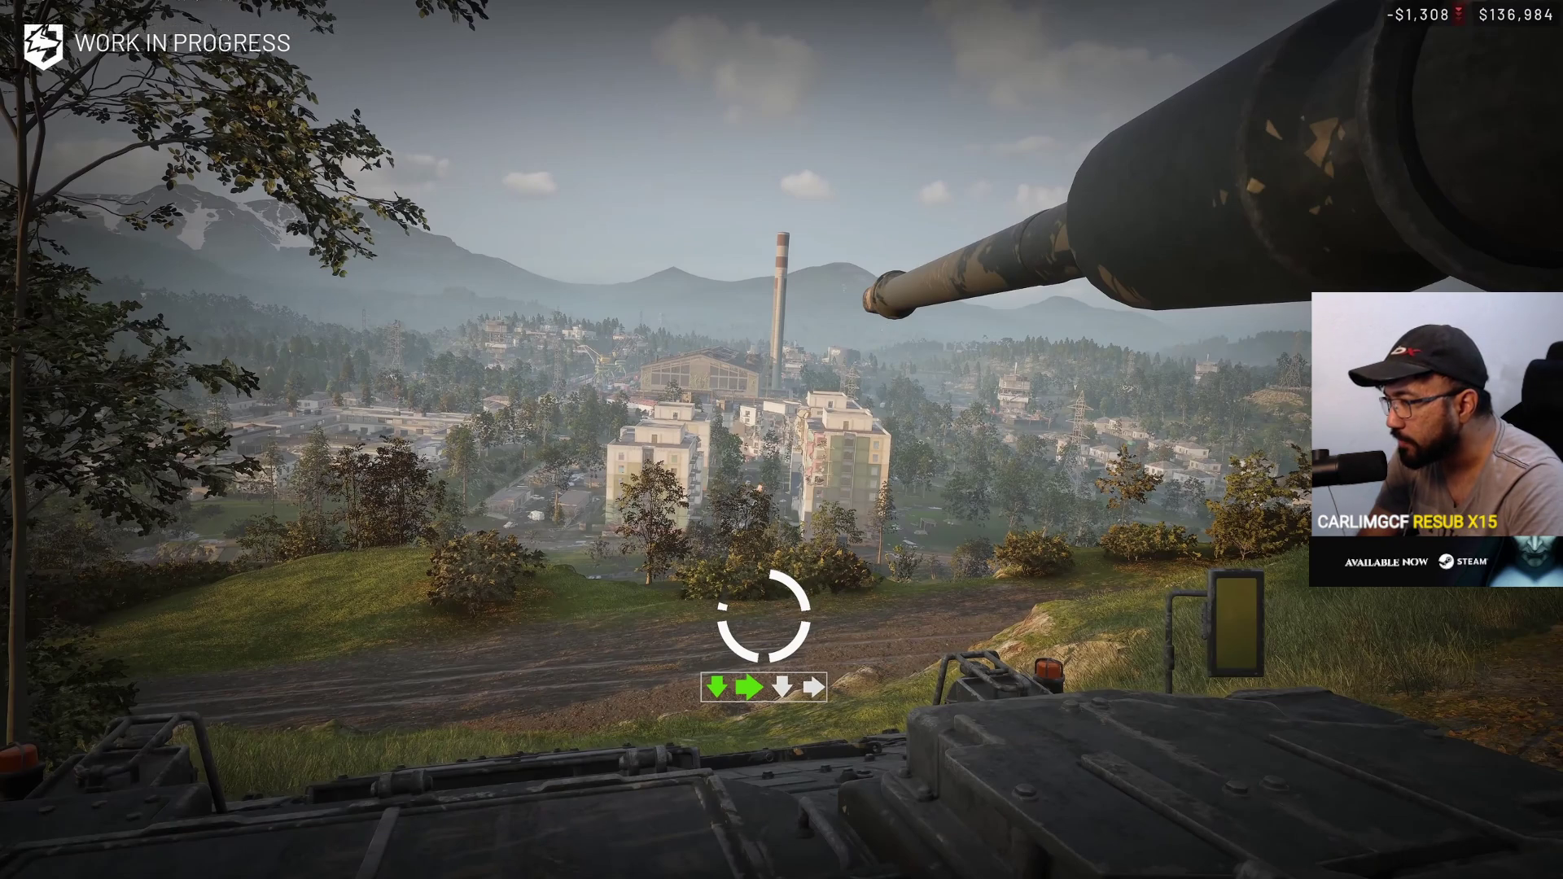
left_click(887, 325)
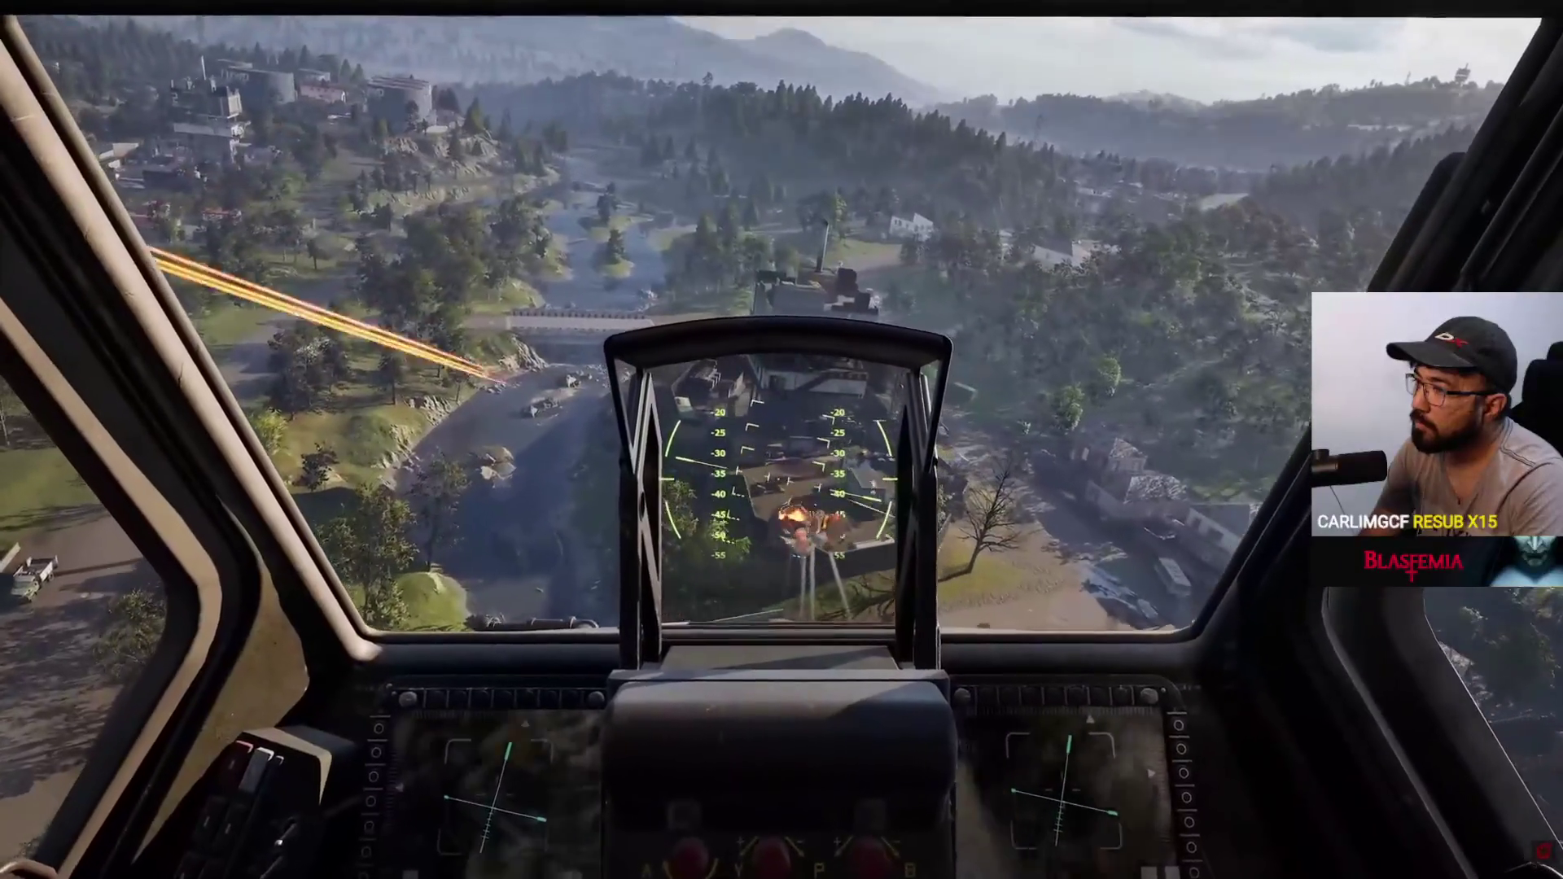
- Pause on the helicopter cockpit scene, resume, then pause at the railyard machine-gun fight
left_click(887, 325)
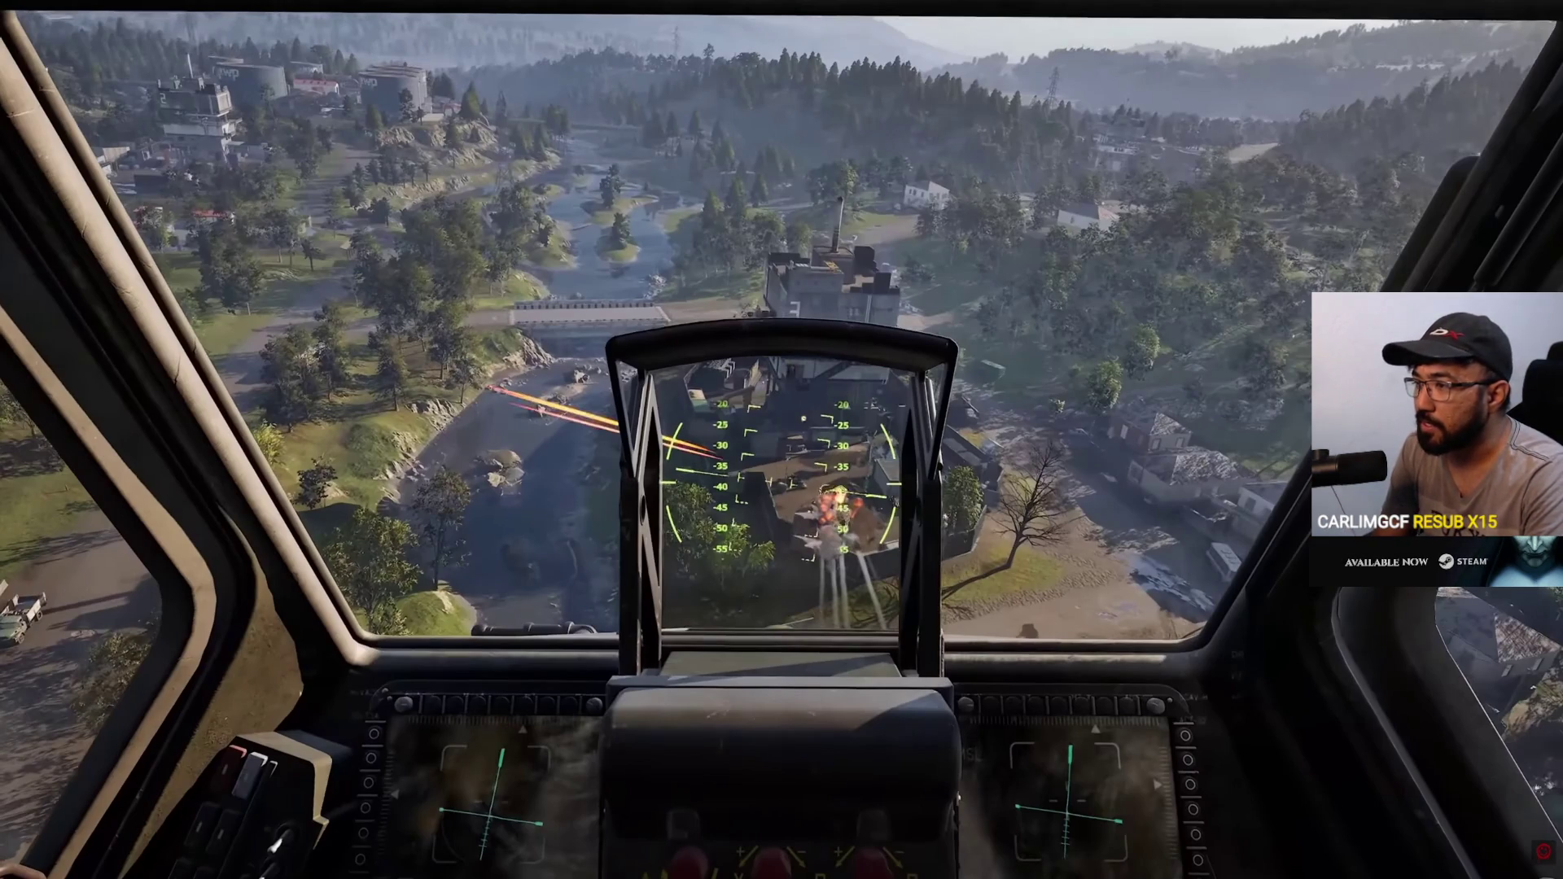
left_click(887, 325)
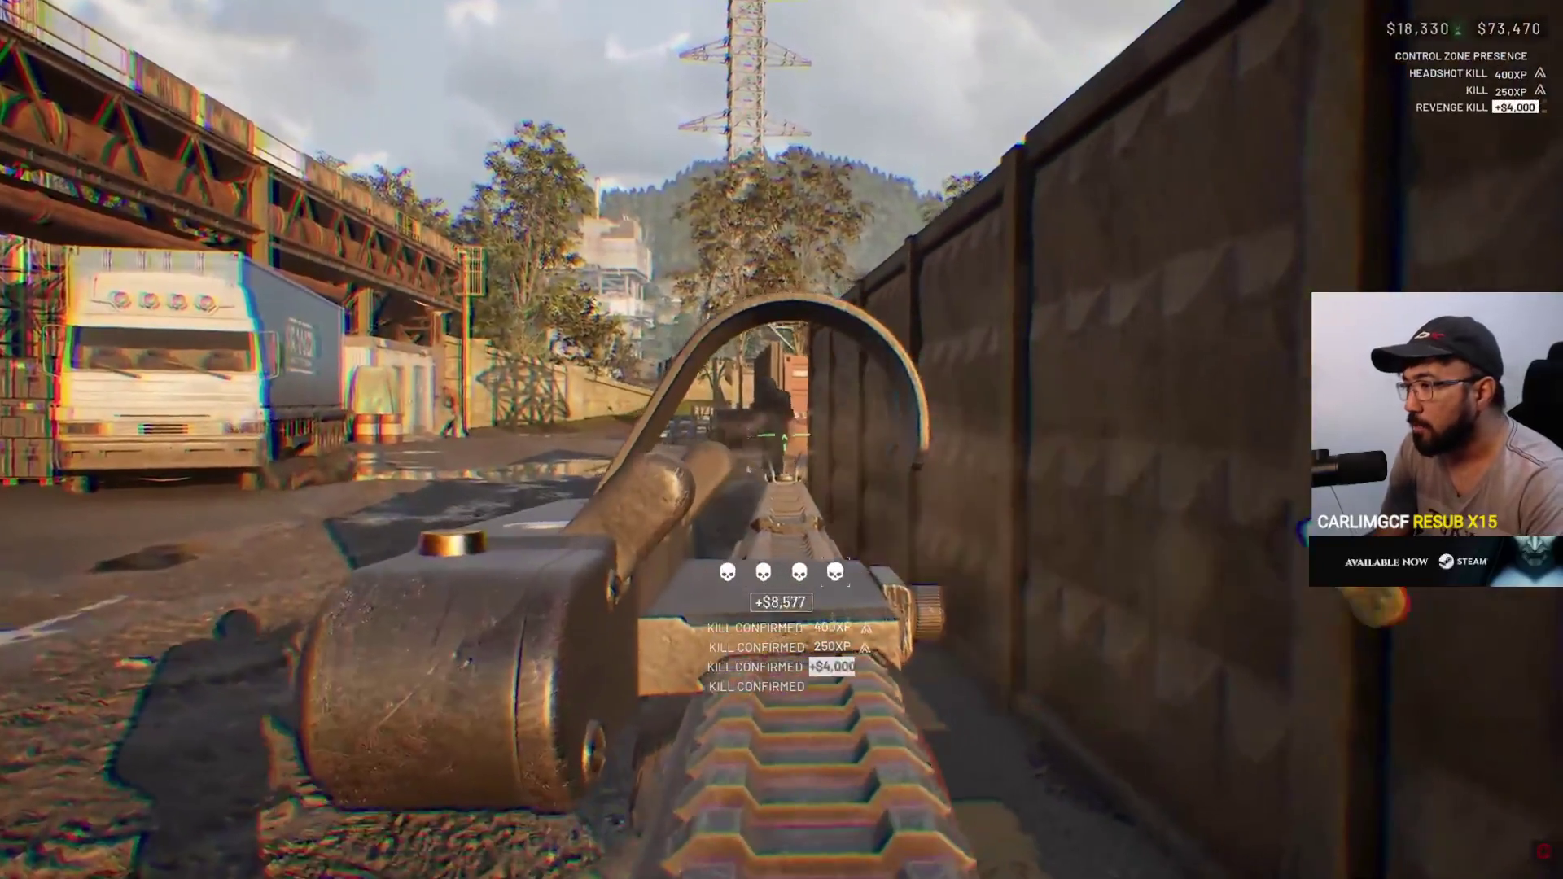
left_click(887, 332)
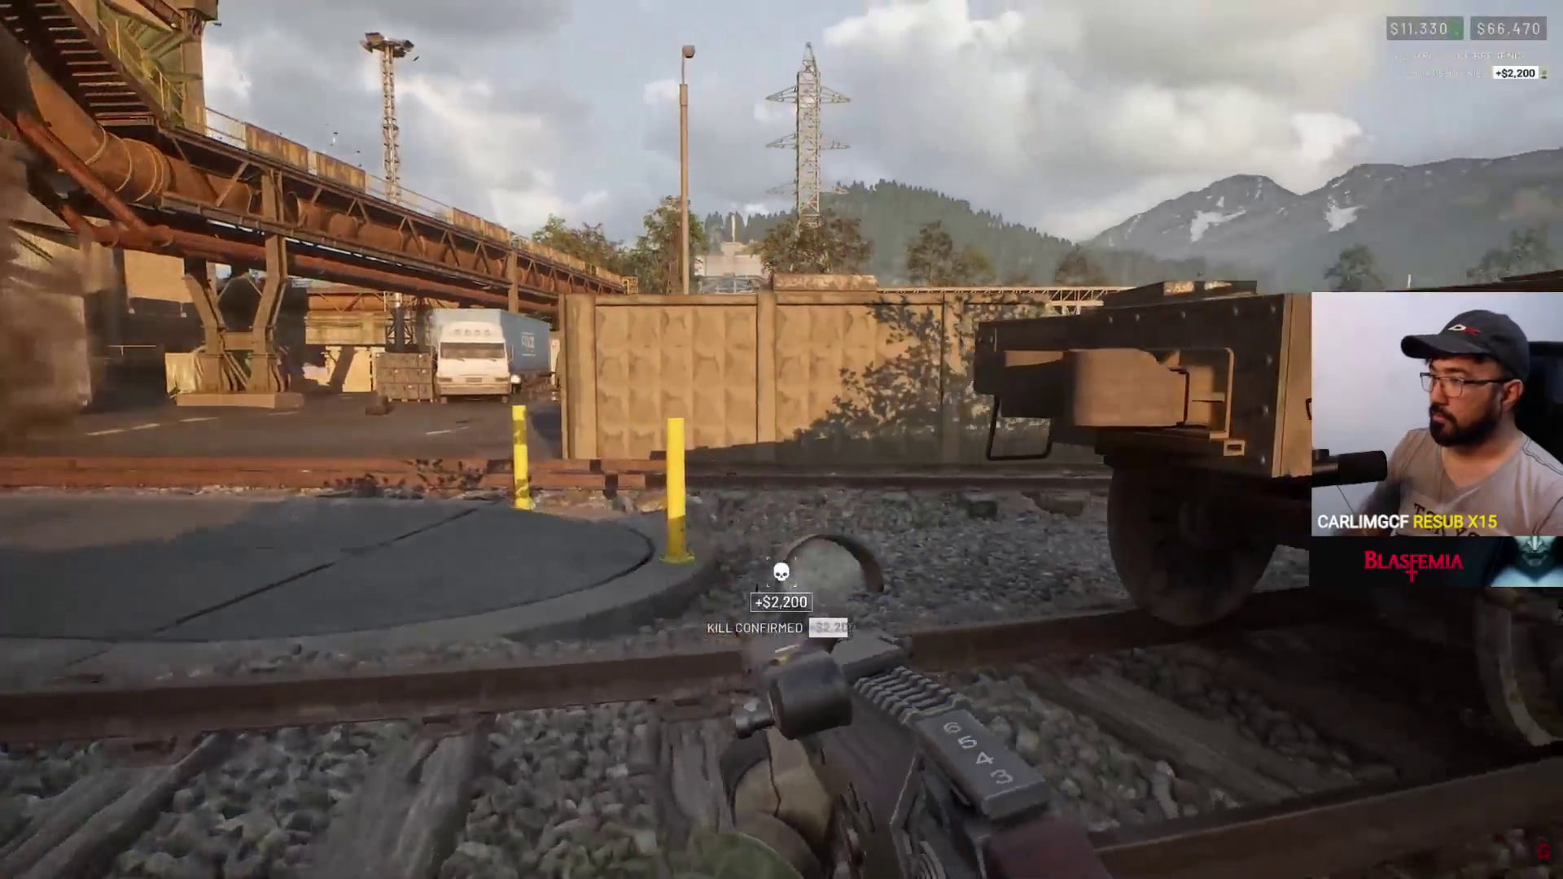
- Seek back five seconds to 7:45, the senior game director's interview
key("Left")
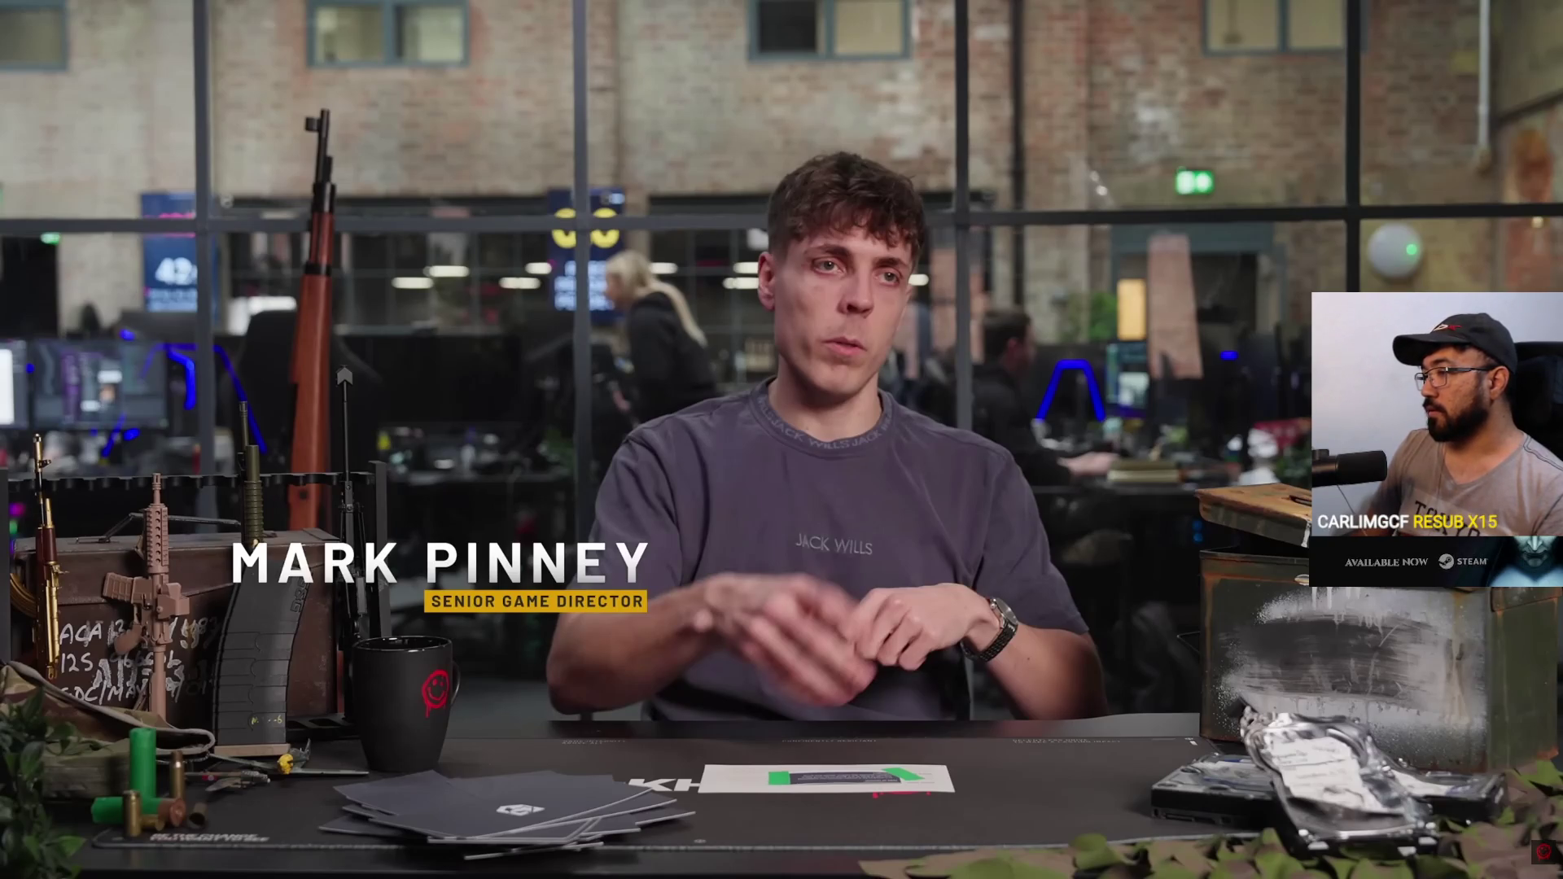
- Resume the paused WARDOGS video at the 8:40 rocket explosion scene
mouse_move(887, 325)
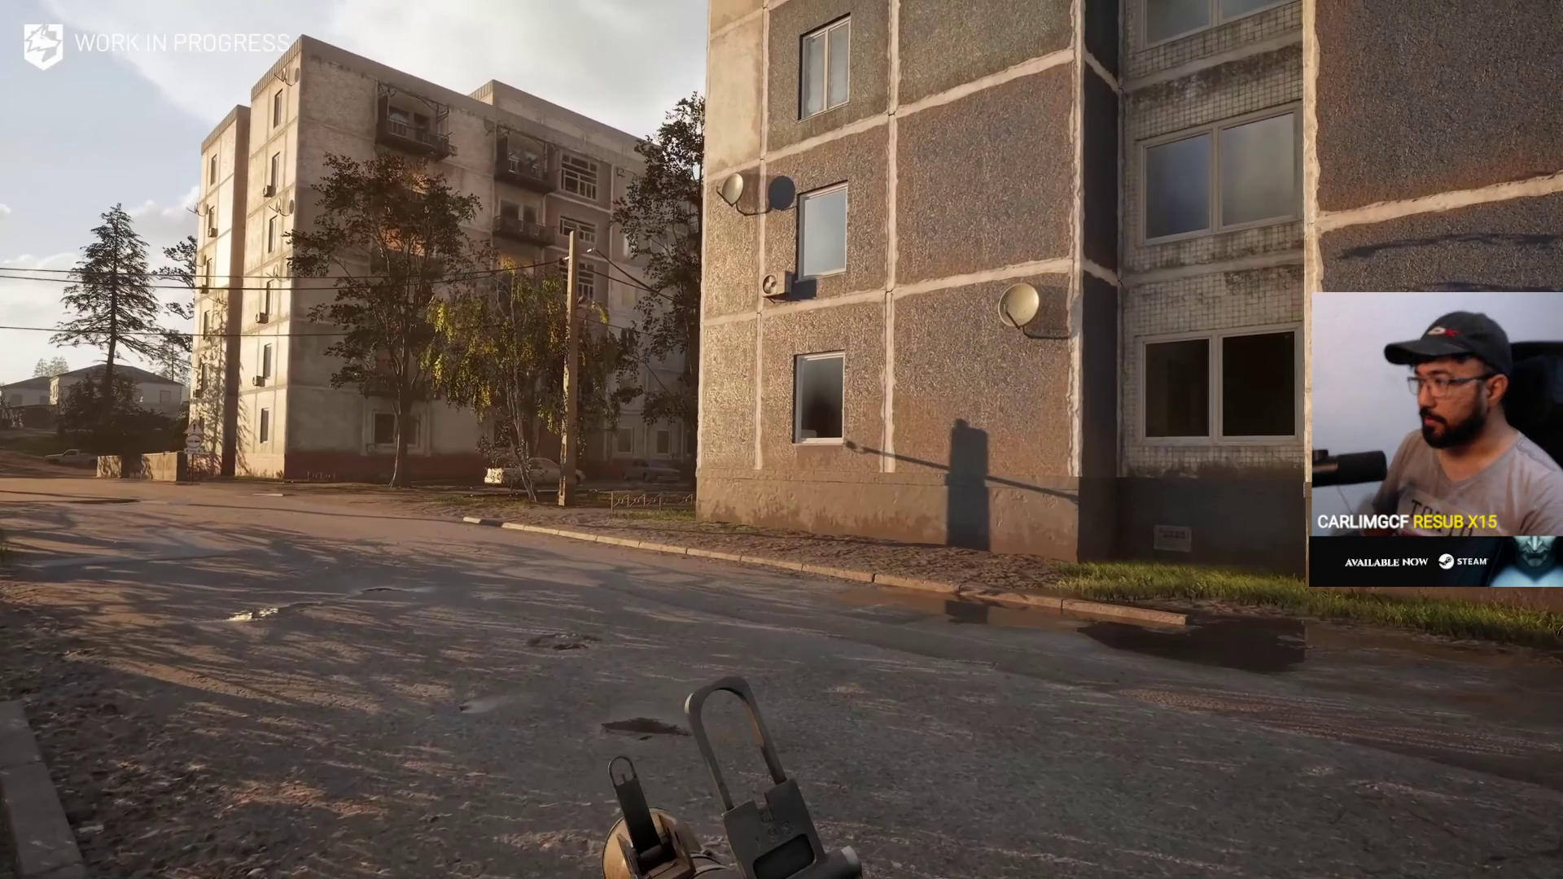
left_click(887, 325)
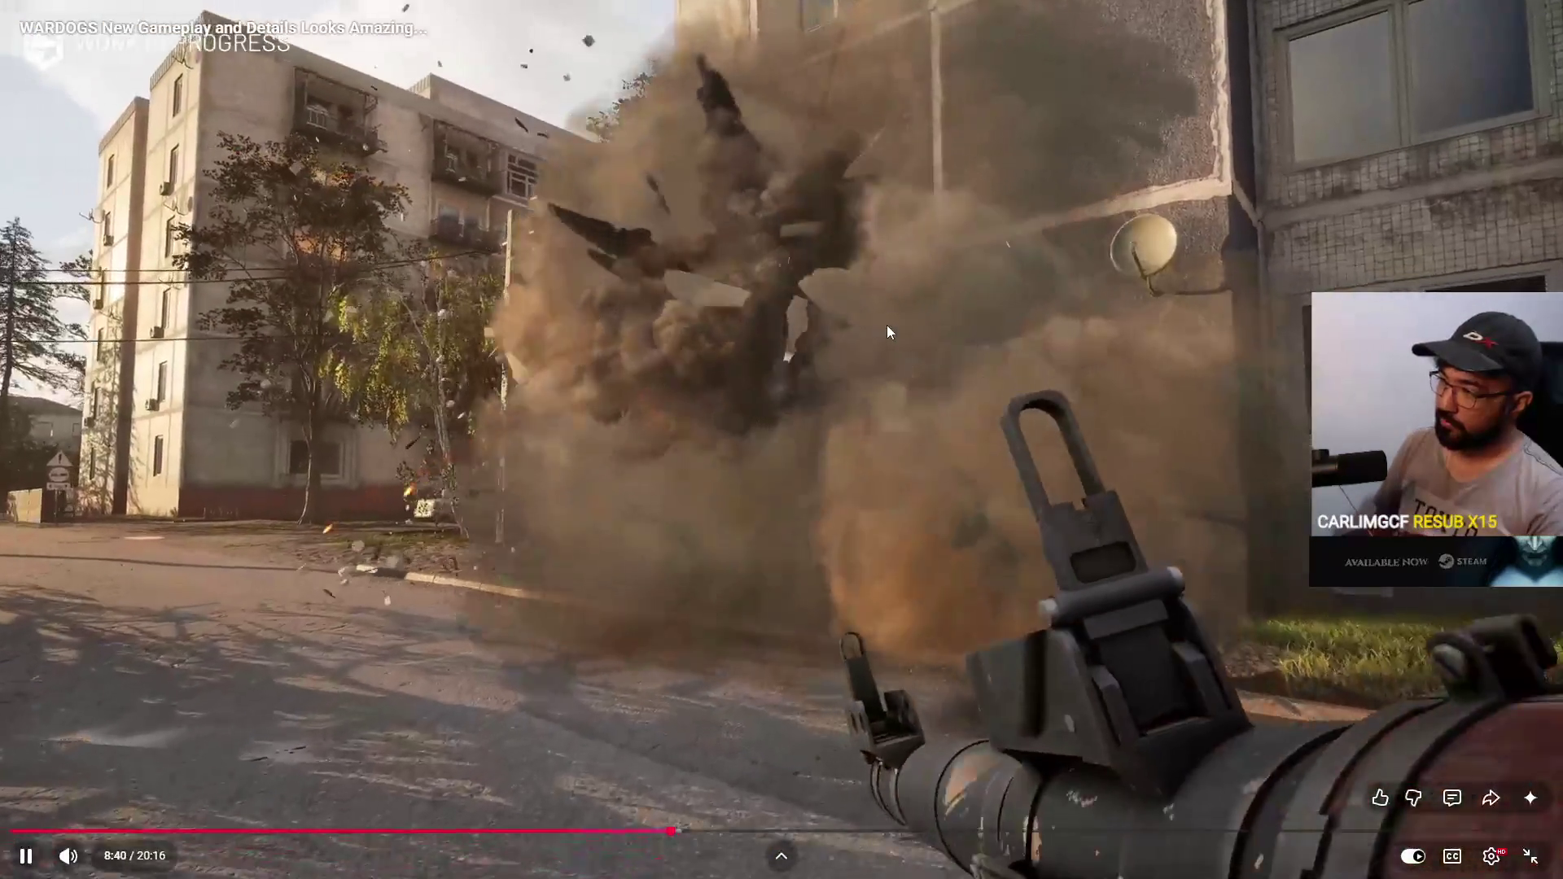